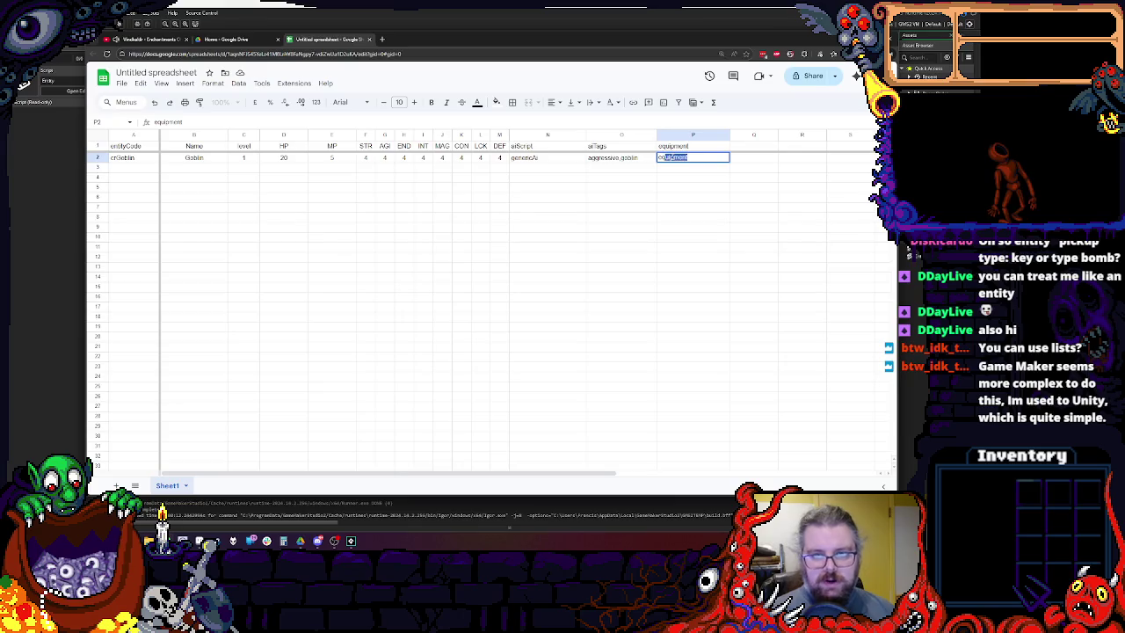
Change the goblin's equipment in P2 to eqArmor,eqShortSword and begin renaming Sheet1.
type("Armor")
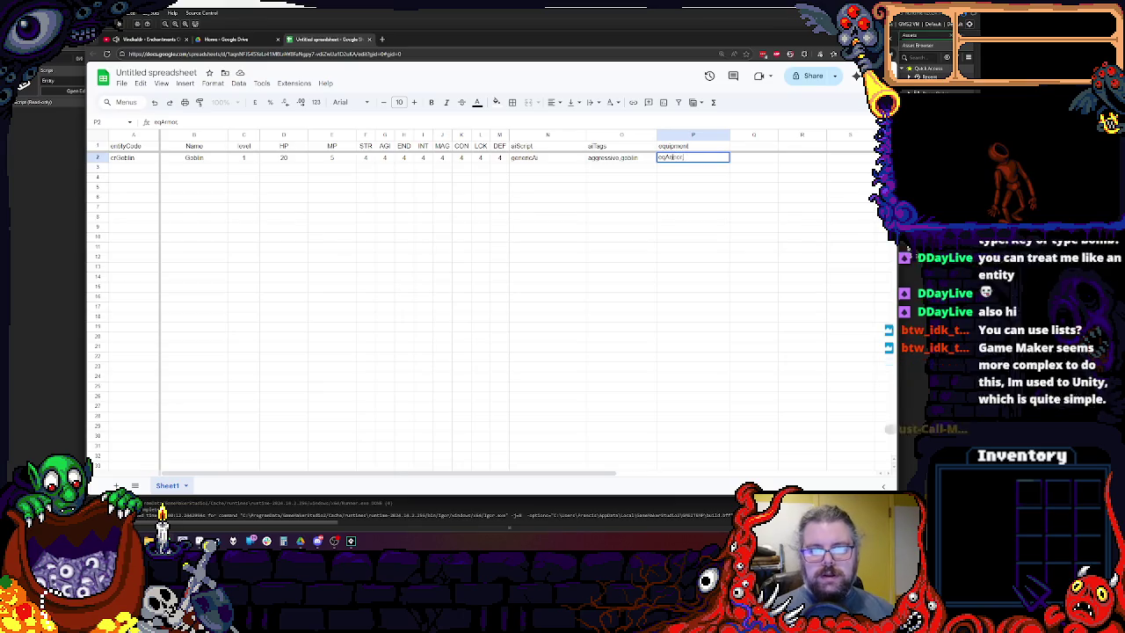
type(",eqWeapon")
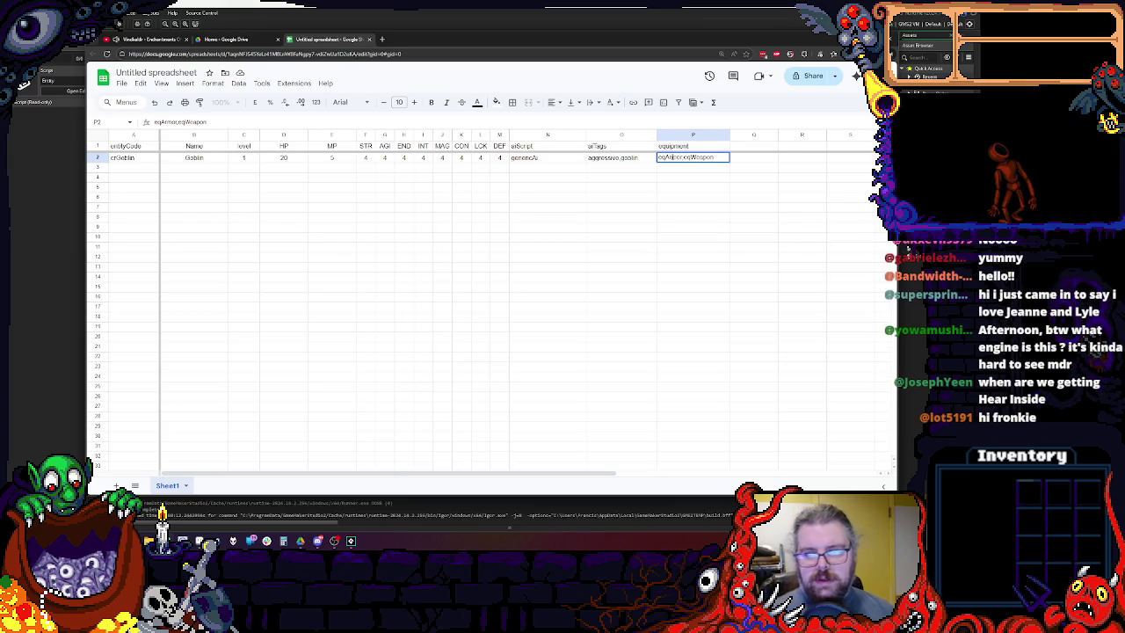
left_click(668, 210)
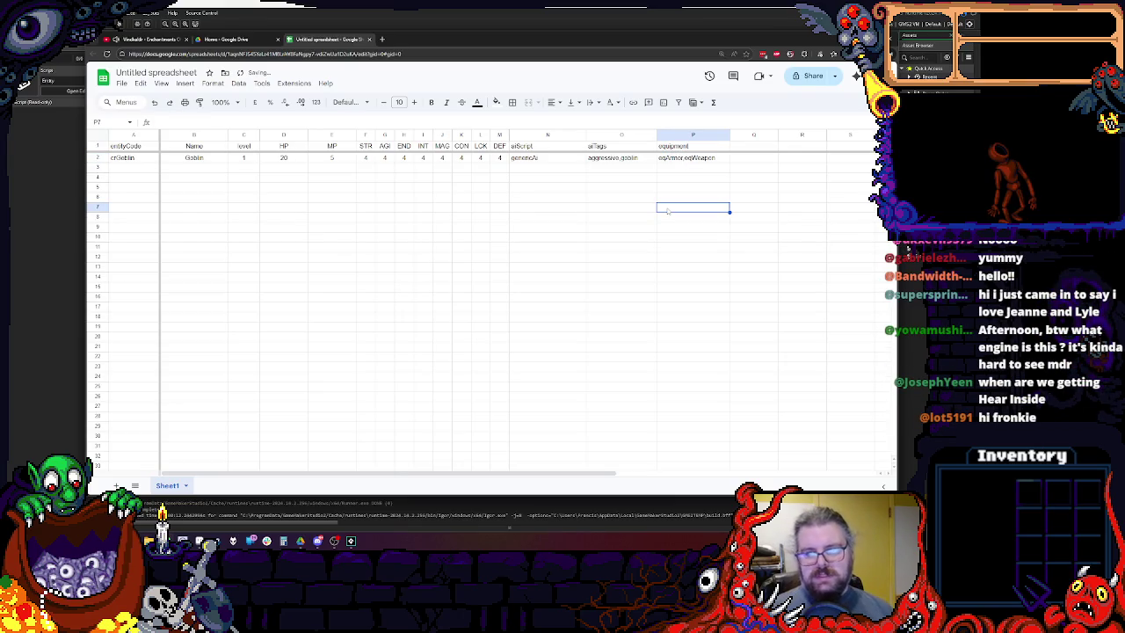
double_click(703, 157)
left_click_drag(689, 157, 754, 158)
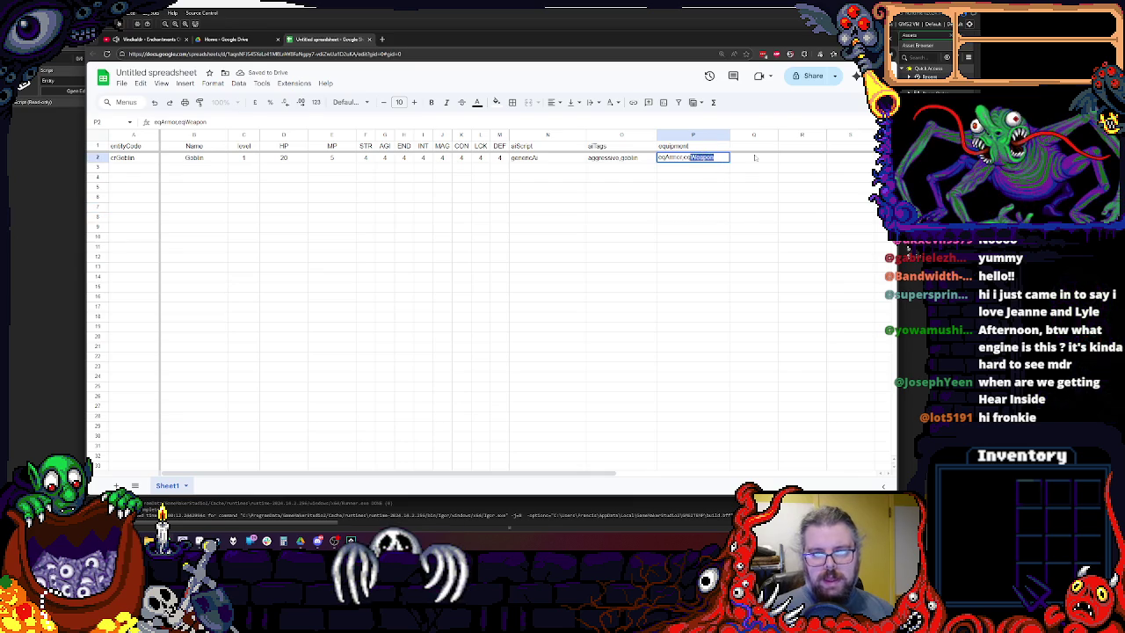
type("ShortSword")
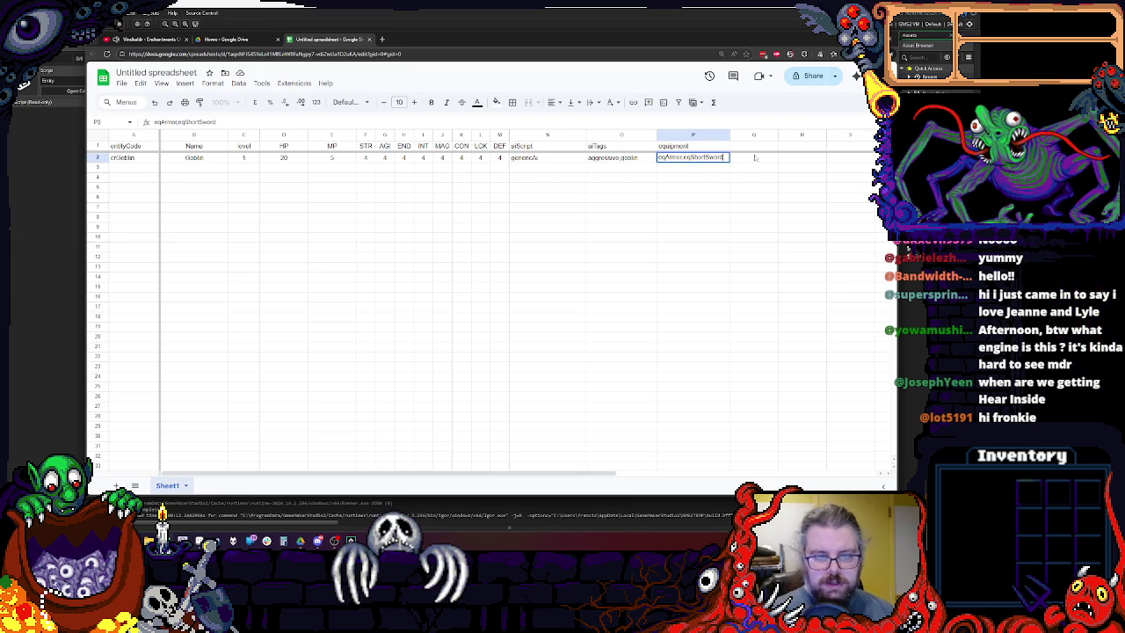
left_click(692, 217)
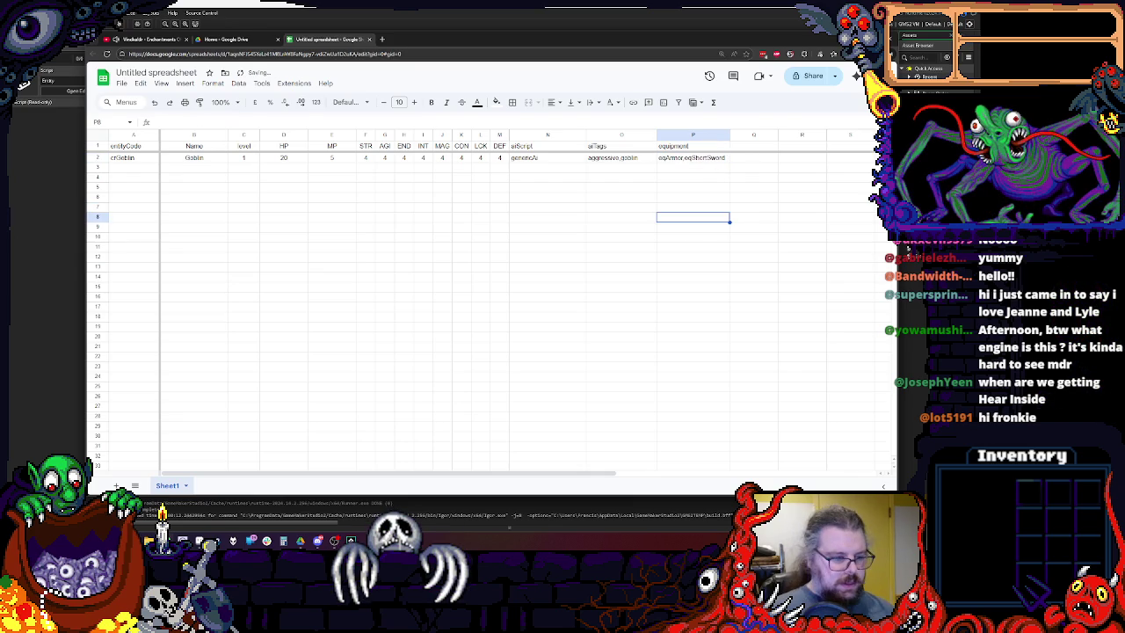
right_click(168, 485)
left_click(171, 364)
Finish naming the first sheet Creatures and add a new blank sheet.
type("Creatures")
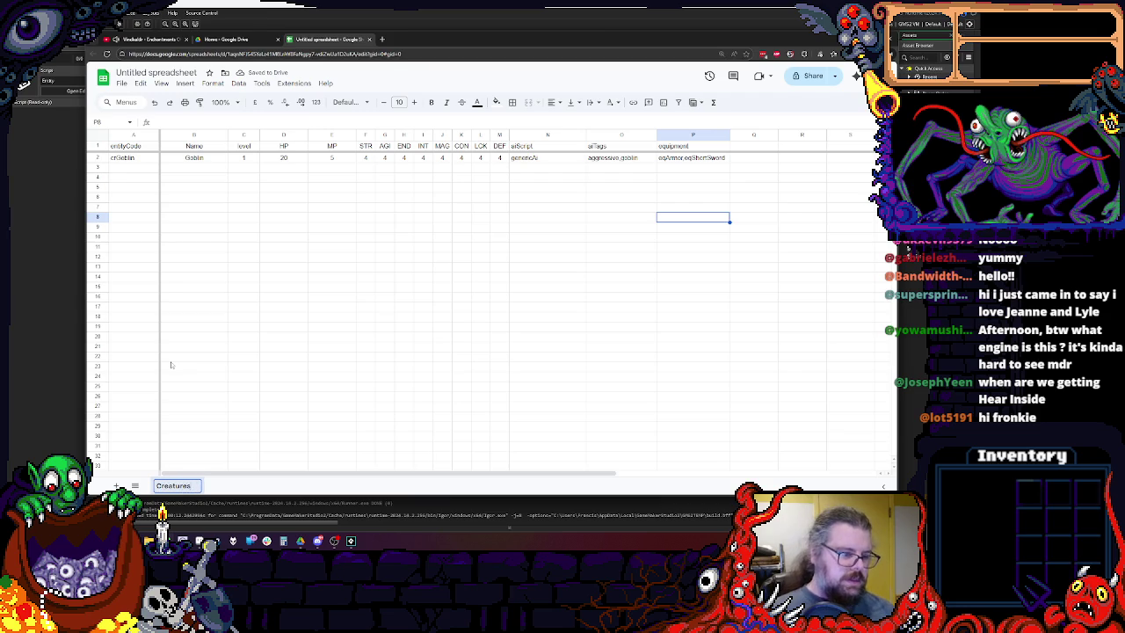
left_click(331, 337)
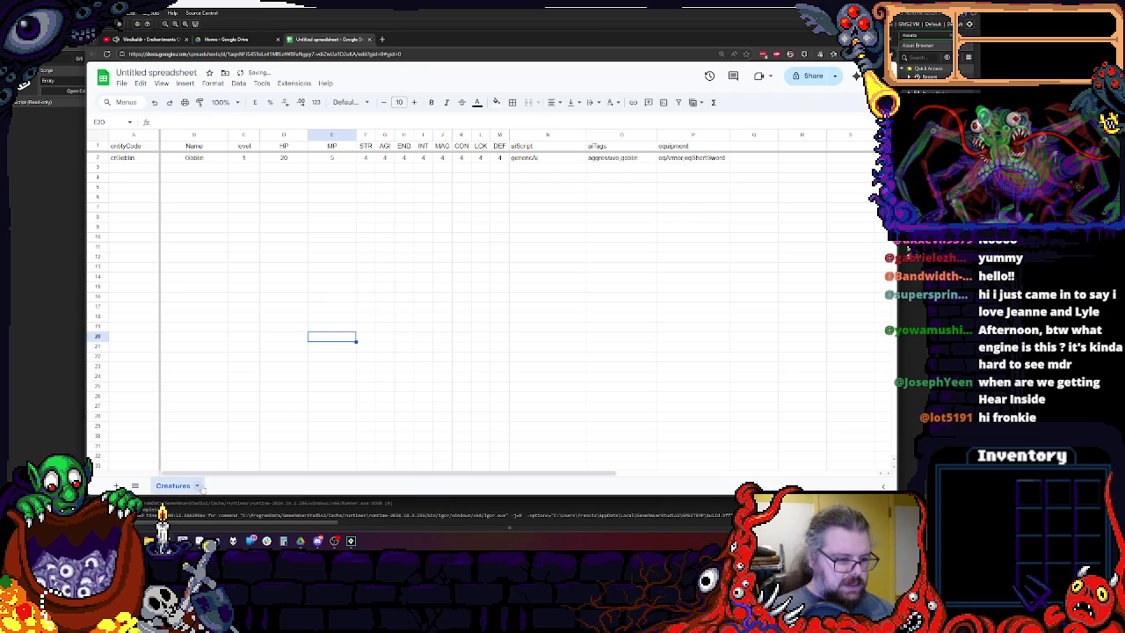
left_click(115, 485)
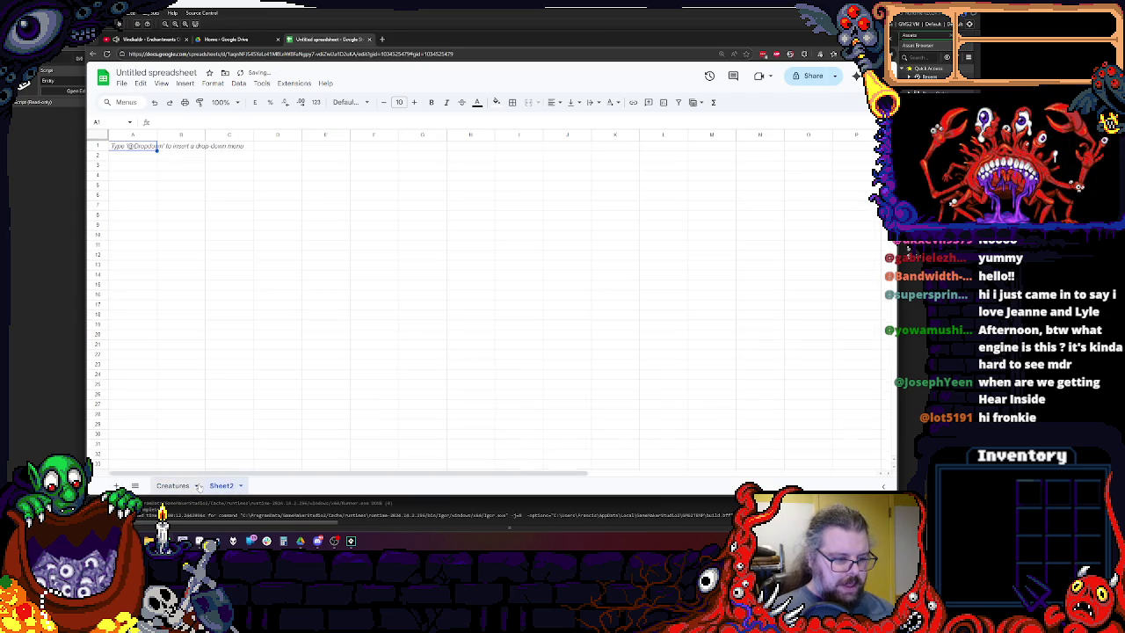
left_click(172, 485)
left_click(221, 485)
Rename the new sheet Equip.list, then select the goblin data on Creatures.
right_click(228, 486)
left_click(226, 367)
type("EquipList")
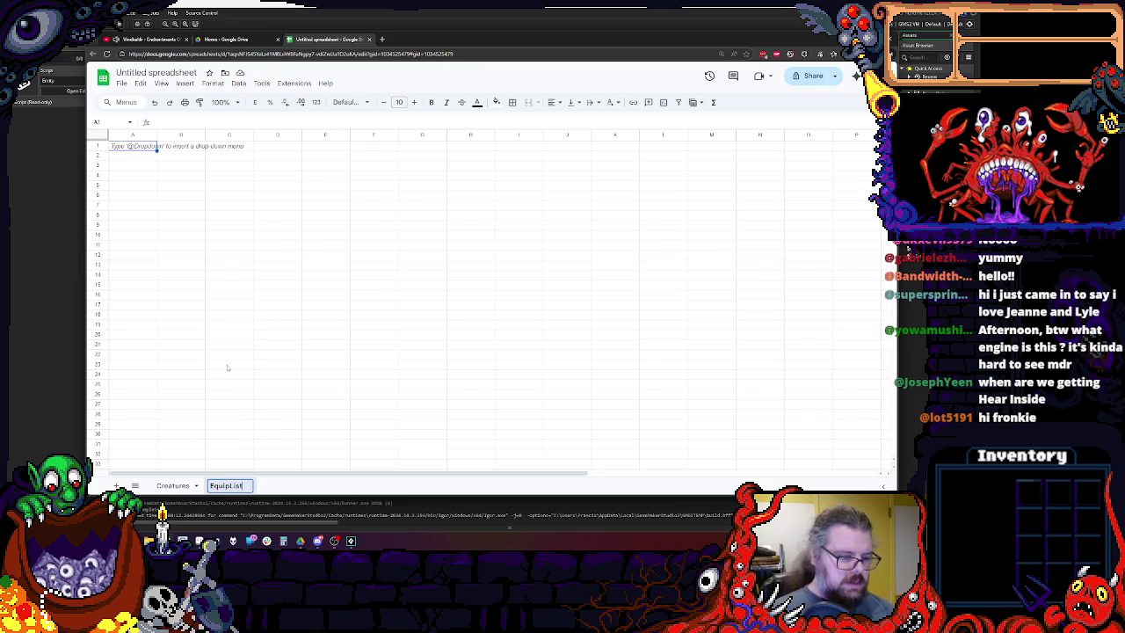
left_click(228, 368)
left_click(172, 485)
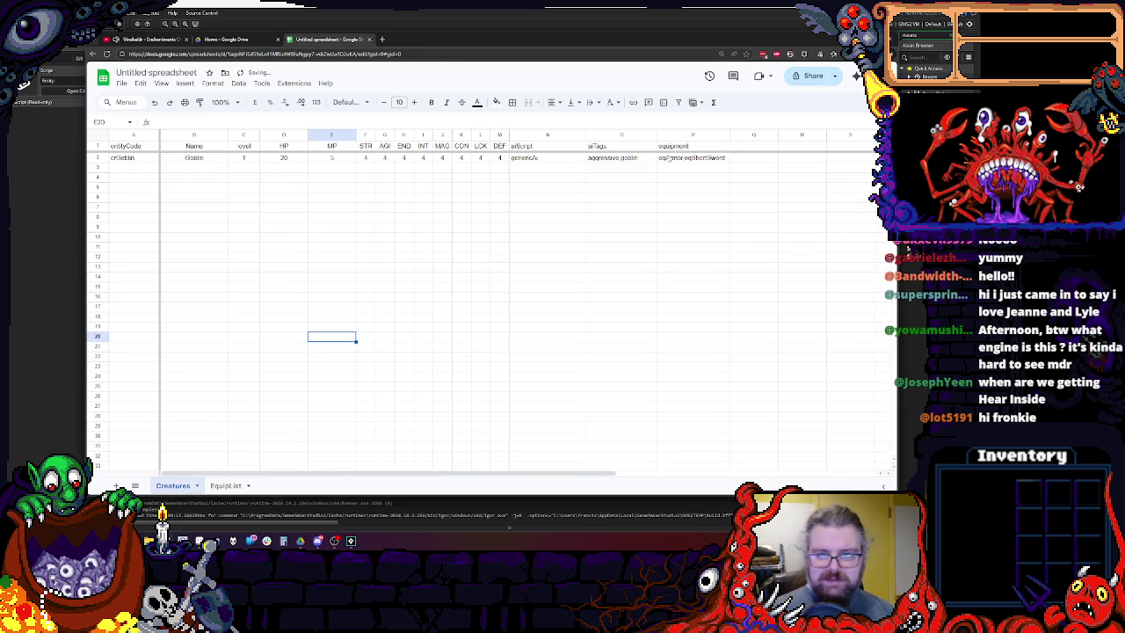
left_click_drag(693, 157, 437, 185)
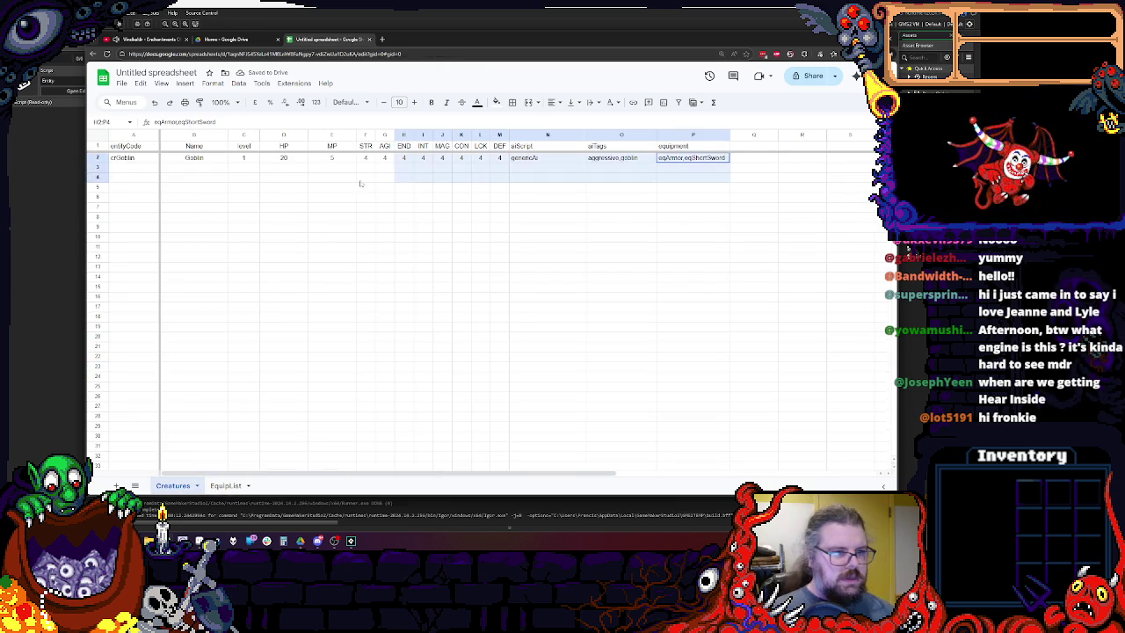
Paste the copied header and goblin rows into Equip.list at A1.
left_click(225, 485)
left_click(212, 304)
left_click(131, 145)
key("ctrl+v")
left_click(229, 245)
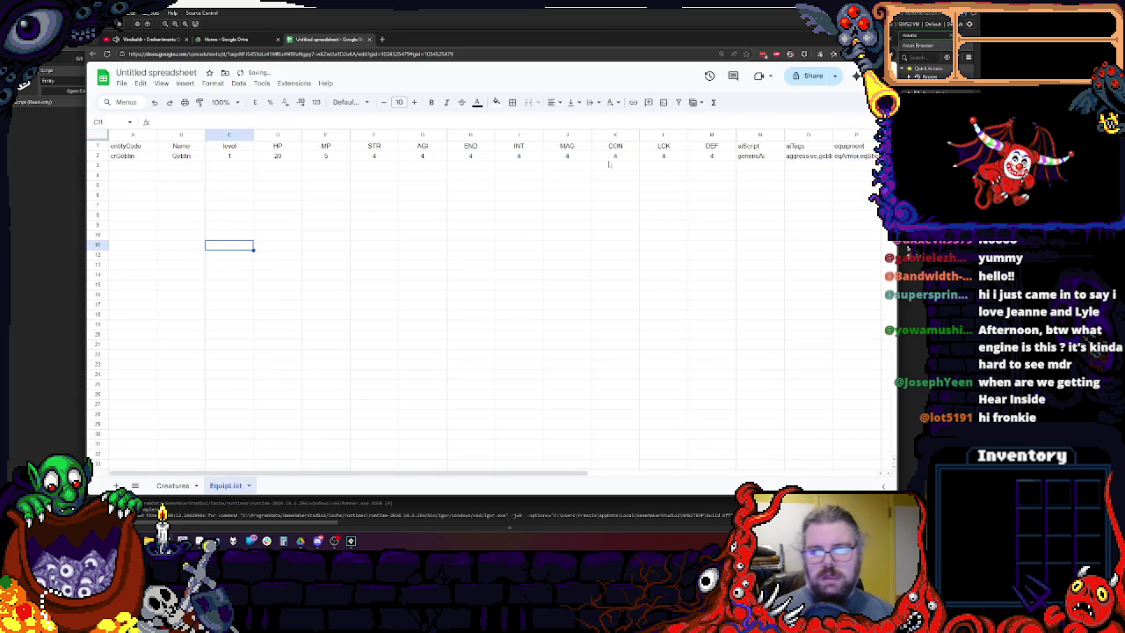
Narrow the STR through DEF stat columns.
left_click(293, 137)
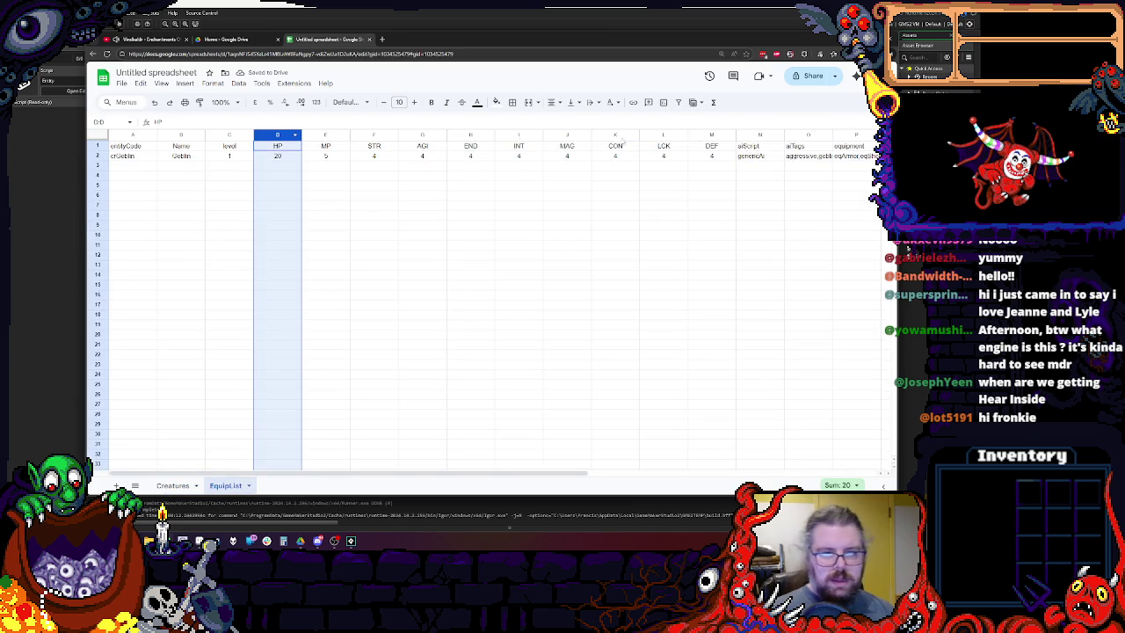
left_click(713, 137)
left_click(383, 137, "shift")
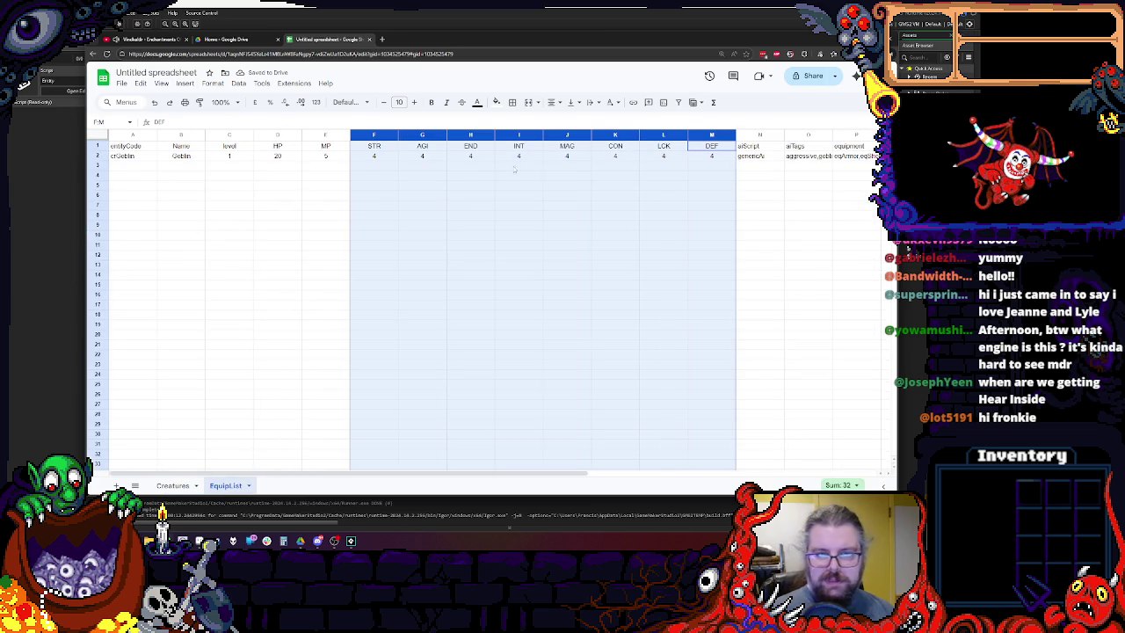
left_click_drag(399, 136, 369, 137)
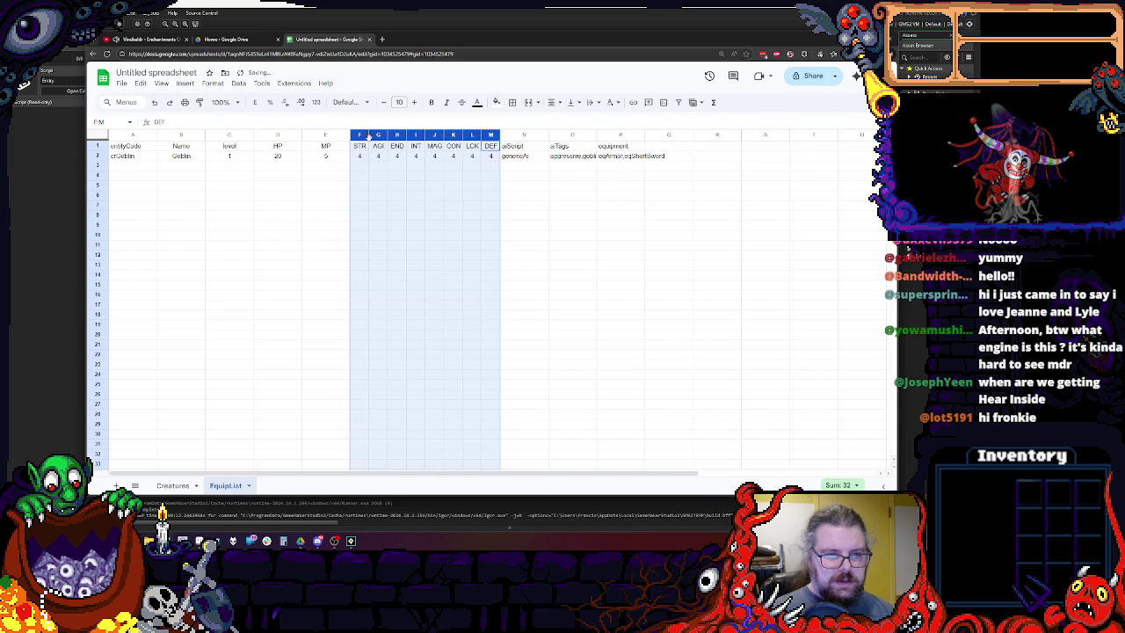
left_click_drag(368, 136, 364, 136)
left_click(384, 207)
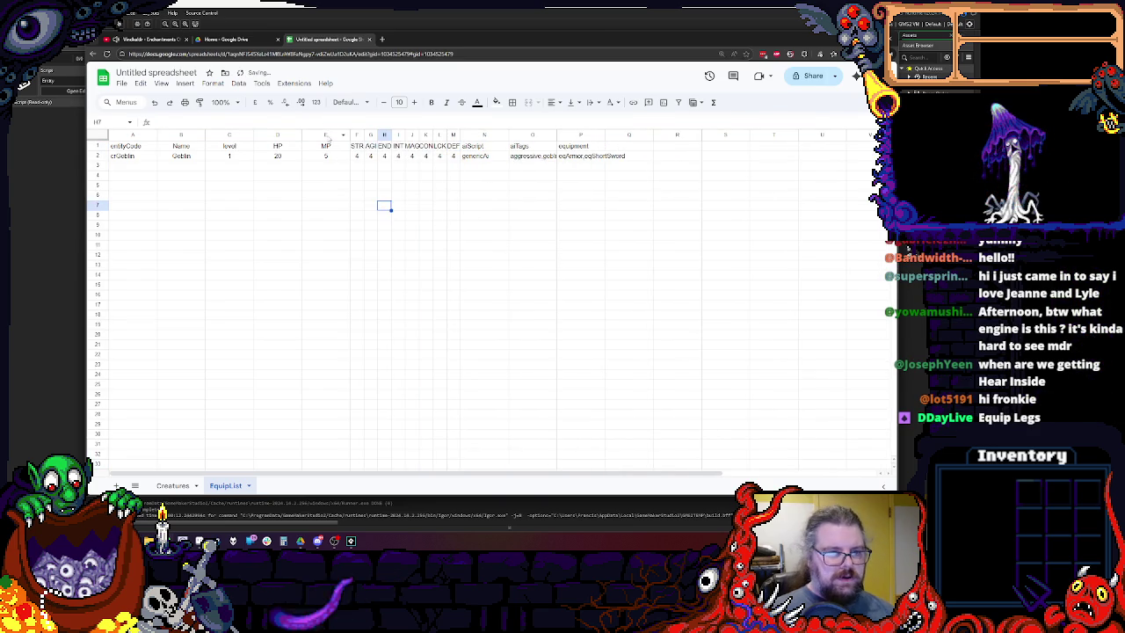
Narrow the level, HP and MP columns.
left_click(325, 136)
left_click(227, 135, "shift")
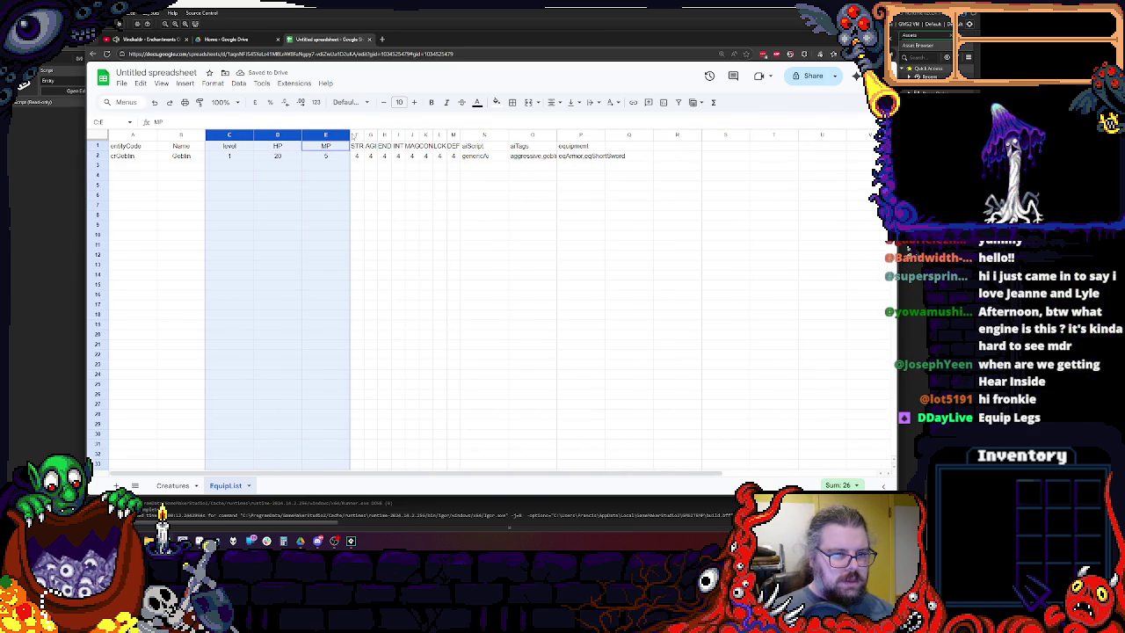
left_click_drag(356, 134, 266, 134)
left_click(302, 215)
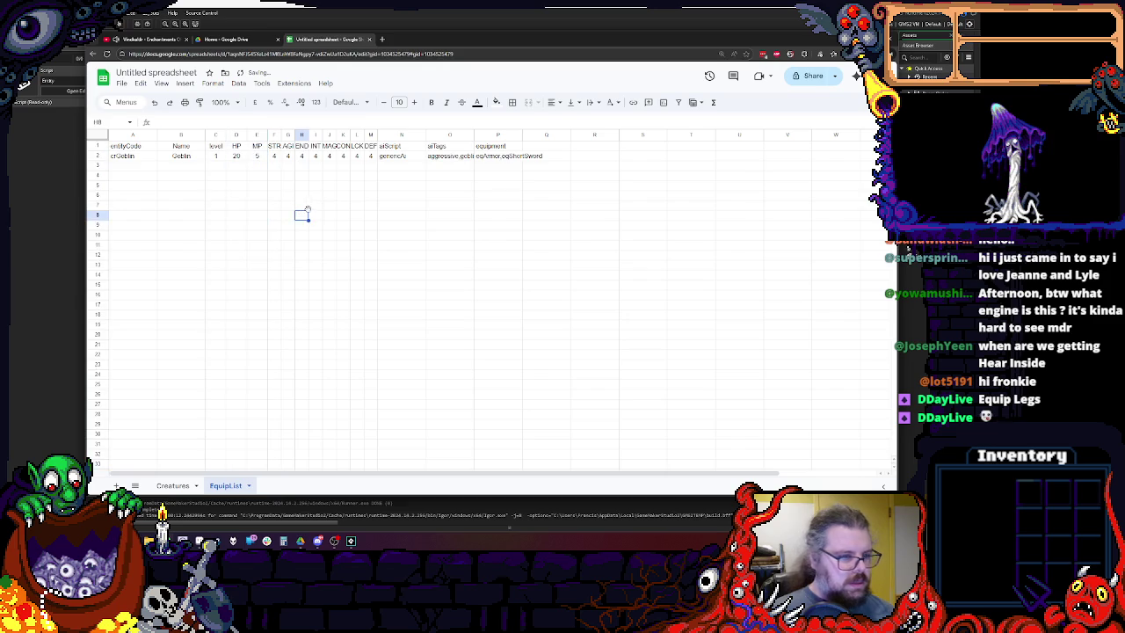
left_click(451, 206)
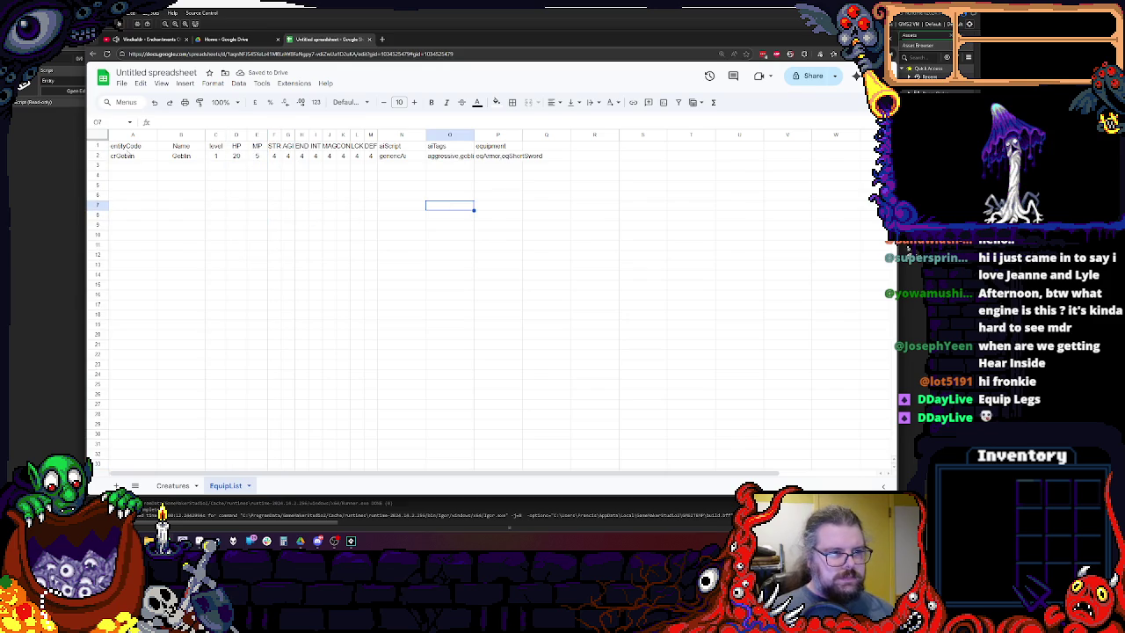
Move the selection to the goblin's entityCode cell in column A.
left_click(132, 146)
key("Down")
left_click(179, 158)
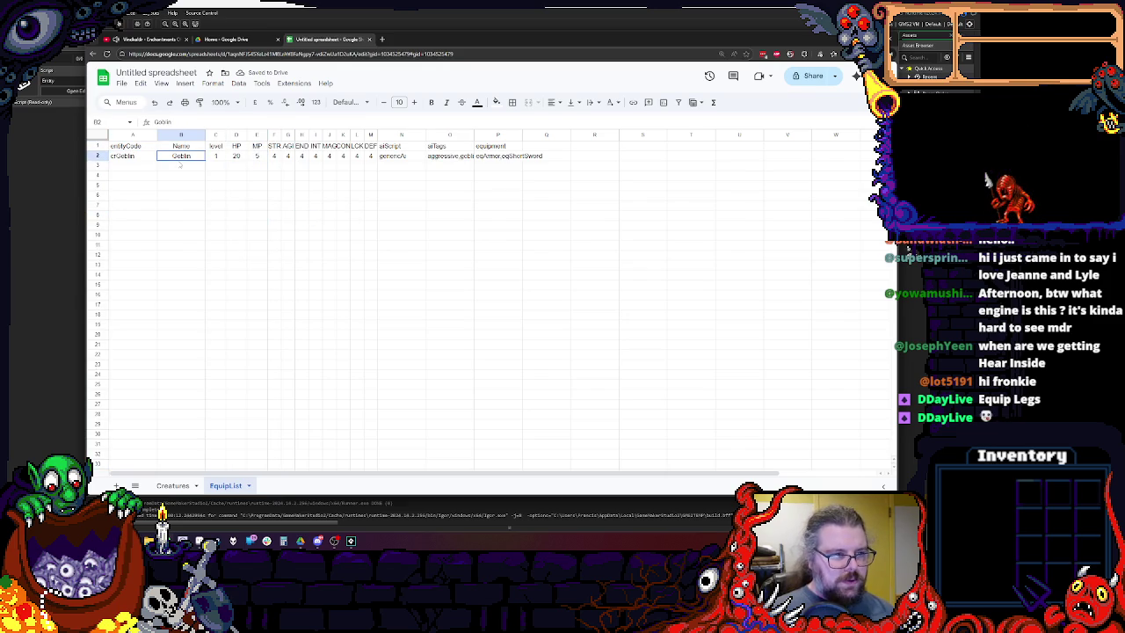
left_click(162, 83)
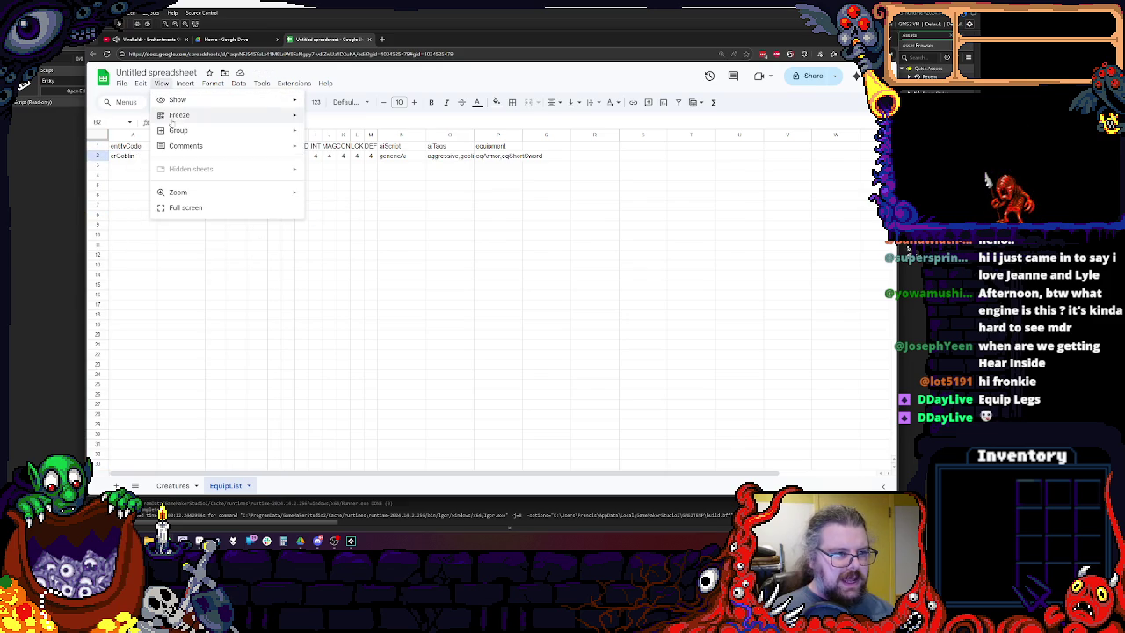
mouse_move(179, 115)
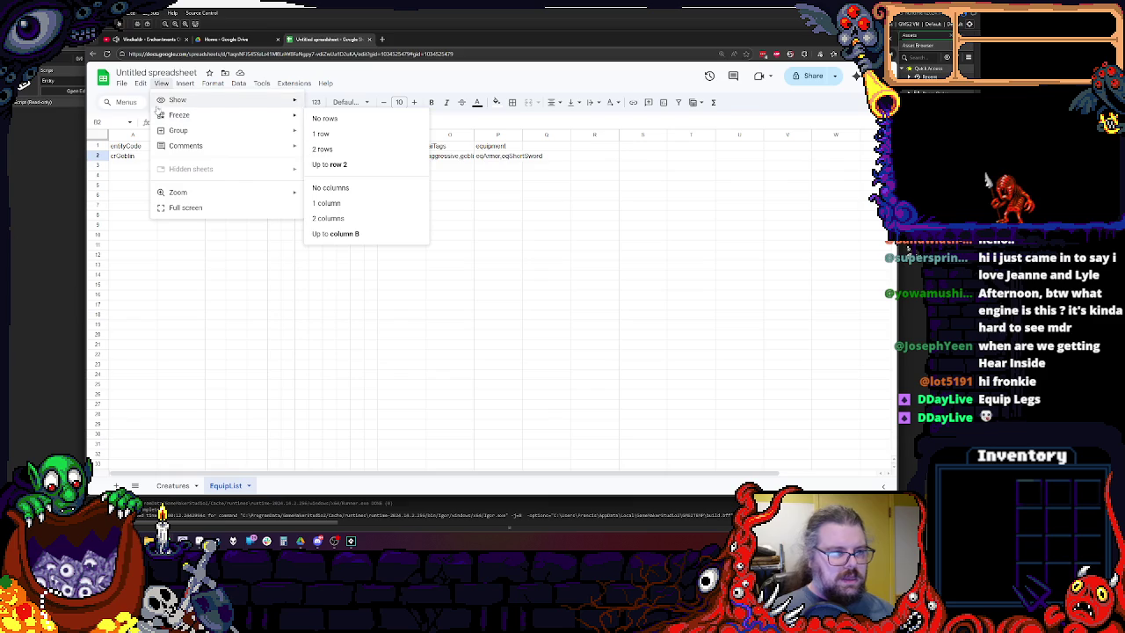
Freeze the header row and the first two columns.
left_click(321, 133)
left_click(163, 84)
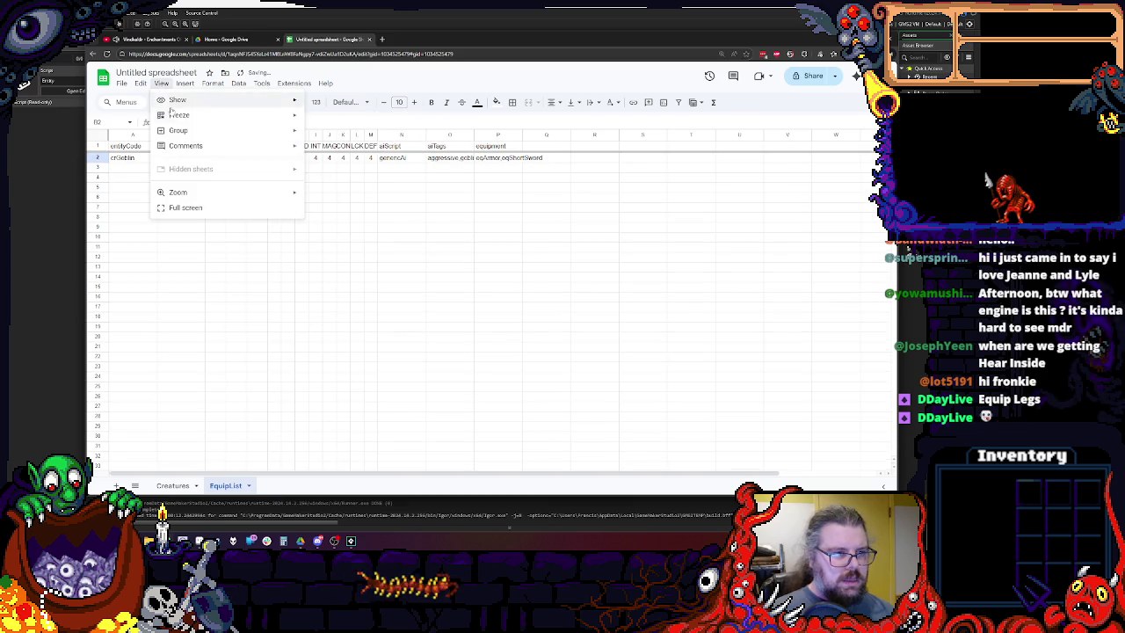
mouse_move(179, 115)
left_click(327, 203)
Enter the codes wpSword, eqArmor and eqHelmet down the entityCode column.
left_click(183, 167)
double_click(128, 157)
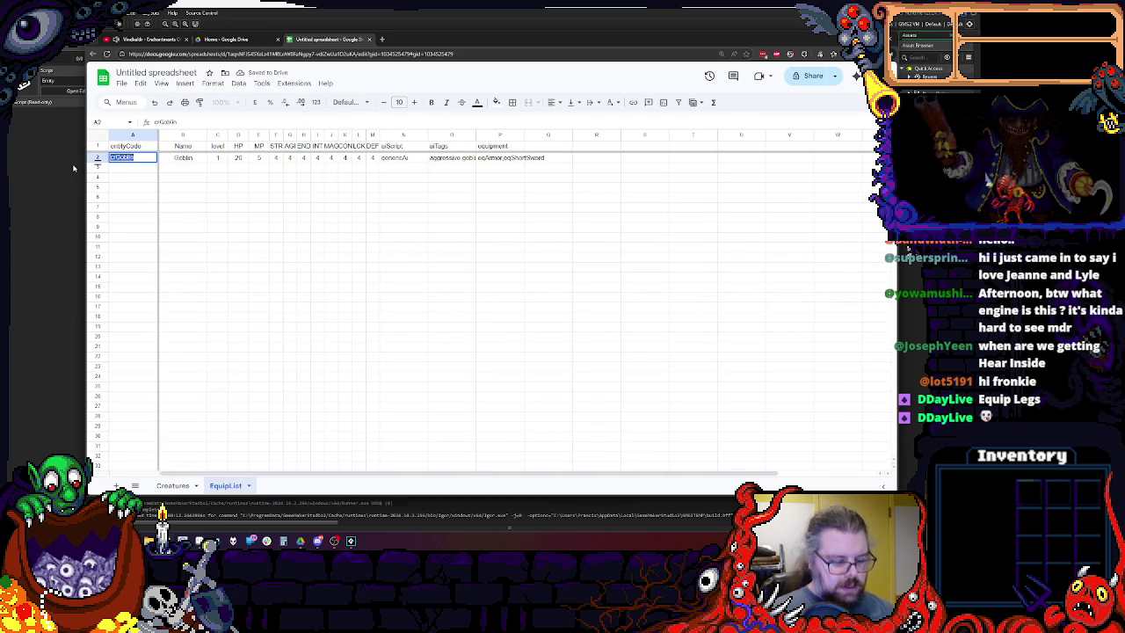
type("c")
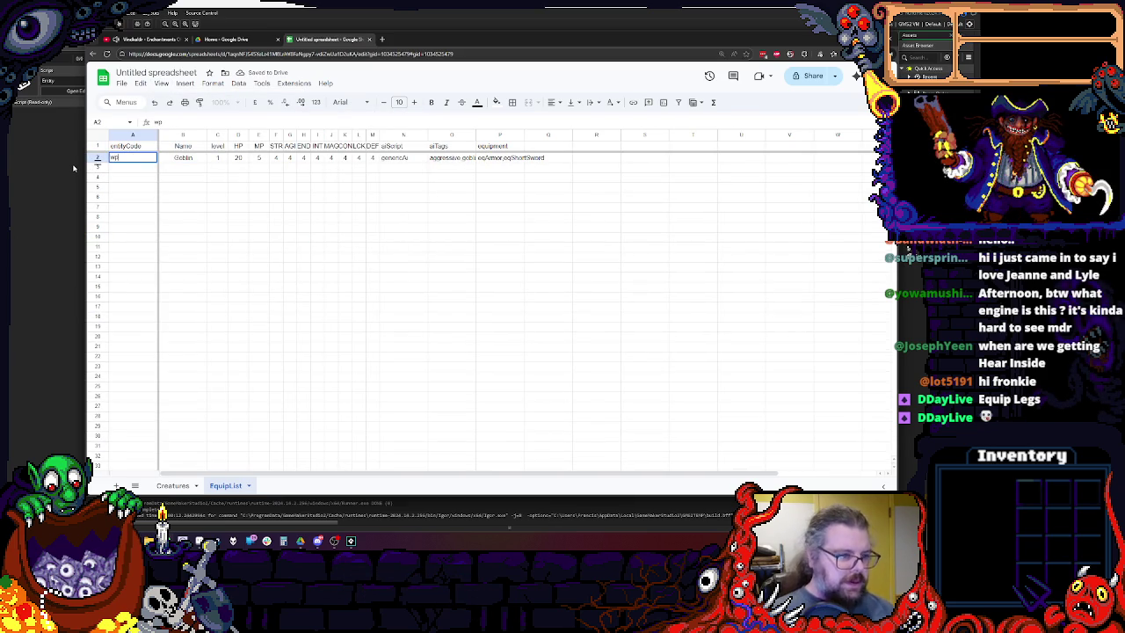
left_click(124, 178)
type("c")
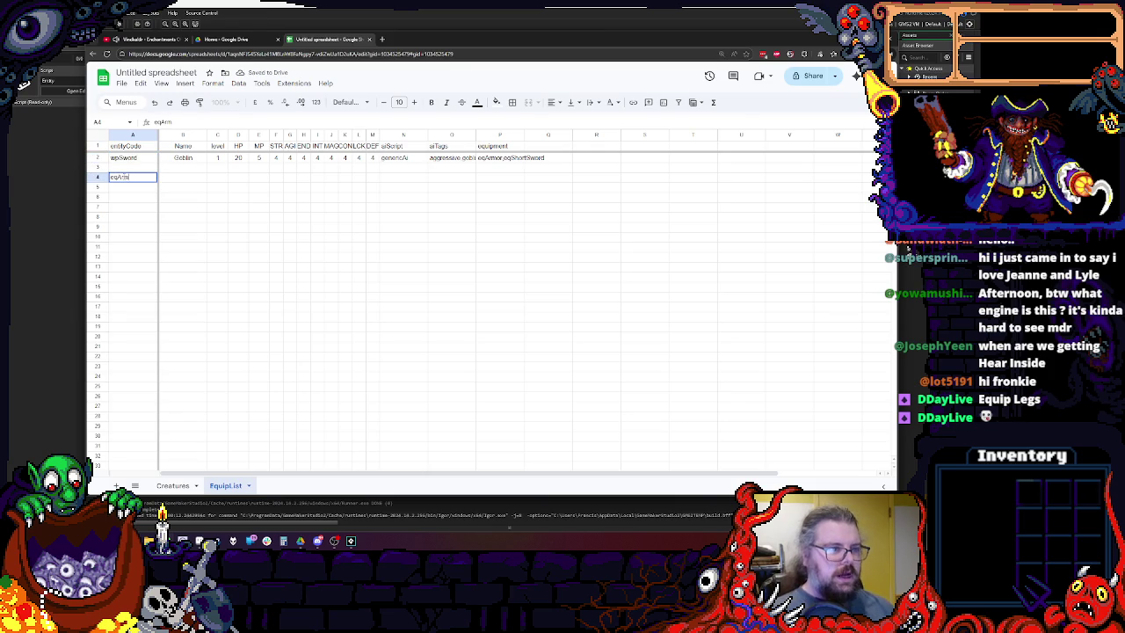
key("Return")
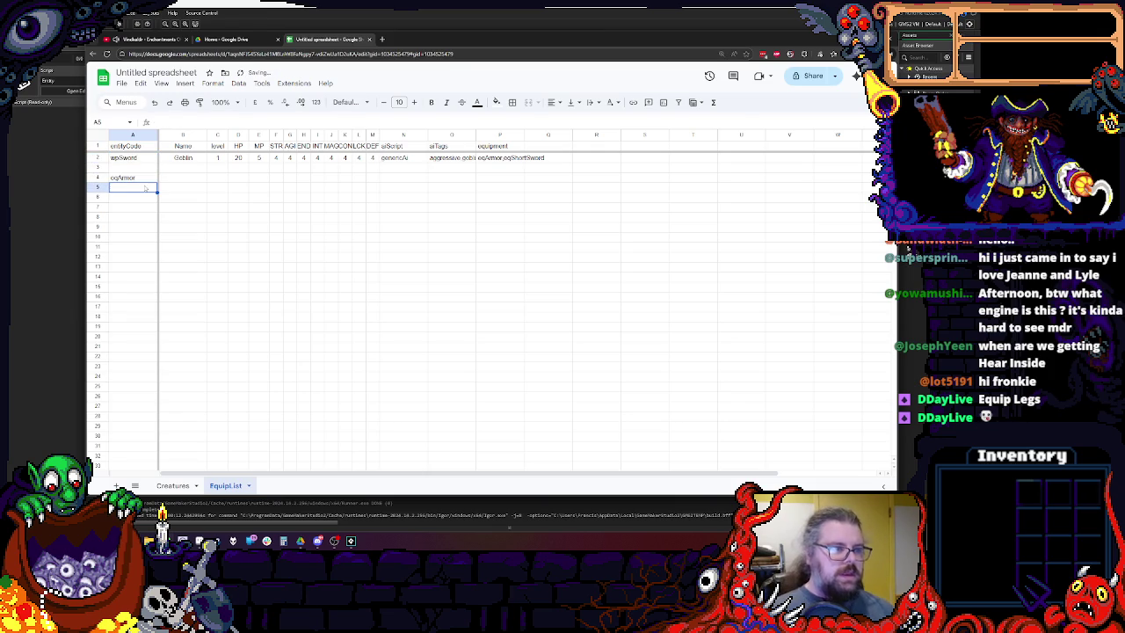
type("eqHelmet")
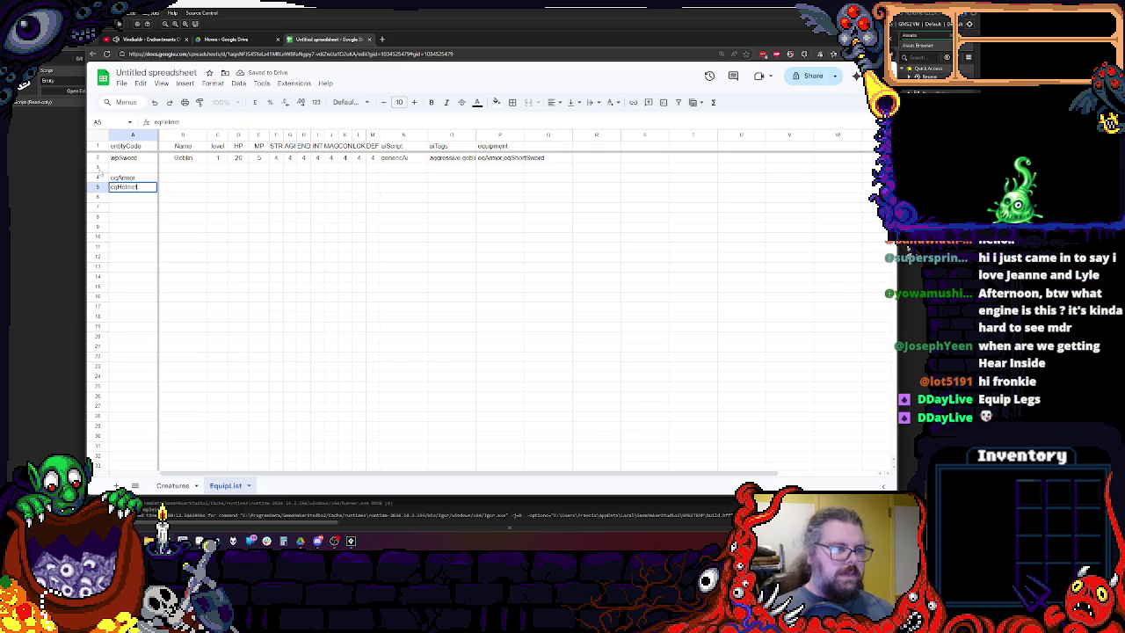
Insert a row above row 2 and enter wpStick there and wpMace in row 4.
right_click(97, 158)
left_click(97, 158)
right_click(98, 158)
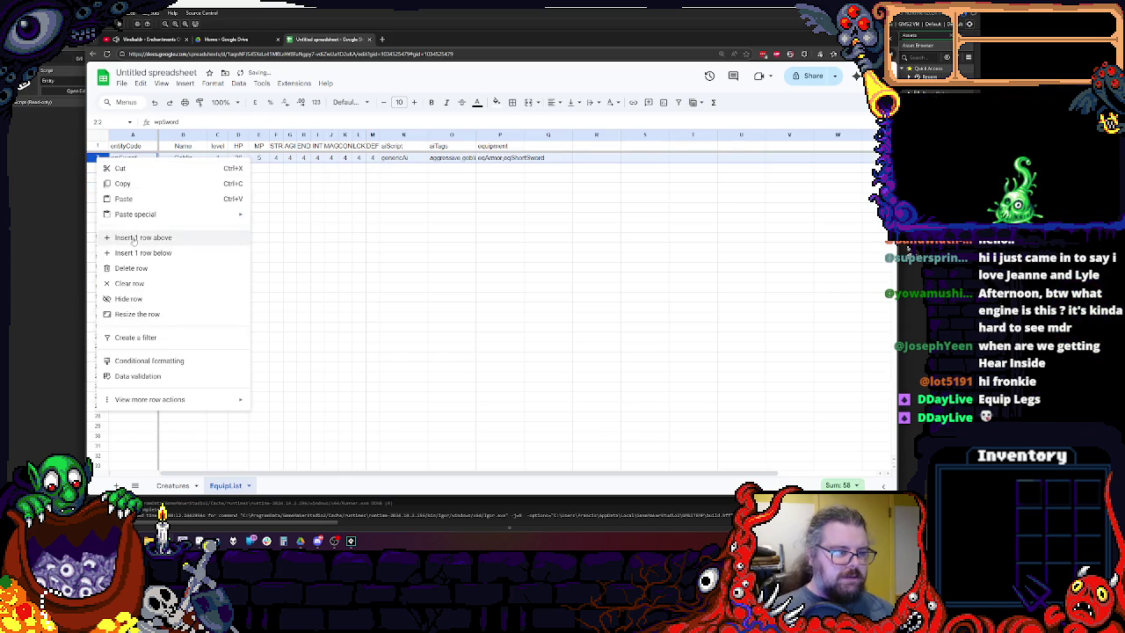
left_click(134, 238)
left_click(131, 158)
type("wp")
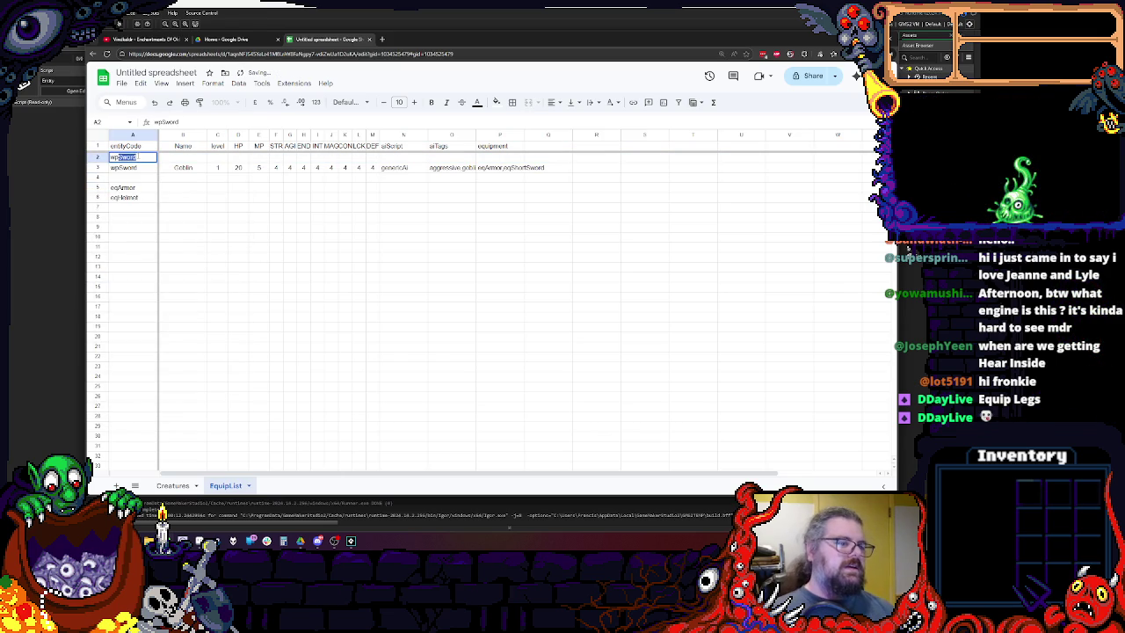
type("Stick")
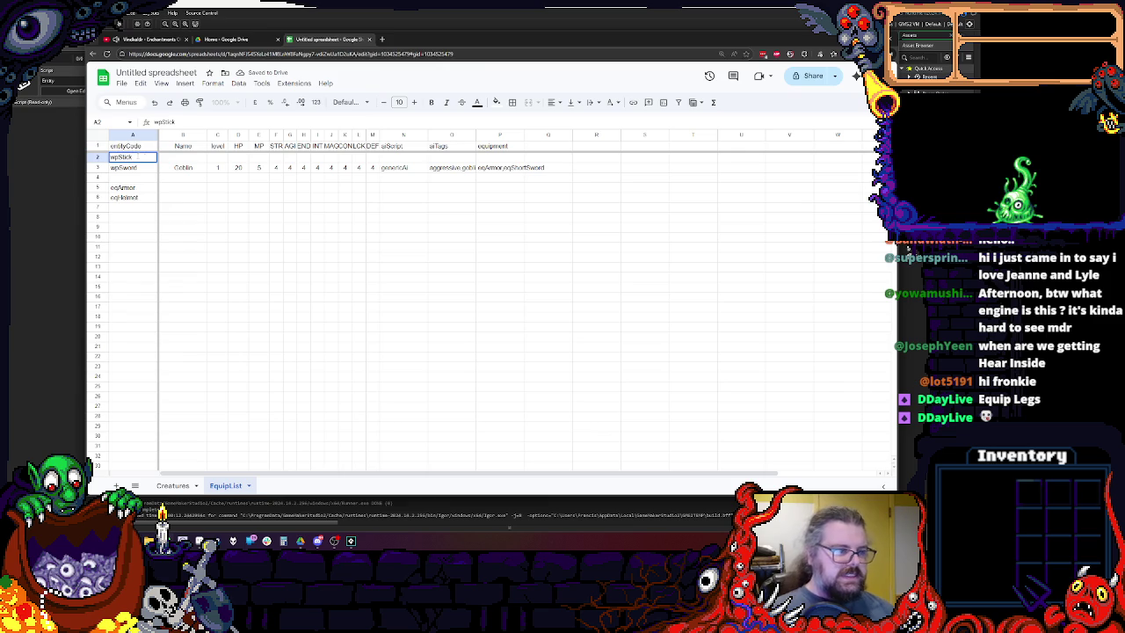
left_click(97, 177)
type("wp")
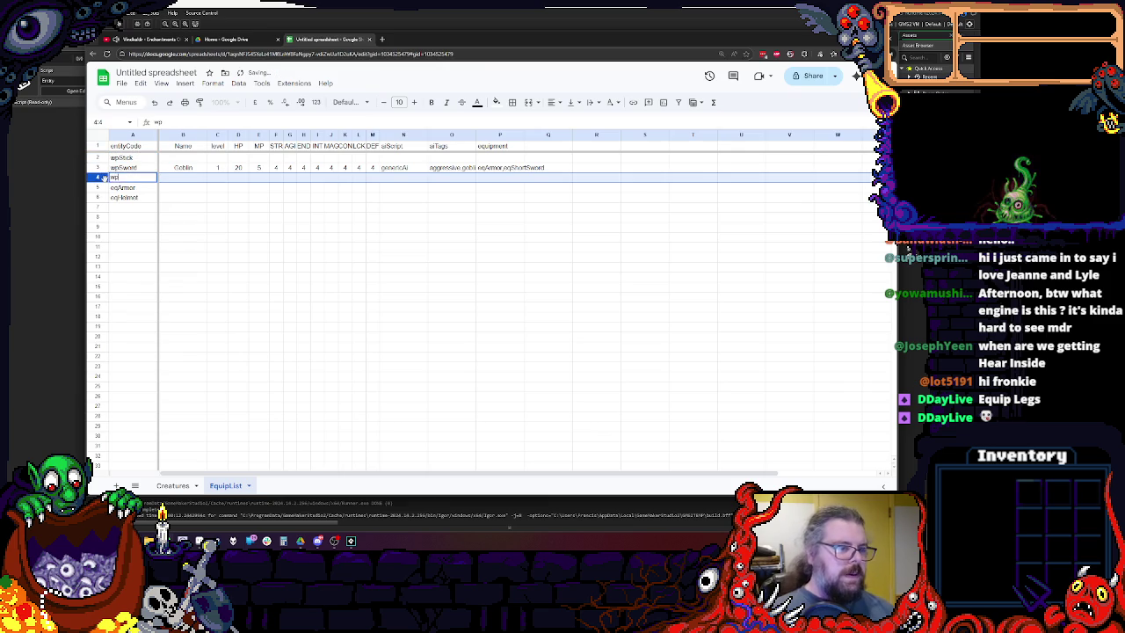
type("Mace")
left_click(237, 216)
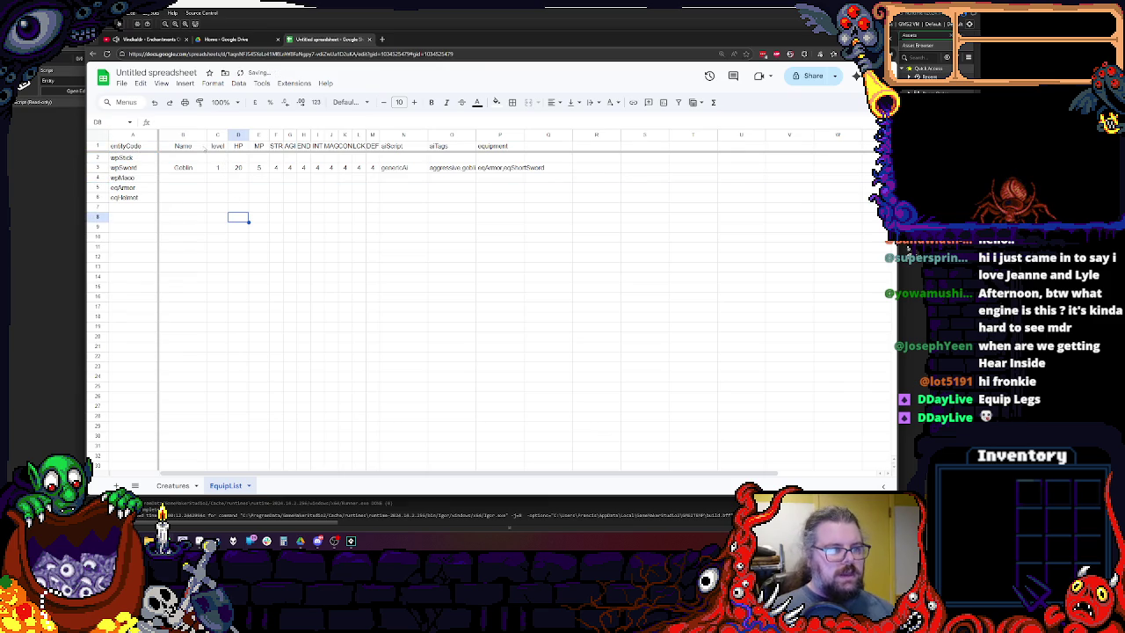
left_click(178, 159)
Name the first three items Stick, Rusty Sword and Pernach.
type("Stick")
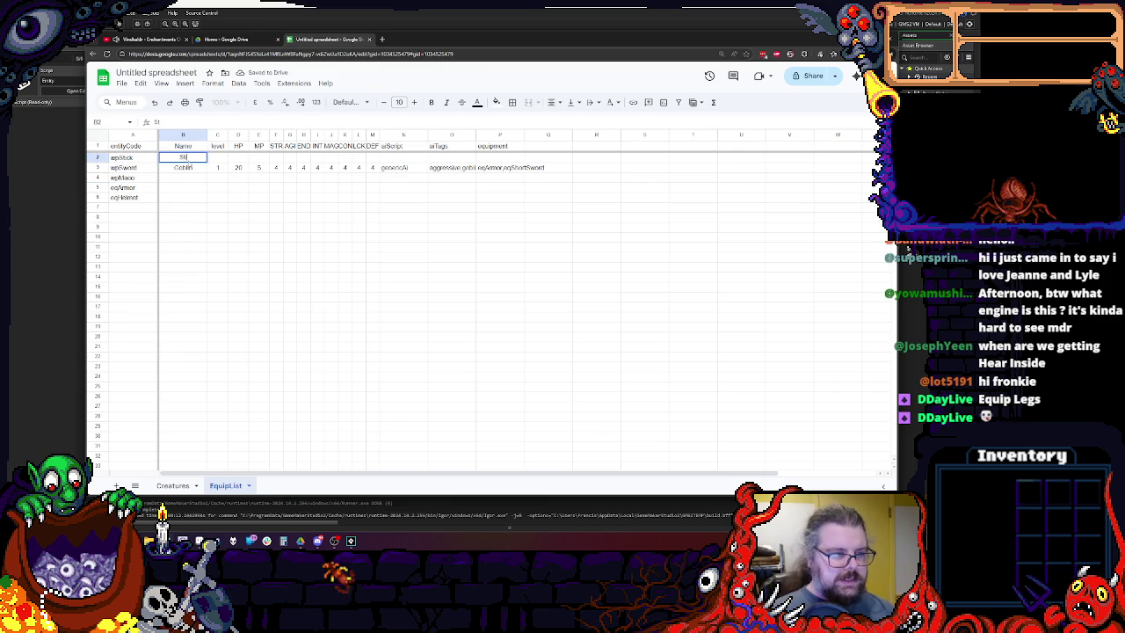
key("Return")
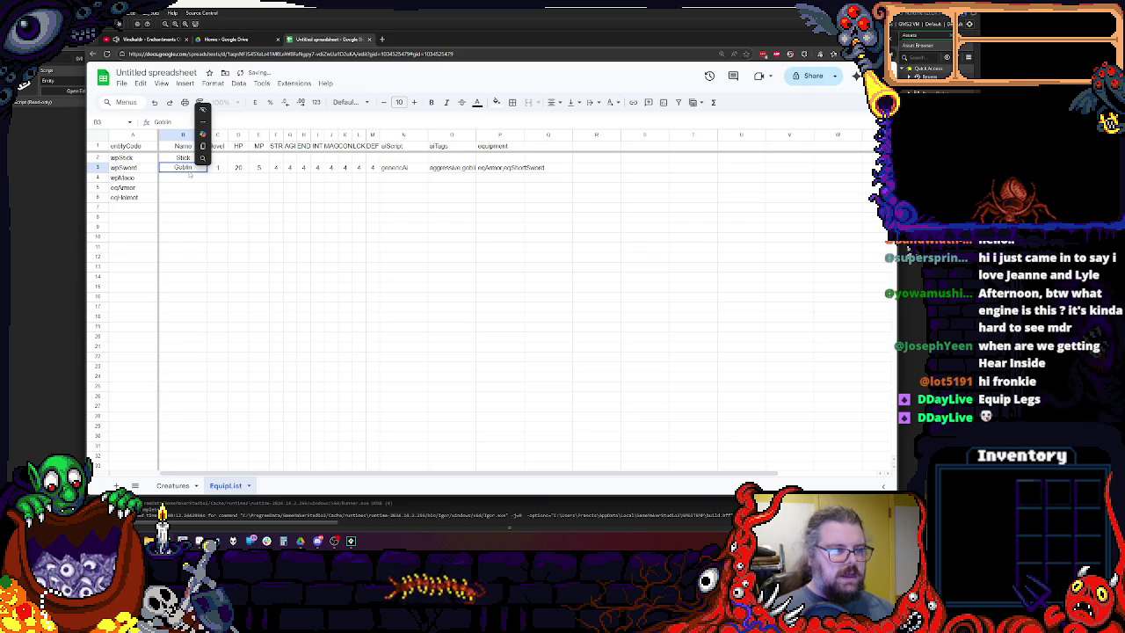
double_click(170, 167)
type("Rusty Sword")
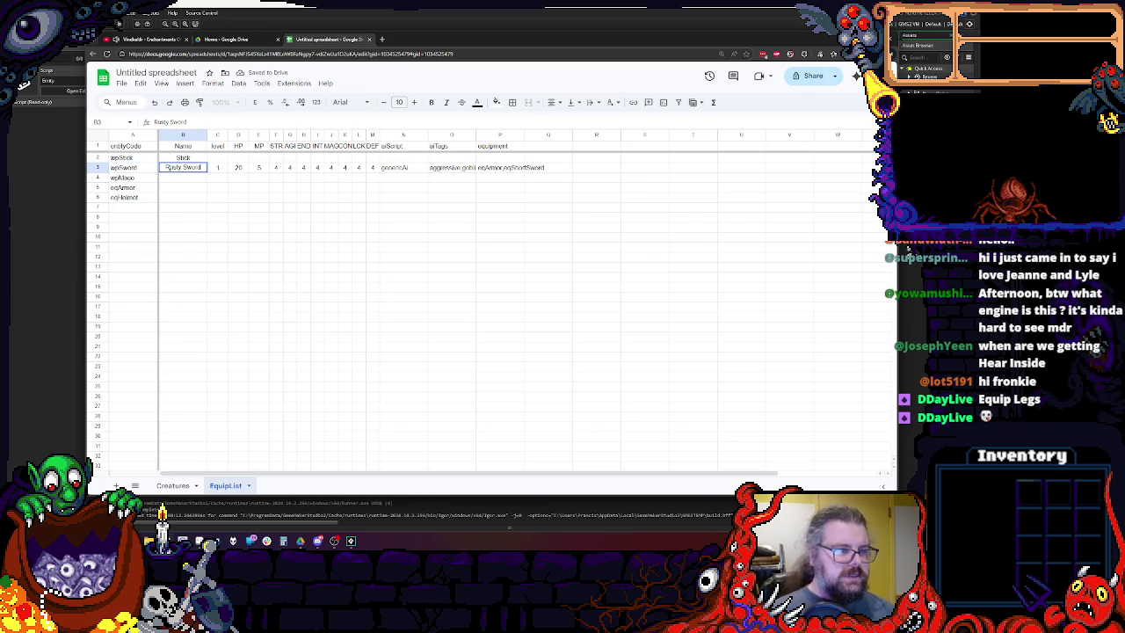
key("Return")
type("Pernach")
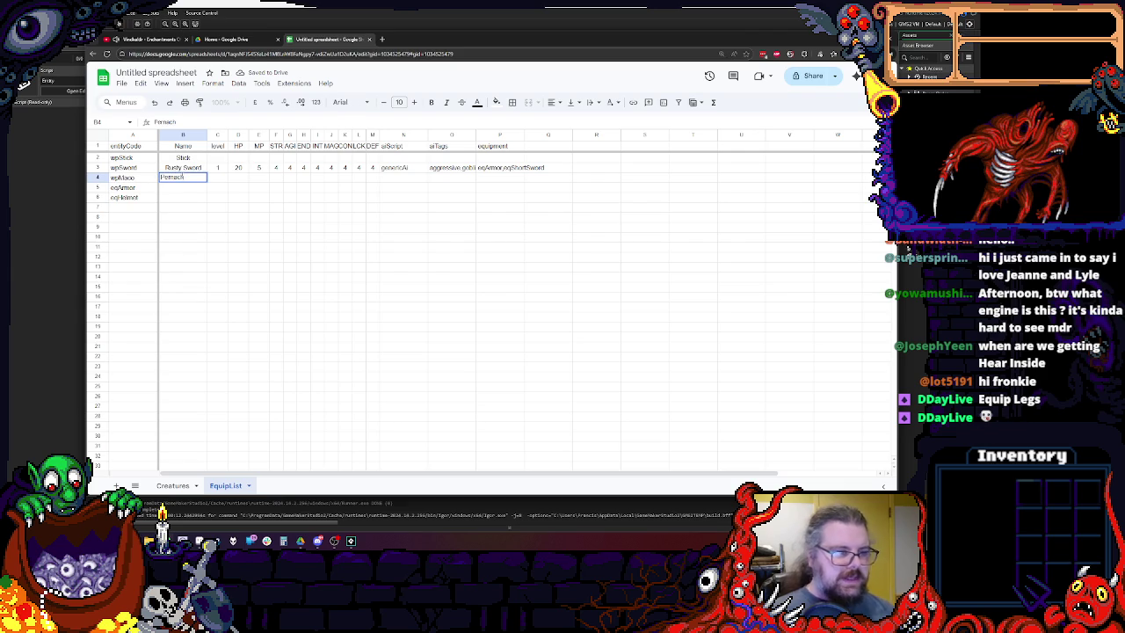
left_click(184, 197)
Centre-align the whole Name column.
left_click(183, 135)
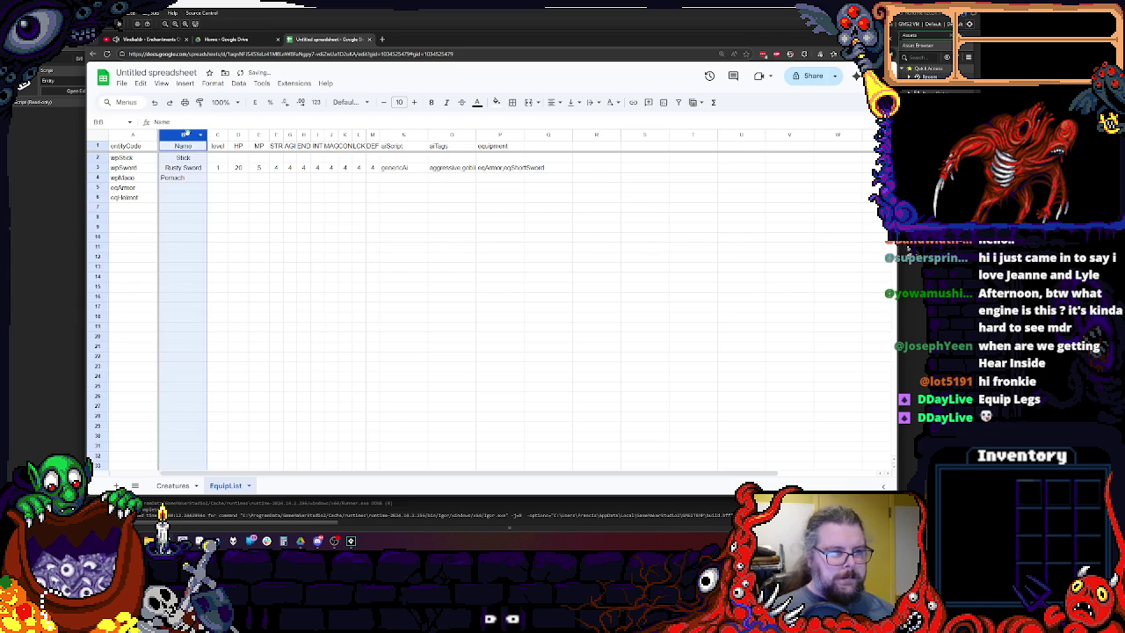
left_click(551, 103)
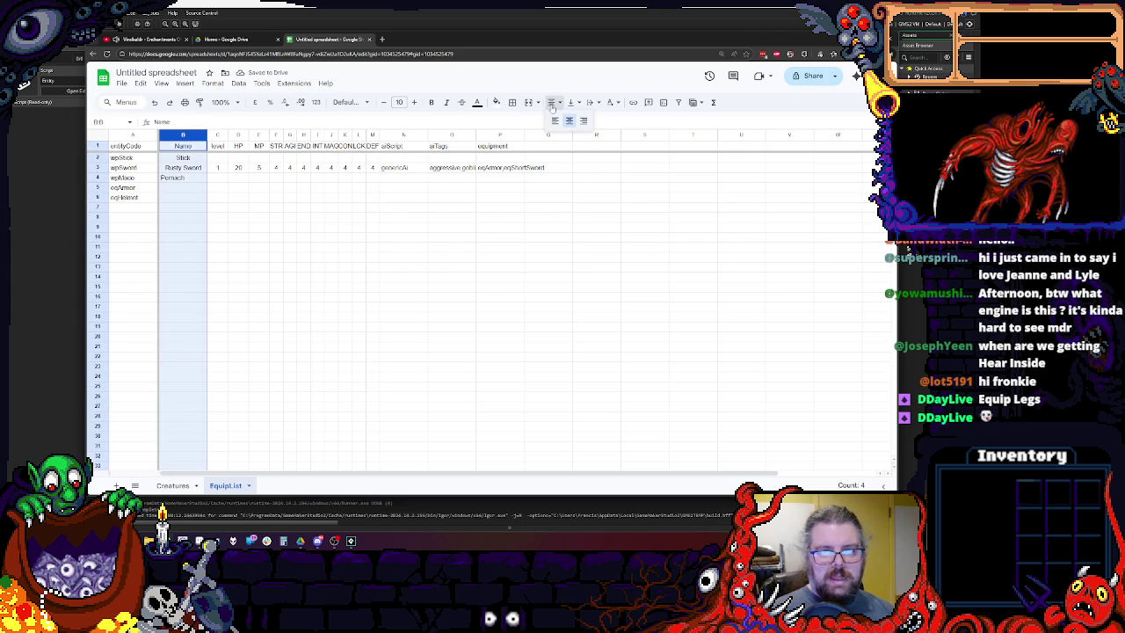
left_click(568, 120)
Enter Leather Armor and Kettle Hat in the remaining Name cells.
left_click(185, 236)
left_click(190, 193)
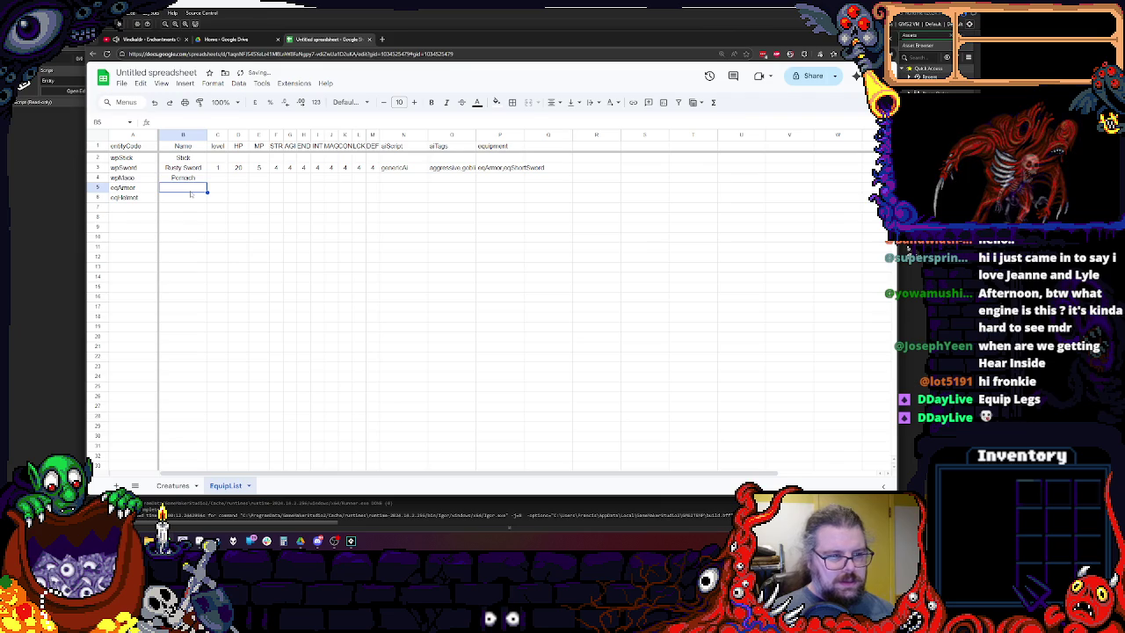
type("I")
type("her Armor")
key("Return")
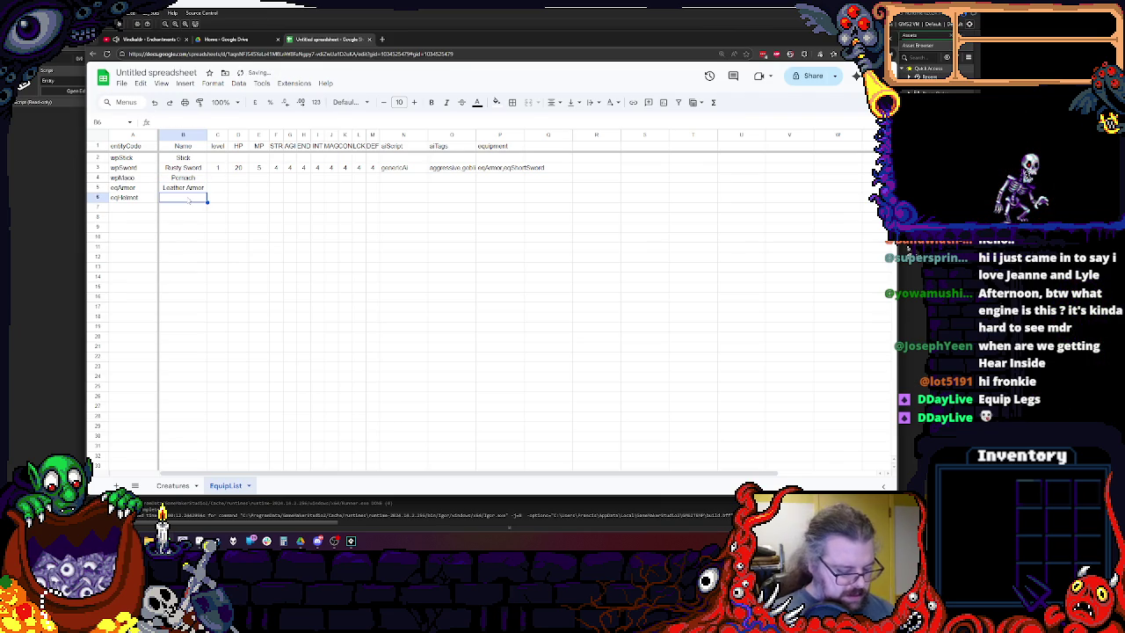
type("Kettle Ha")
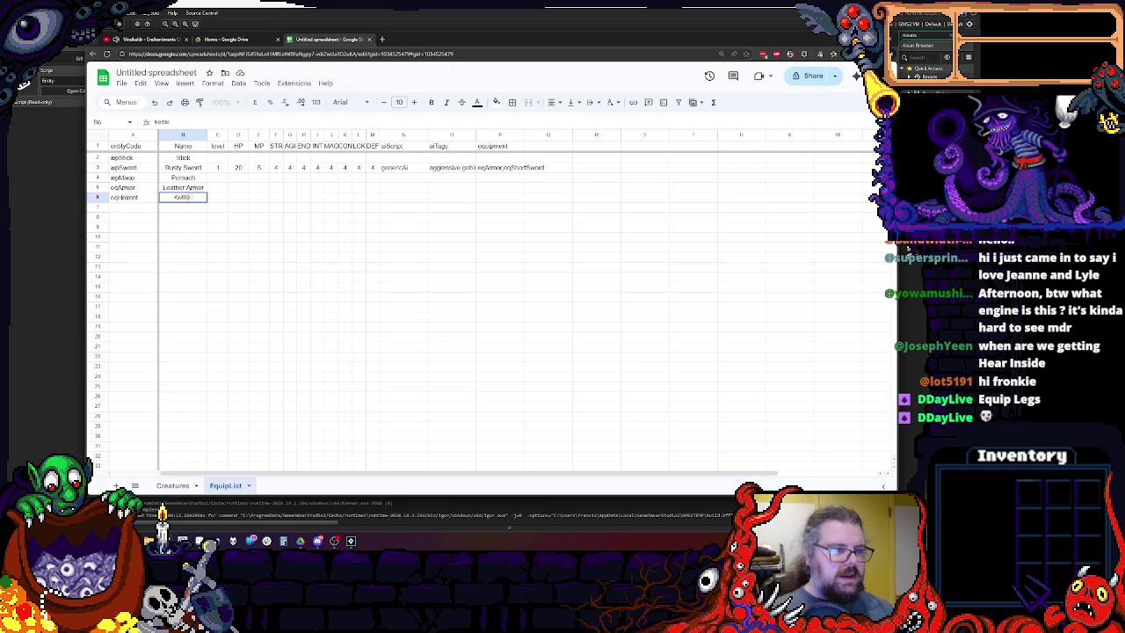
type("t")
left_click(258, 207)
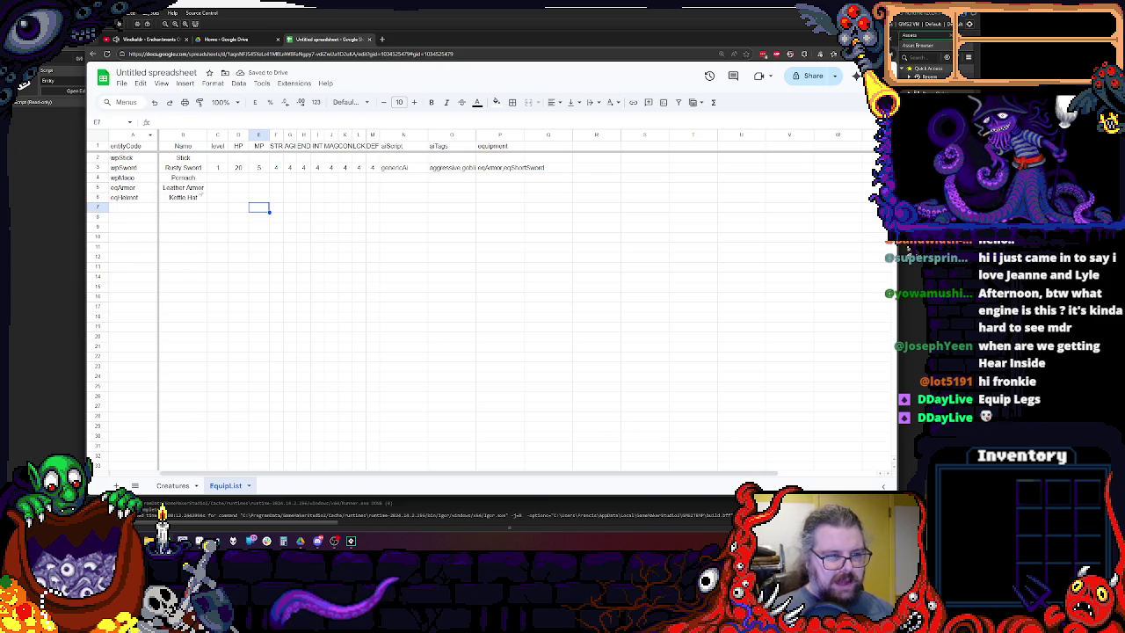
Enter level 1 for Stick, Rusty Sword, Pernach and Leather Armor, and 2 for Kettle Hat.
left_click(241, 198)
left_click(220, 168)
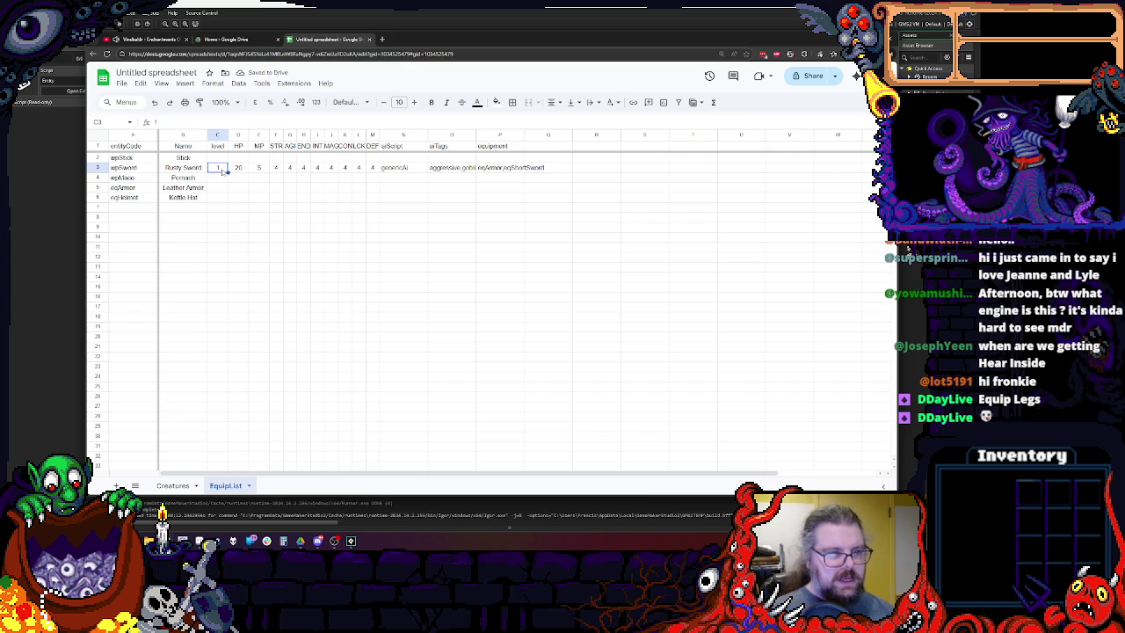
left_click(217, 146)
left_click(222, 174)
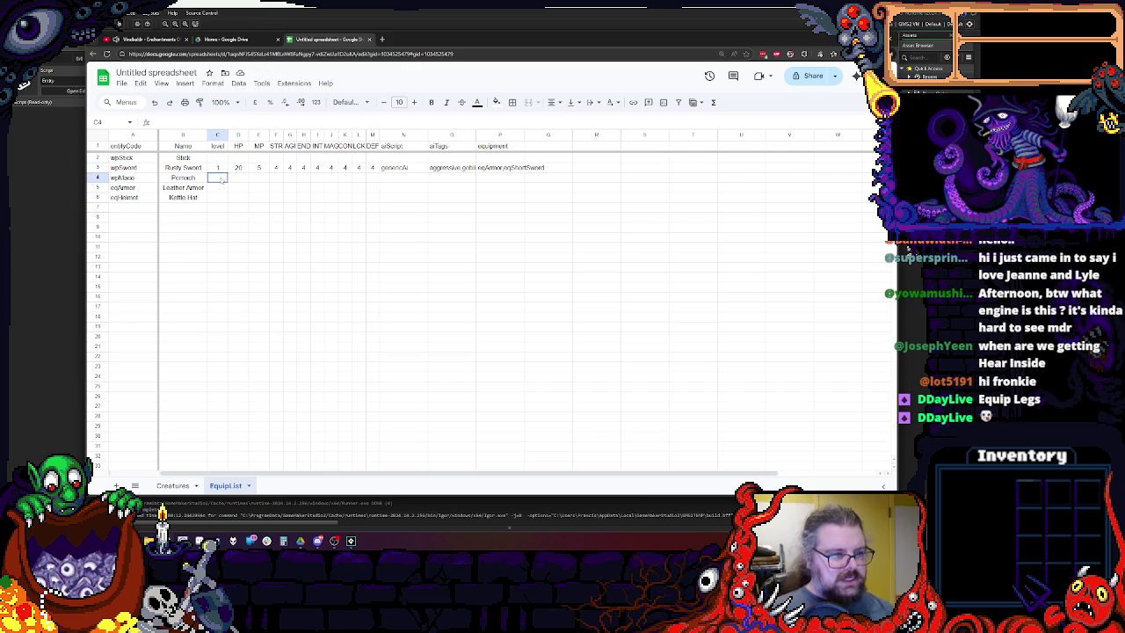
key("Up")
type("1")
left_click(222, 180)
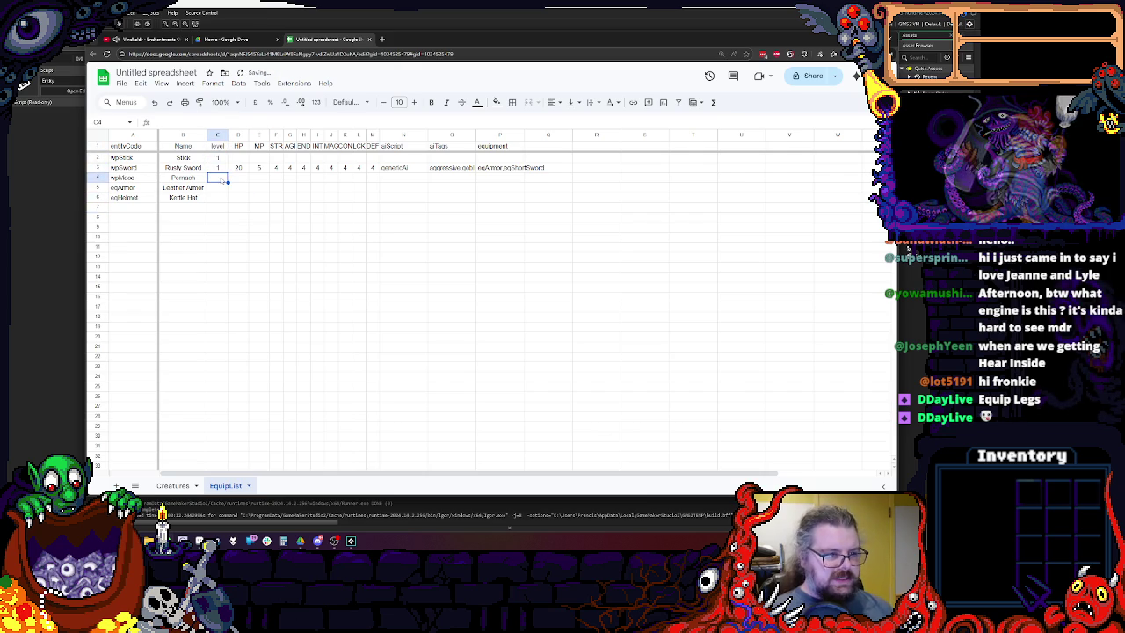
key("Down")
key("Down")
key("Up")
left_click(245, 248)
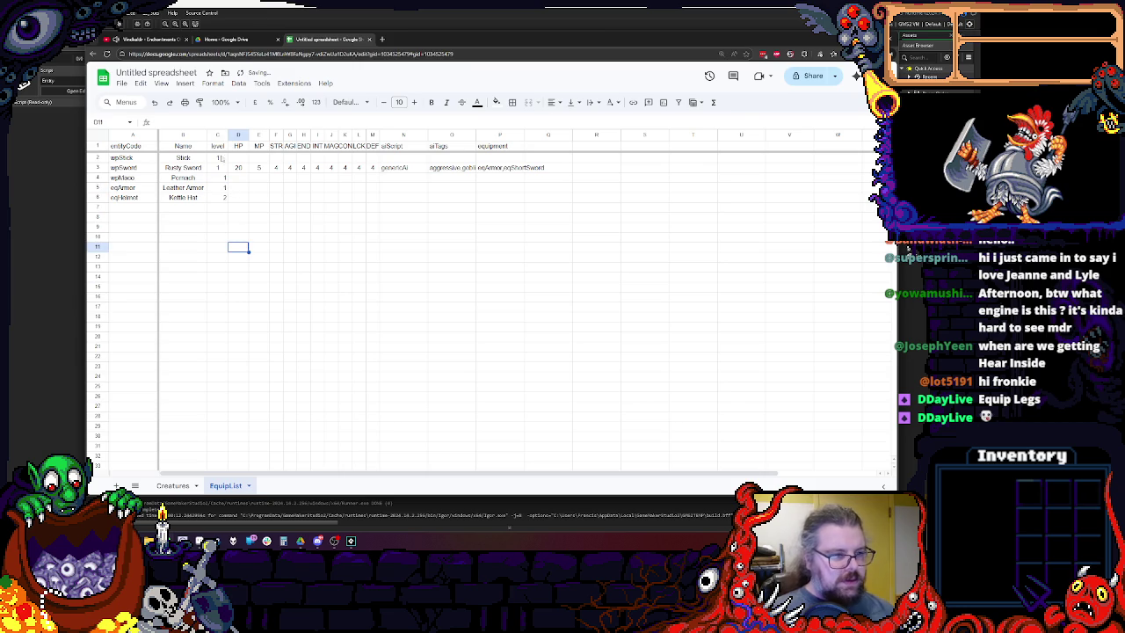
left_click(213, 136)
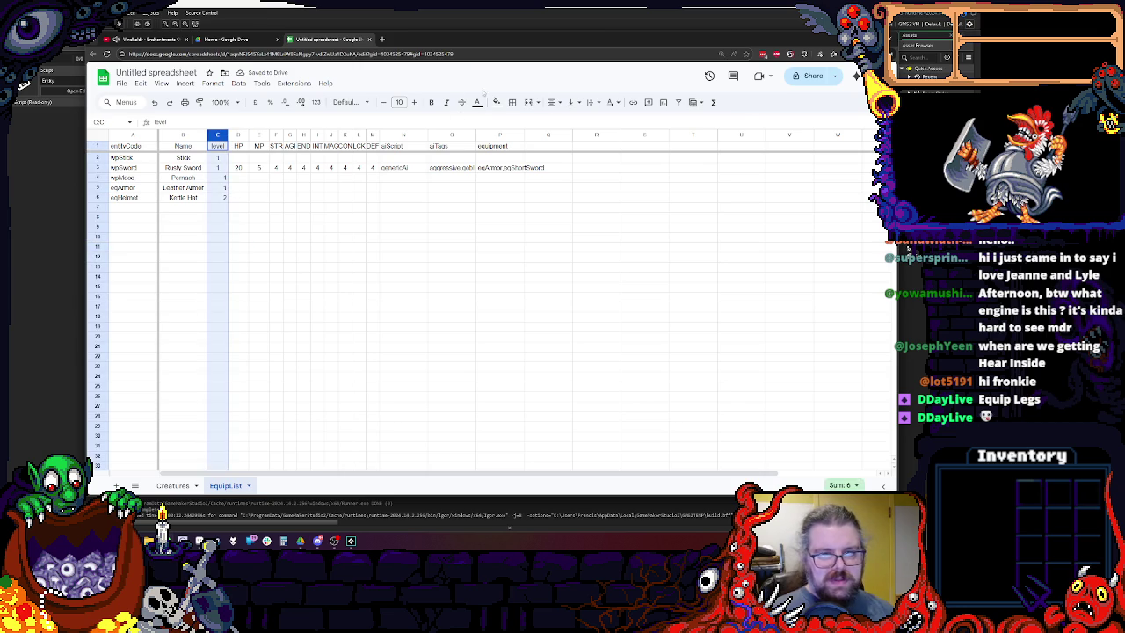
left_click(553, 102)
Centre the values in the level column.
left_click(568, 130)
left_click(303, 297)
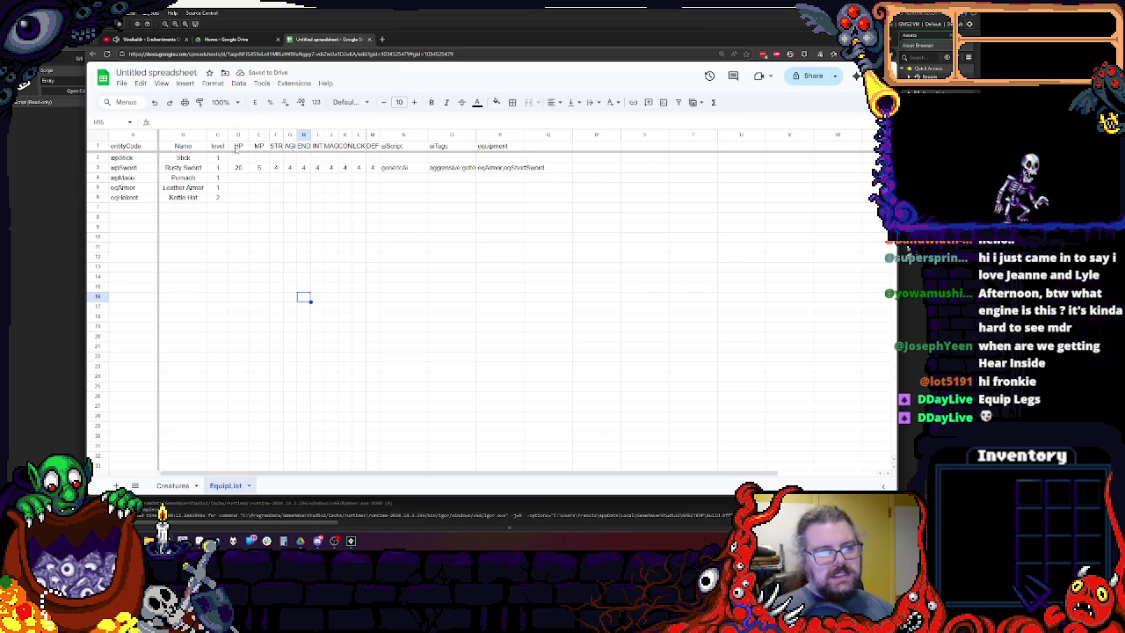
left_click(239, 168)
left_click(244, 187)
left_click(246, 169)
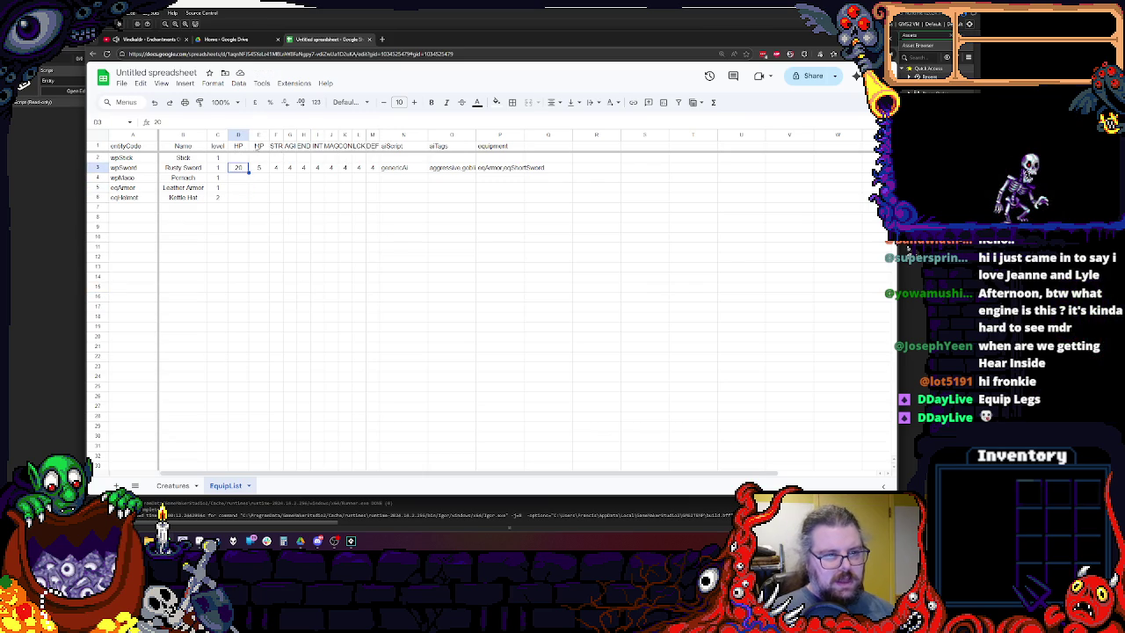
left_click(264, 166)
Insert an empty column before aiScript, then undo it.
left_click(398, 135)
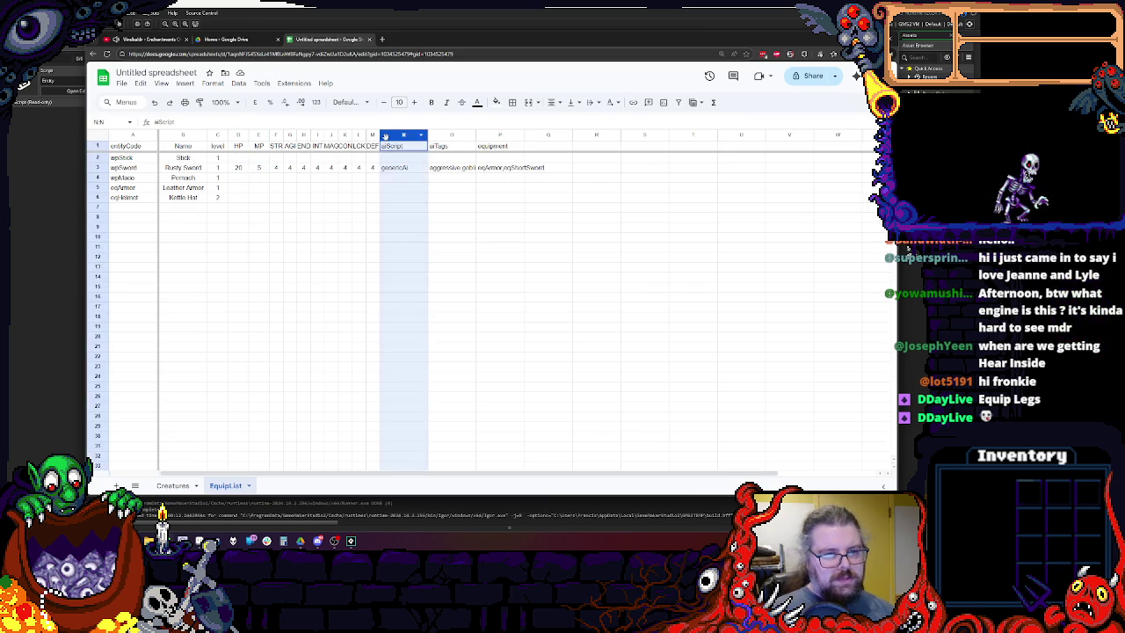
right_click(393, 136)
left_click(422, 216)
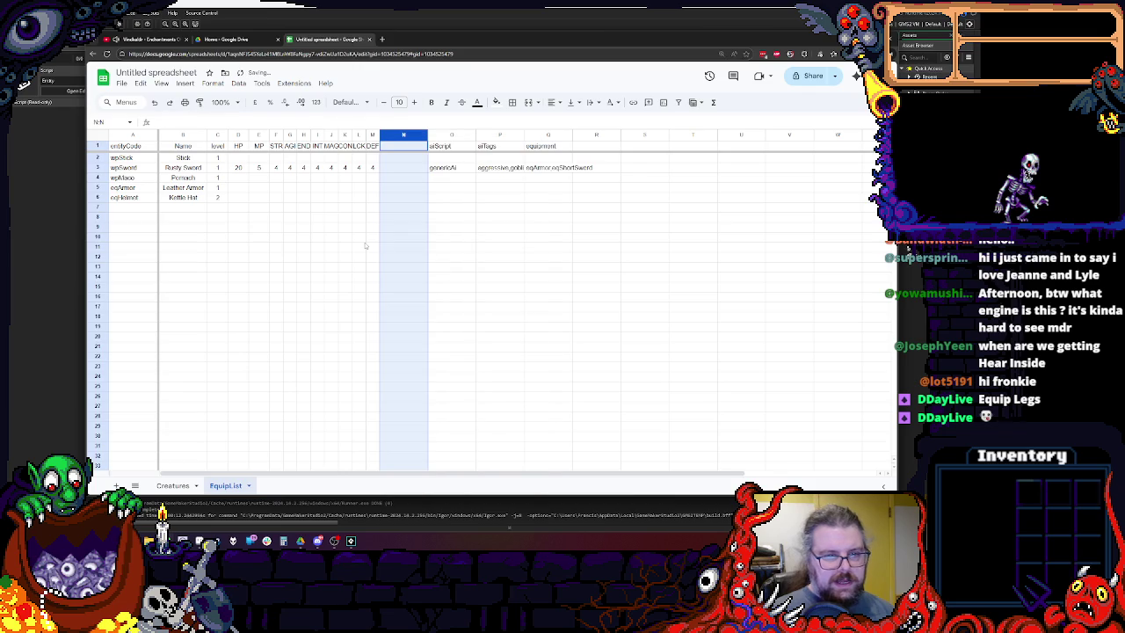
key("ctrl+z")
Move the DEF column in front of HP and delete the leftover empty column.
right_click(235, 134)
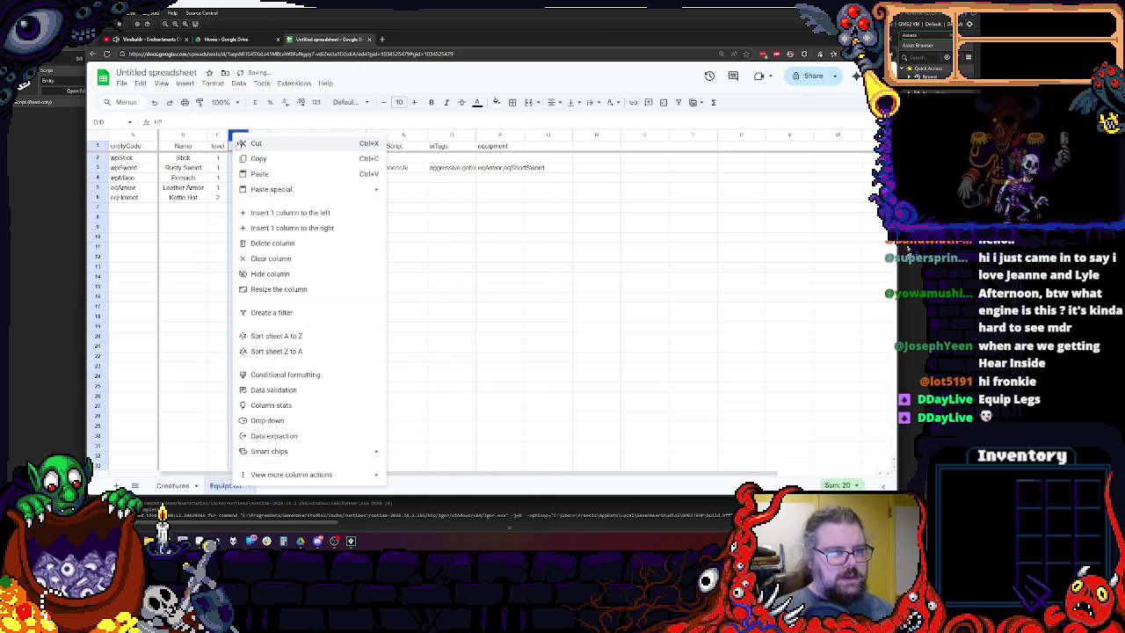
left_click(268, 213)
left_click(270, 216)
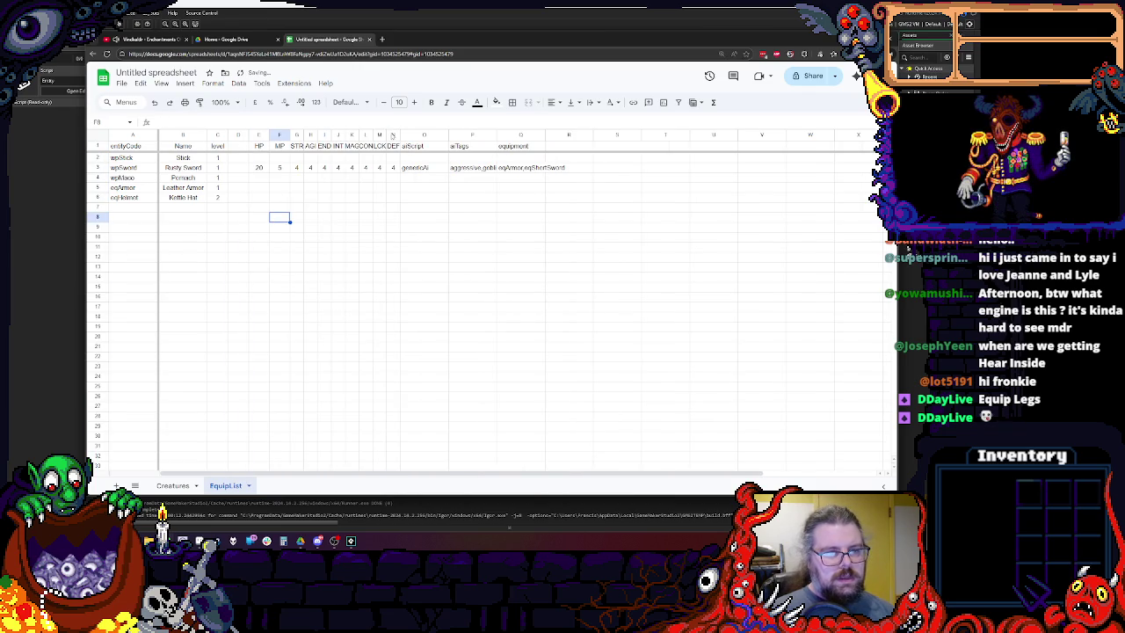
left_click(393, 137)
left_click_drag(392, 137, 253, 137)
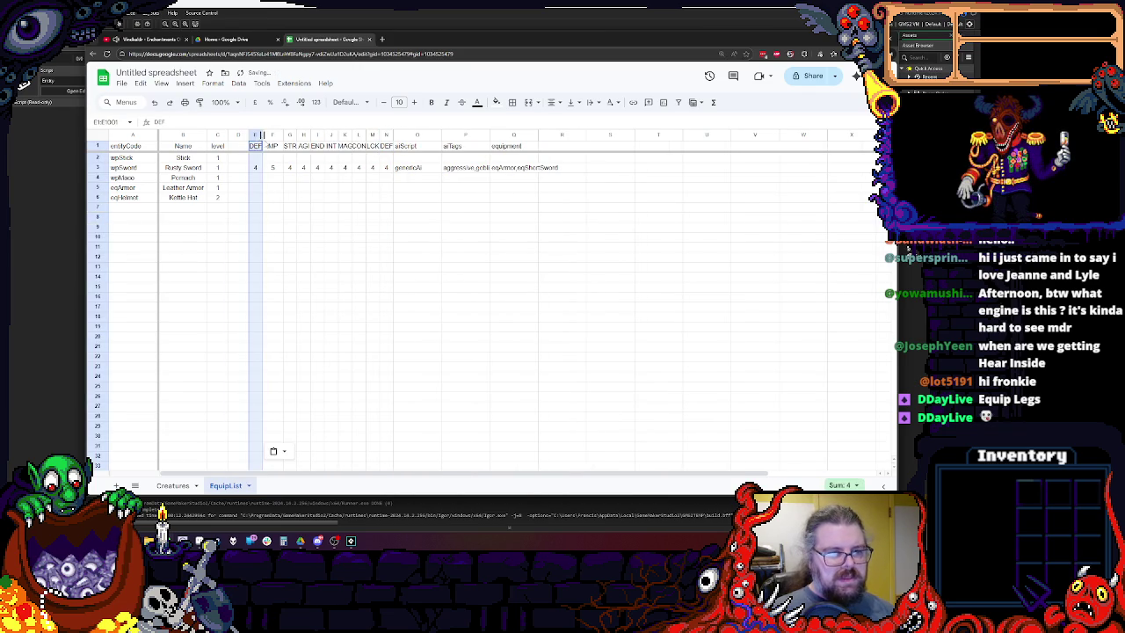
left_click(252, 187)
right_click(387, 135)
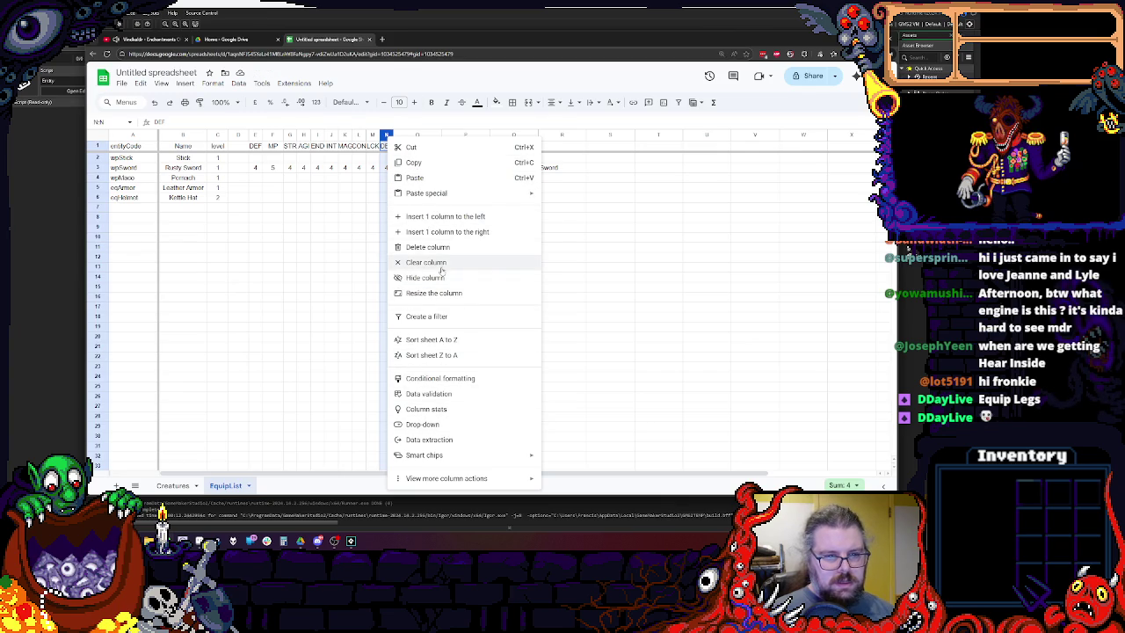
left_click(428, 247)
left_click(317, 248)
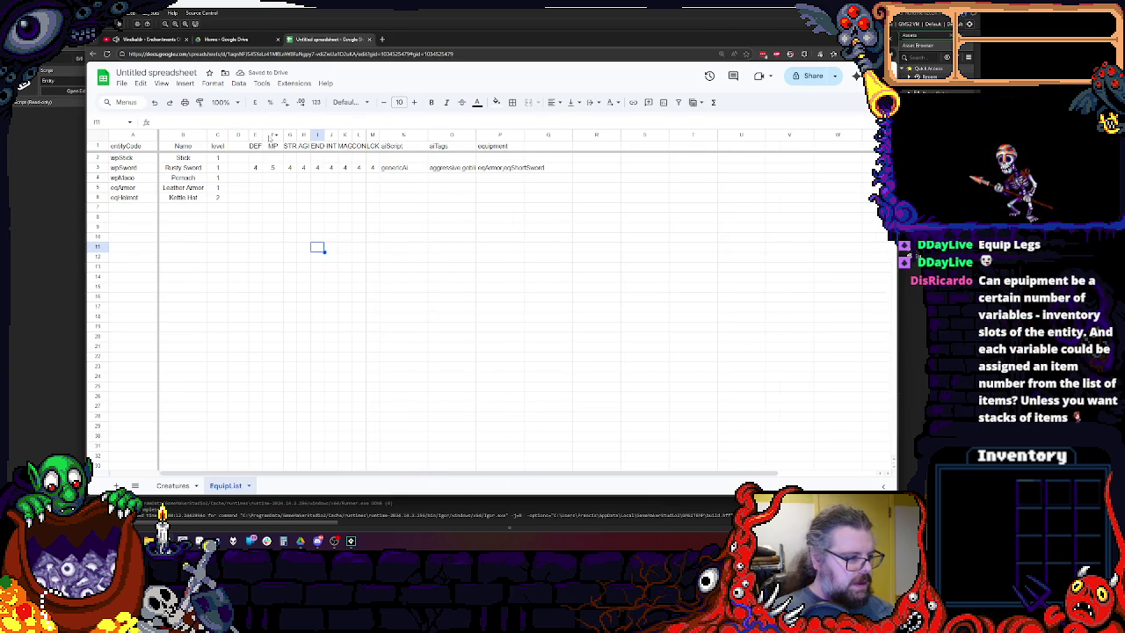
Insert an Attack column in D widened to fit, and add a new blank sheet.
left_click(271, 135)
right_click(271, 135)
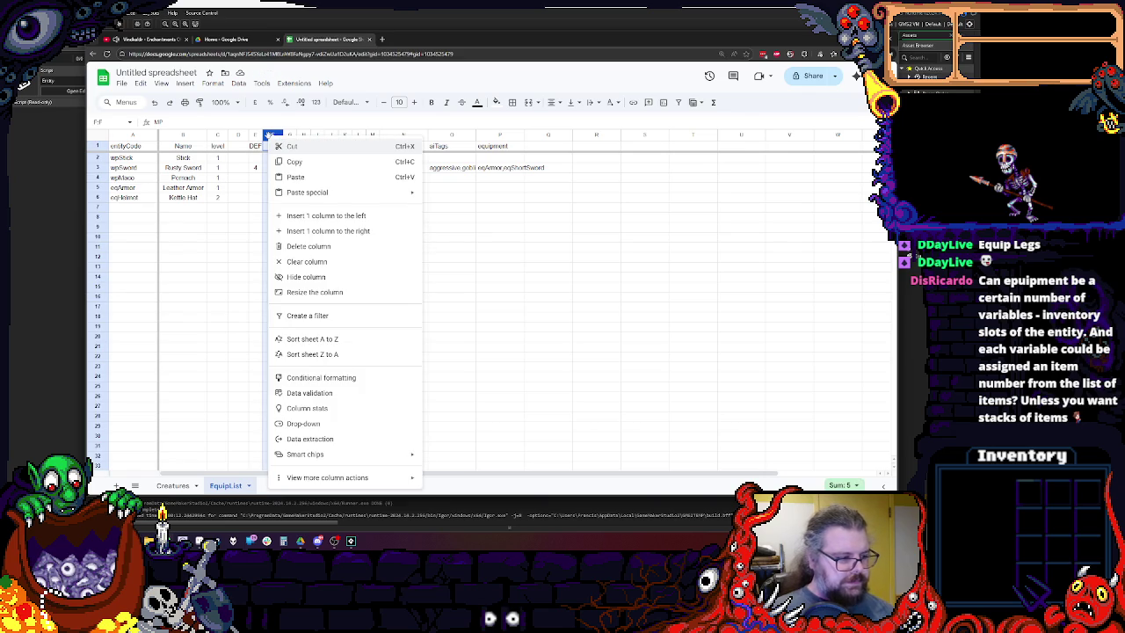
left_click(325, 216)
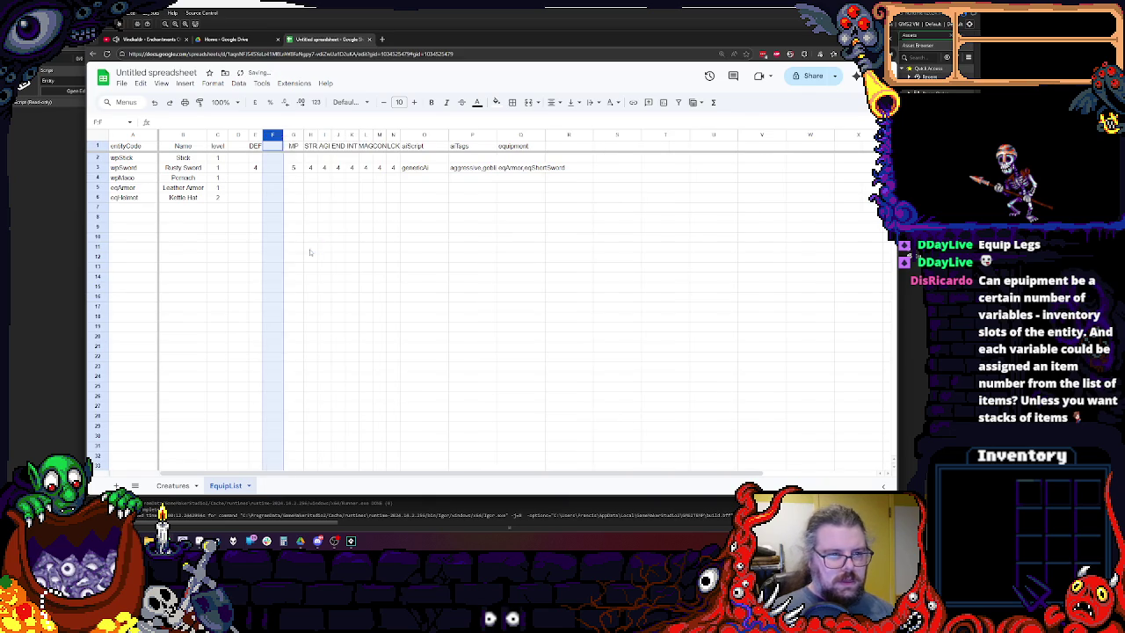
left_click(239, 145)
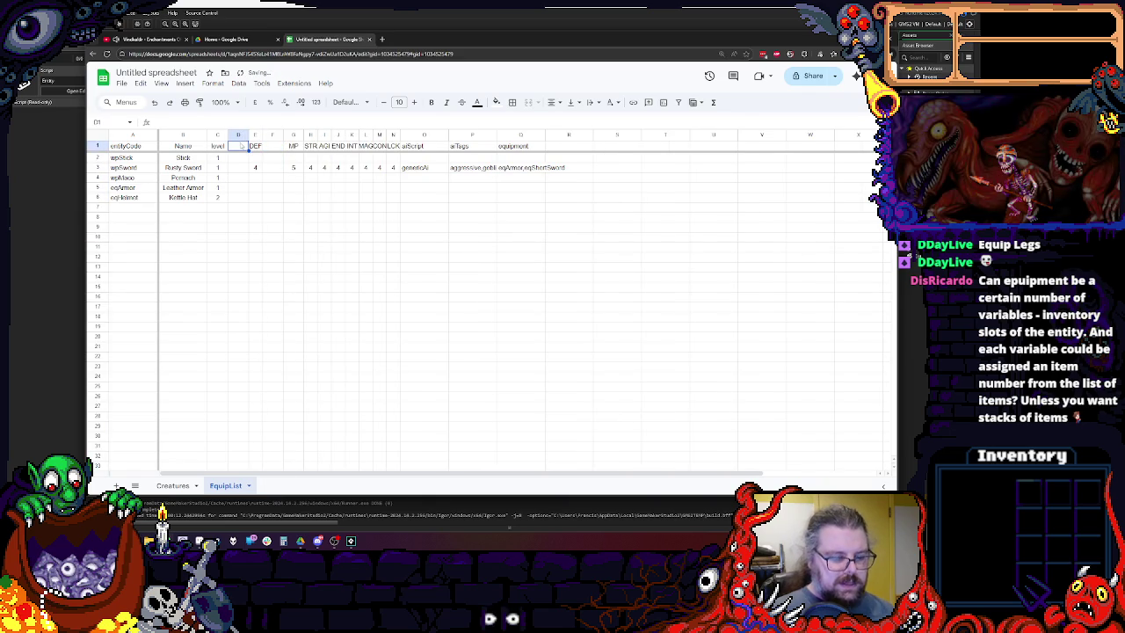
type("Atk")
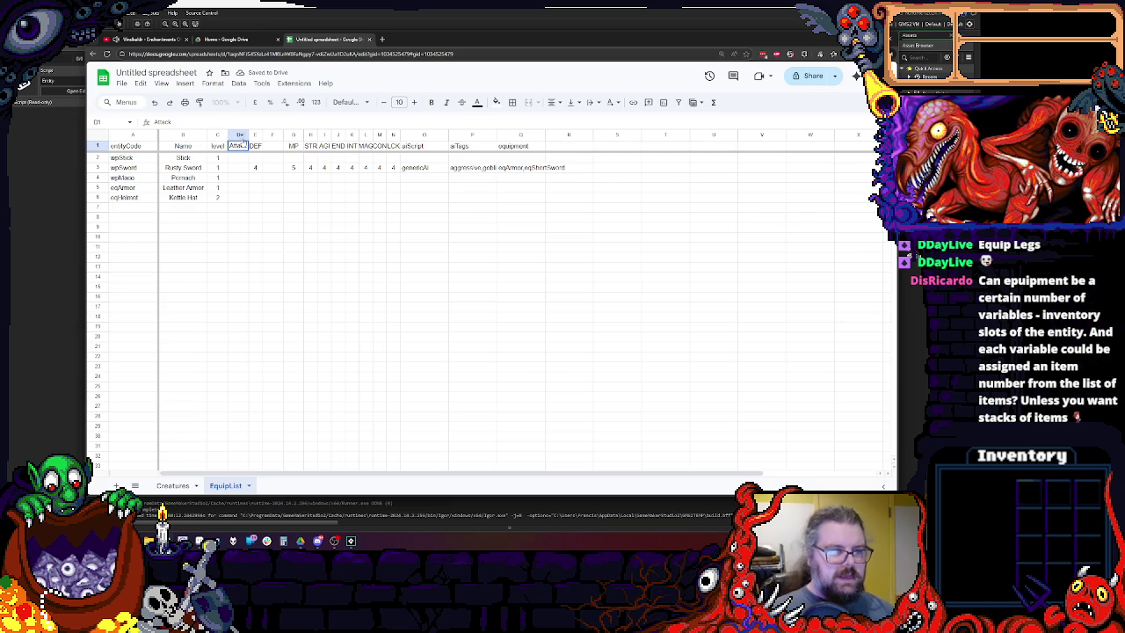
left_click_drag(249, 135, 271, 135)
left_click(281, 209)
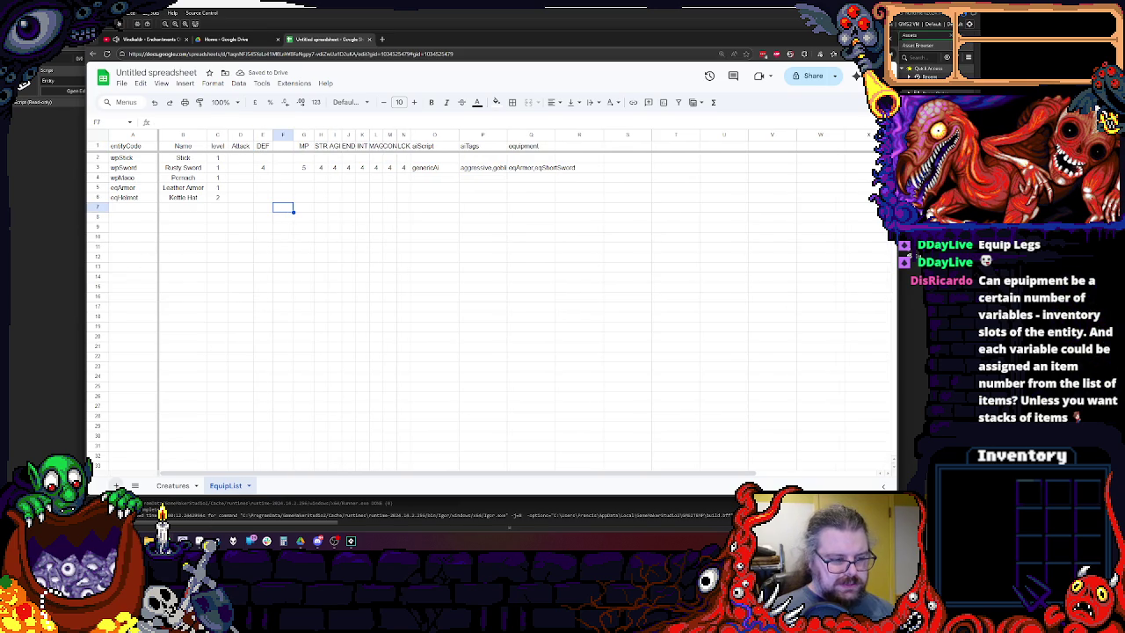
left_click(116, 485)
Duplicate the EquipList sheet and delete the blank Sheet3.
right_click(227, 485)
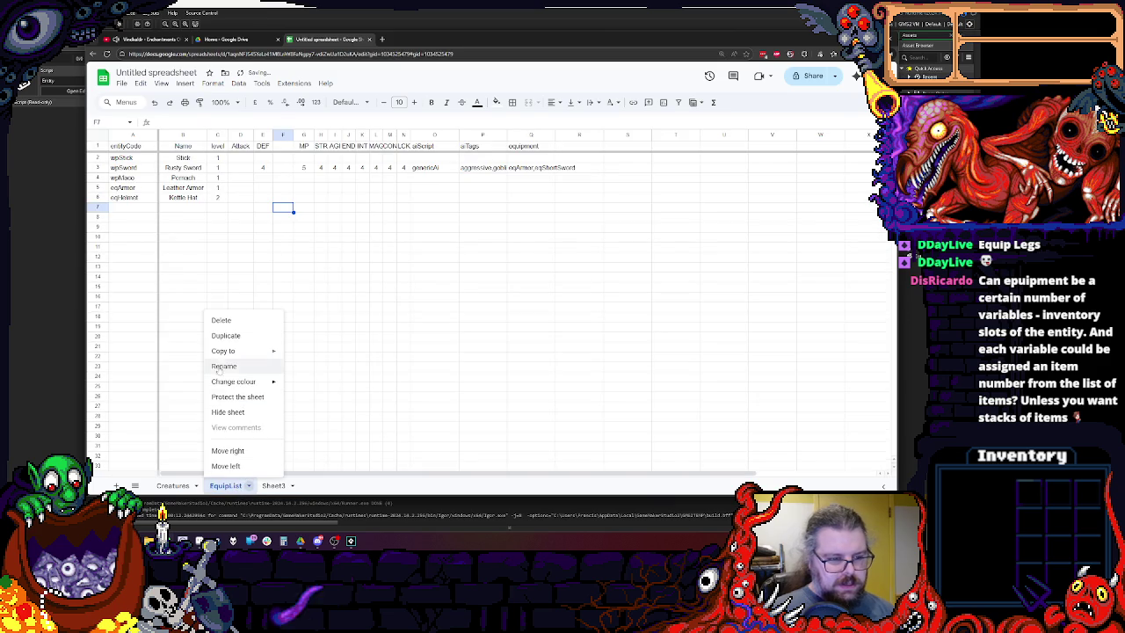
left_click(230, 335)
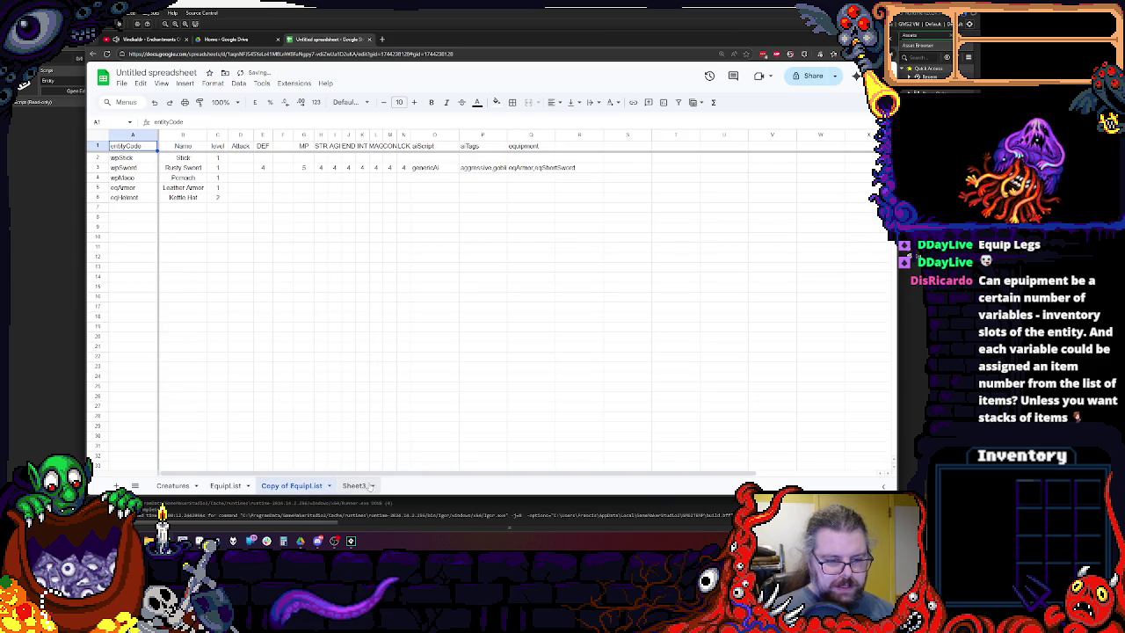
left_click(366, 485)
left_click(370, 485)
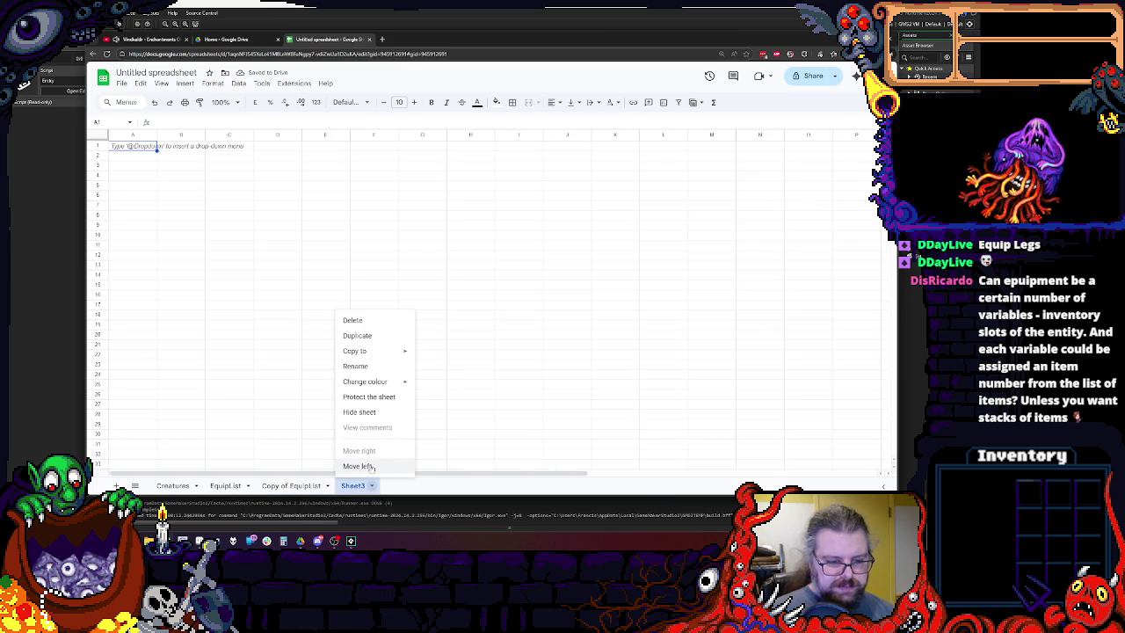
left_click(355, 320)
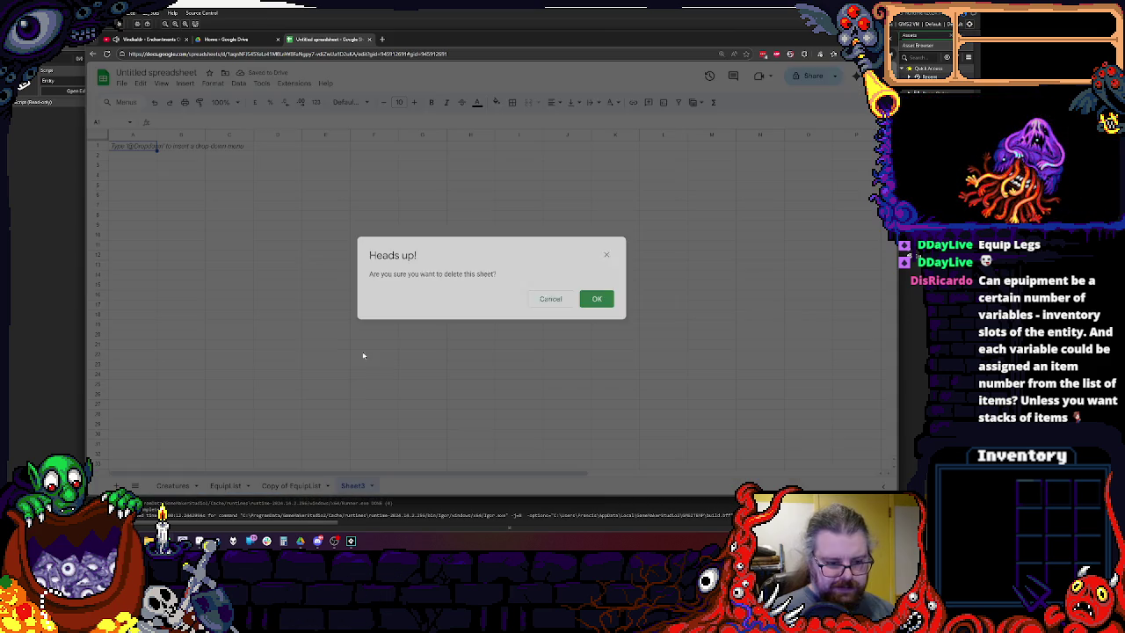
left_click(596, 298)
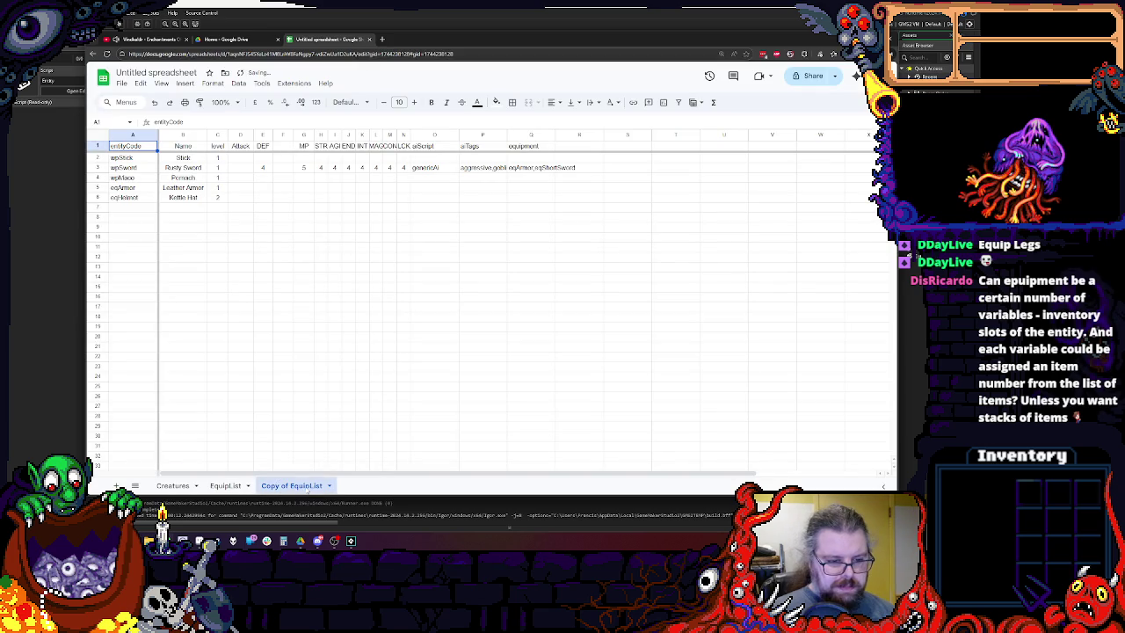
Rename the copy to Equip and the original EquipList to Weapons.
left_click(329, 485)
left_click(276, 366)
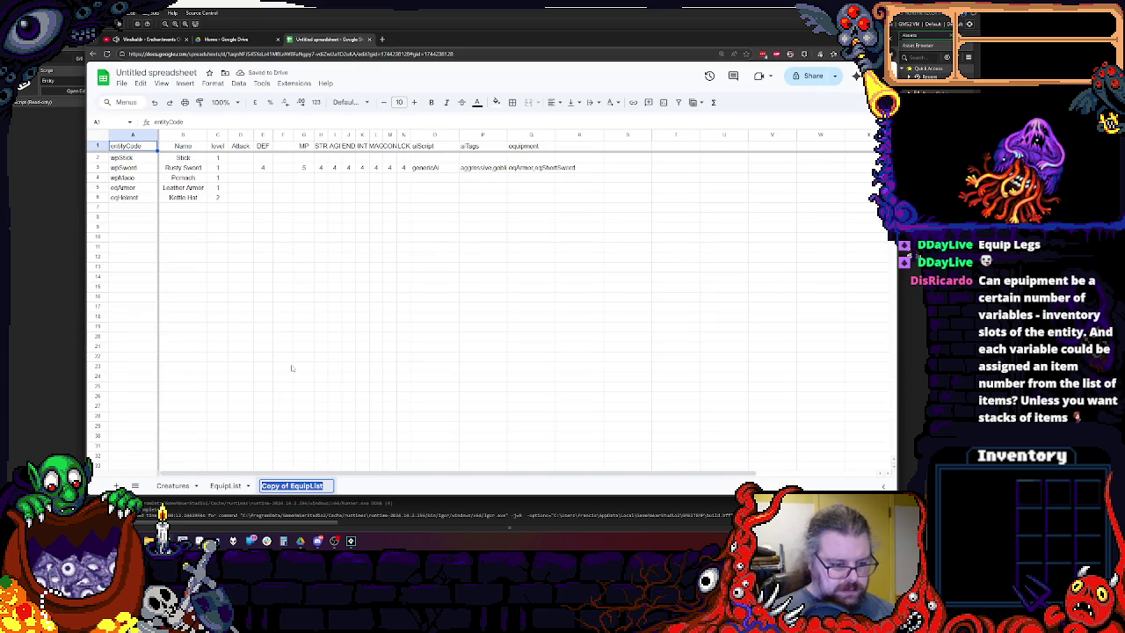
type("Equip")
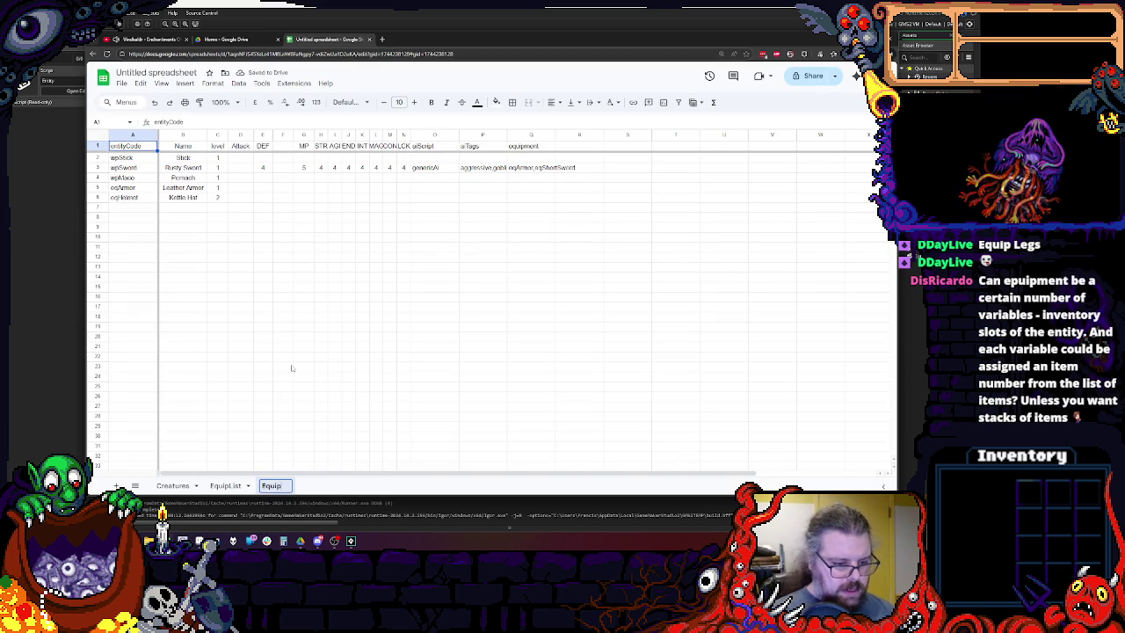
left_click(292, 368)
left_click(225, 485)
right_click(225, 485)
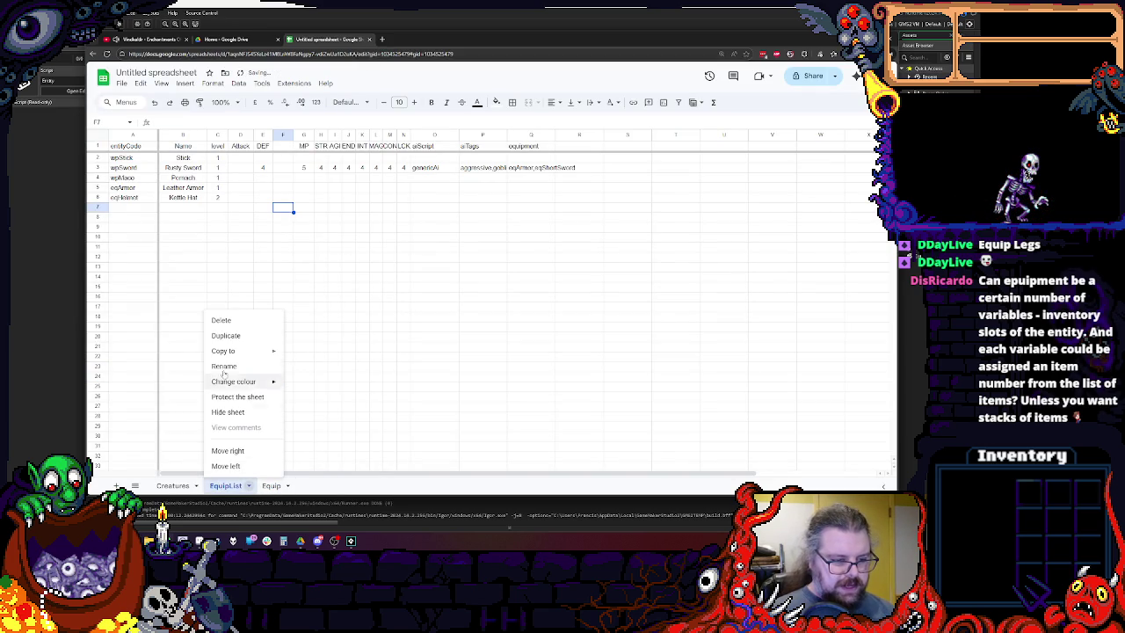
left_click(220, 364)
type("W")
type("ns")
key("Return")
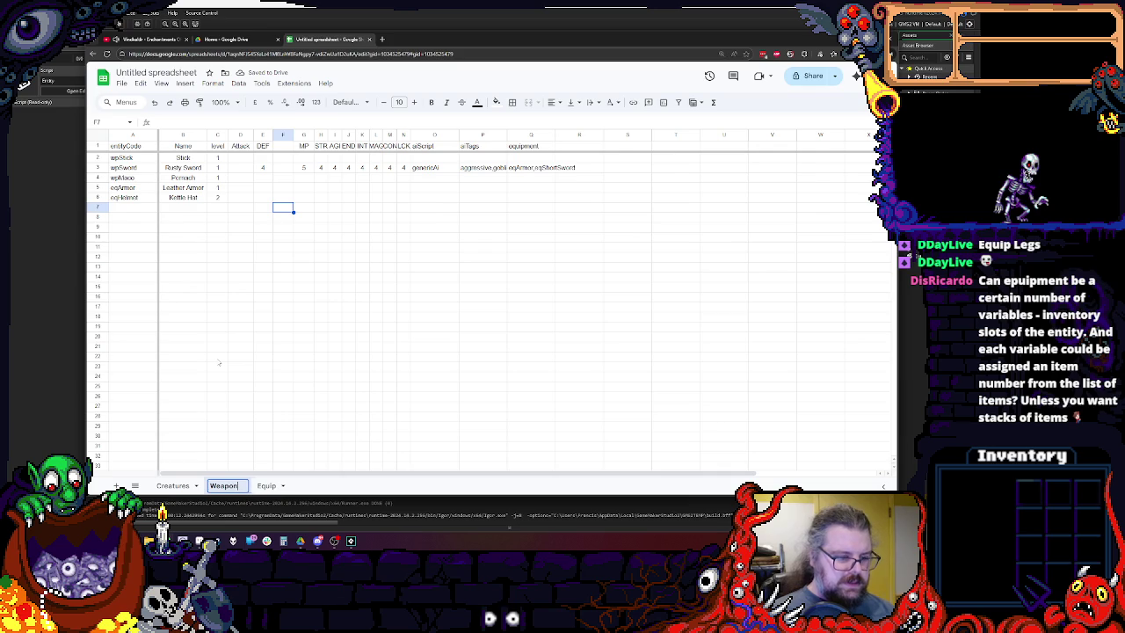
Extend the copied sheet's name from Equip to Equipment.
left_click(266, 485)
right_click(270, 485)
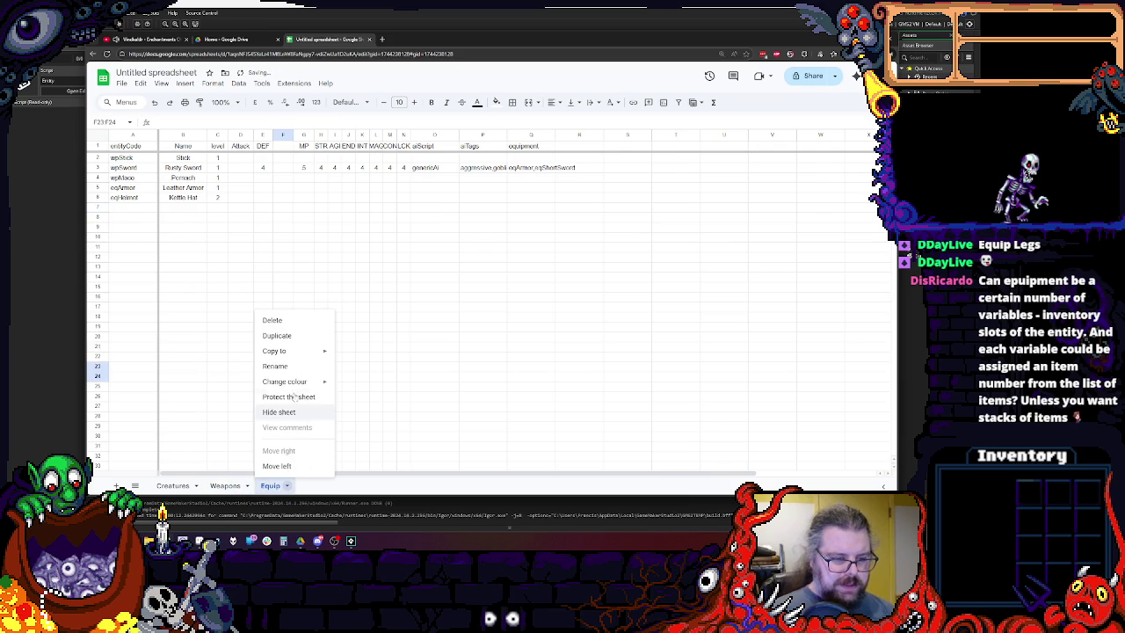
left_click(279, 365)
key("End")
type("ment")
key("Return")
left_click(225, 486)
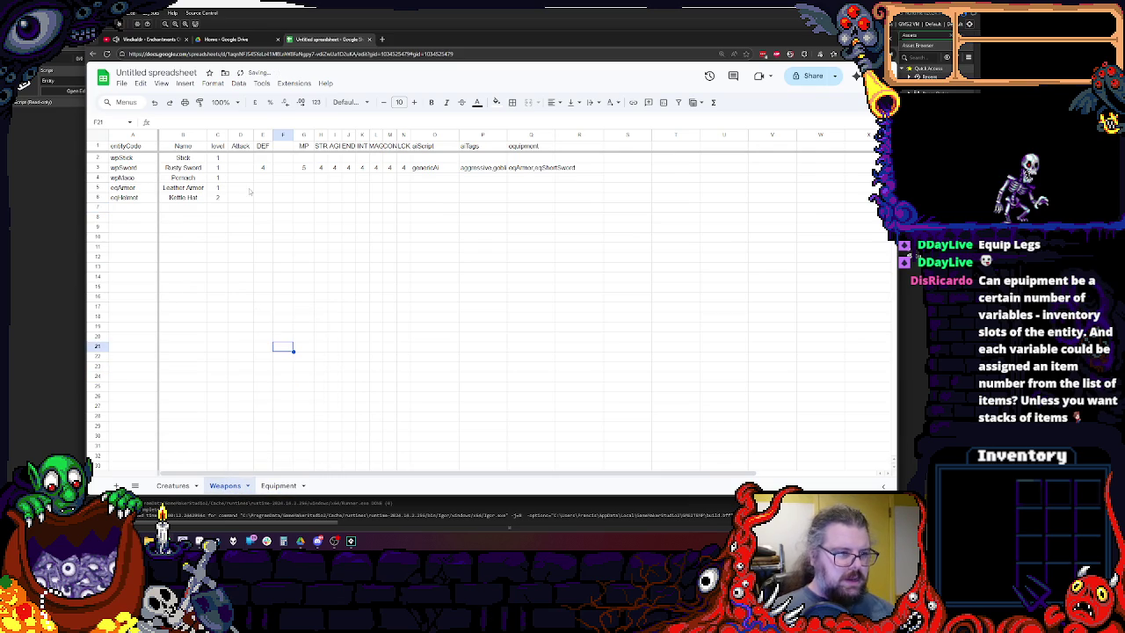
Clear the Leather Armor and Kettle Hat entries from rows 5–6 on Weapons.
left_click(97, 196)
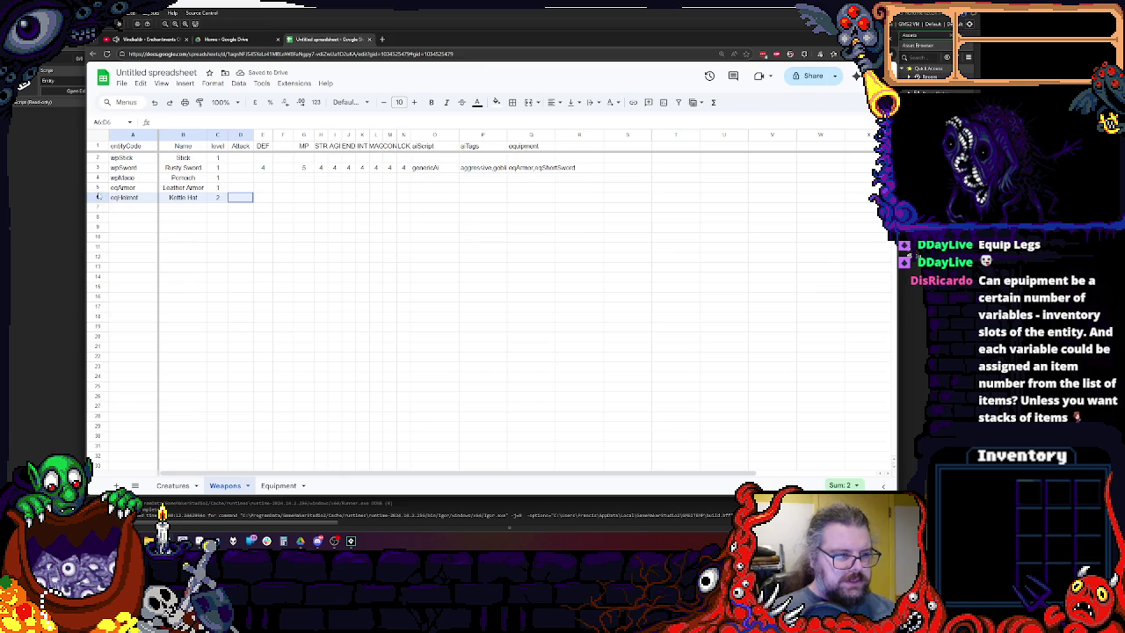
left_click(99, 187)
left_click_drag(123, 187, 218, 197)
key("Delete")
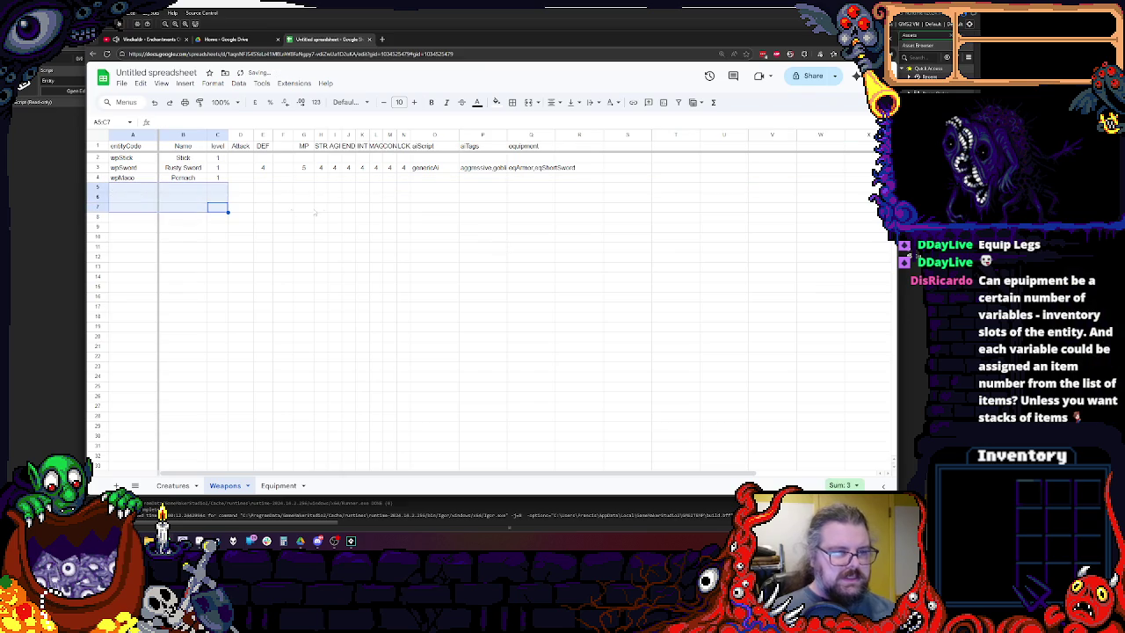
left_click(321, 207)
Clear the aiScript, aiTags and equipment data columns on Weapons.
left_click(263, 168)
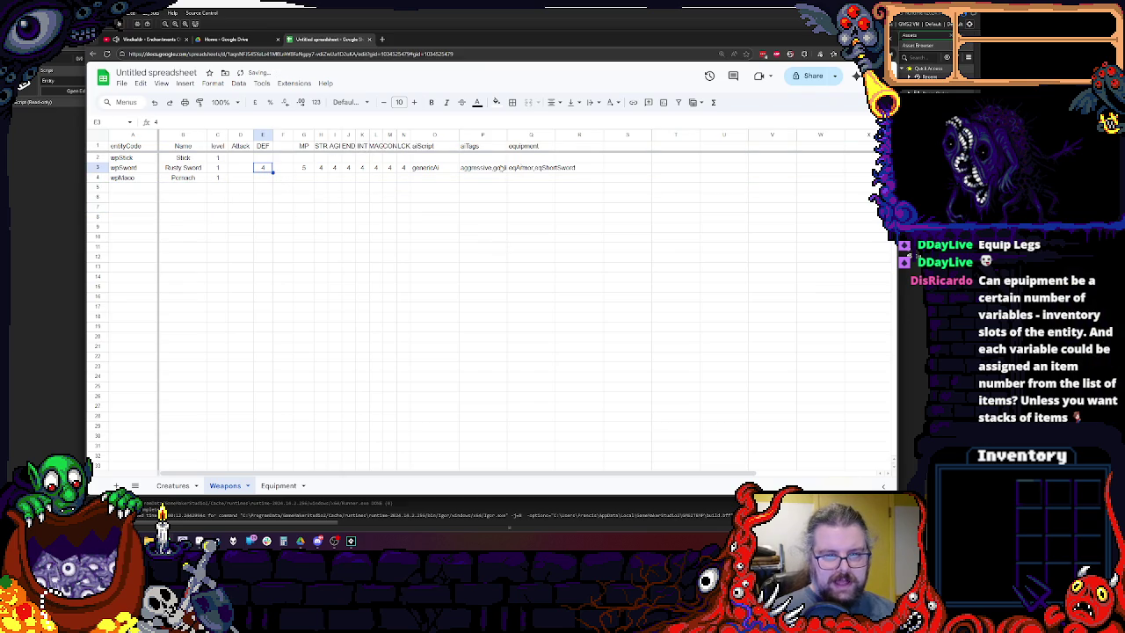
left_click(446, 164)
left_click(434, 197)
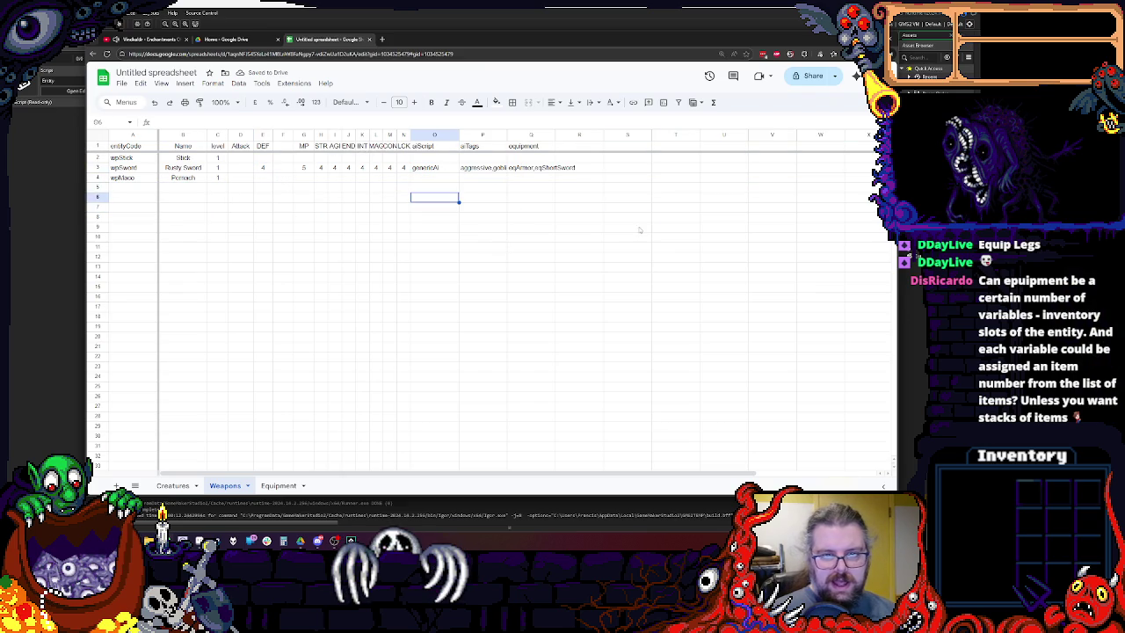
left_click_drag(627, 227, 429, 151)
key("Delete")
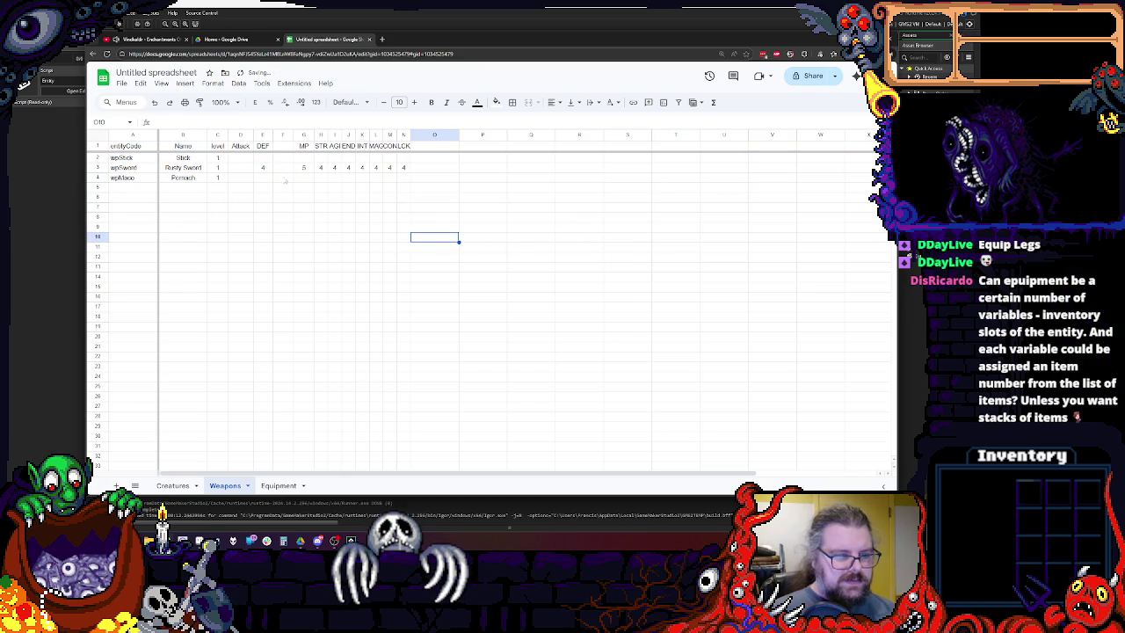
Clear the AI data block O1:U14 on the Equipment sheet.
left_click(279, 485)
left_click_drag(723, 276, 430, 146)
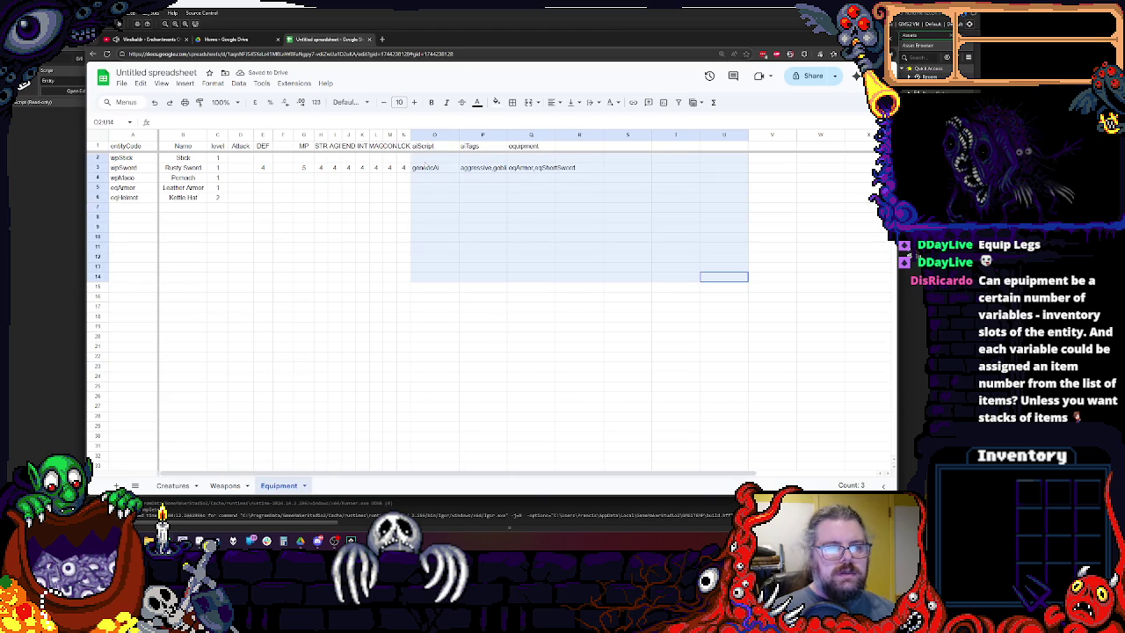
key("Delete")
Replace Equipment's Attack header in D1 with weight.
left_click(240, 146)
key("Delete")
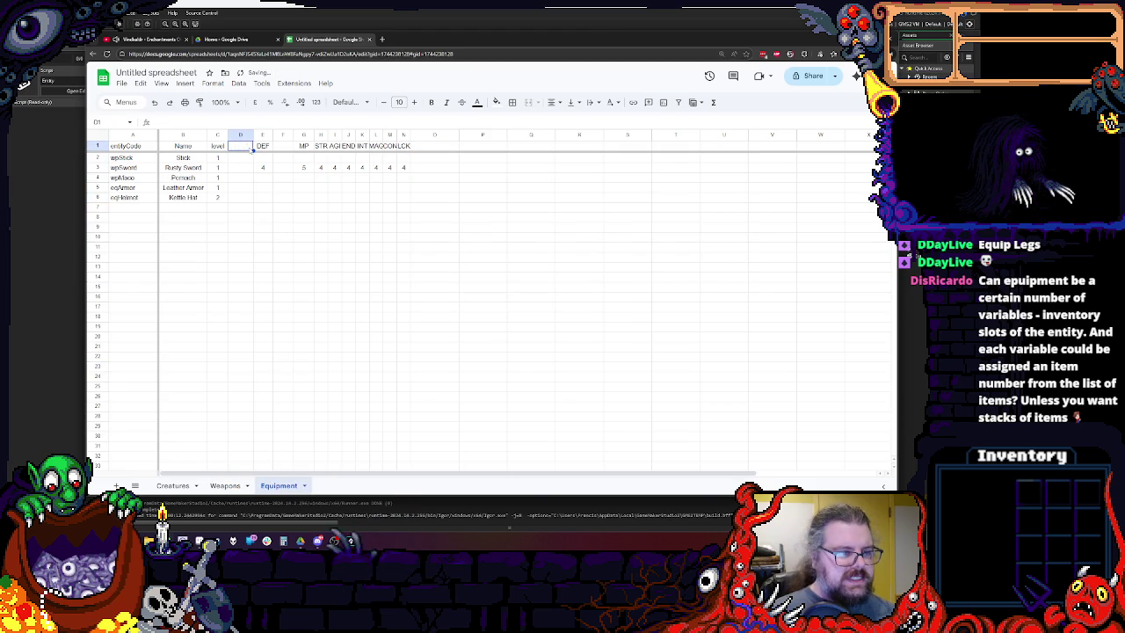
left_click(240, 136)
left_click(240, 146)
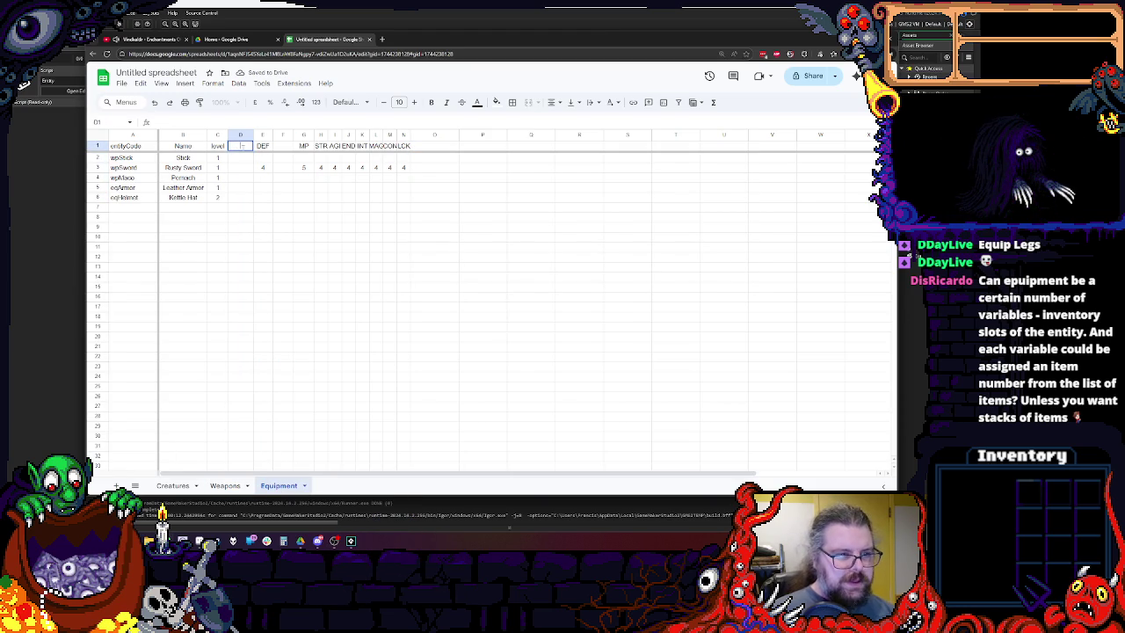
type("weight")
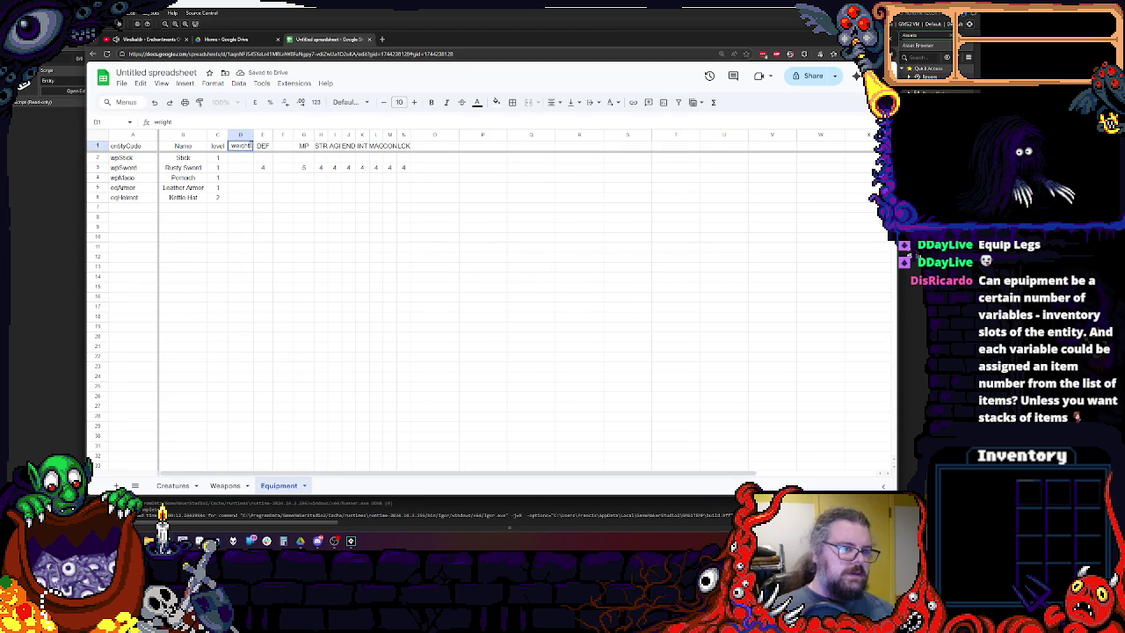
key("Return")
Insert a value column before DEF on Equipment and widen it slightly.
left_click(262, 134)
right_click(262, 134)
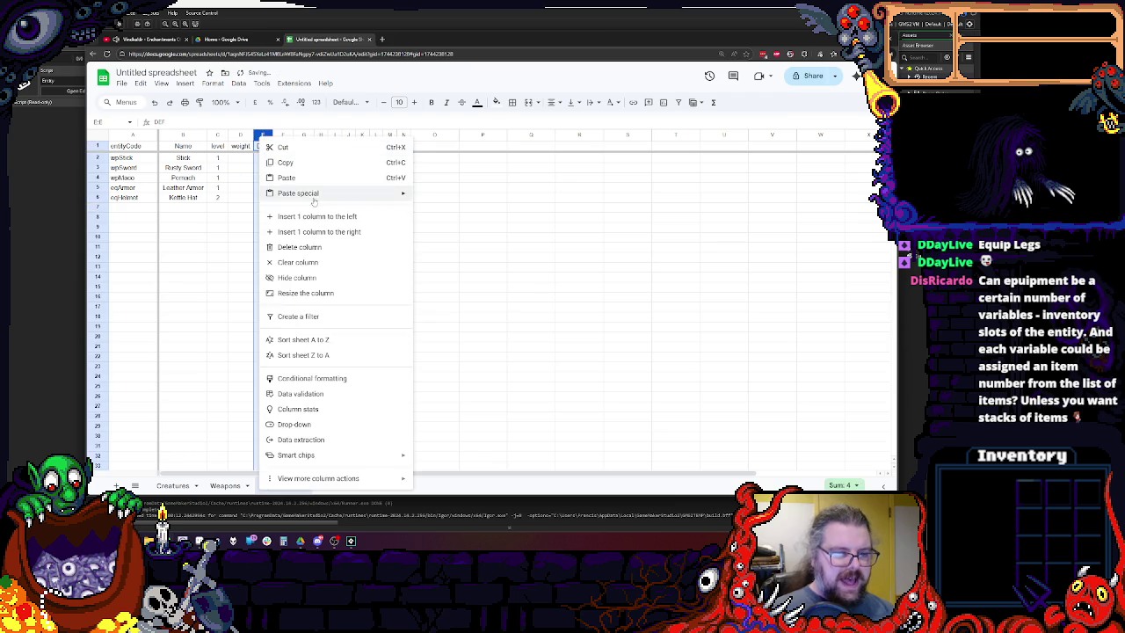
left_click(309, 217)
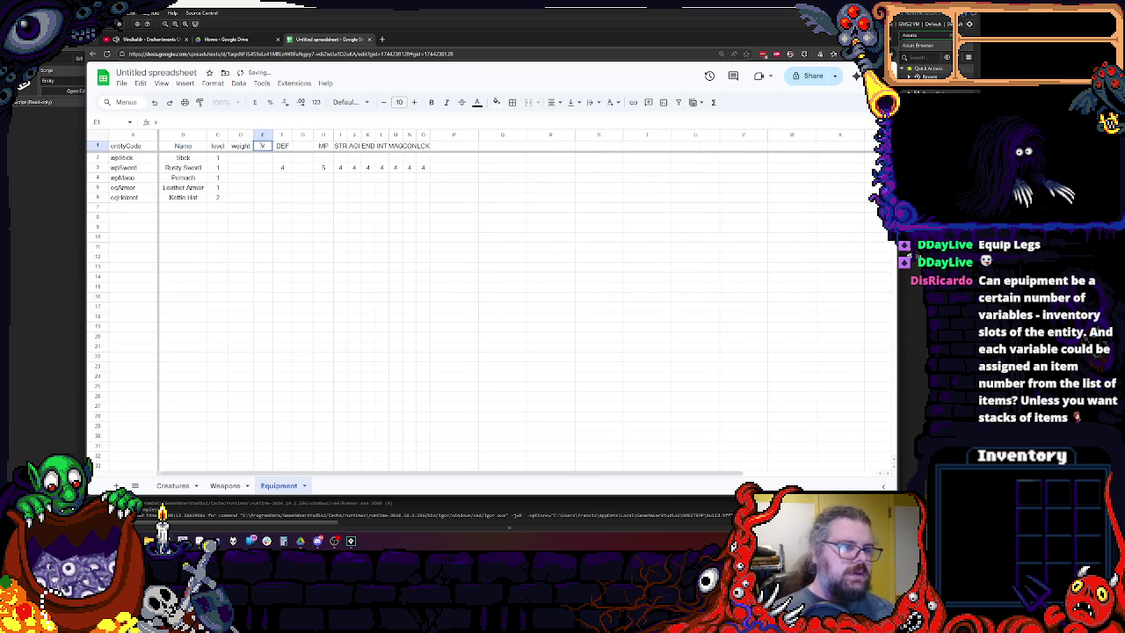
left_click(286, 266)
left_click_drag(273, 135, 276, 134)
left_click(225, 485)
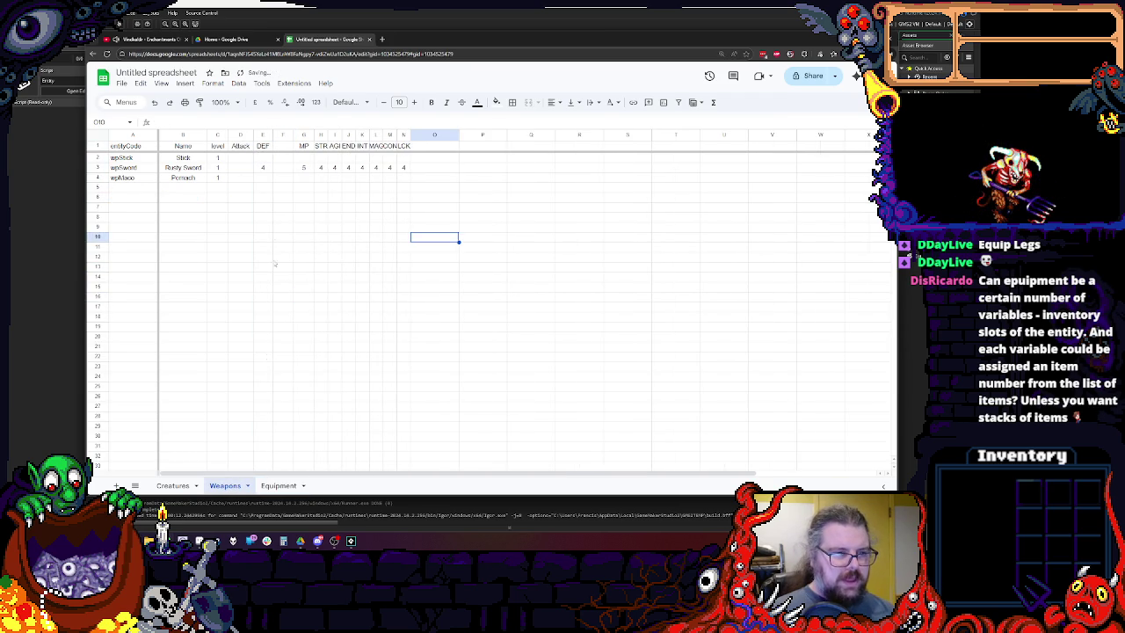
right_click(240, 134)
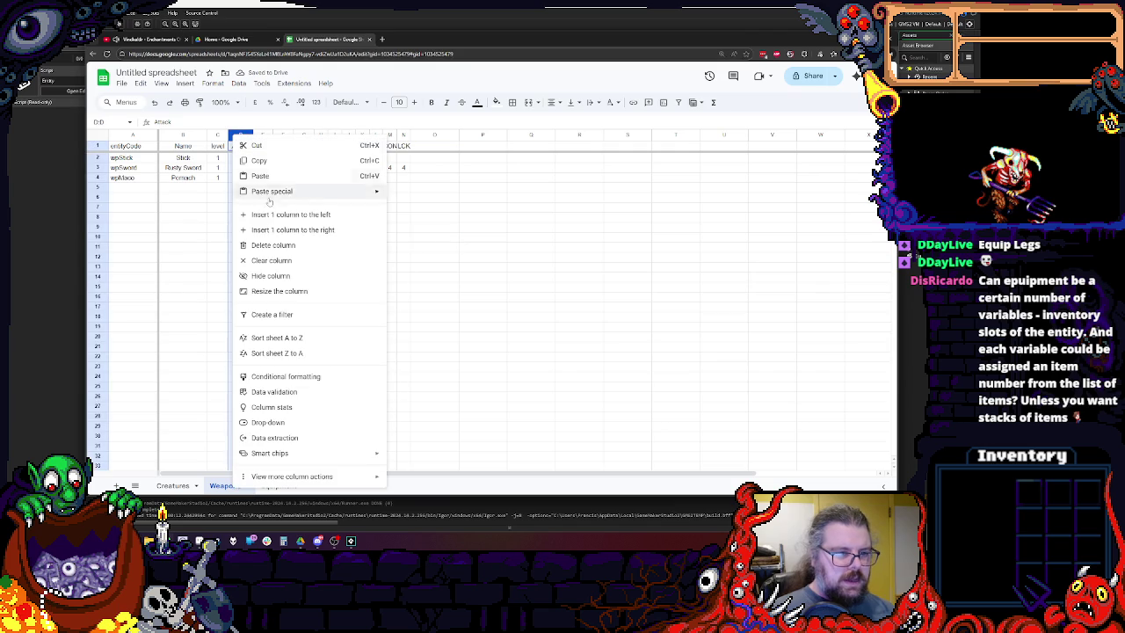
Insert a Weight column before Attack on the Weapons sheet.
left_click(274, 214)
left_click(240, 178)
left_click(236, 145)
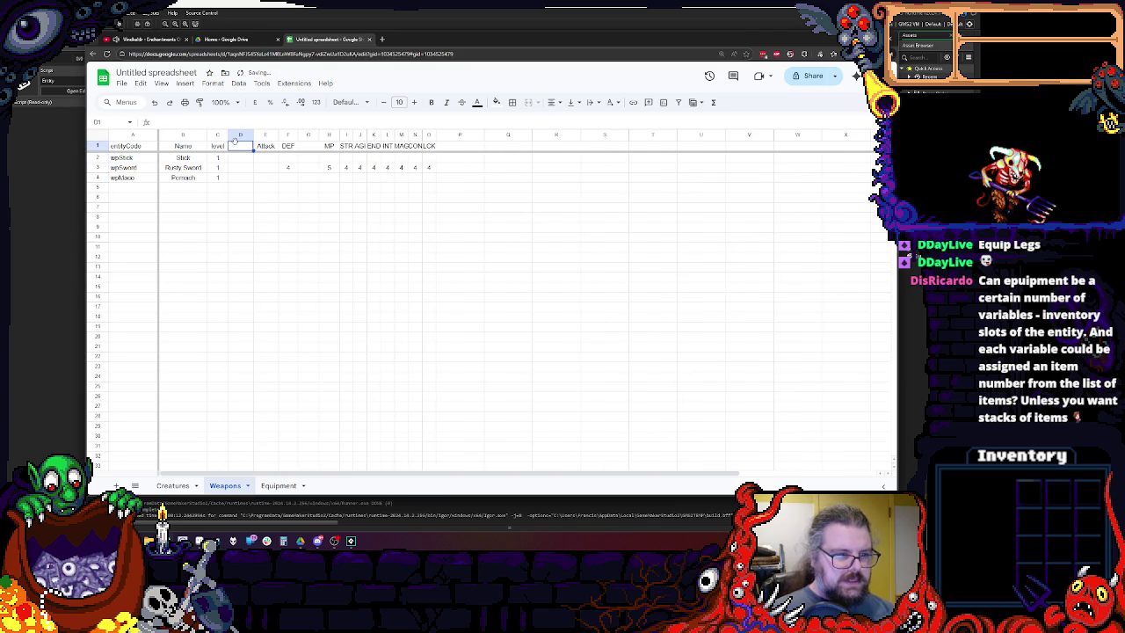
key("Return")
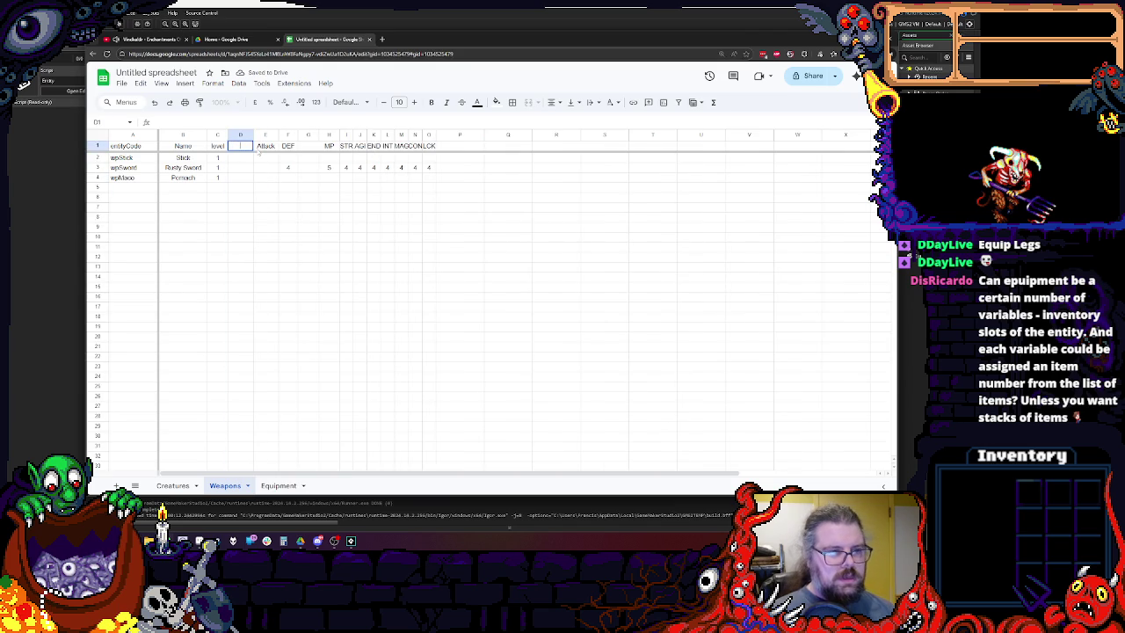
type("I")
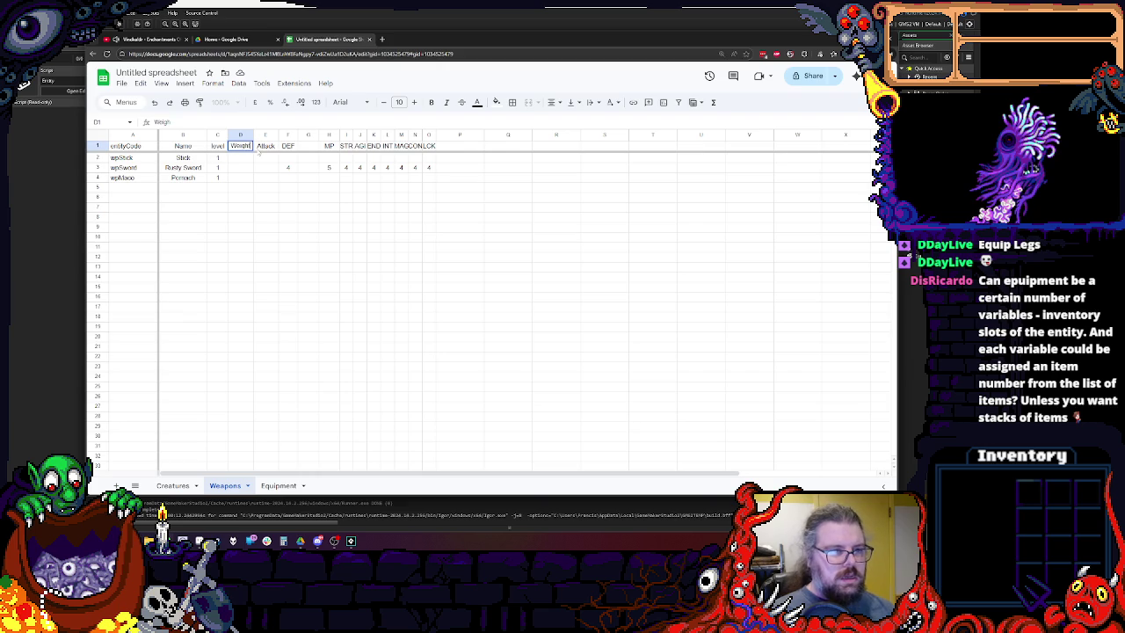
Insert a Value column before Attack, then select Equipment's weapon rows 2–4.
left_click(264, 134)
right_click(262, 138)
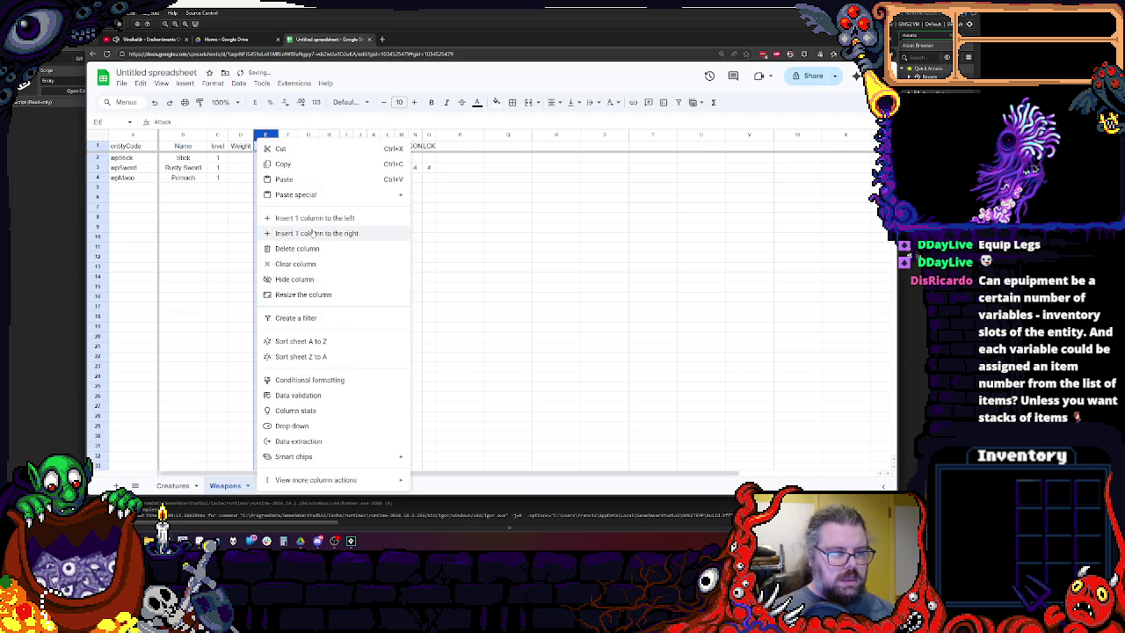
left_click(313, 216)
left_click(264, 145)
type("Va")
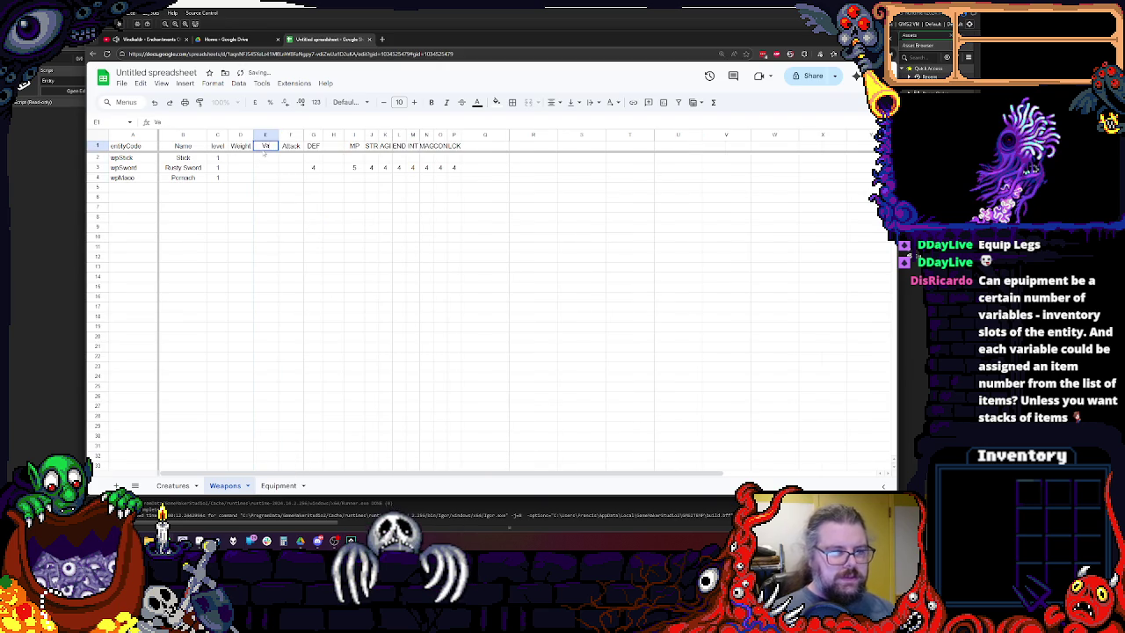
left_click(303, 197)
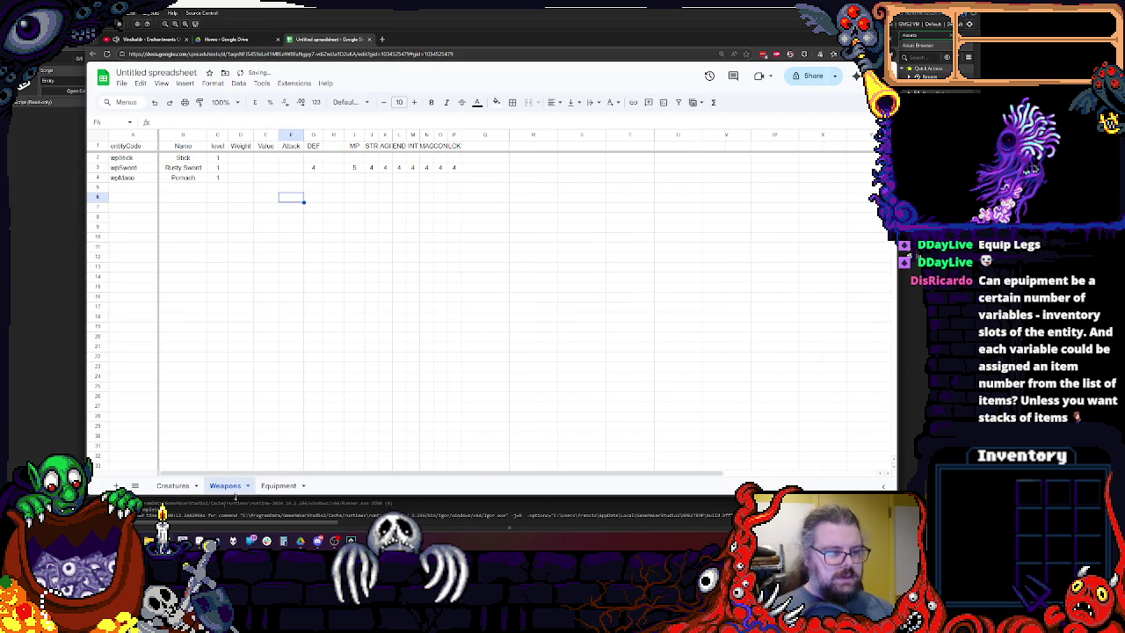
left_click(277, 485)
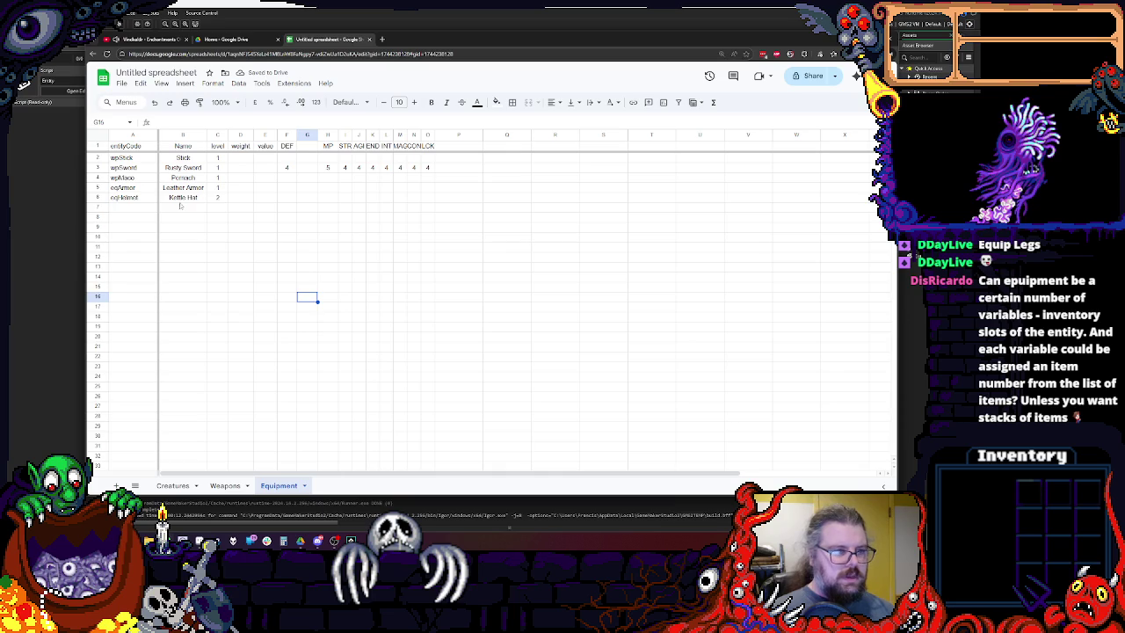
left_click_drag(98, 177, 99, 156)
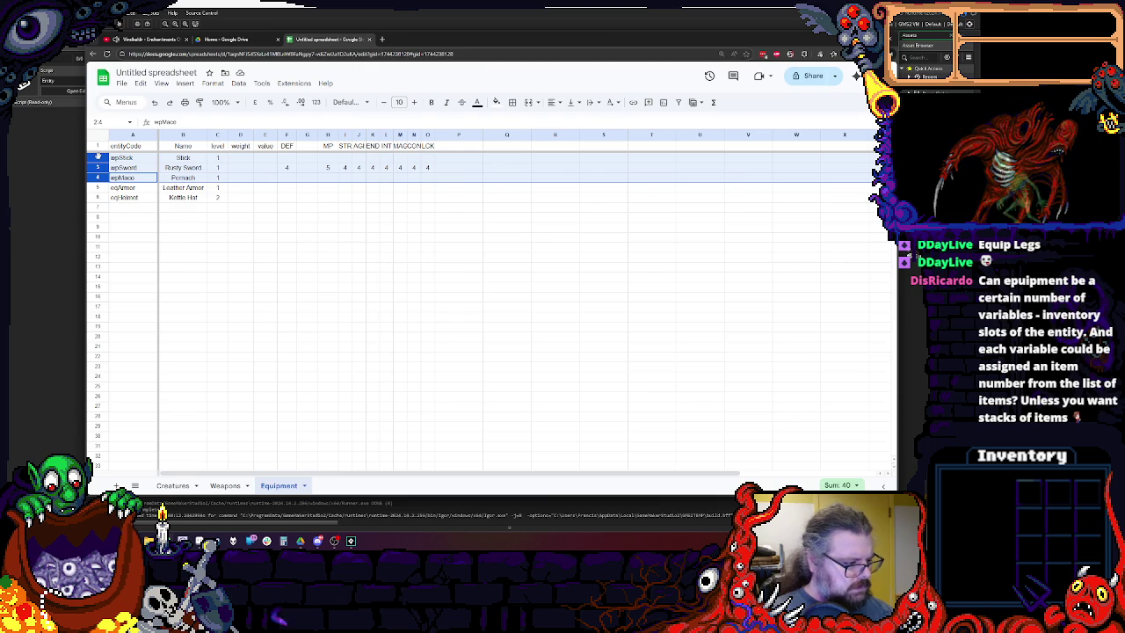
Delete rows 2–4 from Equipment, keeping only Leather Armor and Kettle Hat.
right_click(99, 159)
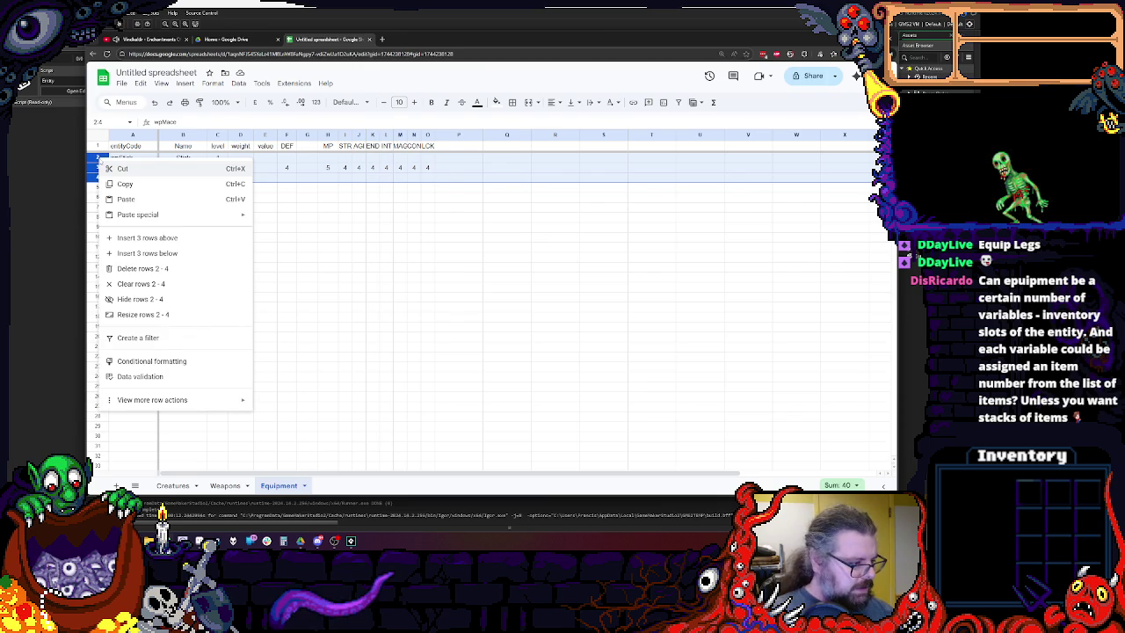
left_click(151, 268)
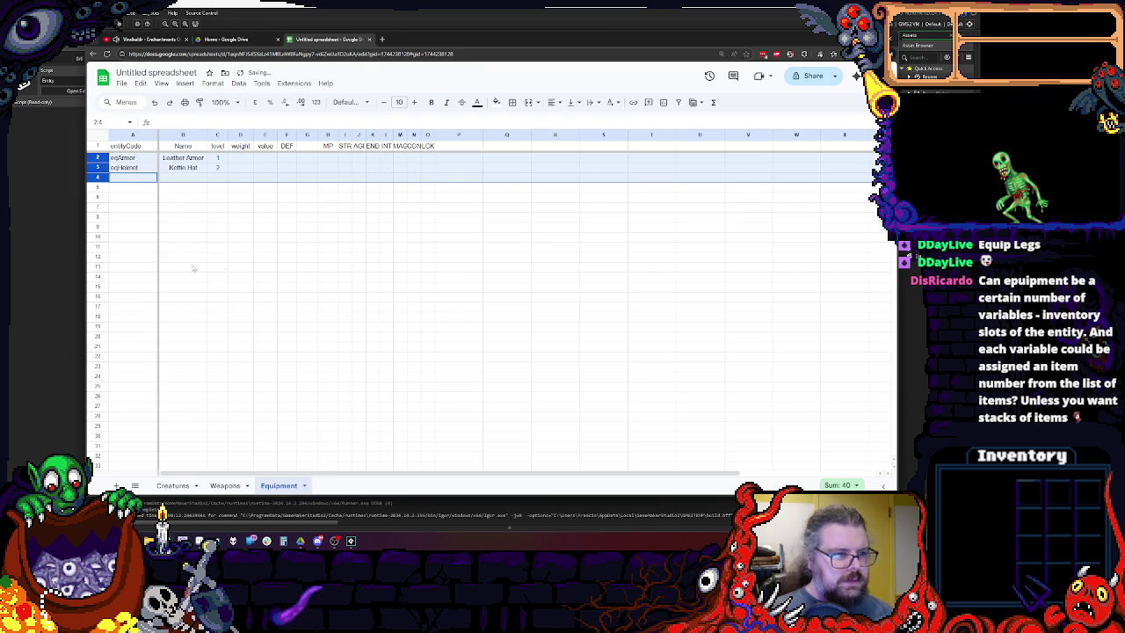
left_click(245, 257)
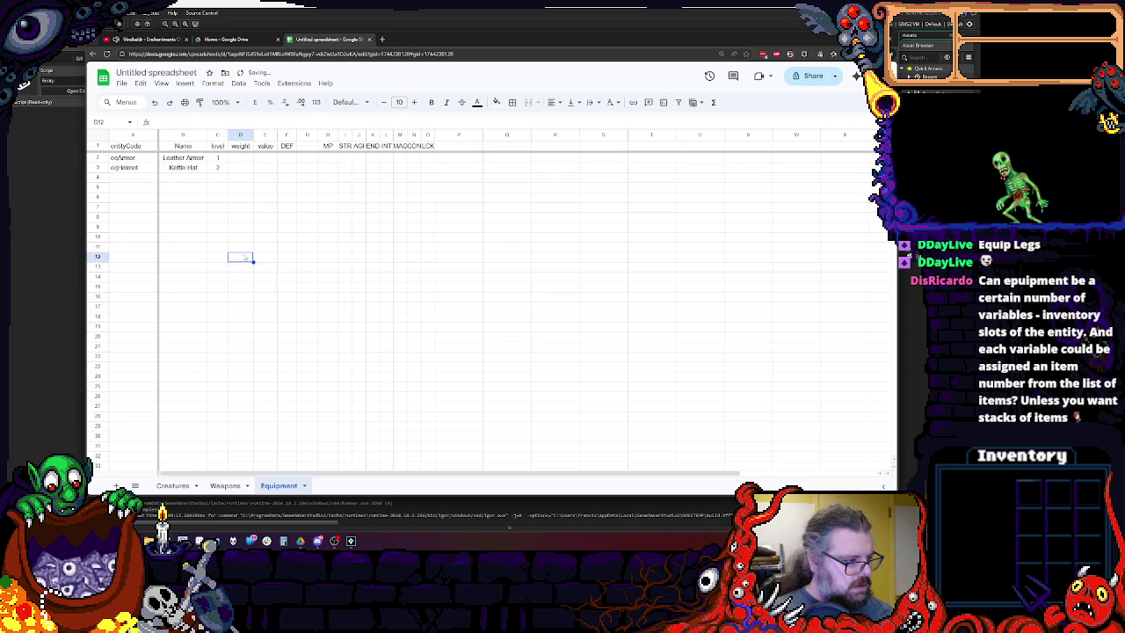
left_click(255, 310)
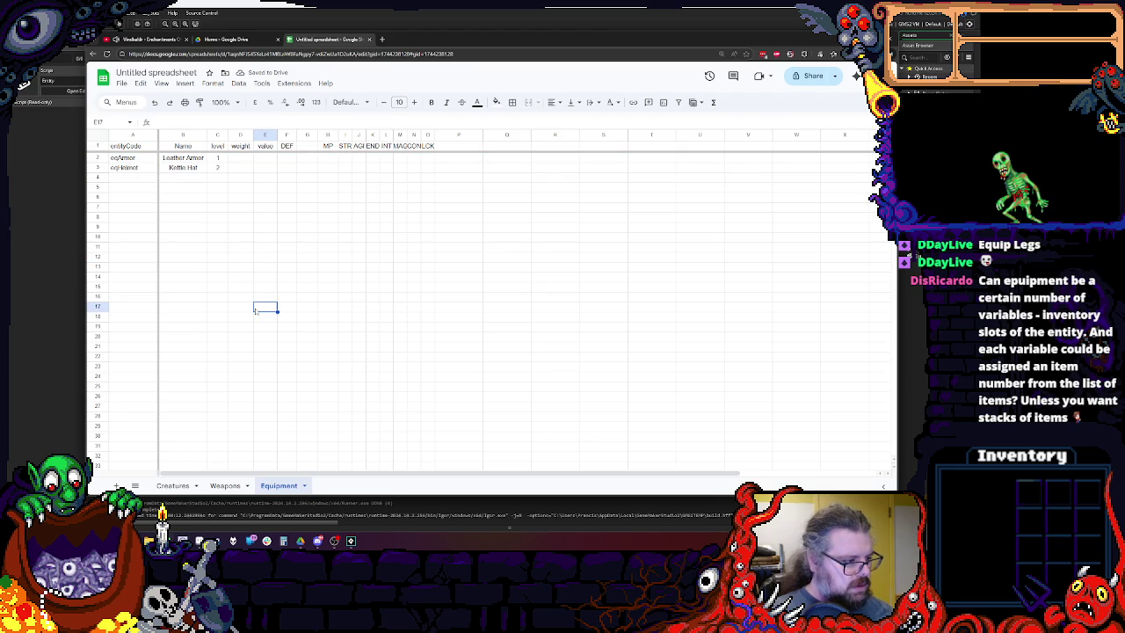
left_click(225, 485)
left_click(333, 168)
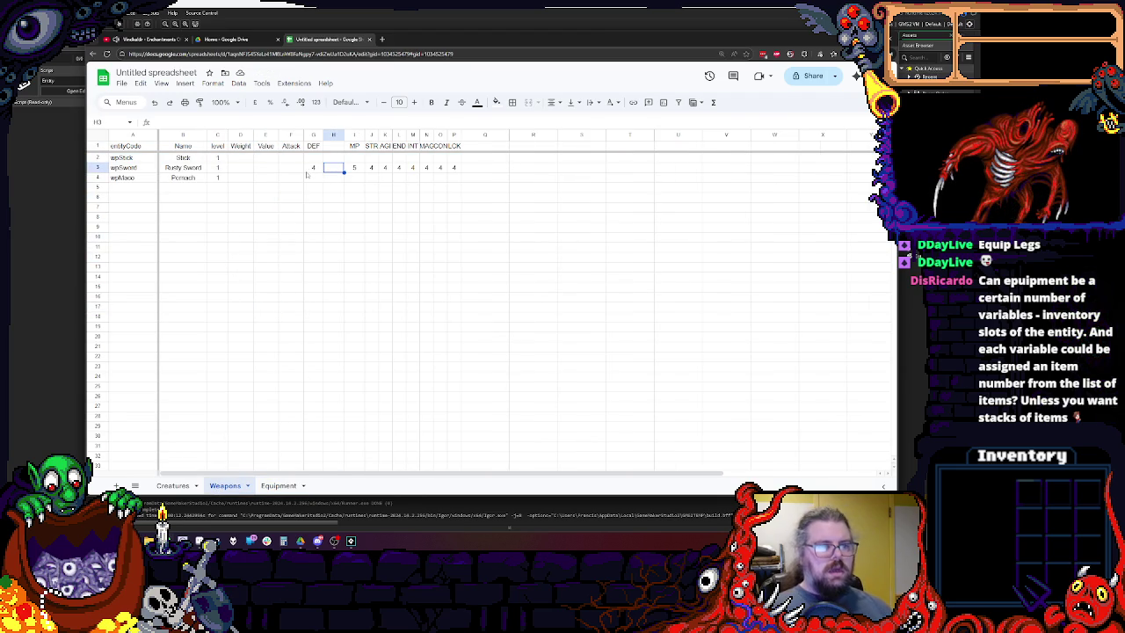
Enter weights 1, 4 and 6 for Stick, Rusty Sword and Pernach.
left_click(232, 157)
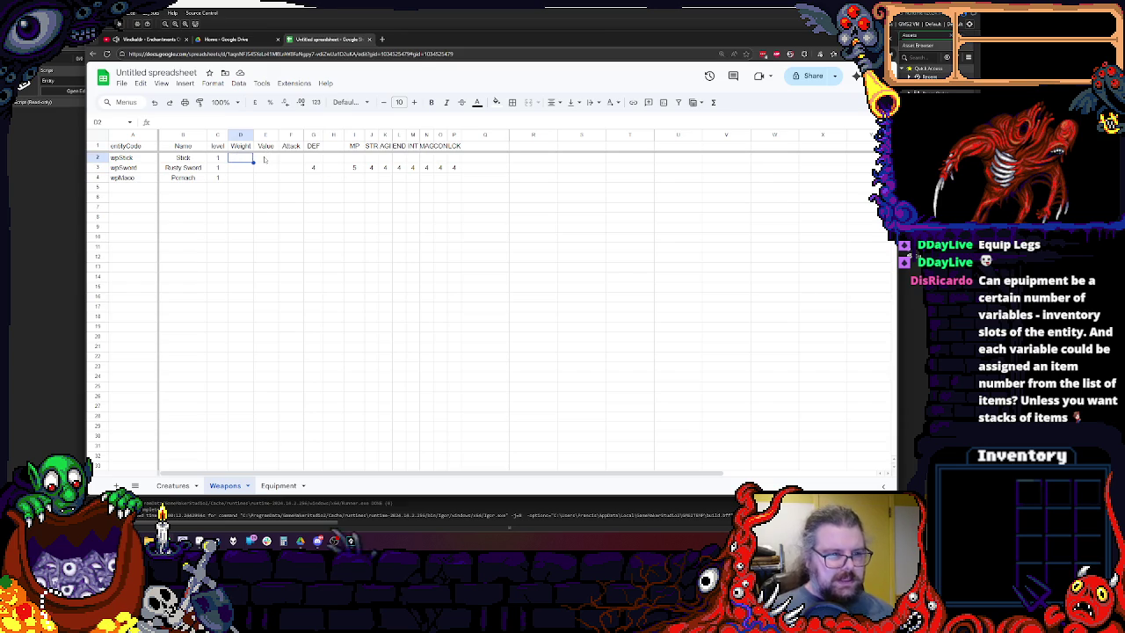
type("1")
key("Return")
type("1")
key("Return")
type("1")
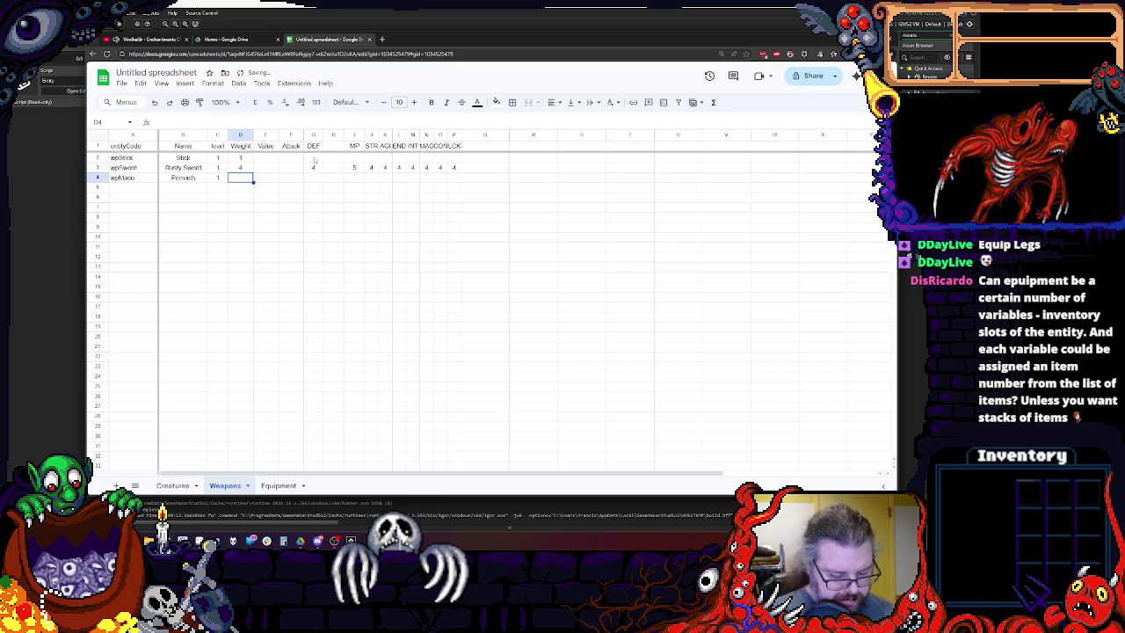
type("6")
left_click_drag(312, 187, 313, 197)
Centre-align columns D through P.
left_click_drag(240, 134, 453, 134)
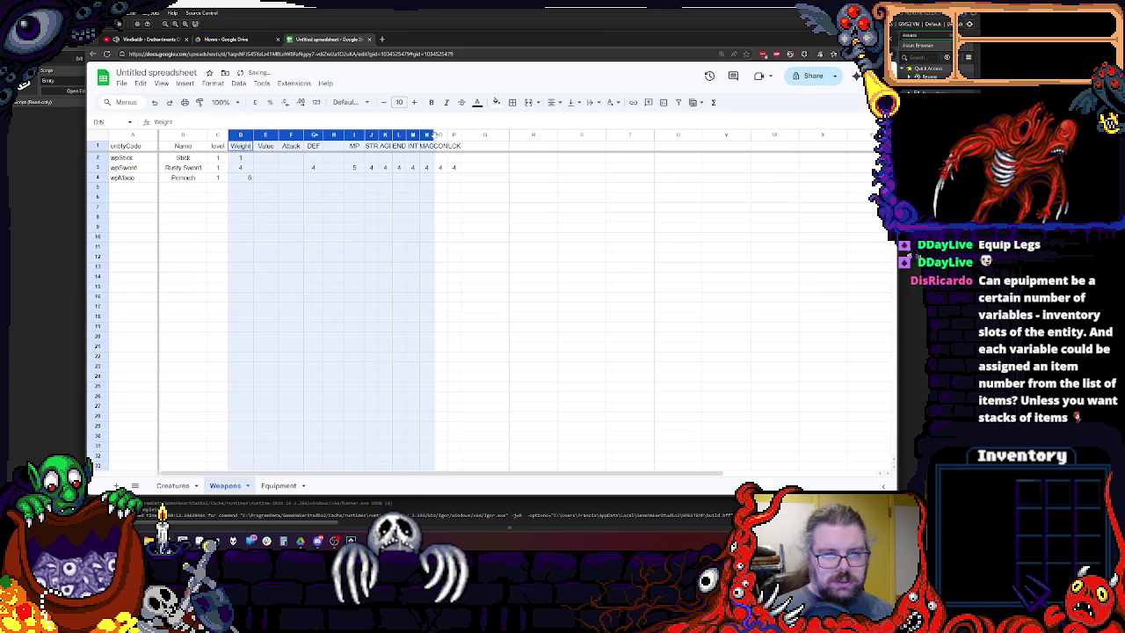
left_click(551, 102)
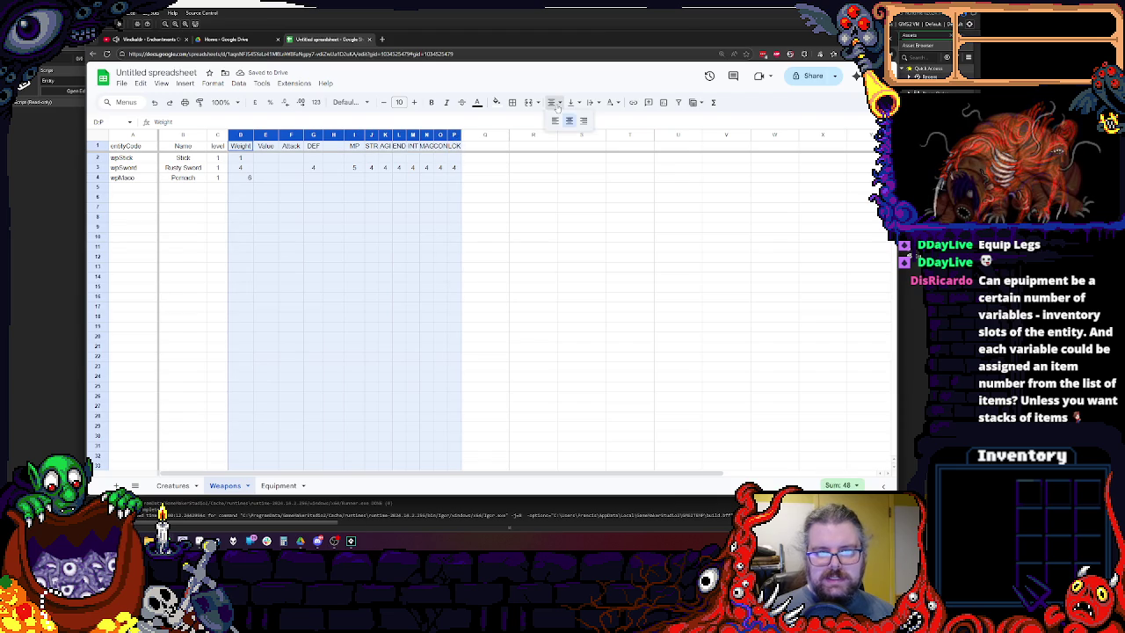
left_click(571, 122)
left_click(400, 277)
Enter values 0, 20 and 30 for the three weapons.
left_click(278, 159)
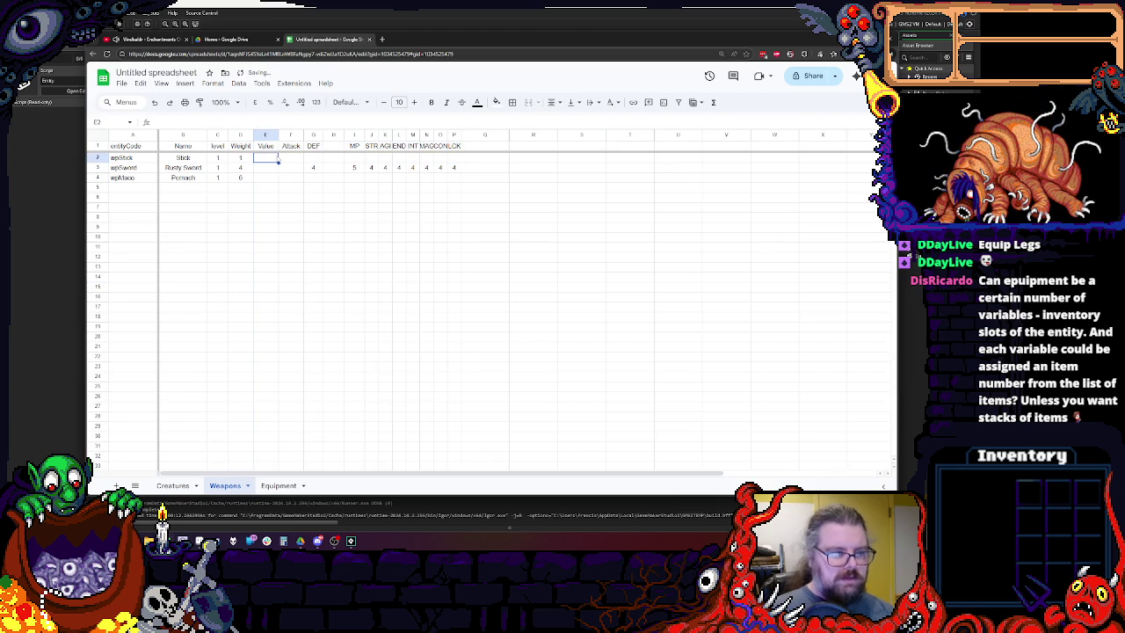
type("2")
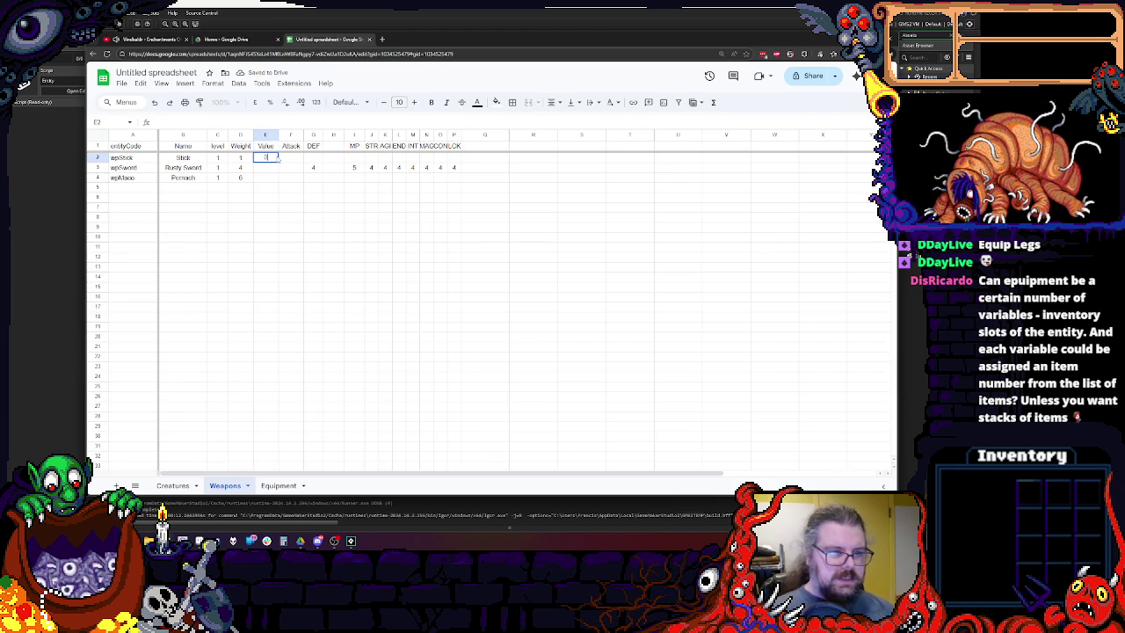
key("Return")
type("20")
key("Return")
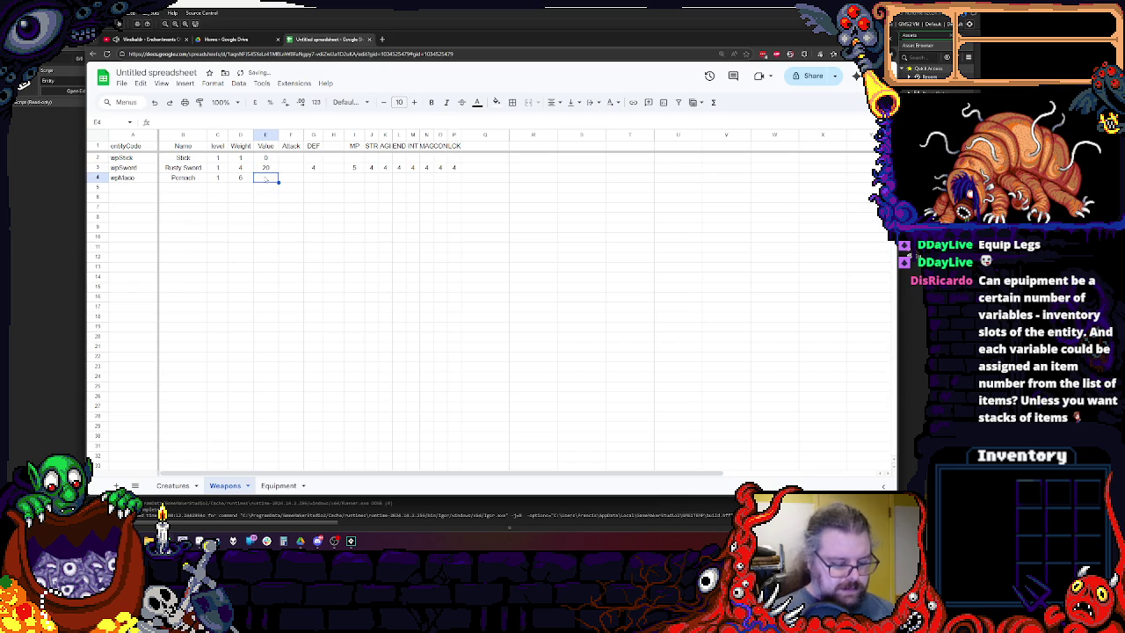
type("30")
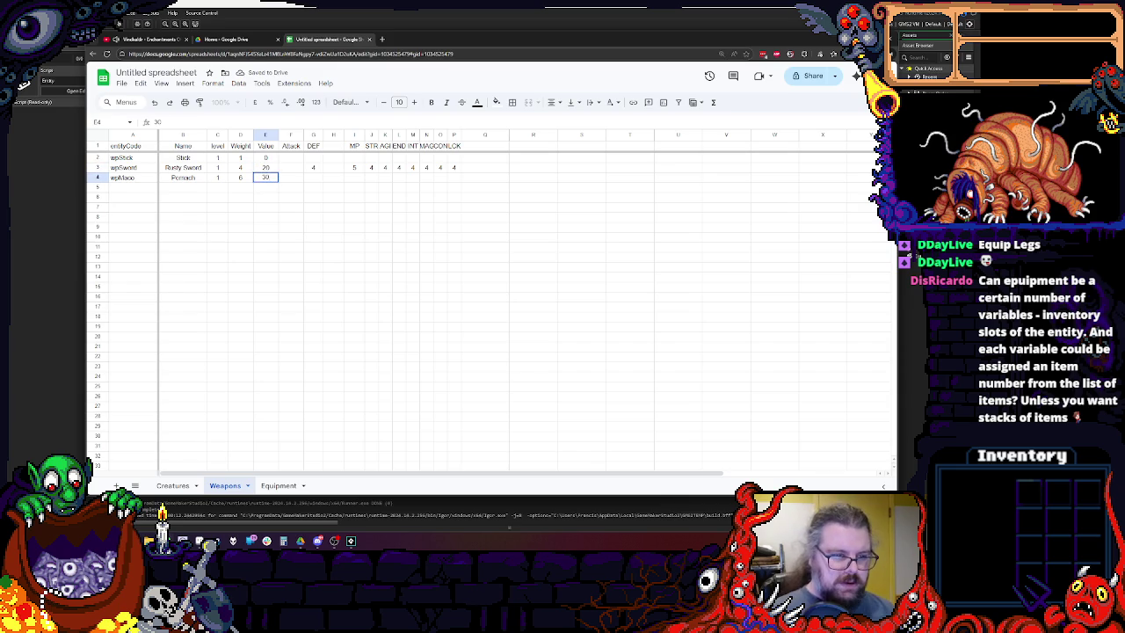
left_click(371, 177)
Enter Attack 4, 7 and 10 for the three weapons.
left_click(290, 158)
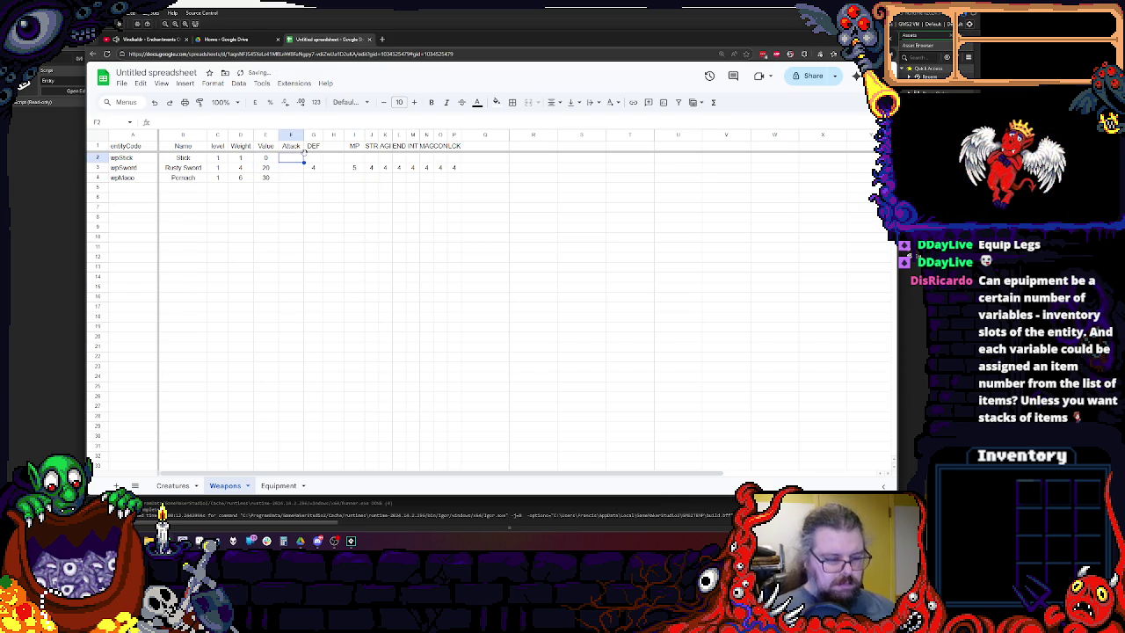
type("4")
key("Return")
type("7")
key("Return")
type("8")
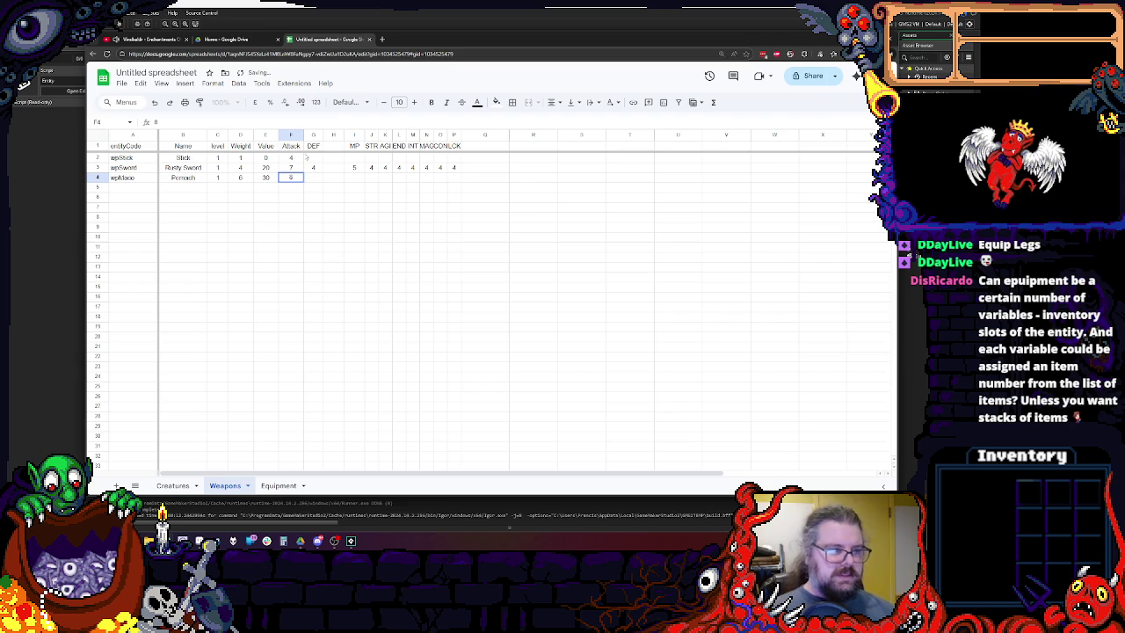
type("10")
key("Return")
key("Down")
key("Down")
key("Down")
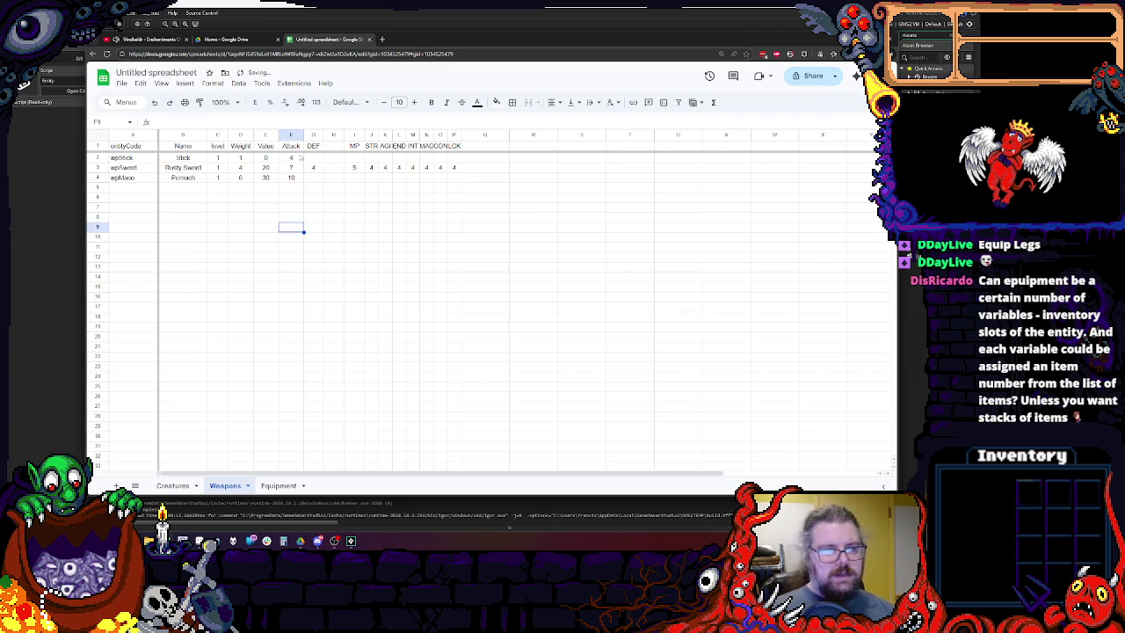
Set DEF to 0 for the Stick and Rusty Sword.
left_click(313, 167)
type("0")
key("Return")
left_click(313, 158)
type("0")
key("Return")
left_click(338, 208)
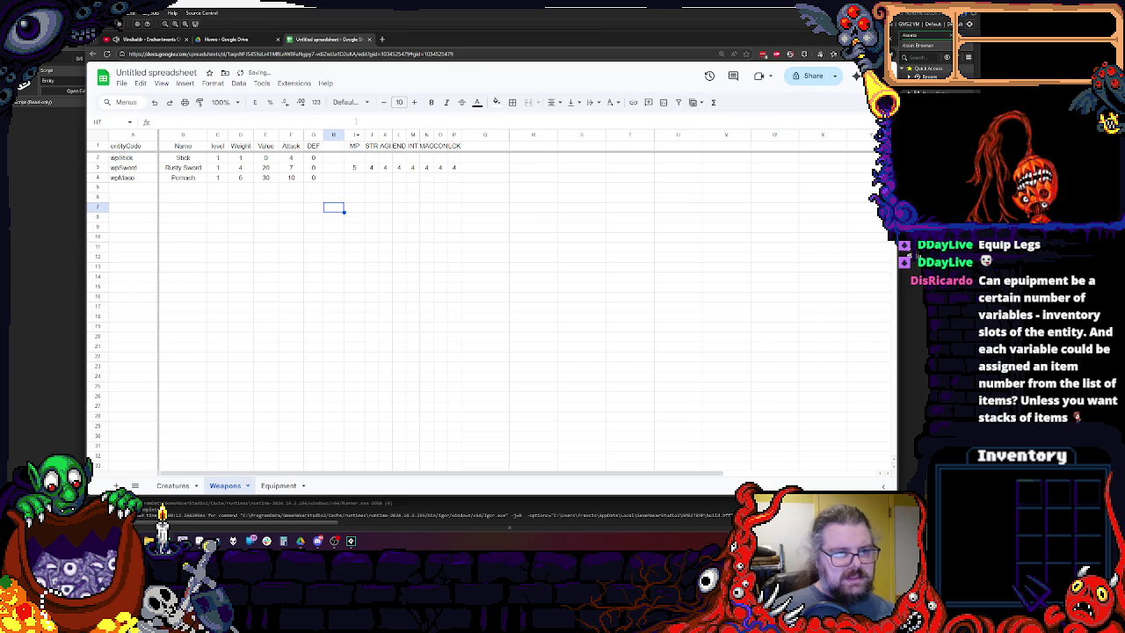
left_click(373, 208)
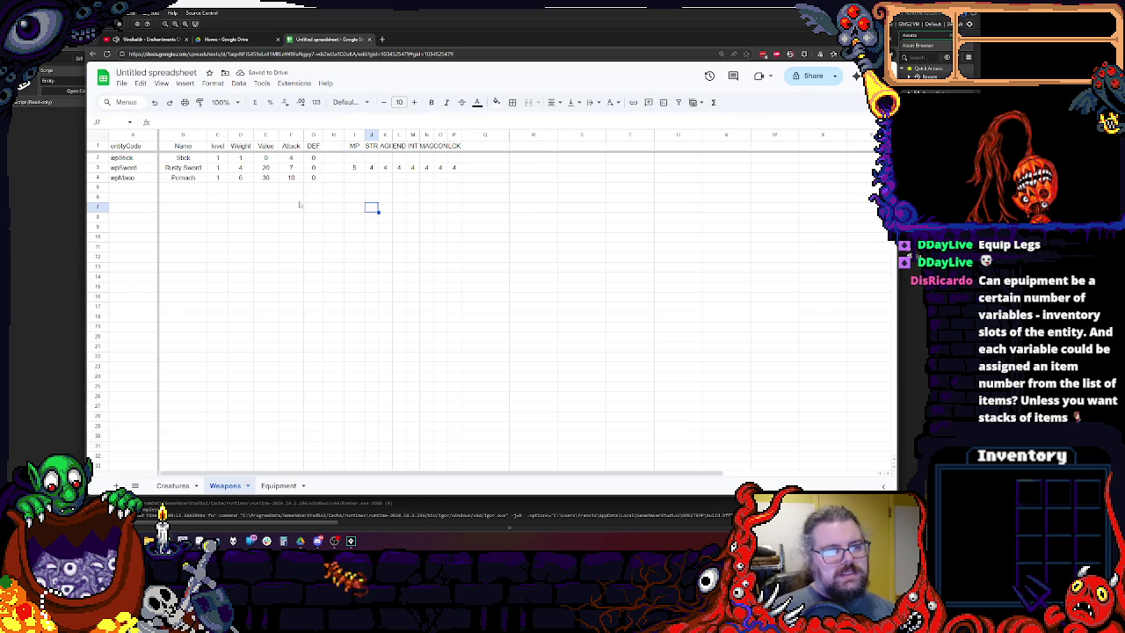
Insert an empty column before DEF.
left_click(313, 134)
right_click(313, 134)
left_click(355, 220)
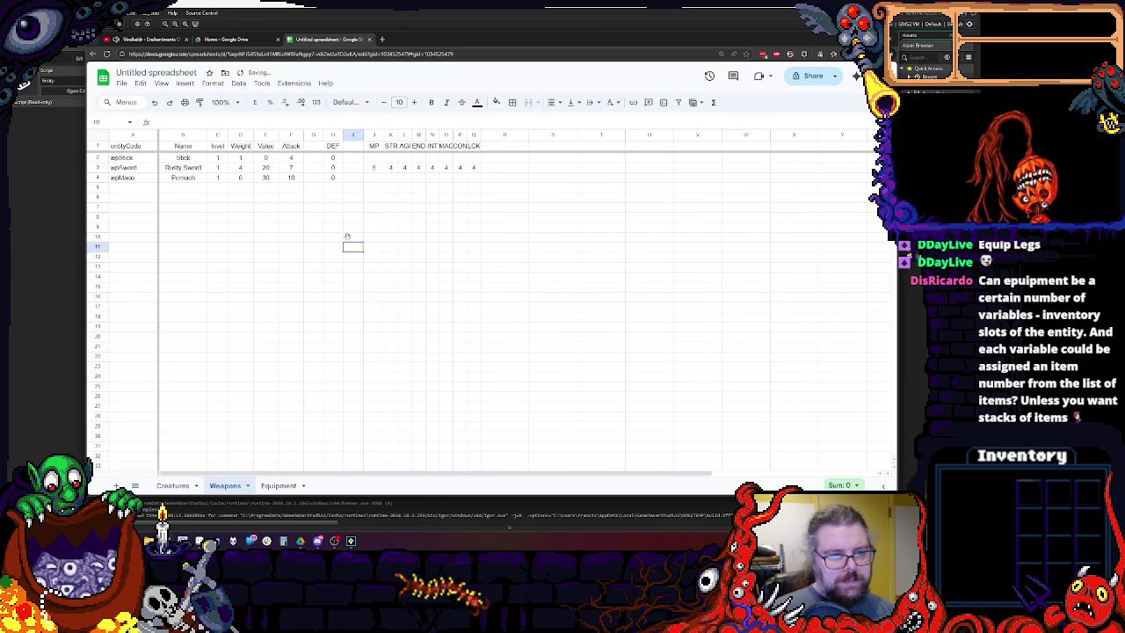
Widen the new column and give it the header damageType.
left_click_drag(325, 134, 364, 135)
left_click(341, 149)
type("d")
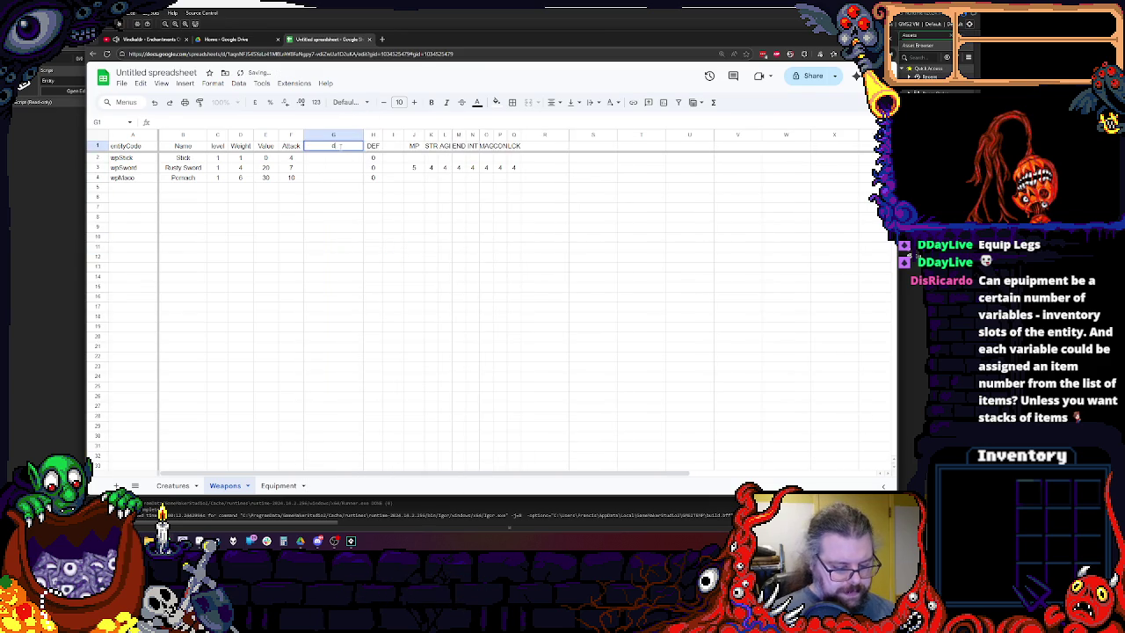
type("amageType")
key("Return")
left_click(329, 168)
key("Down")
key("Down")
key("Down")
key("Down")
key("Down")
key("Up")
key("Up")
key("Up")
key("Up")
key("Up")
key("Down")
key("Down")
key("Down")
key("Up")
key("Up")
key("Up")
key("Up")
key("Down")
key("Down")
key("Down")
key("Down")
key("Down")
key("Down")
key("Down")
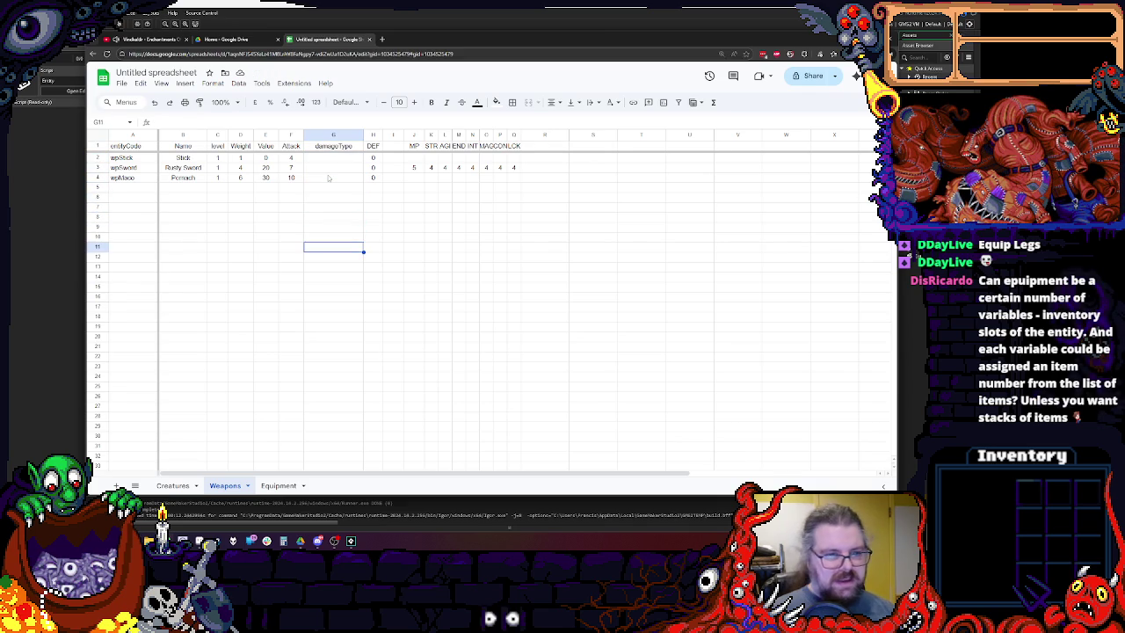
key("Up")
key("Up")
key("Up")
key("ctrl+Up")
key("Down")
key("Down")
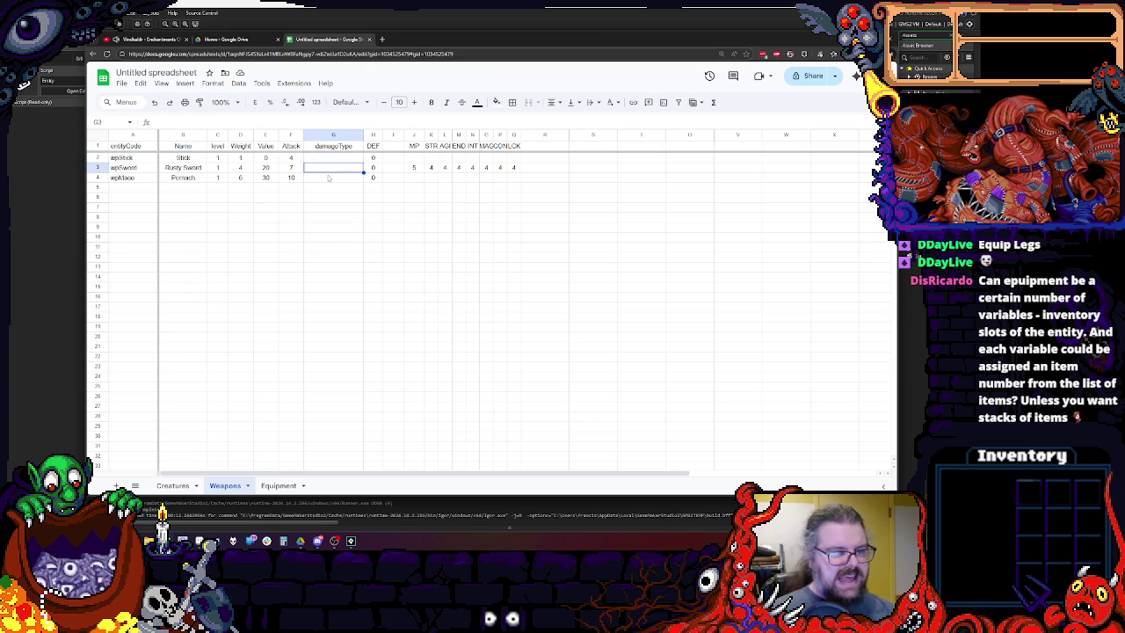
key("Down")
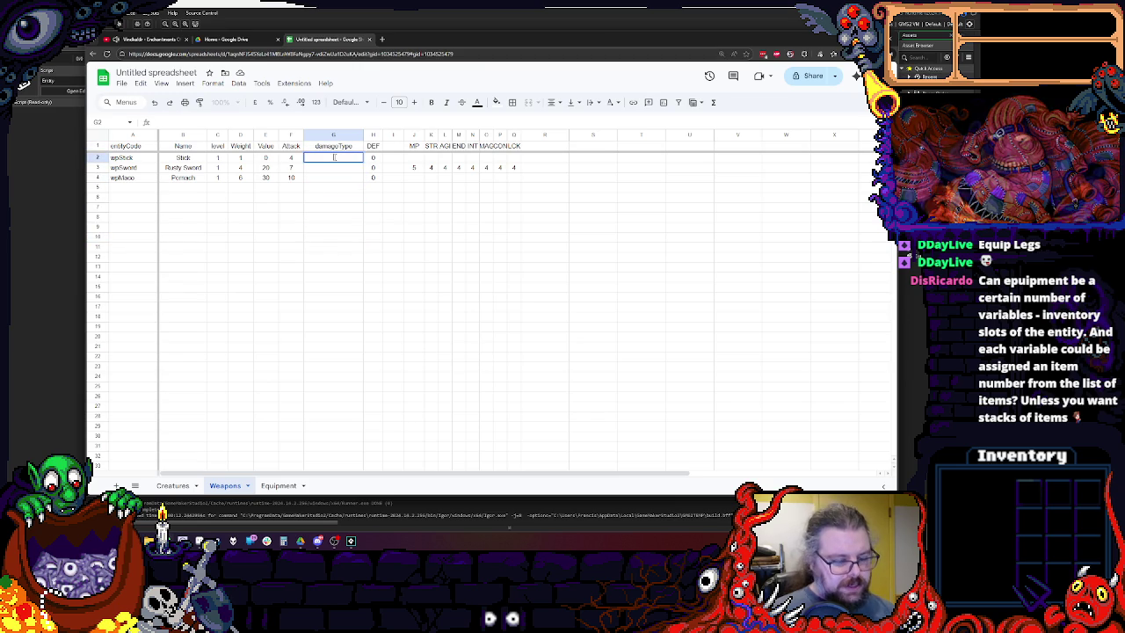
Enter crush, slash, crush as damage types and add a blank row above the mace.
left_click(335, 157)
type("crush")
key("Return")
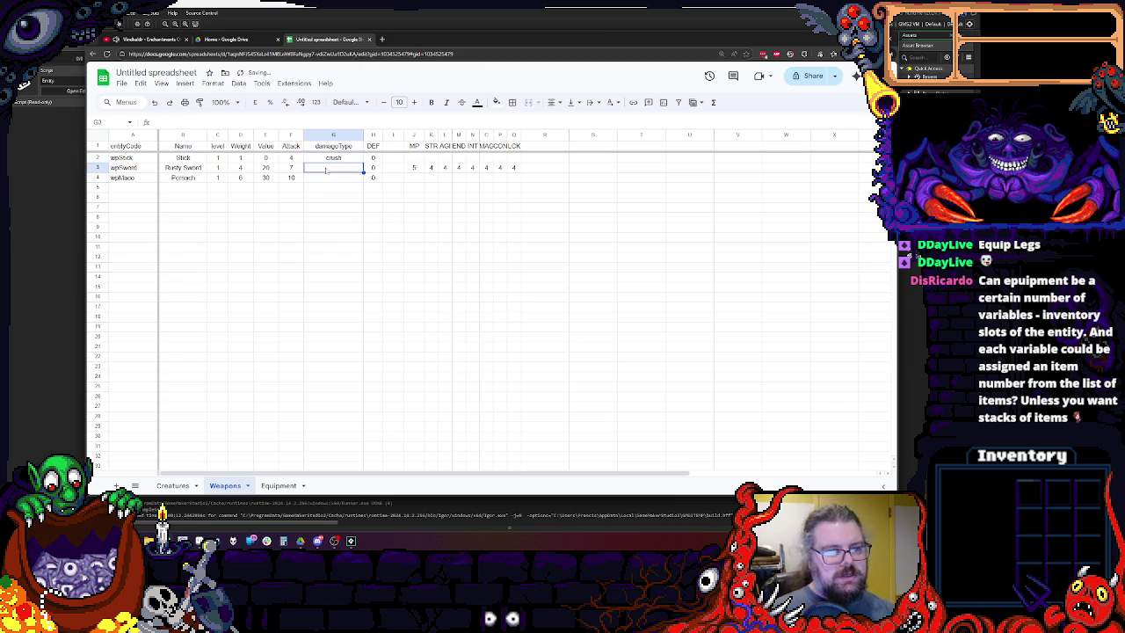
type("slash")
key("Return")
type("crush")
left_click(266, 257)
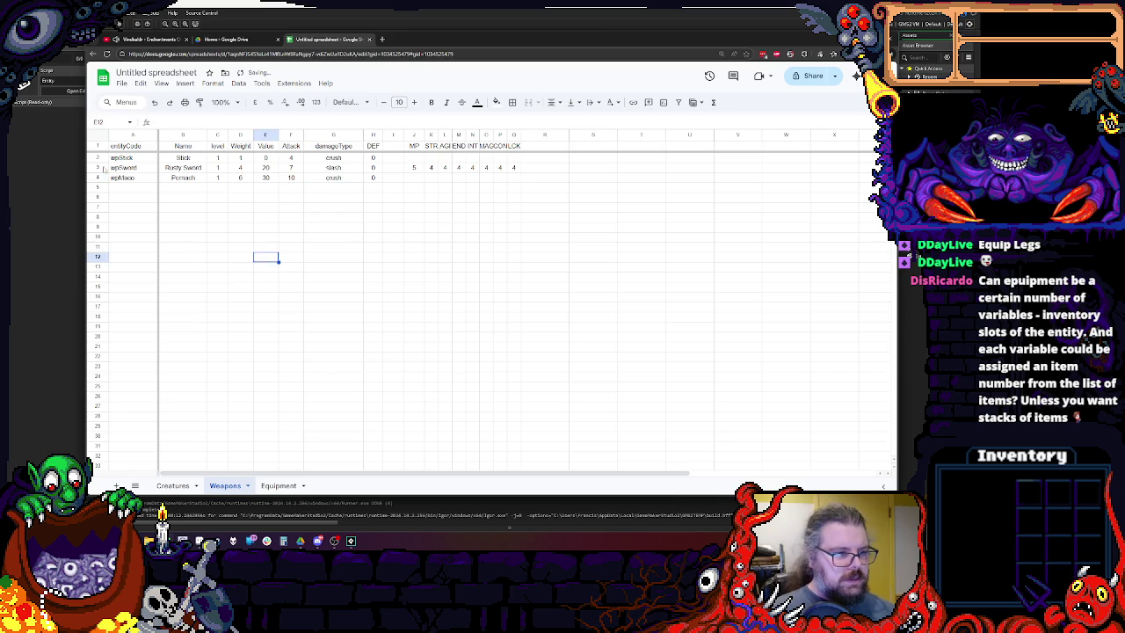
right_click(101, 178)
left_click(145, 254)
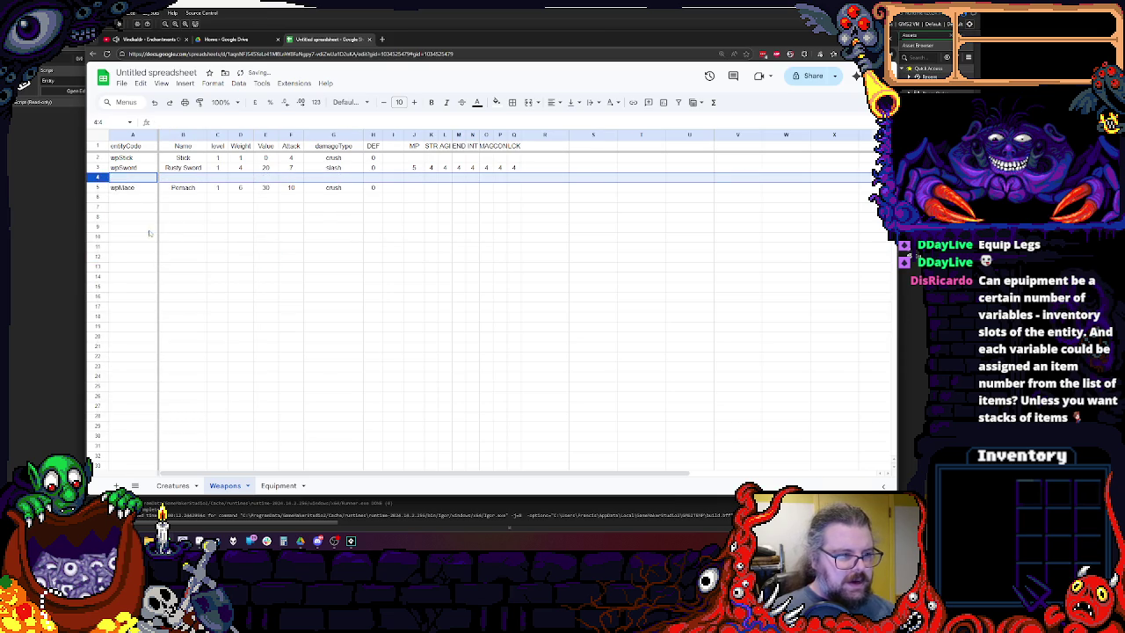
Copy the Rusty Sword row into row 4 as wpDagger 'Dagger', weight 2, value 12.
left_click(97, 167)
left_click(98, 178, "shift")
key("ctrl+d")
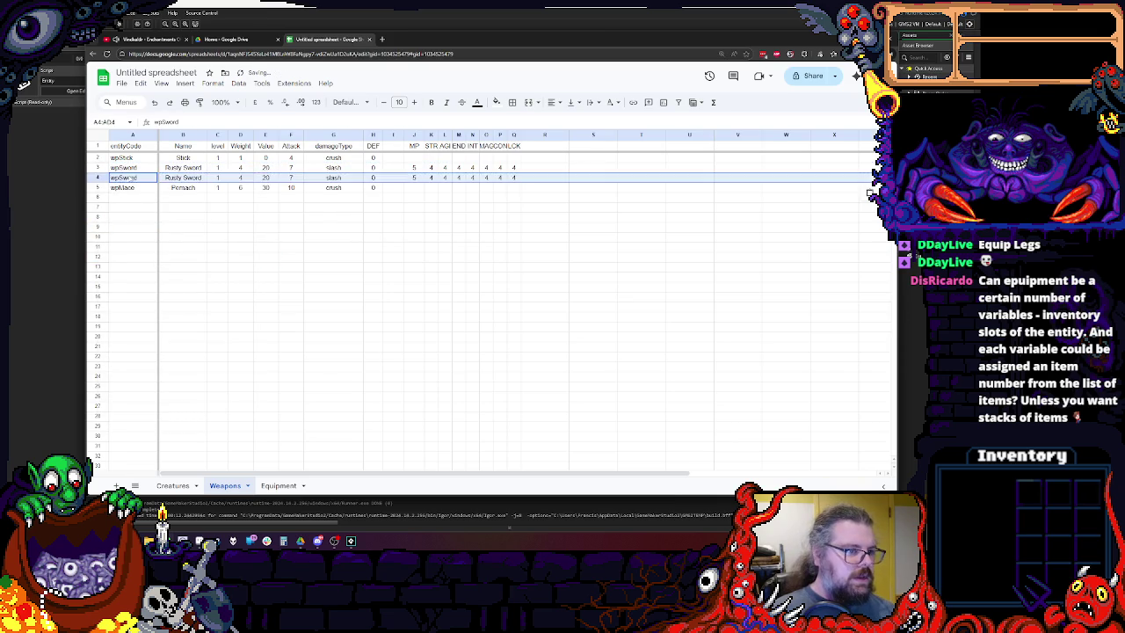
left_click(132, 177)
type("wpDagger")
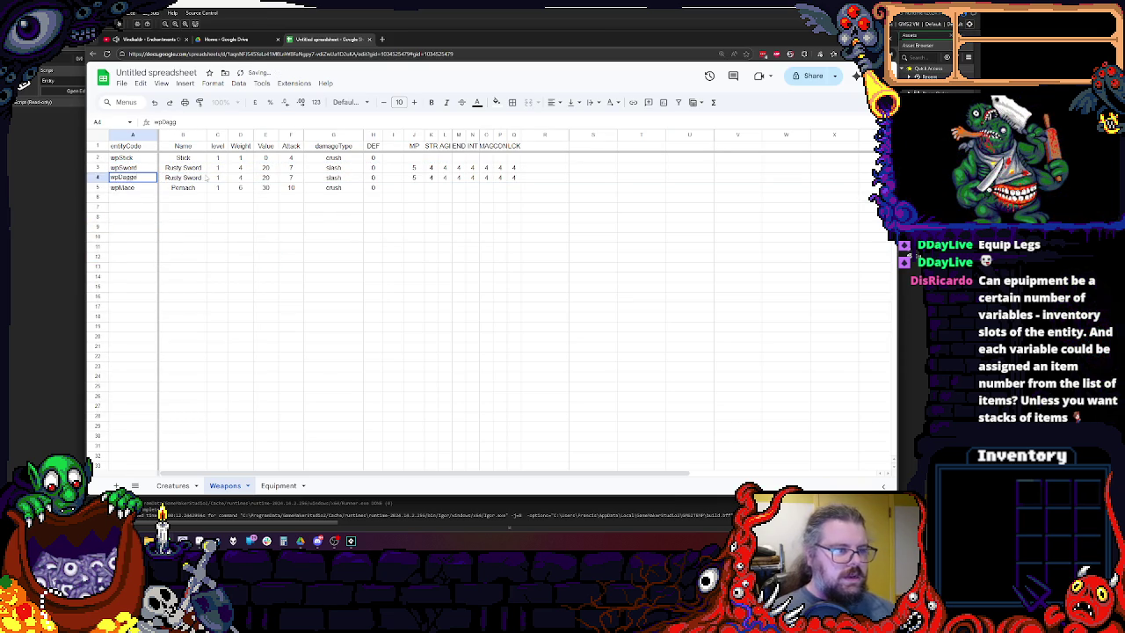
key("Tab")
type("Dagger")
key("Tab")
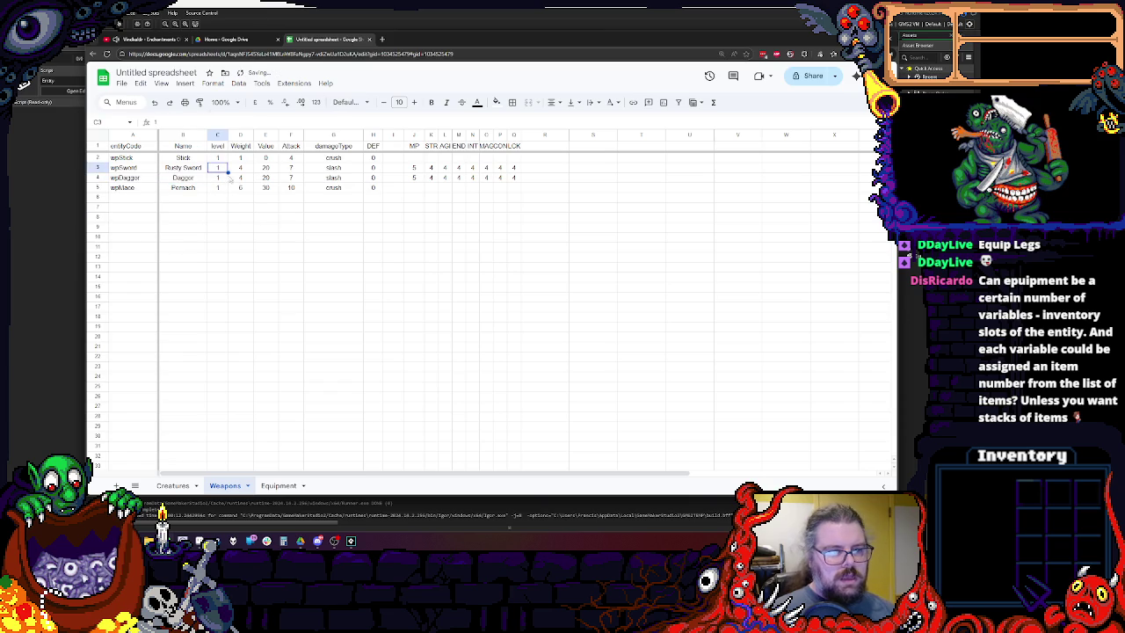
key("Tab")
type("2")
key("Tab")
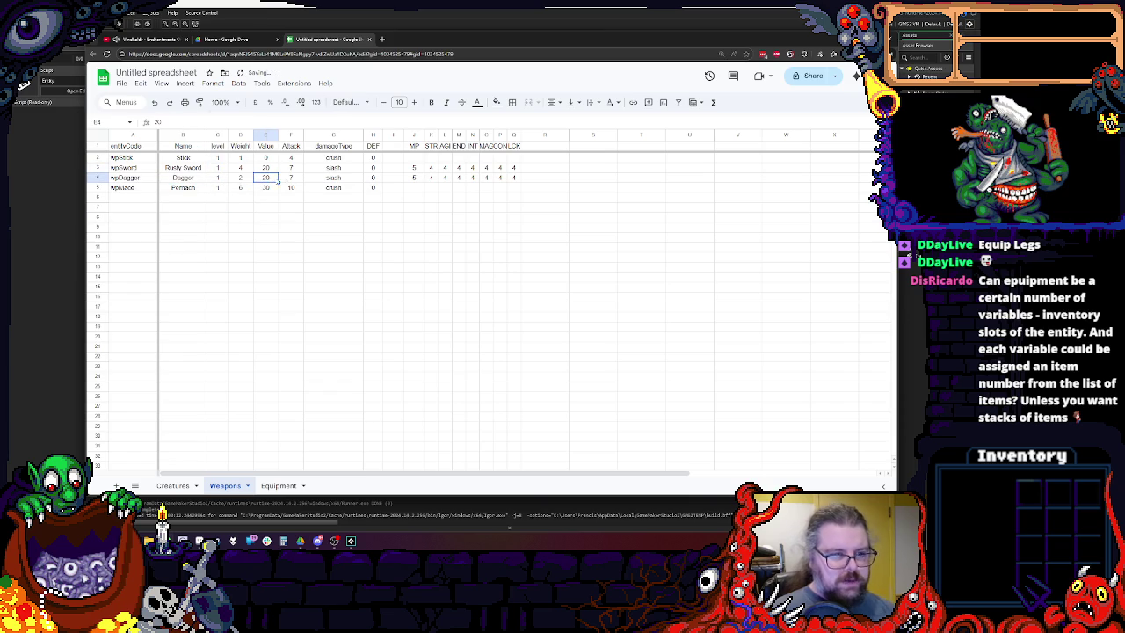
type("15")
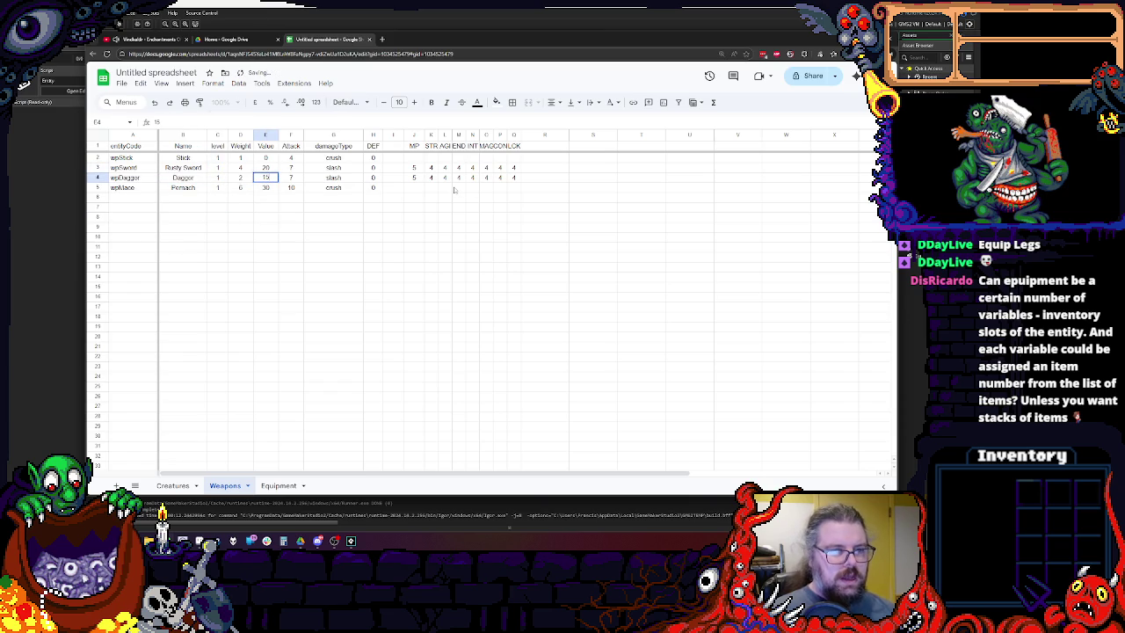
key("Tab")
Give the Dagger Attack 6 and the pierce damage type.
type("5")
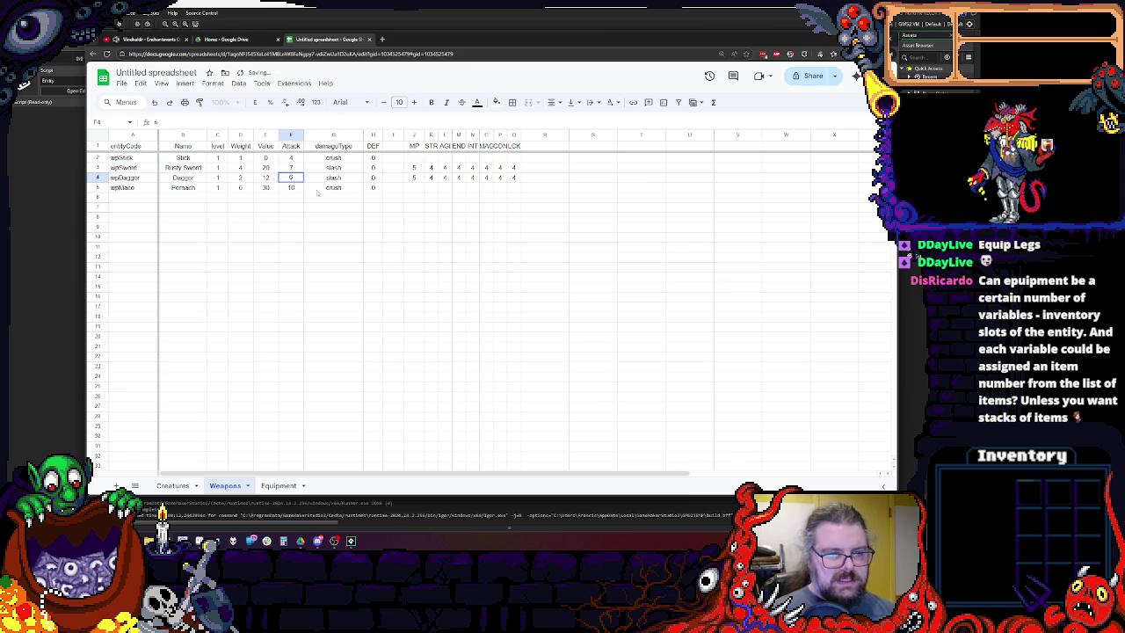
left_click(320, 185)
key("Up")
type("pierce")
key("Return")
key("Down")
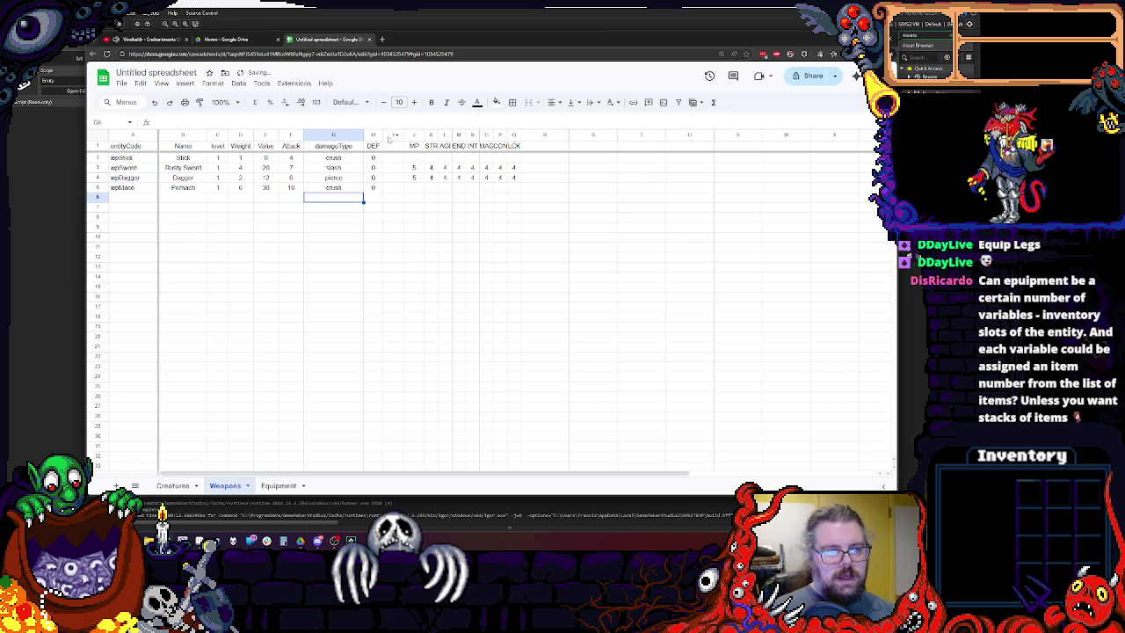
Head column I with CRIT.
left_click(390, 147)
type("cr")
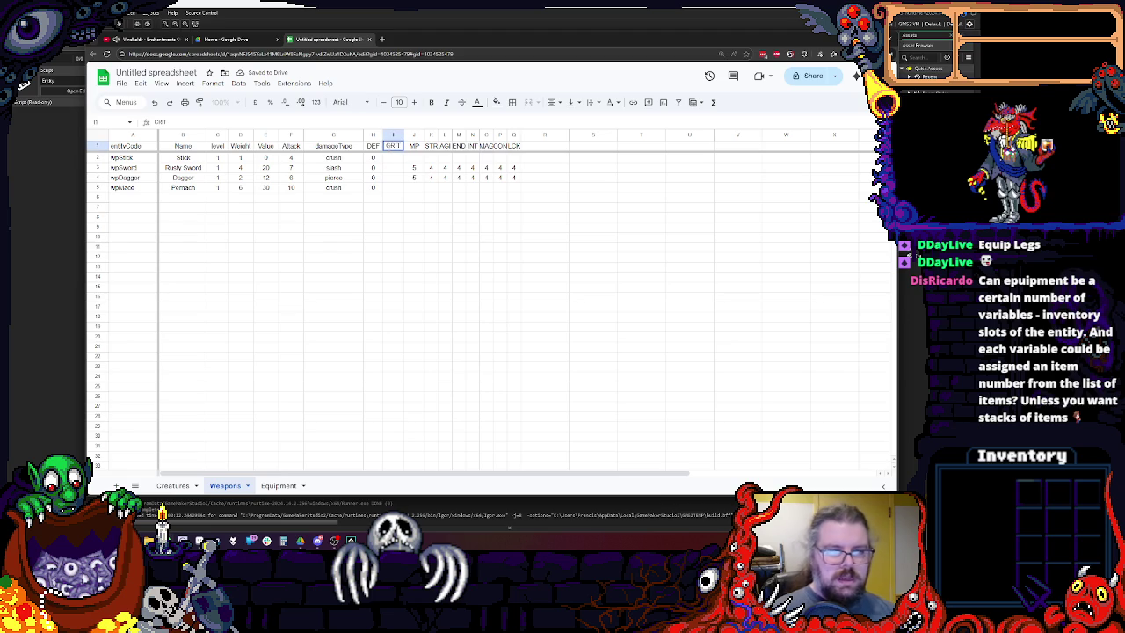
left_click(413, 134)
right_click(413, 136)
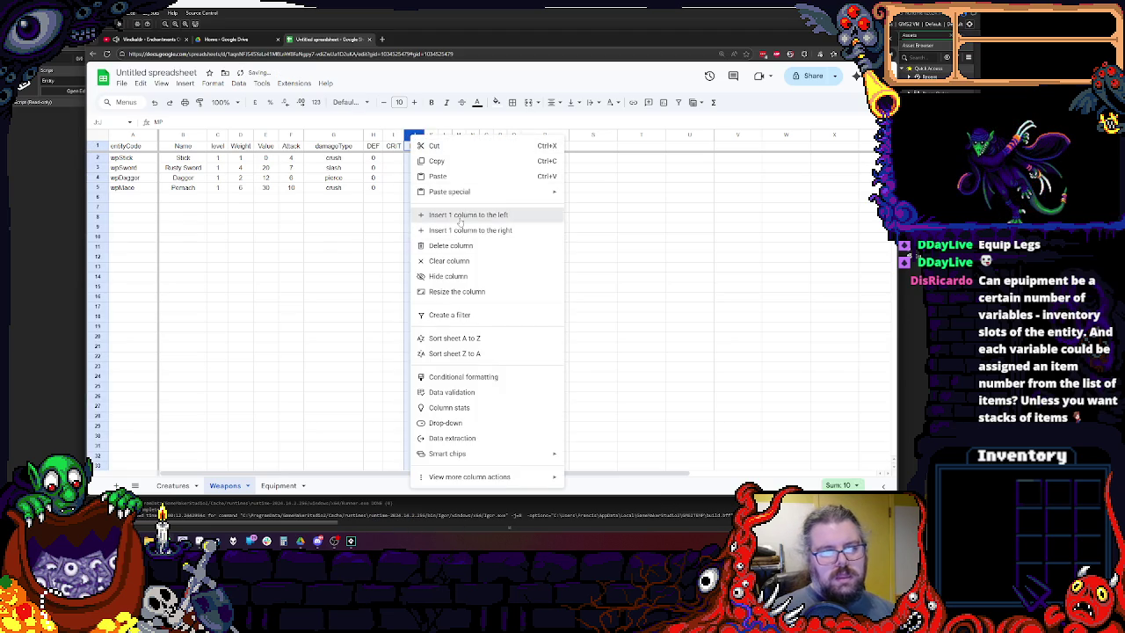
Enter CRIT 2 for the Stick and 6 for the Rusty Sword.
key("Escape")
left_click(333, 247)
left_click(393, 157)
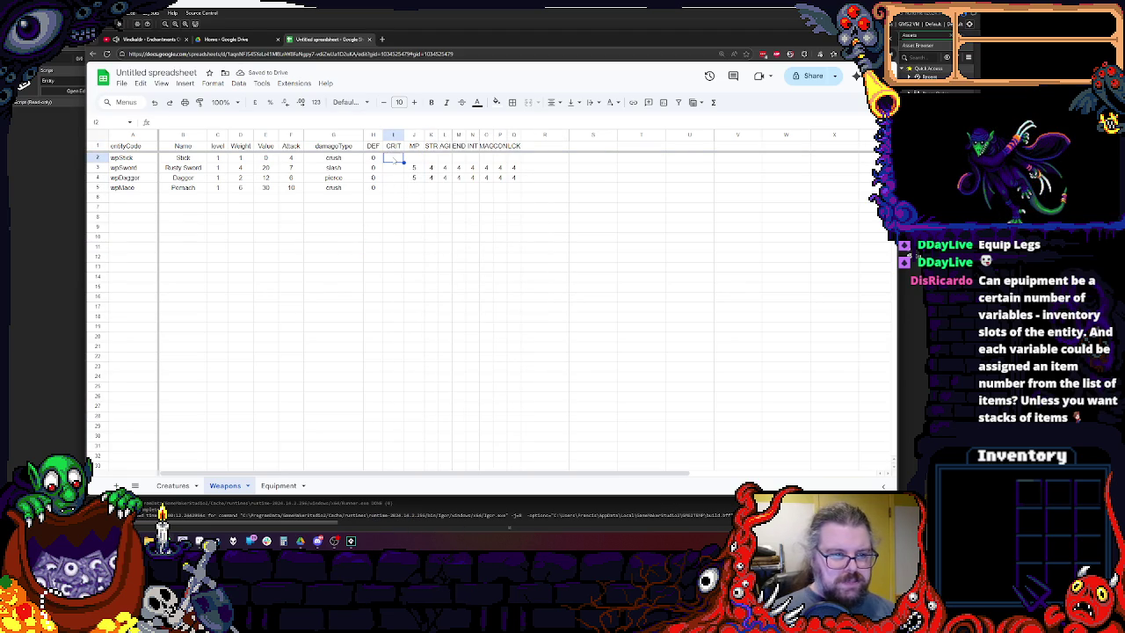
type("2")
key("Return")
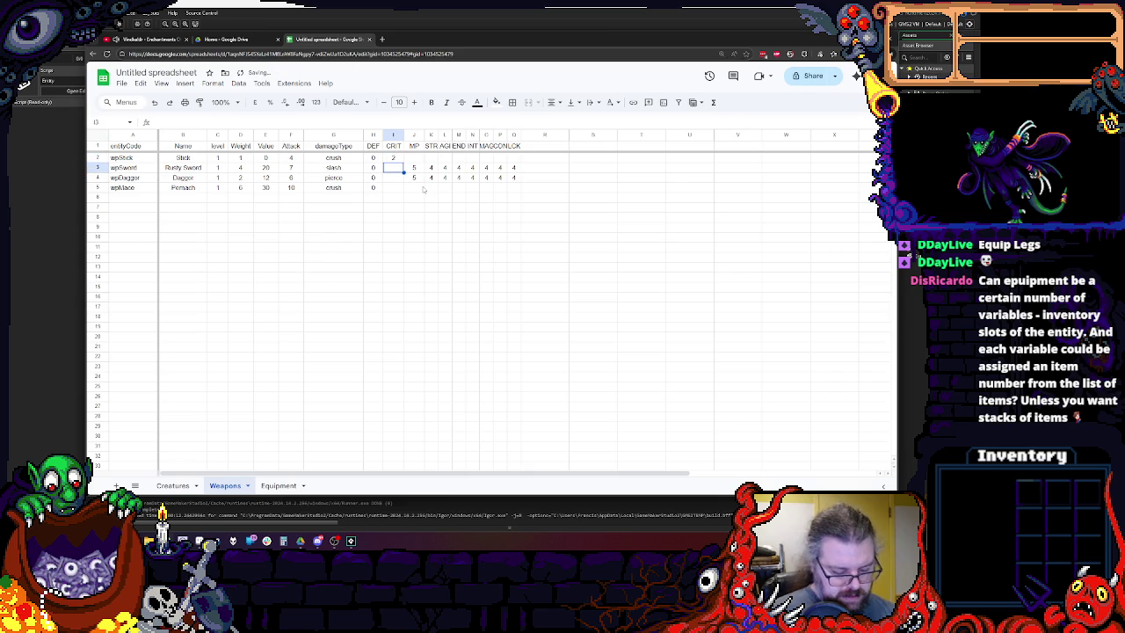
type("0")
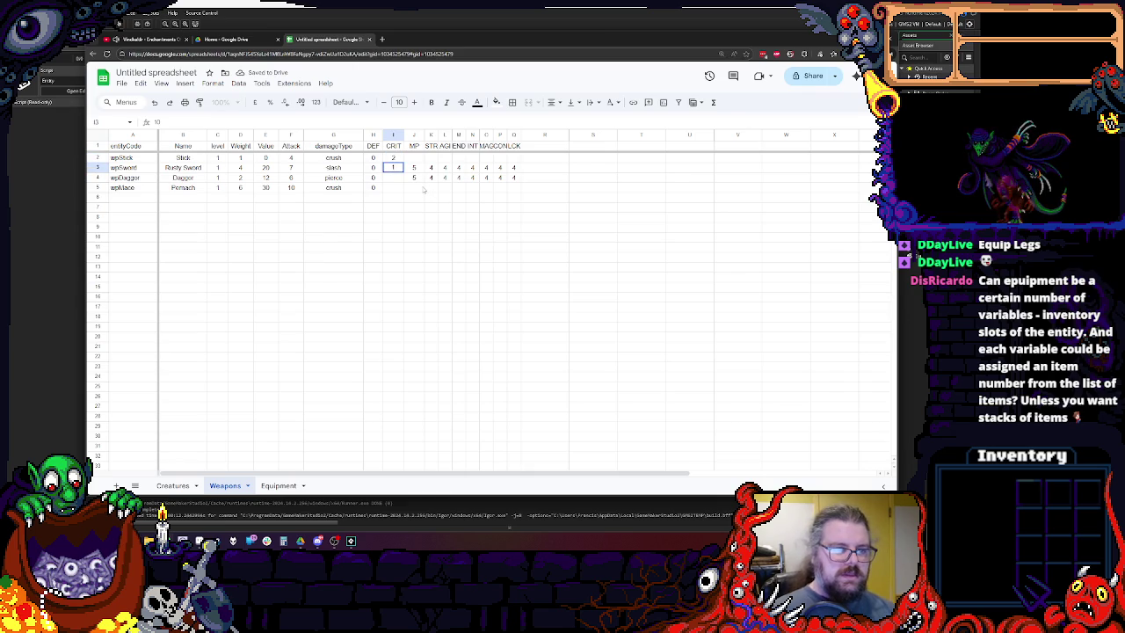
type("6")
left_click(391, 227)
Enter CRIT 15 for the Dagger and 2 for the Pernach.
left_click(392, 178)
type("15")
left_click(389, 207)
left_click(392, 187)
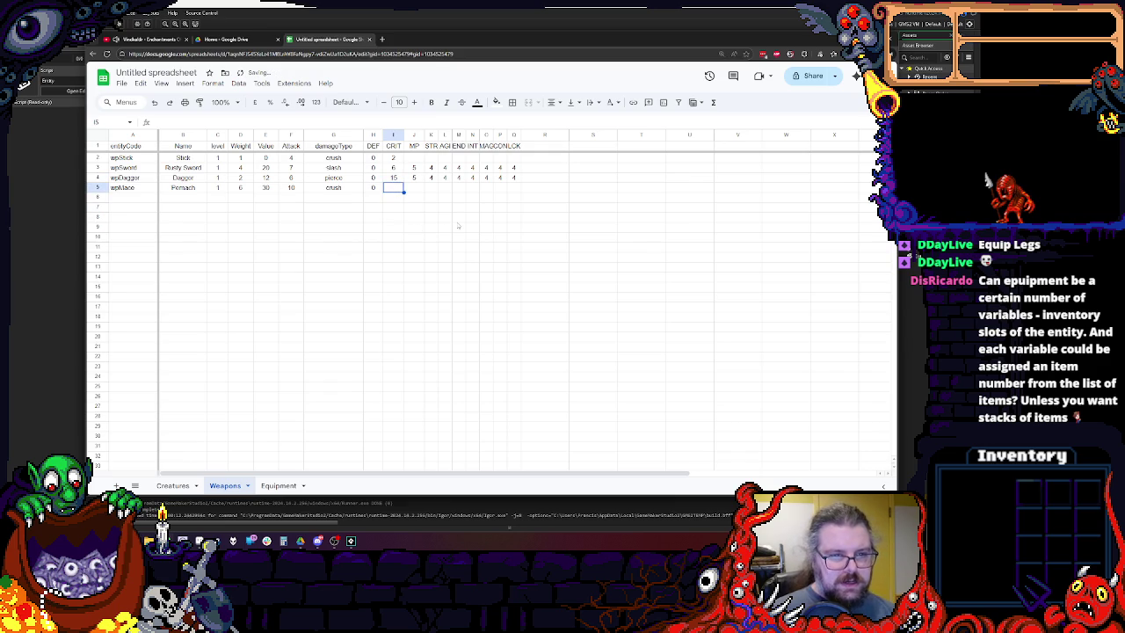
type("2")
left_click(414, 227)
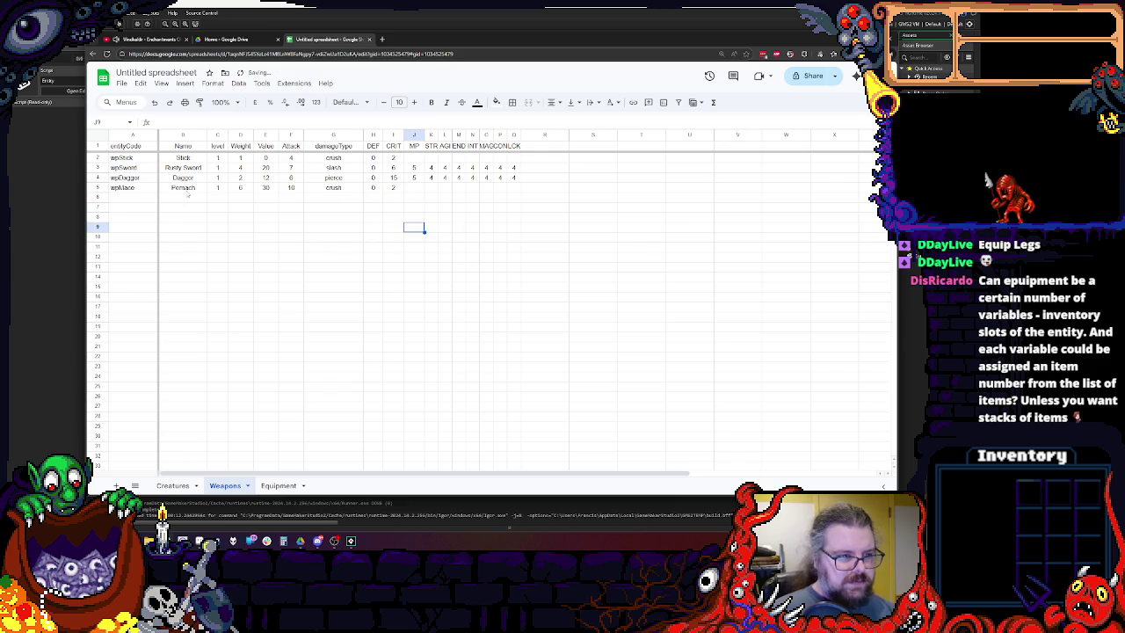
left_click(392, 187)
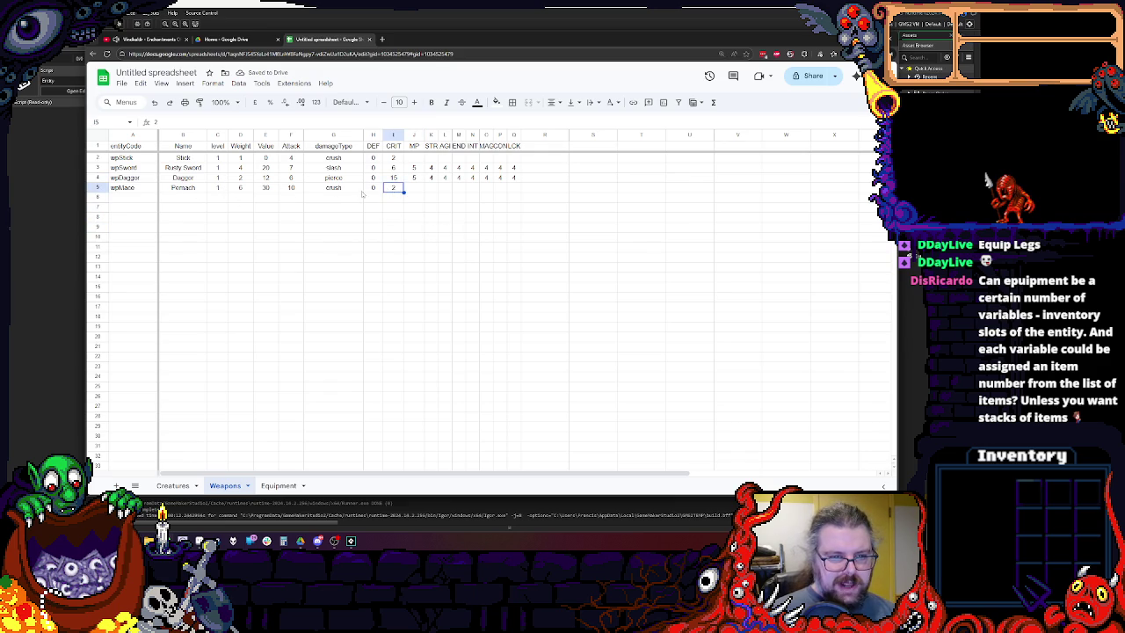
Narrow the damageType column (column G).
left_click(352, 191)
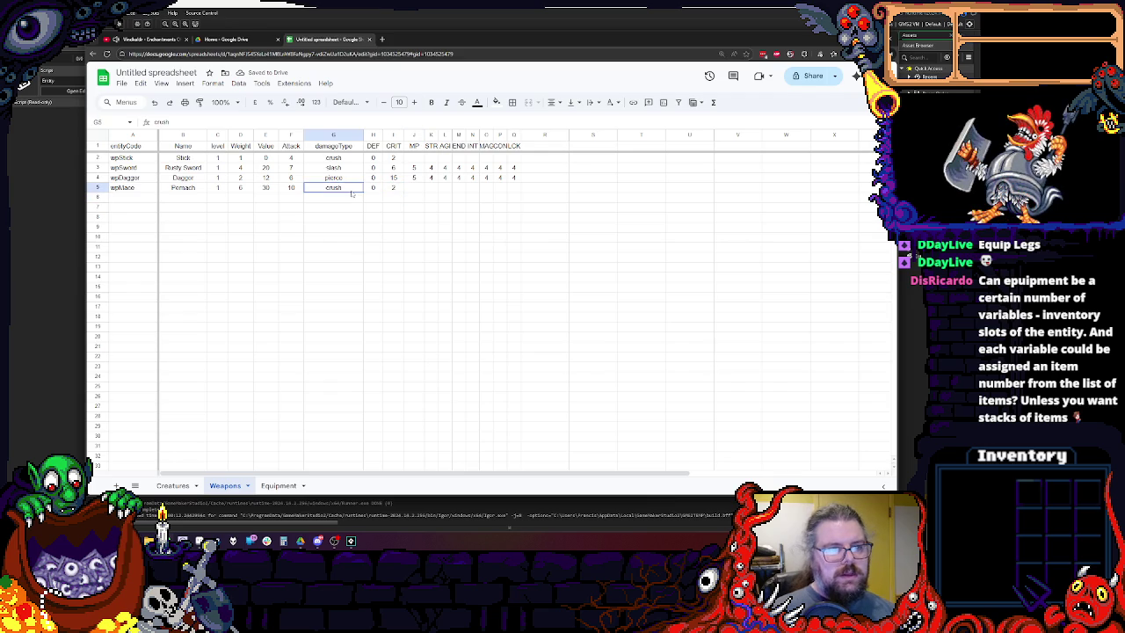
left_click_drag(362, 134, 351, 135)
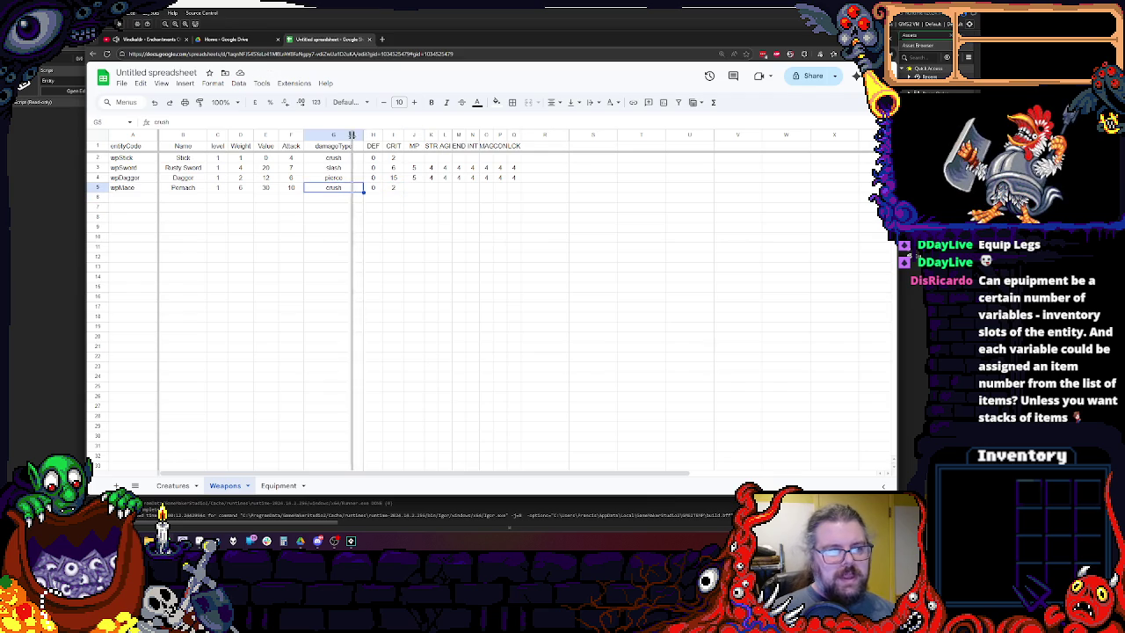
left_click(357, 257)
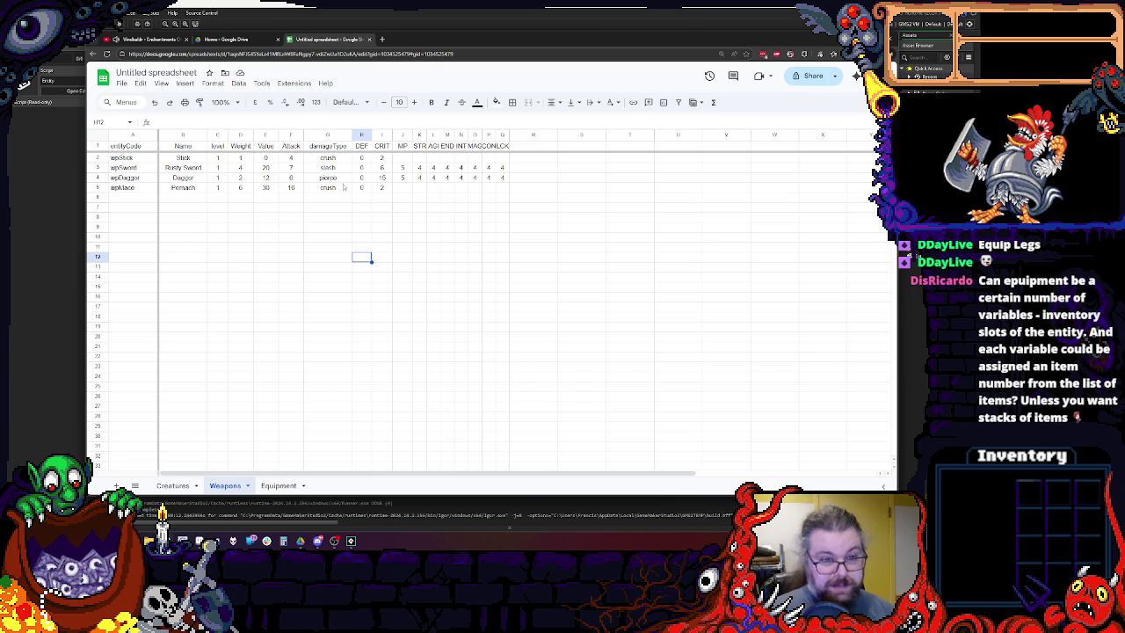
left_click(406, 179)
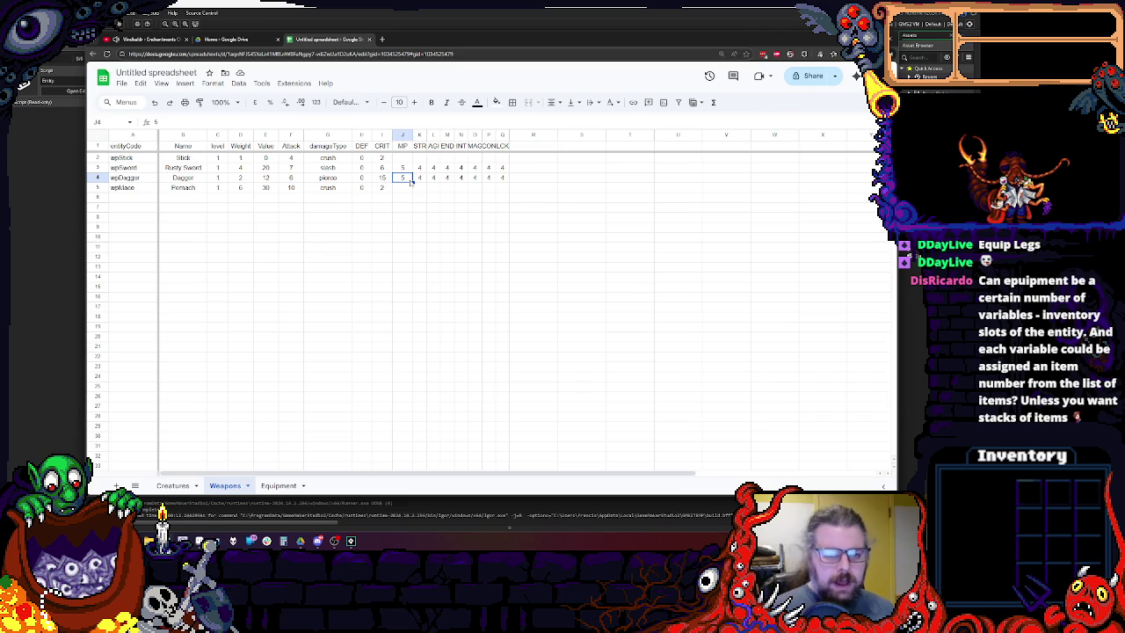
Clear the leftover stat values of 4.
left_click(447, 197)
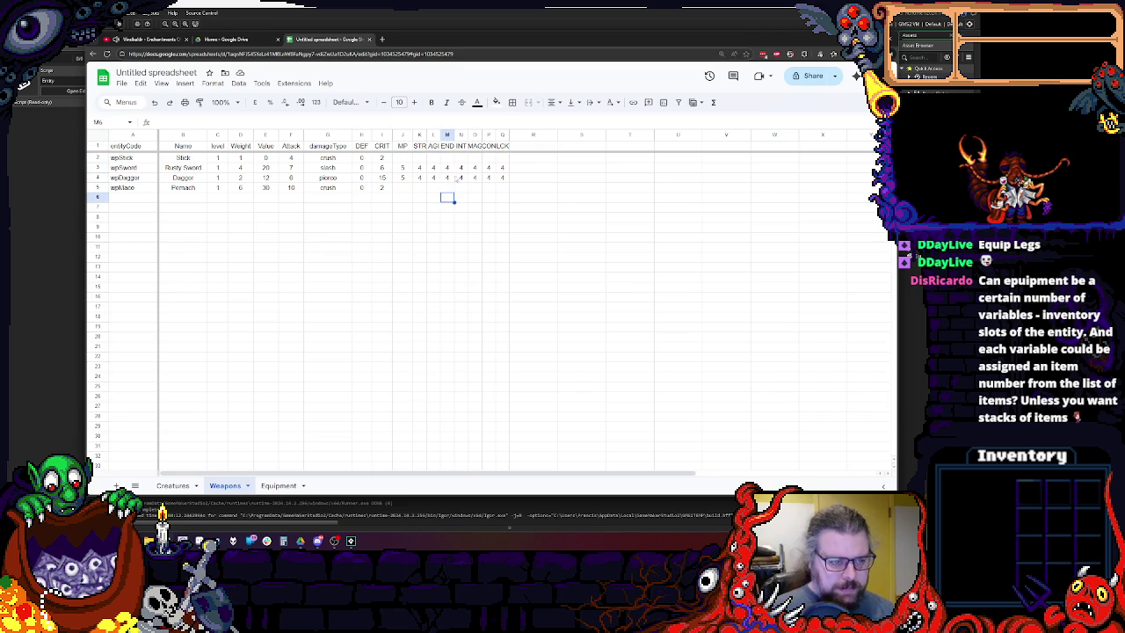
left_click_drag(502, 168, 419, 178)
key("Delete")
left_click(403, 187)
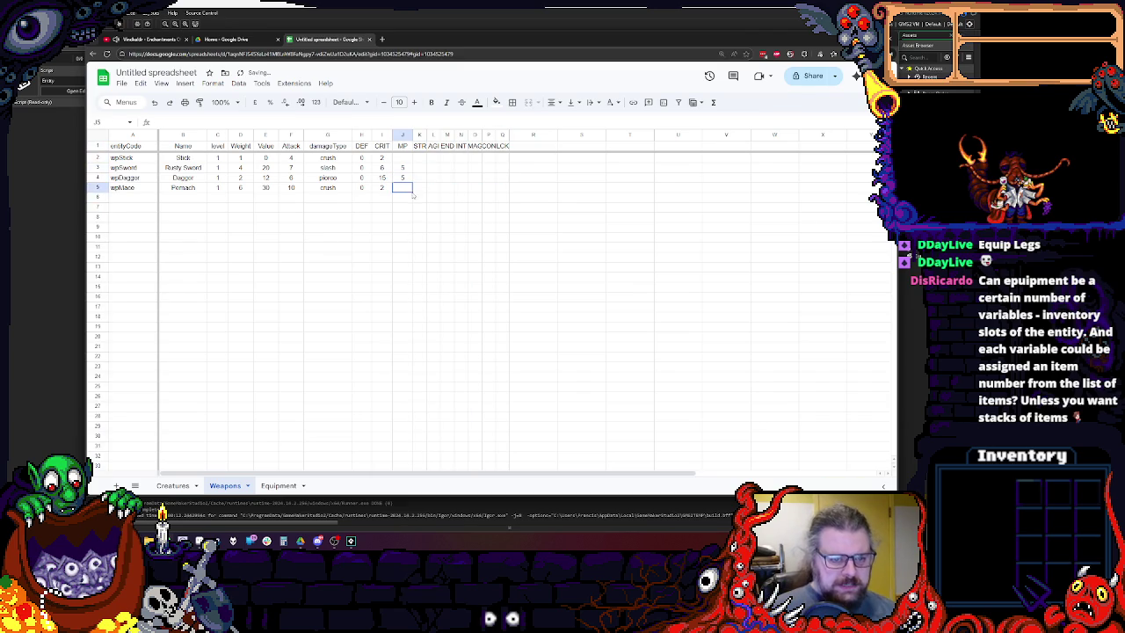
Insert an empty column at J, before MP.
left_click(403, 135)
right_click(402, 134)
left_click(439, 217)
Clear the MP and stat headers and values in K1:R5.
left_click(431, 170)
left_click(425, 177)
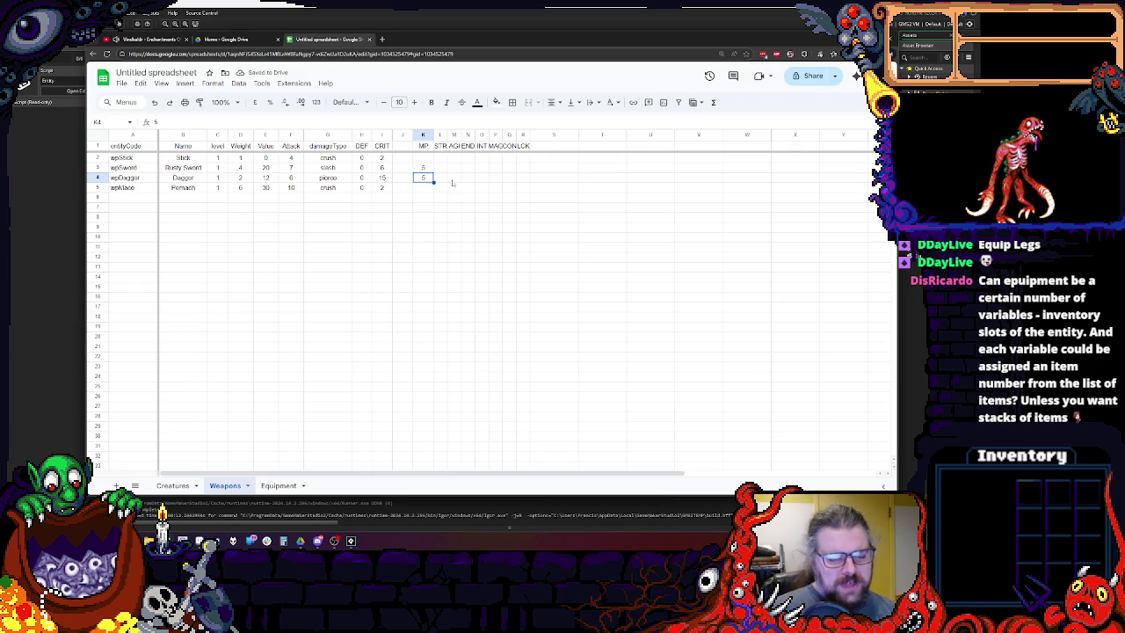
left_click_drag(524, 187, 421, 153)
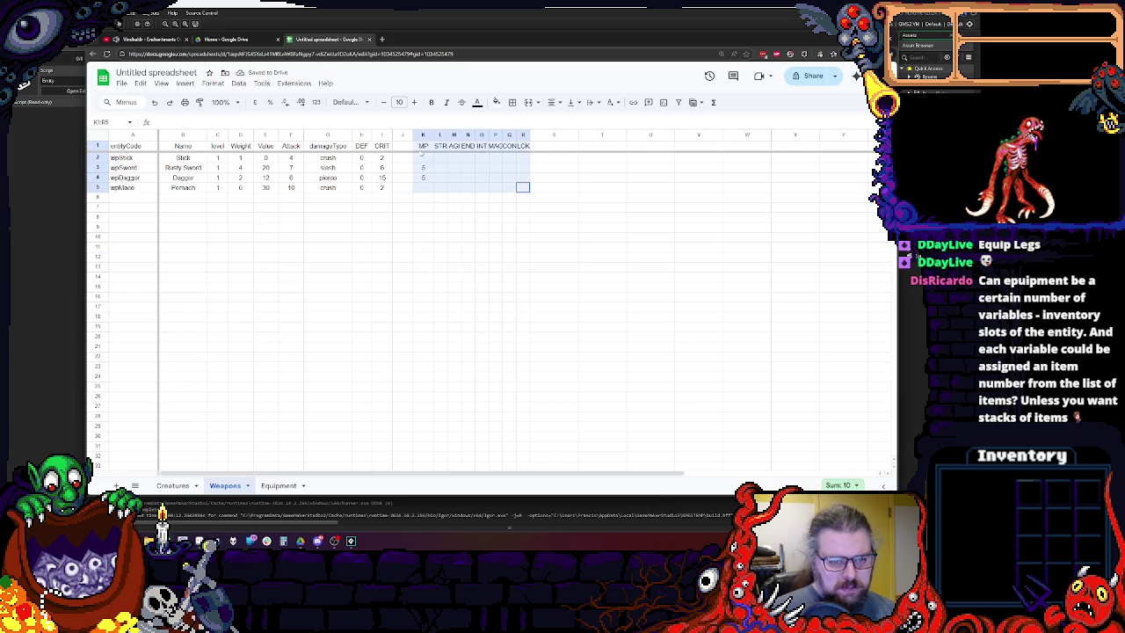
key("Delete")
left_click(455, 237)
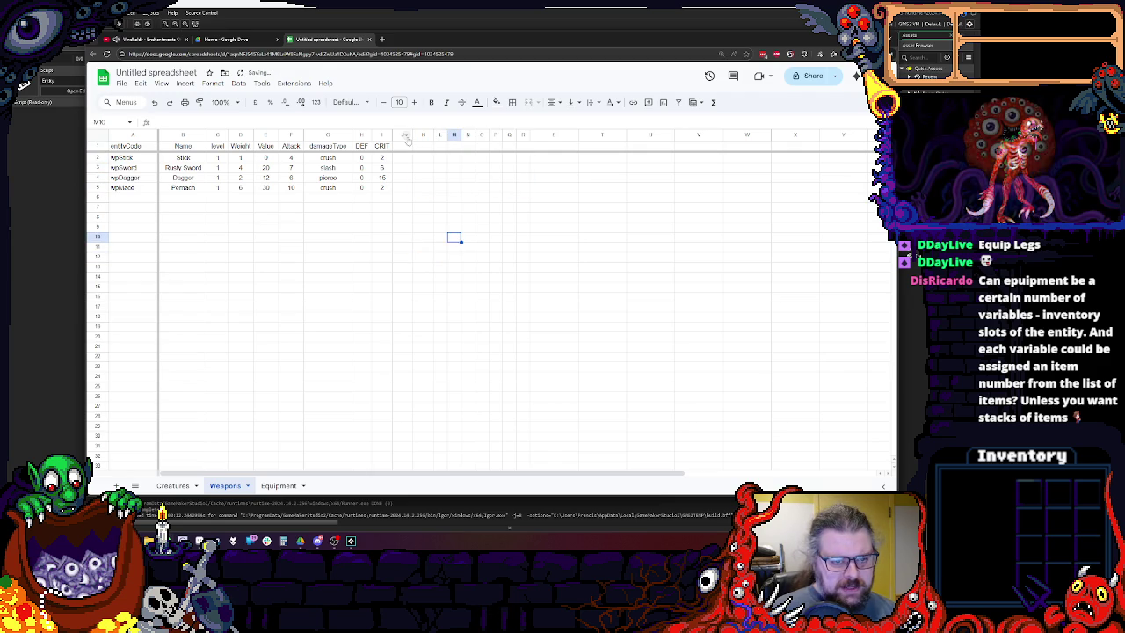
key("ctrl+z")
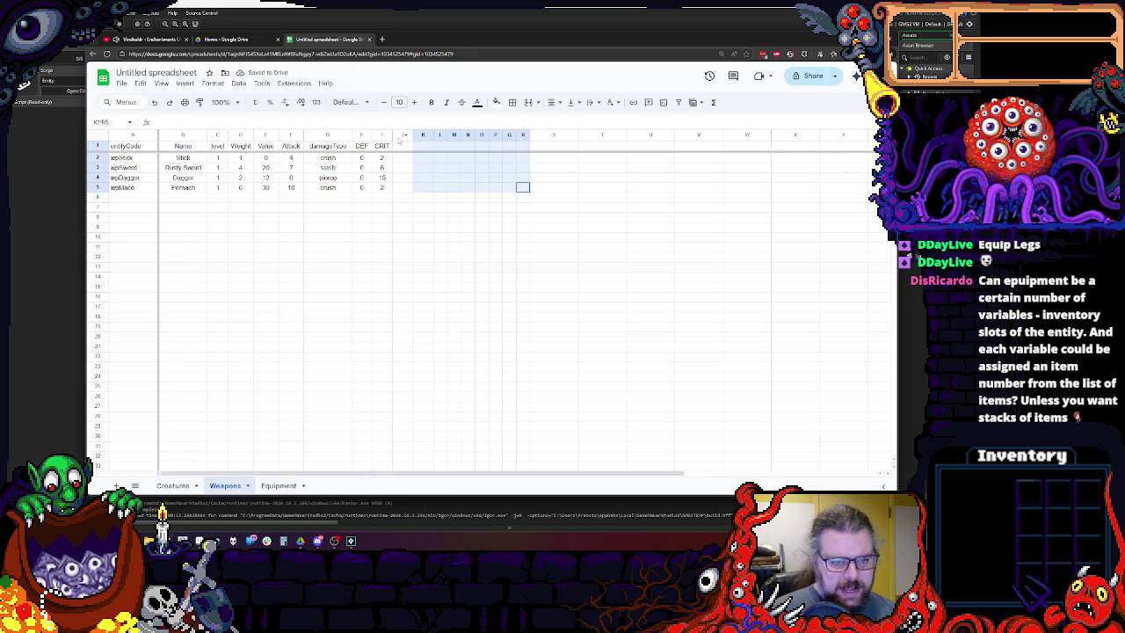
Reset the emptied columns J through R to even widths.
key("shift+Left")
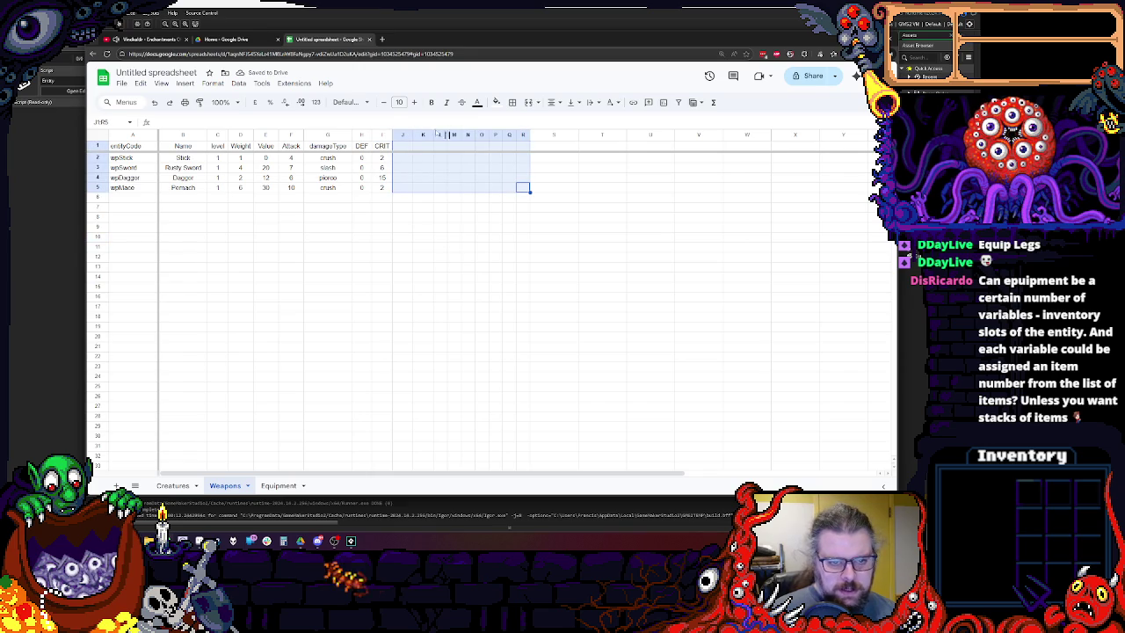
left_click_drag(411, 135, 417, 135)
left_click(431, 208)
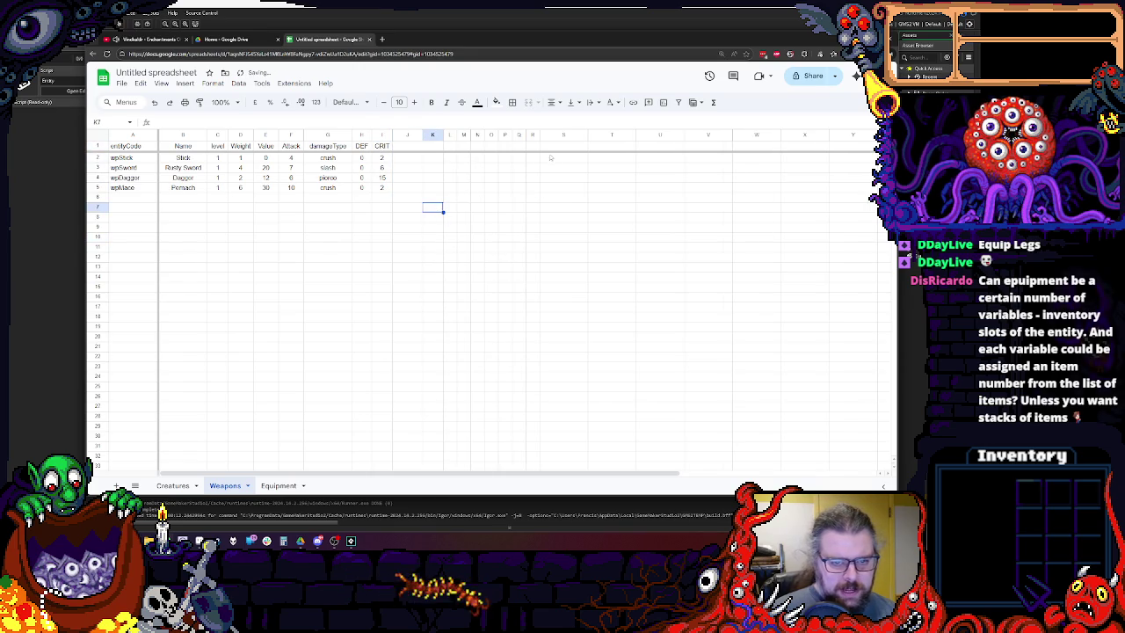
mouse_move(527, 134)
left_mouse_down()
mouse_move(419, 172)
mouse_move(430, 135)
left_mouse_up()
left_click(426, 197)
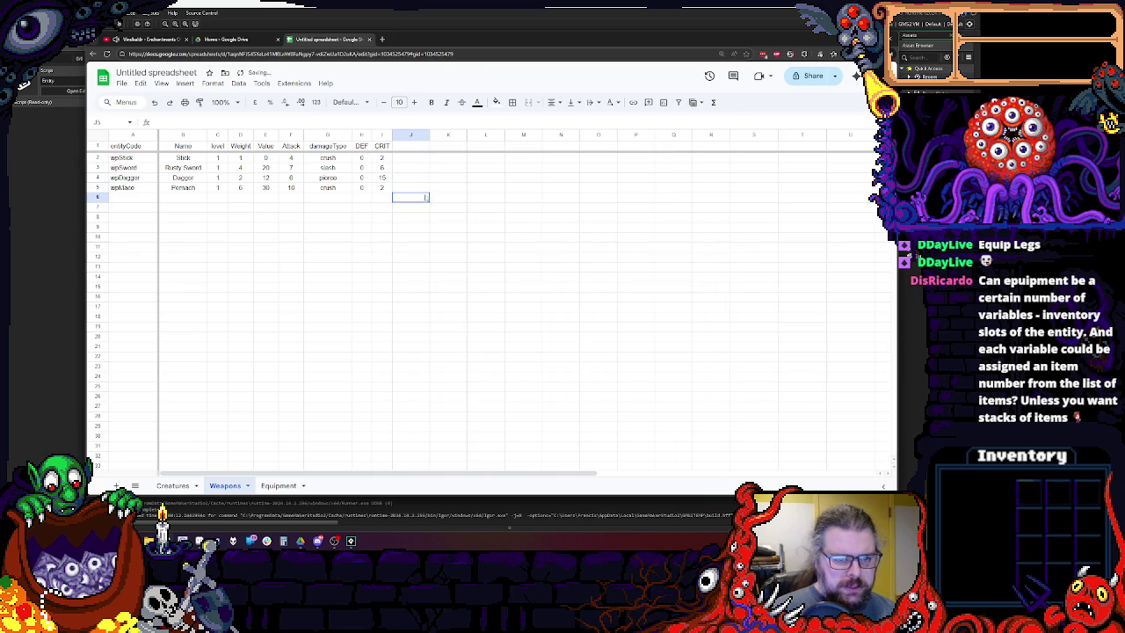
Add an equipTags header in L1 and widen column L to fit it.
left_click(436, 145)
left_click(478, 143)
left_click_drag(505, 134, 524, 134)
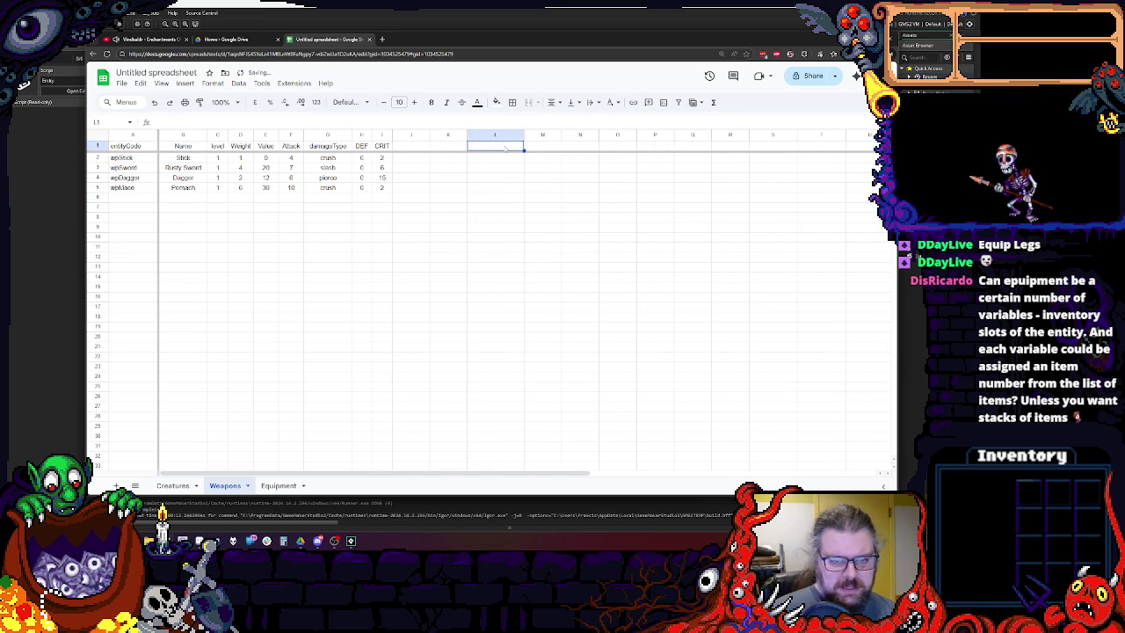
type("e")
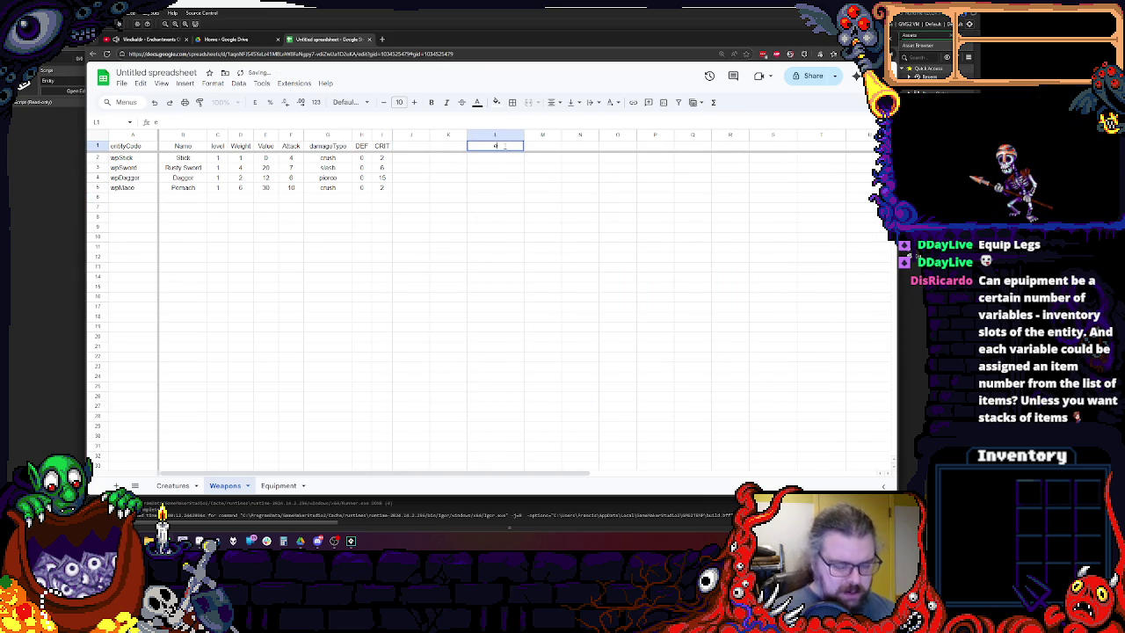
type("quipTags")
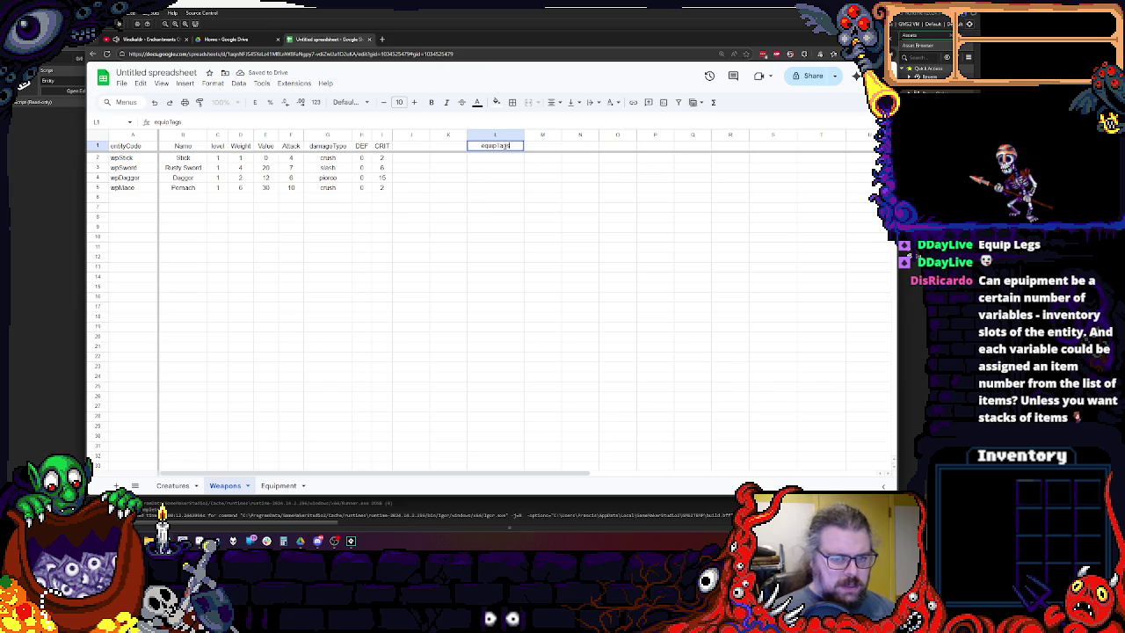
key("Return")
left_click_drag(525, 135, 565, 135)
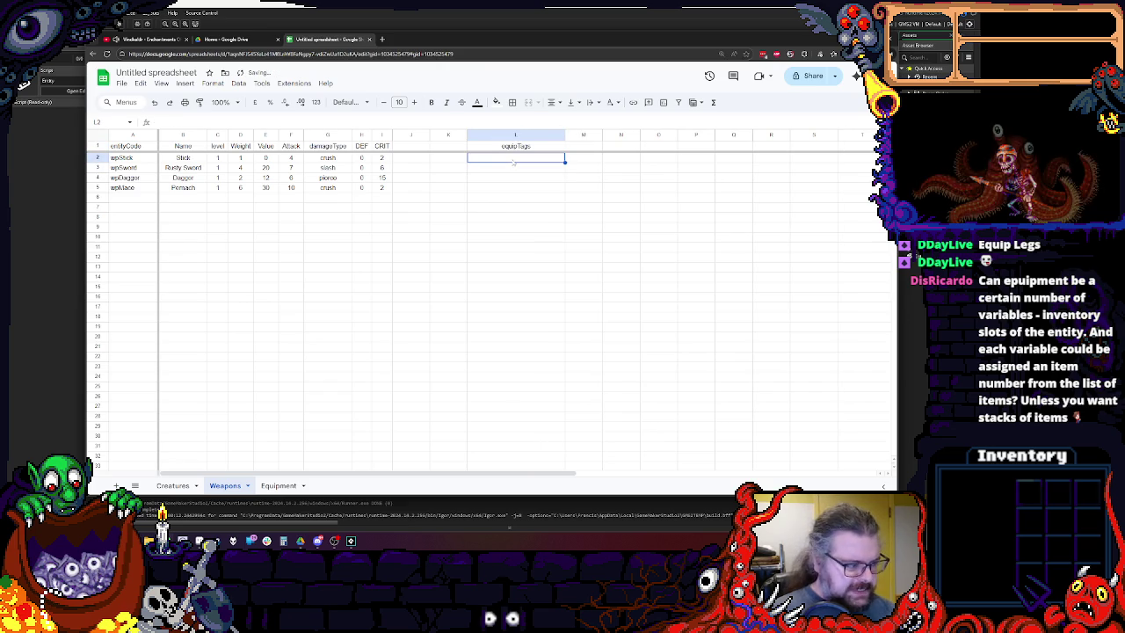
Enter boostStr[3] as the Stick's equipTags value in L2.
double_click(514, 159)
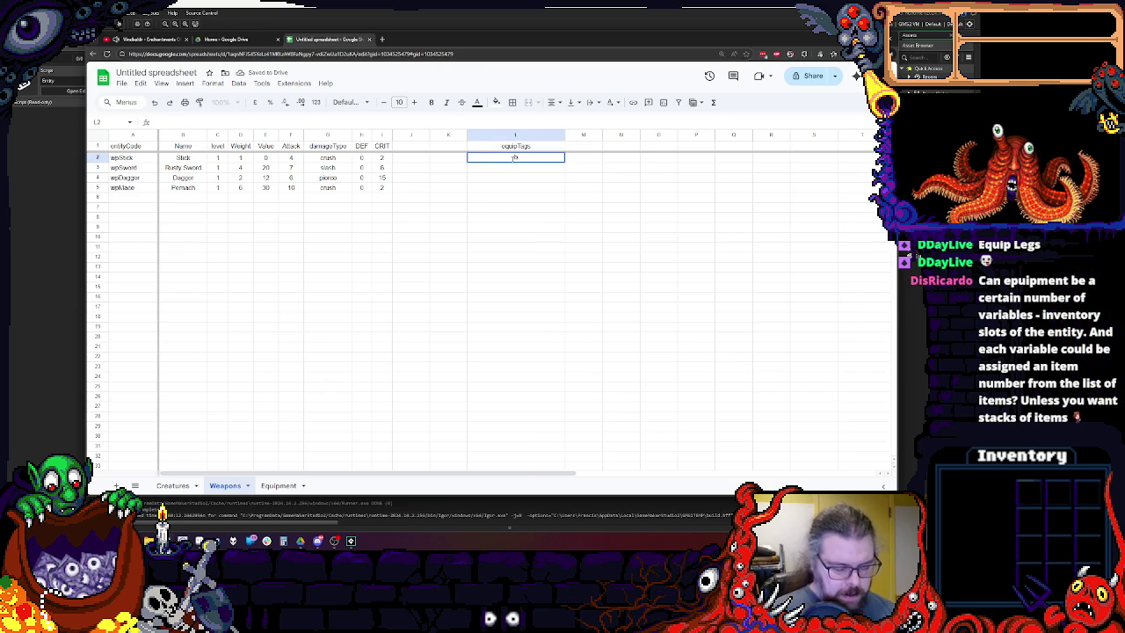
type("boostStr[")
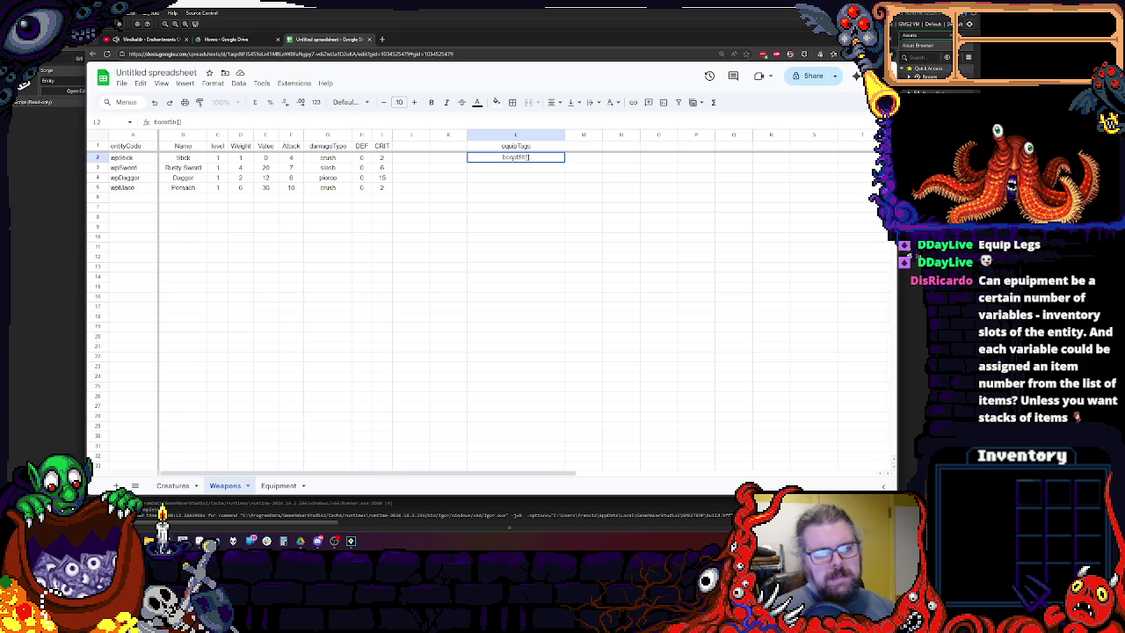
key("shift+Tab")
double_click(514, 159)
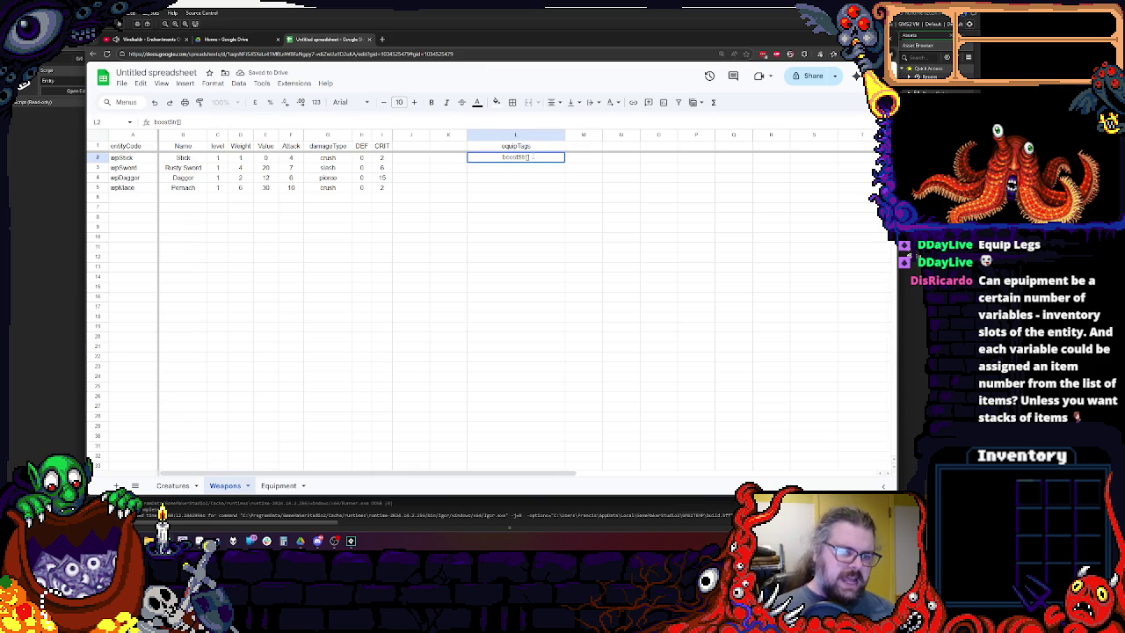
type("3")
left_click(534, 200)
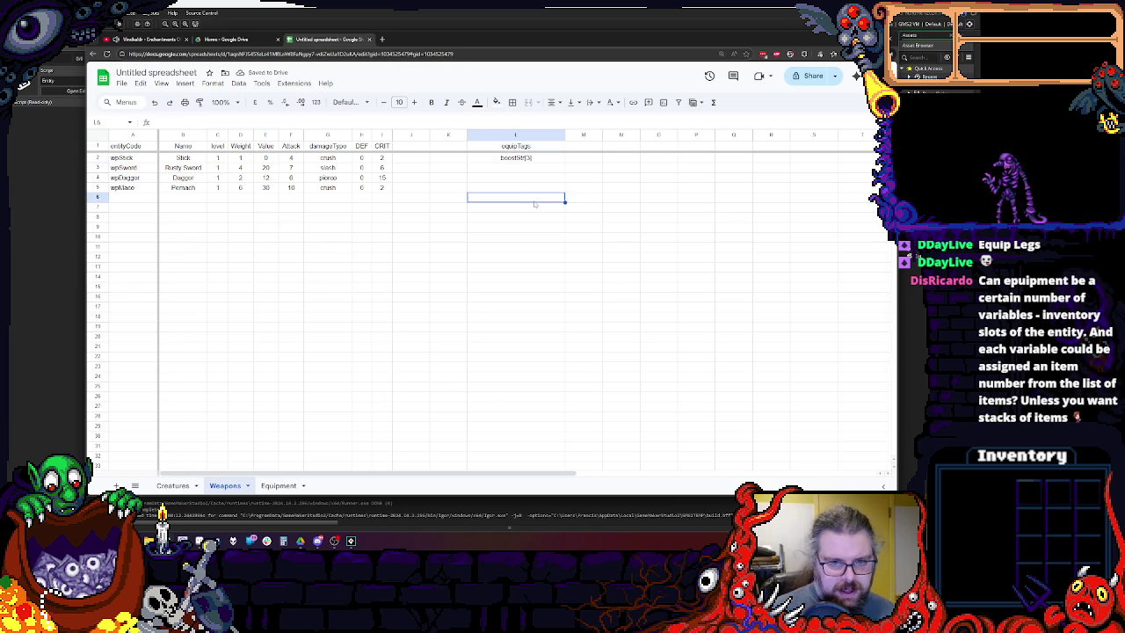
key("Up")
key("Up")
key("Up")
key("Up")
key("Return")
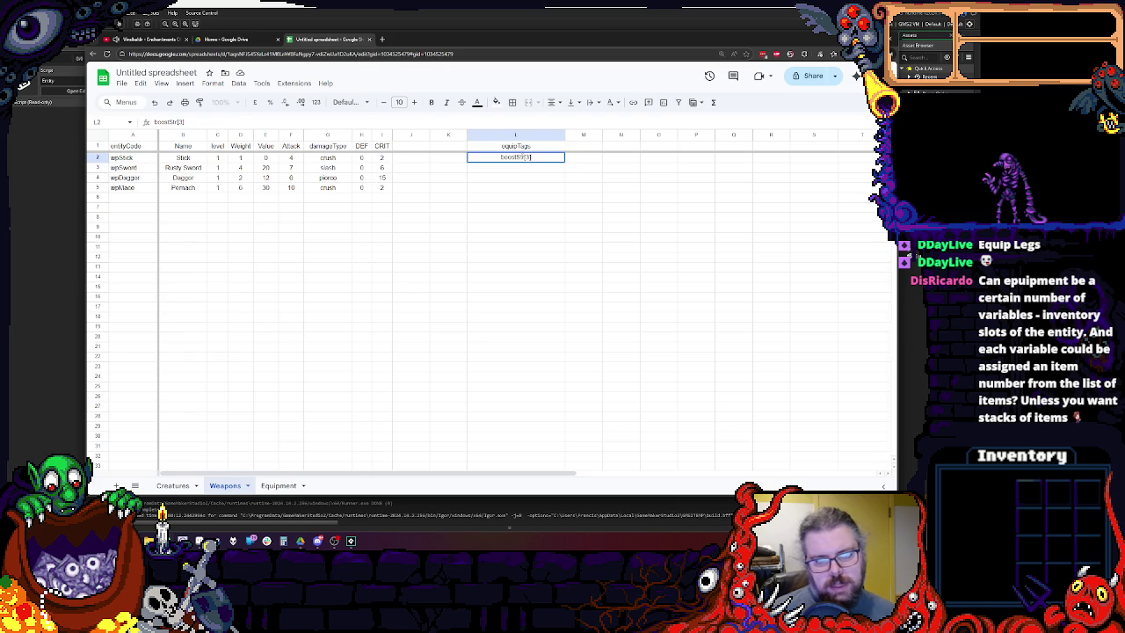
key("End")
key("Left")
key("shift+Left")
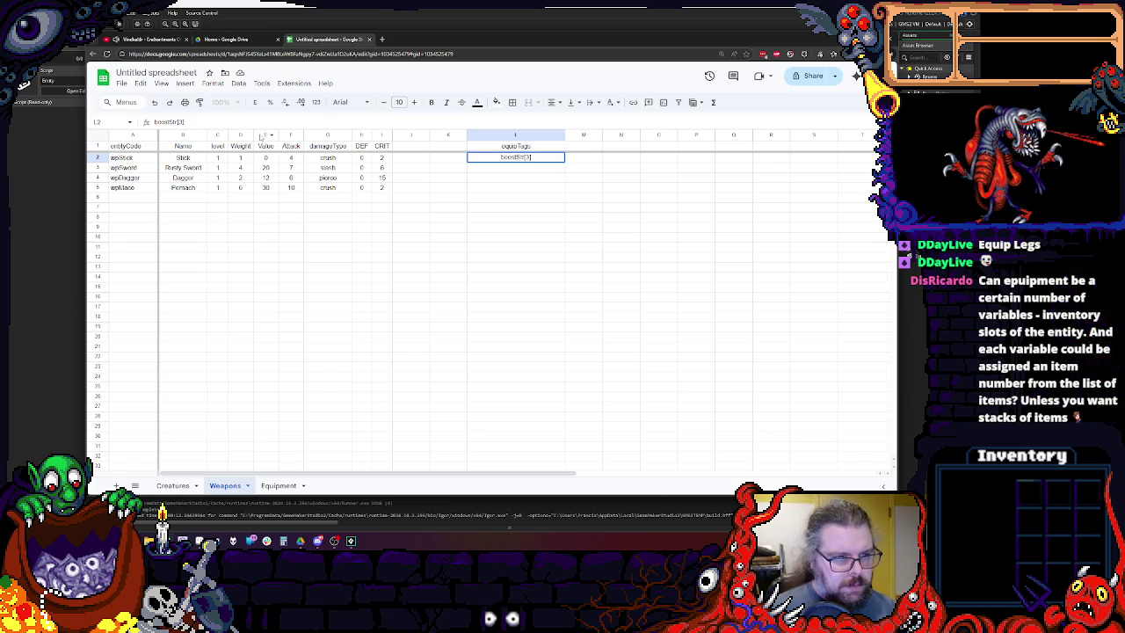
Insert a new column left of Value with the header Durability.
right_click(263, 134)
left_click(299, 214)
left_click(264, 266)
left_click(262, 148)
type("Durabi")
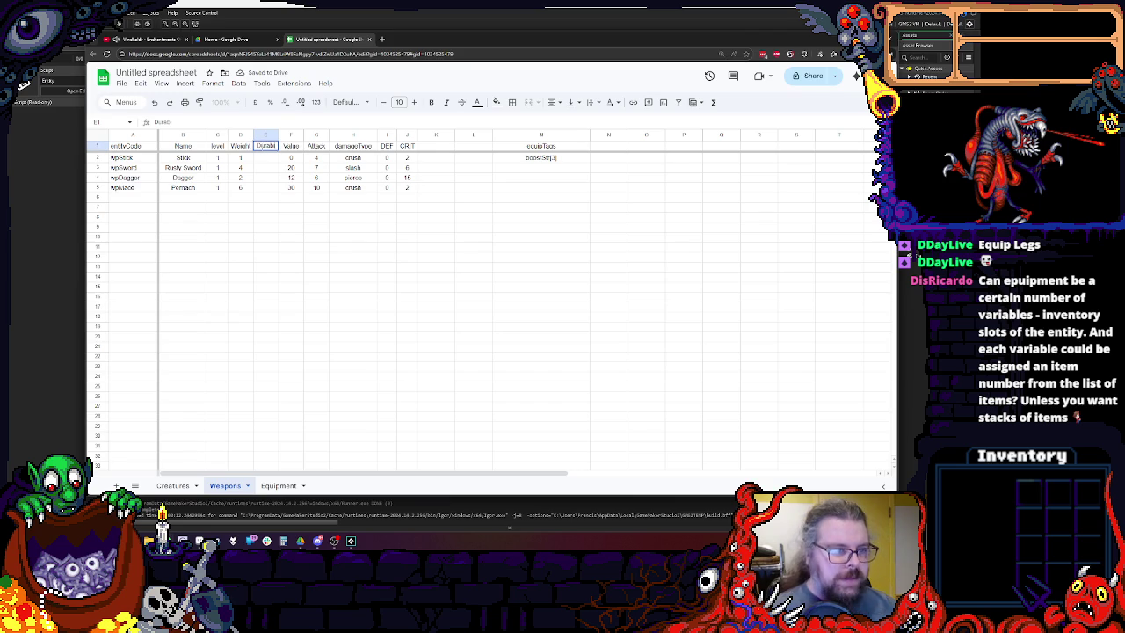
type("lity")
left_click(240, 167)
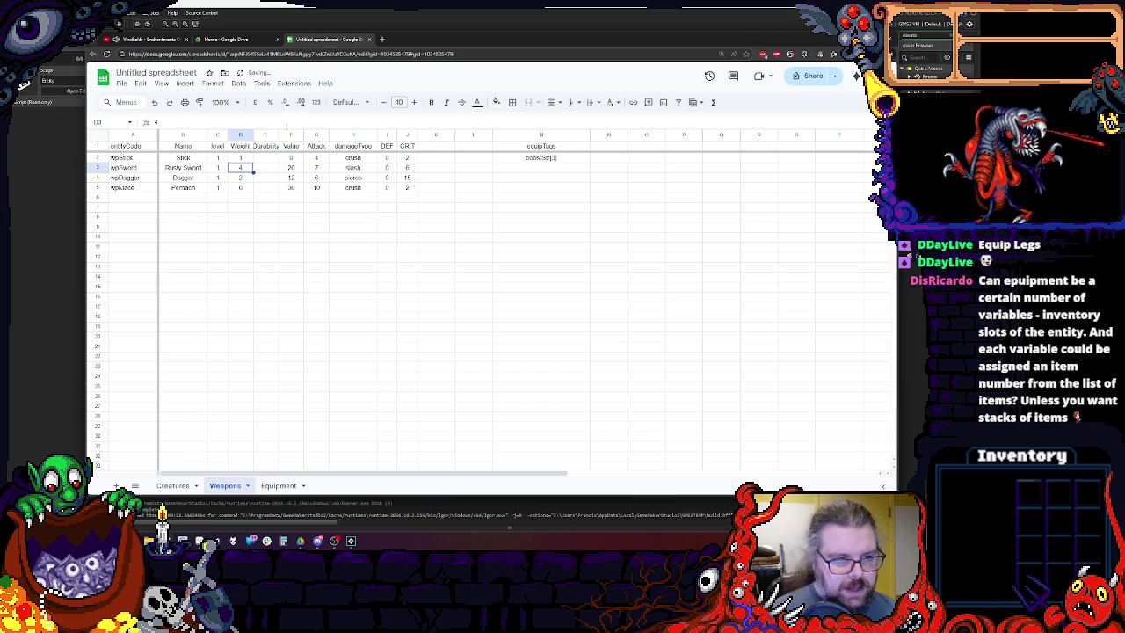
left_click_drag(277, 134, 282, 135)
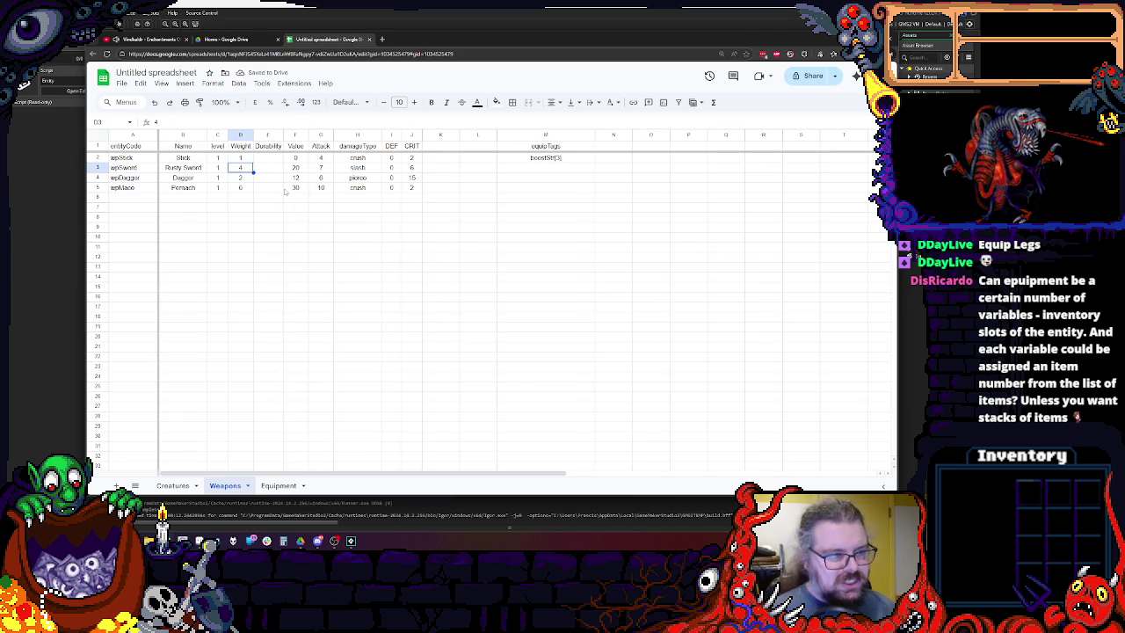
Give the Stick a durability of 10 and tidy the Durability column width.
left_click(267, 157)
type("10")
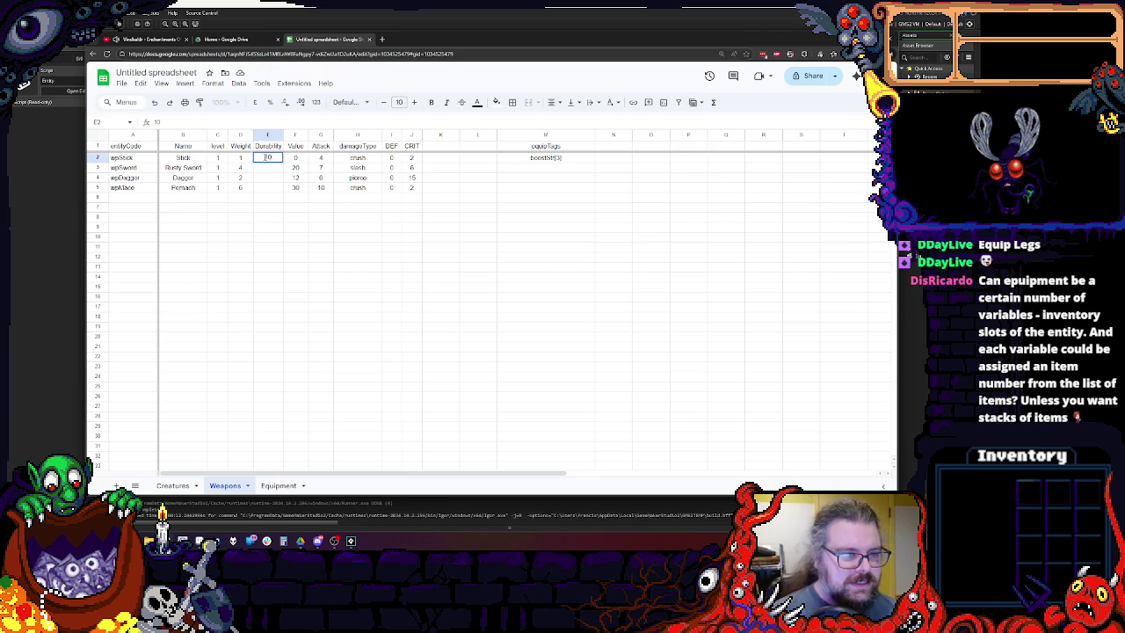
key("Return")
key("Up")
key("Up")
key("Return")
left_click(267, 197)
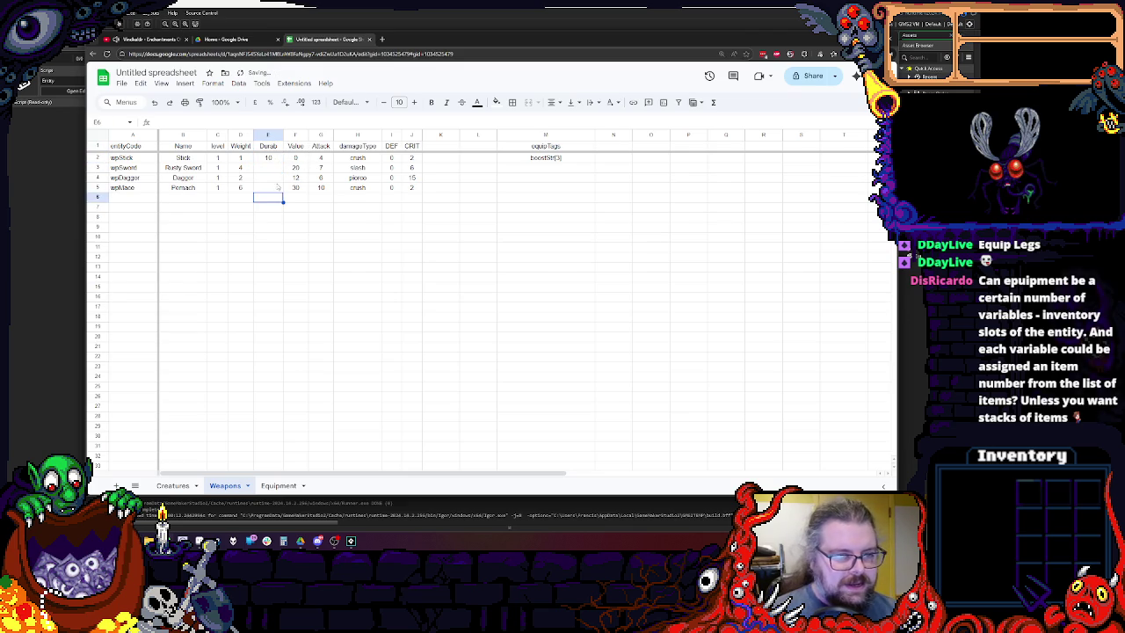
left_click_drag(283, 134, 279, 135)
Fill in durabilities 20, 25 and 30 for the remaining three weapons.
left_click(258, 180)
key("Up")
type("20")
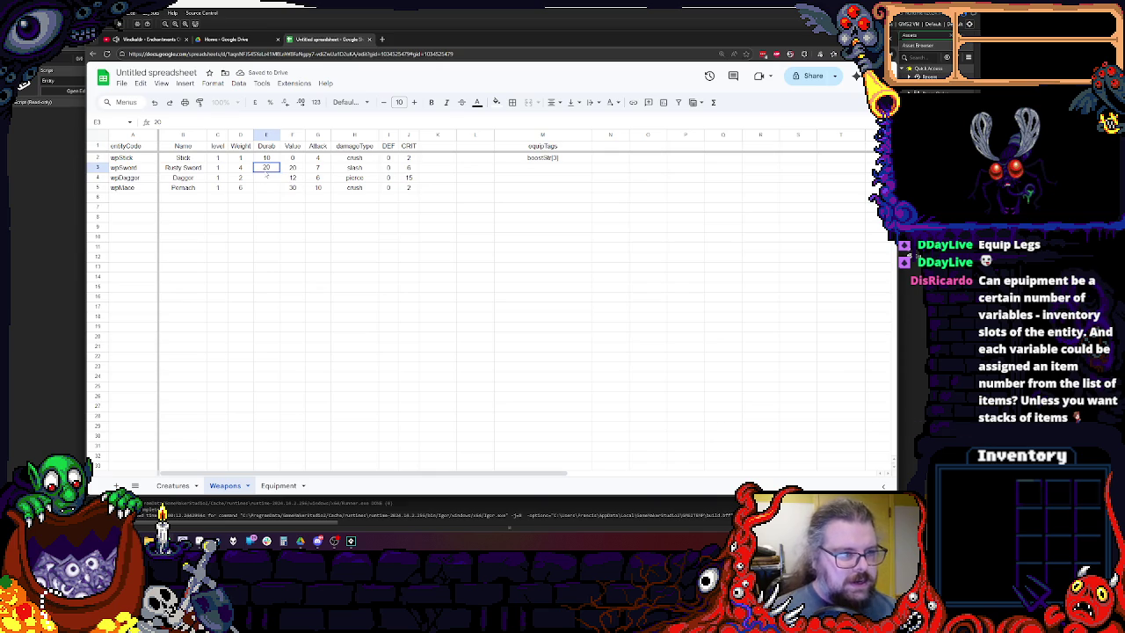
key("Return")
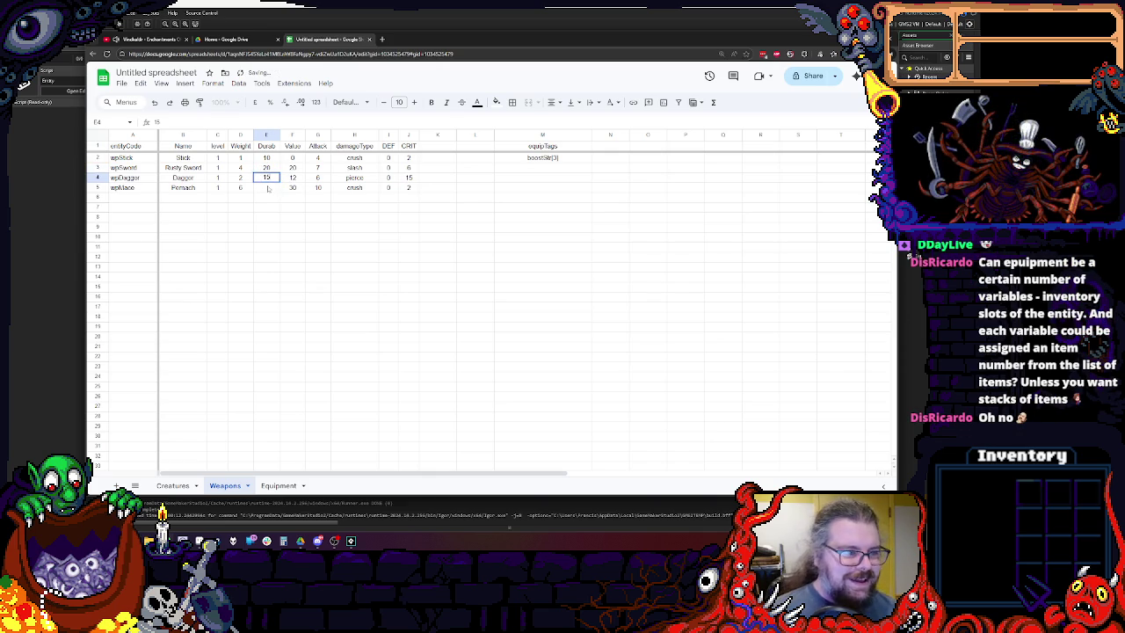
type("15")
key("Return")
key("Up")
type("25")
left_click(299, 219)
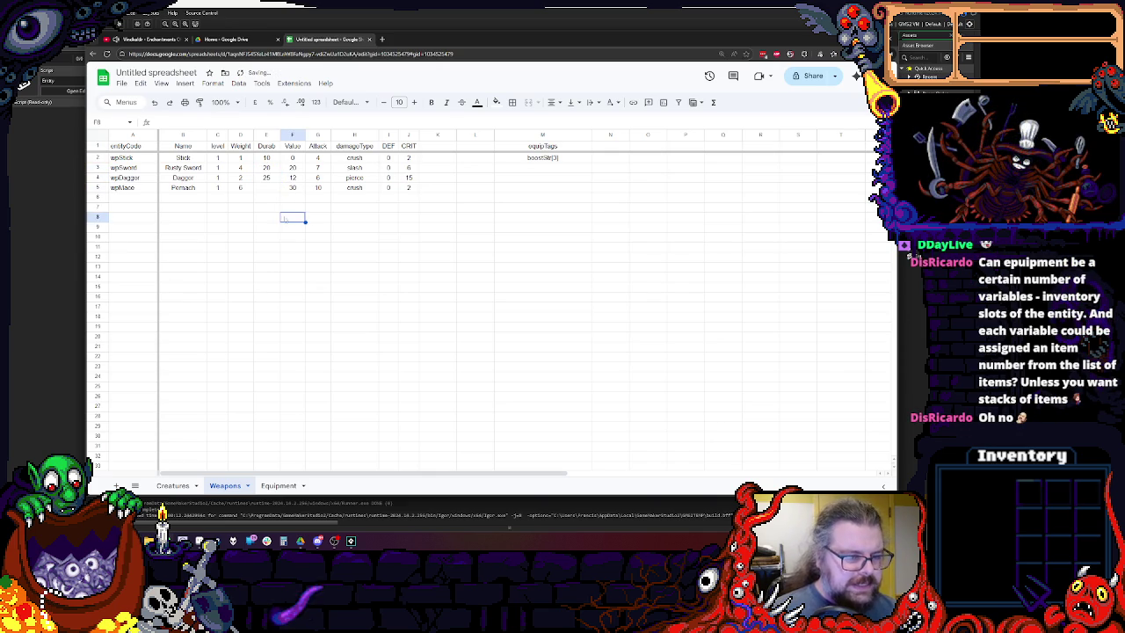
left_click(267, 188)
type("30")
left_click(304, 258)
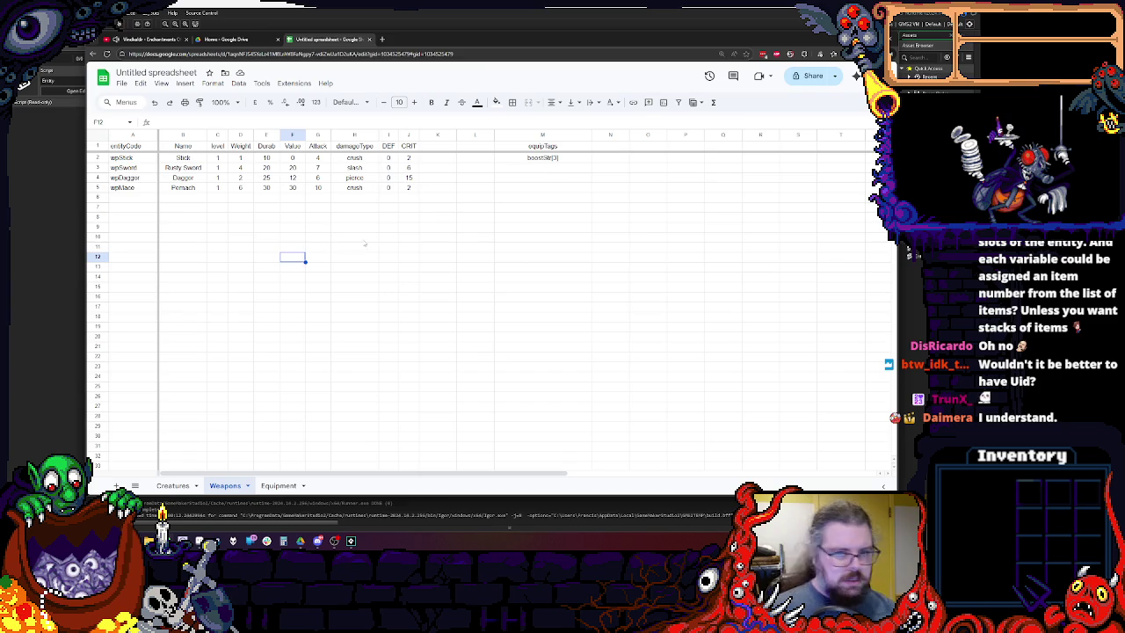
left_click(473, 157)
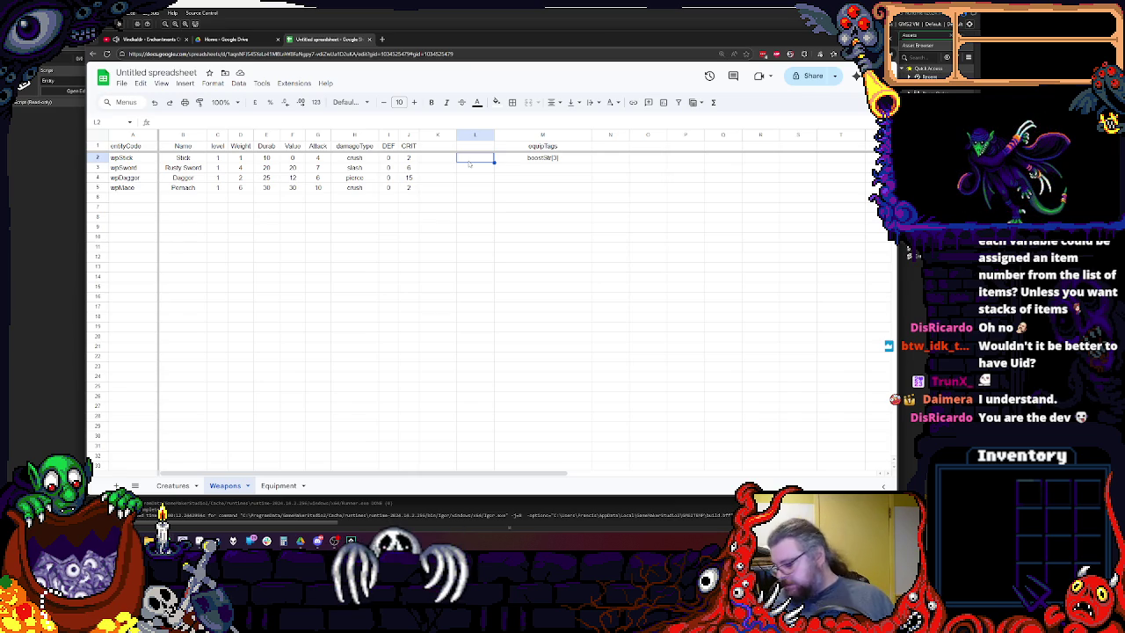
Widen the empty column L just left of equipTags in two stages.
left_click(409, 197)
left_click(437, 177)
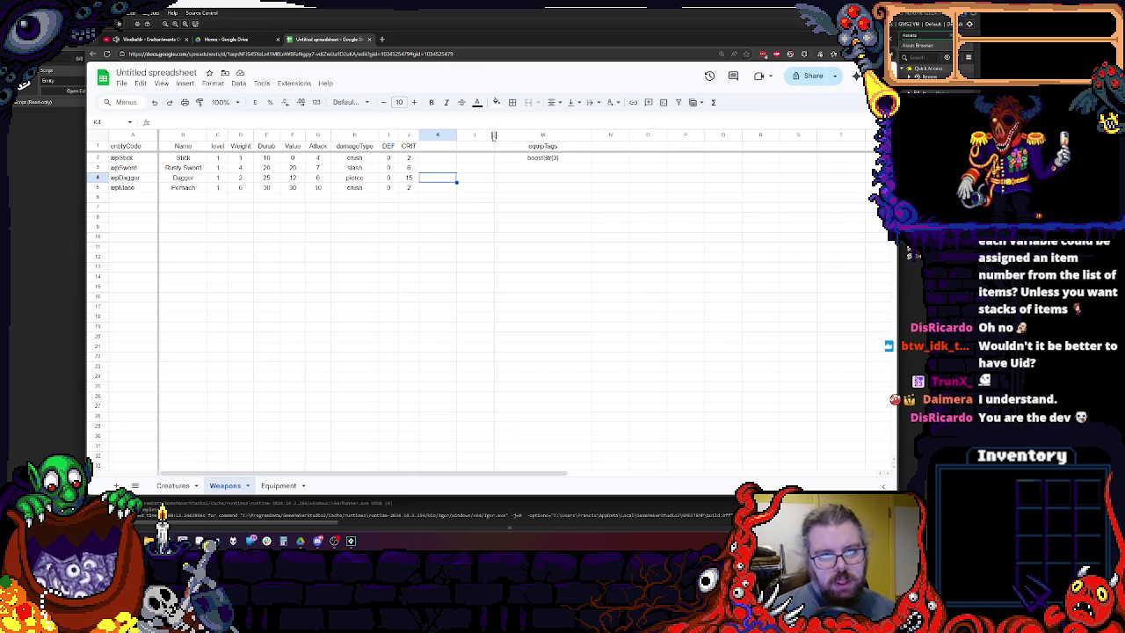
left_click(571, 145)
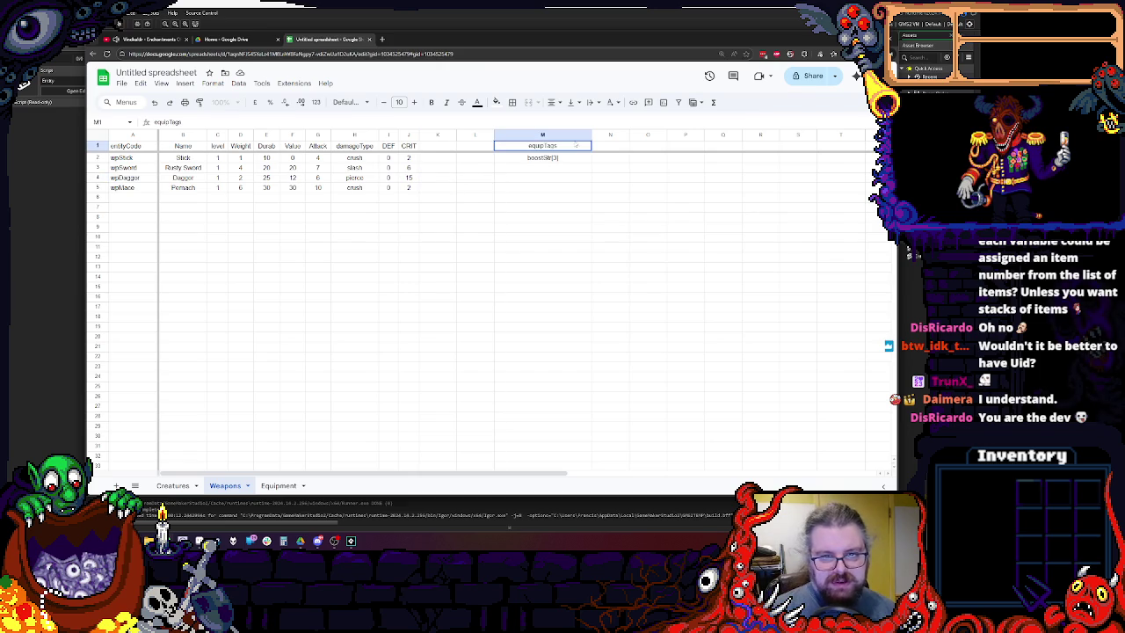
left_click_drag(494, 134, 505, 135)
left_click(524, 207)
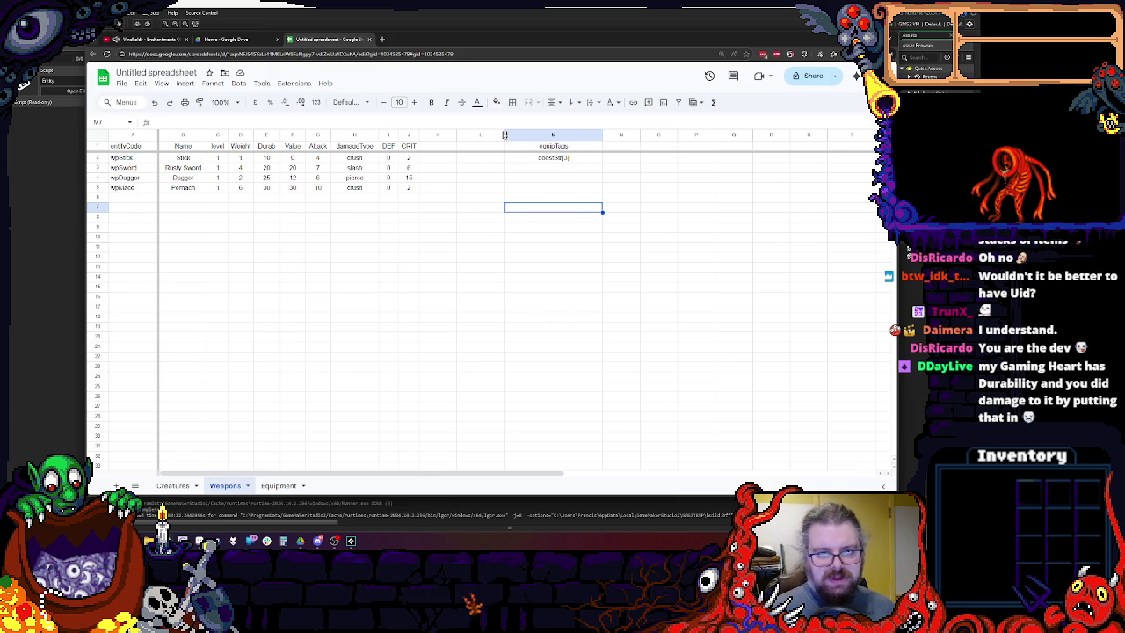
left_click_drag(504, 135, 534, 134)
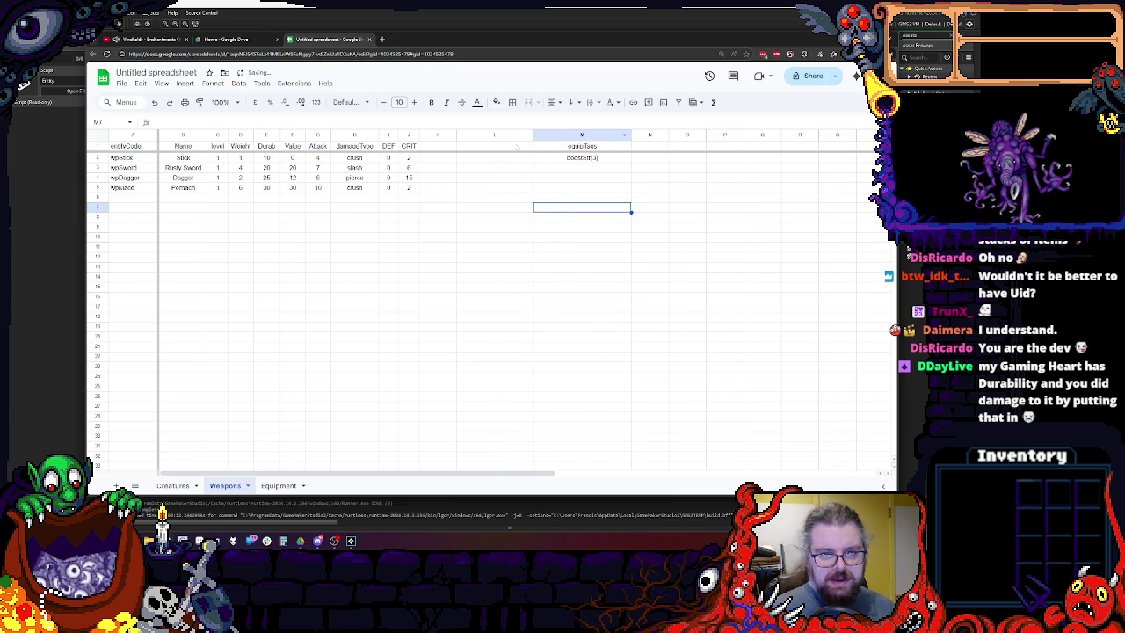
Type a specDamage header in L1 and widen column L to fit it.
left_click(513, 145)
type("specID")
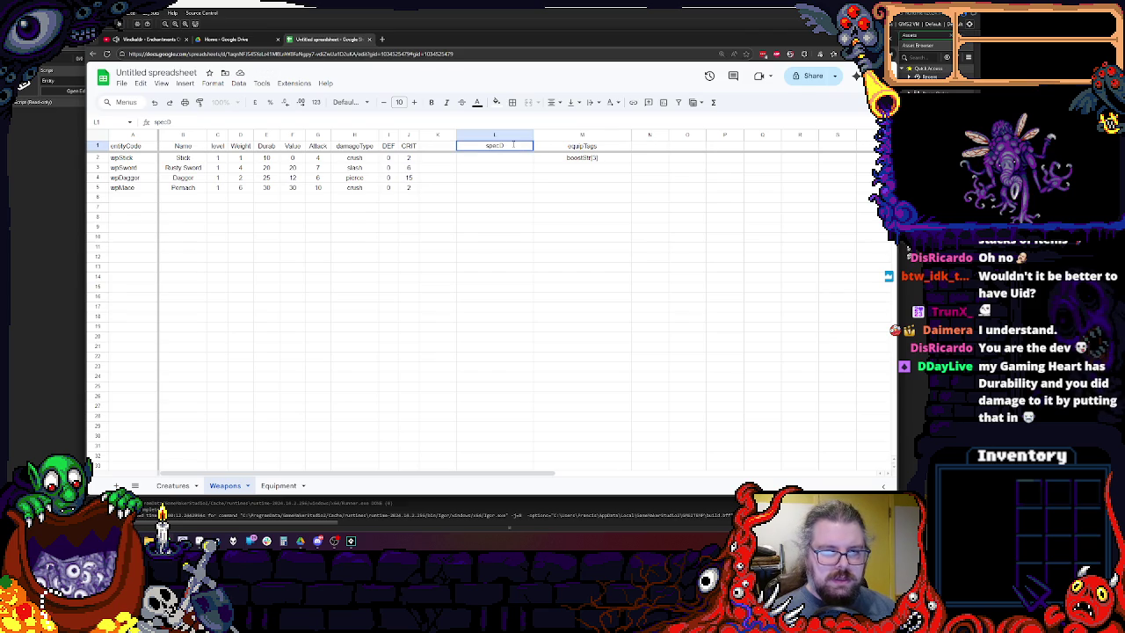
type("ge")
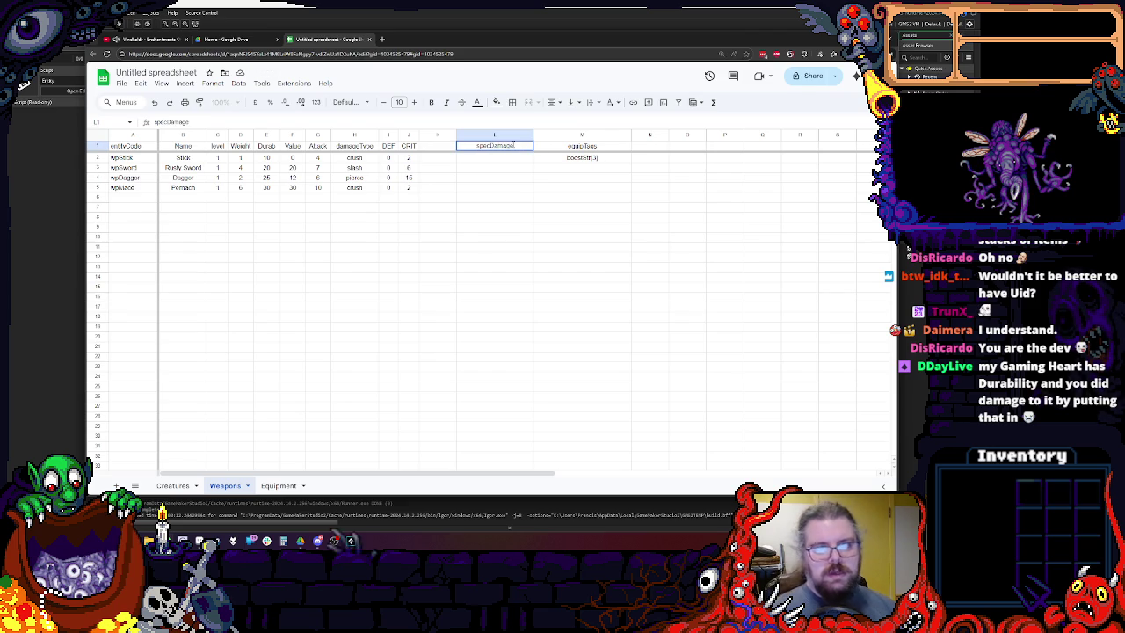
left_click(508, 155)
left_click_drag(532, 135, 548, 134)
left_click(530, 179)
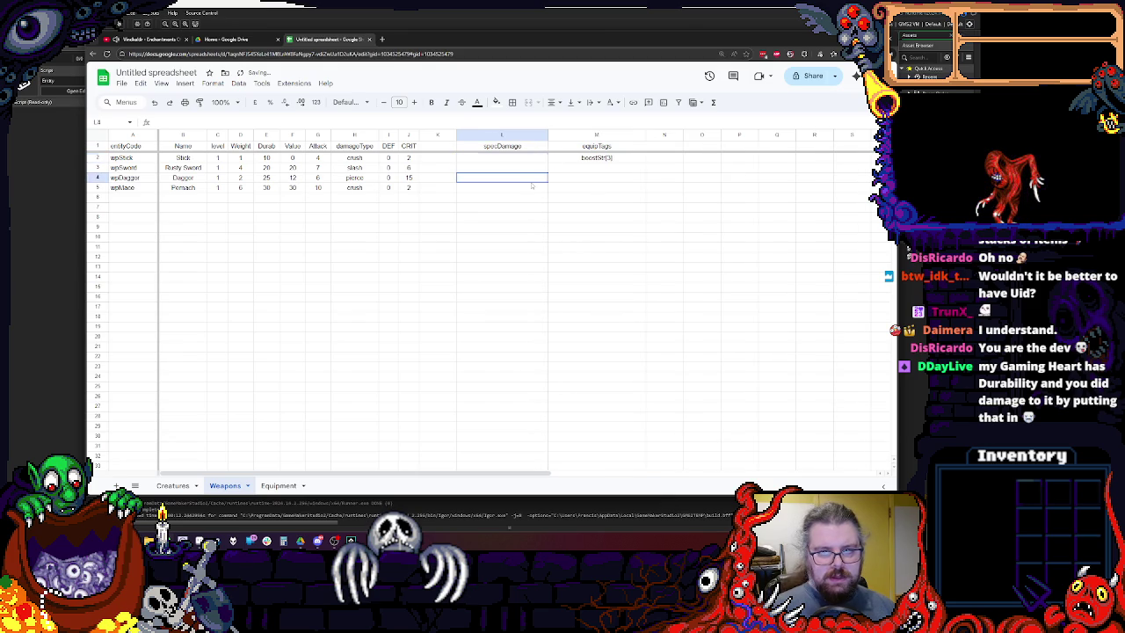
left_click(587, 146)
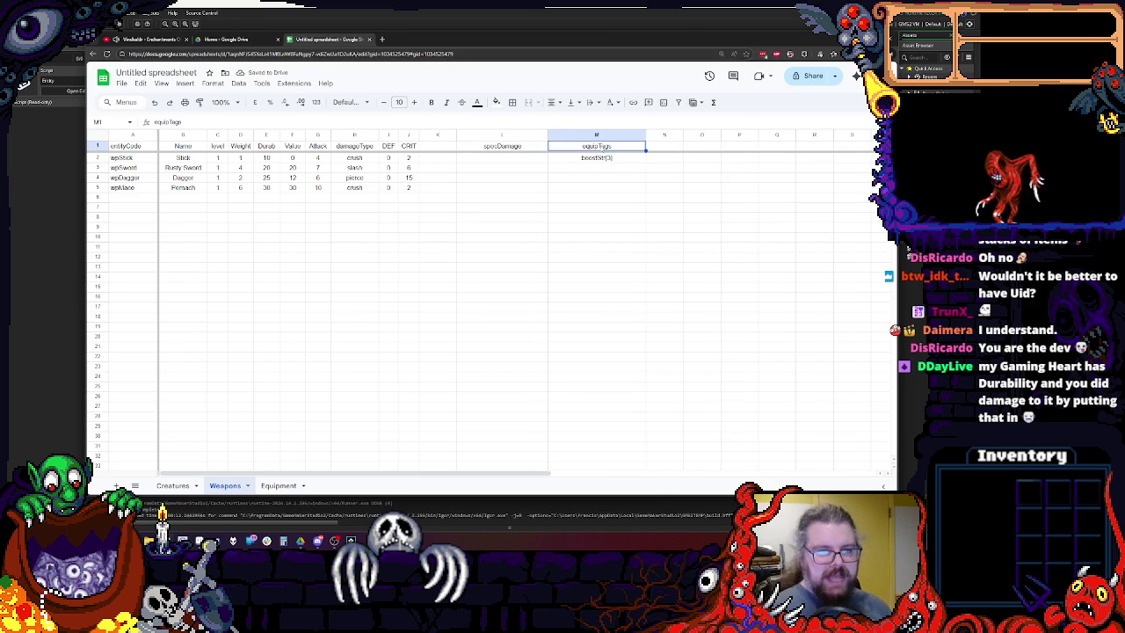
Glance at the Equipment sheet, then return to the Weapons specDamage header.
left_click(272, 485)
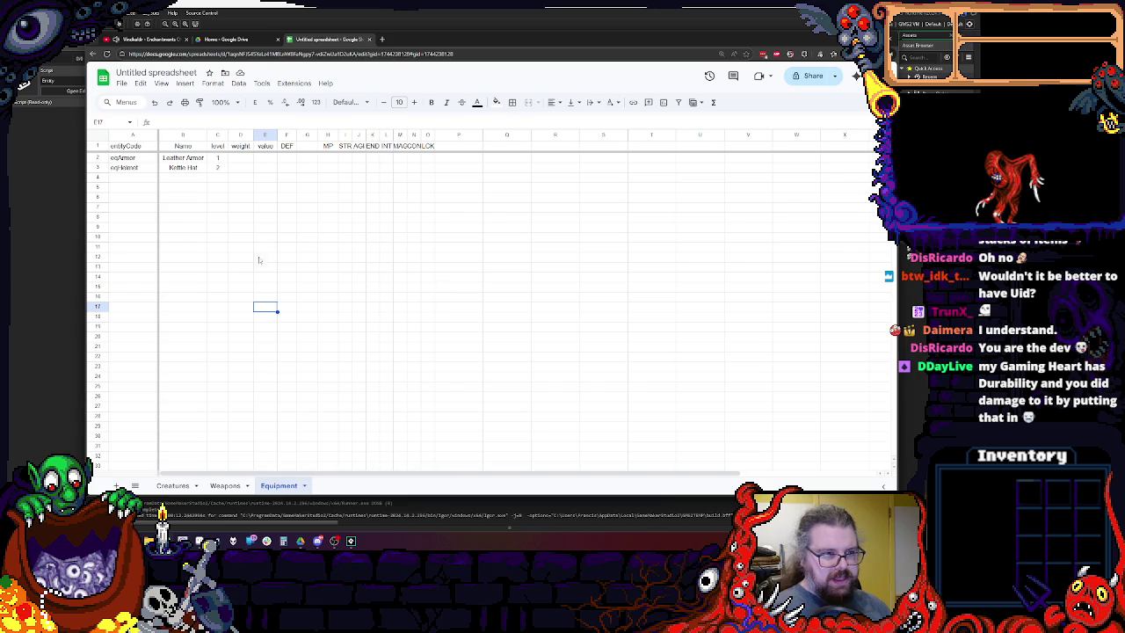
left_click(225, 485)
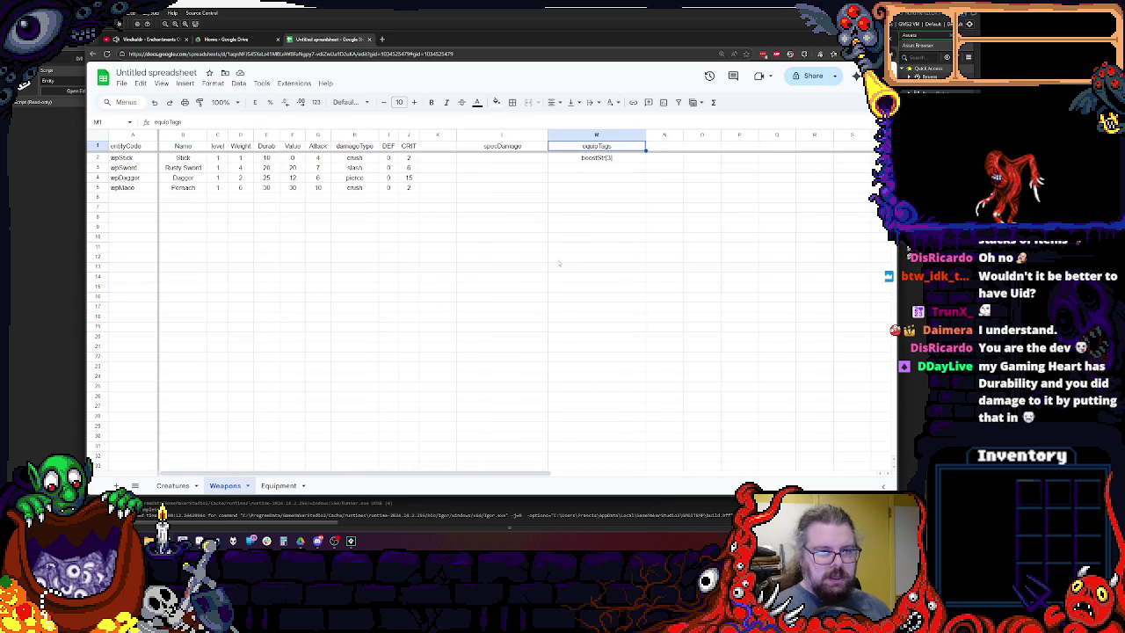
key("Left")
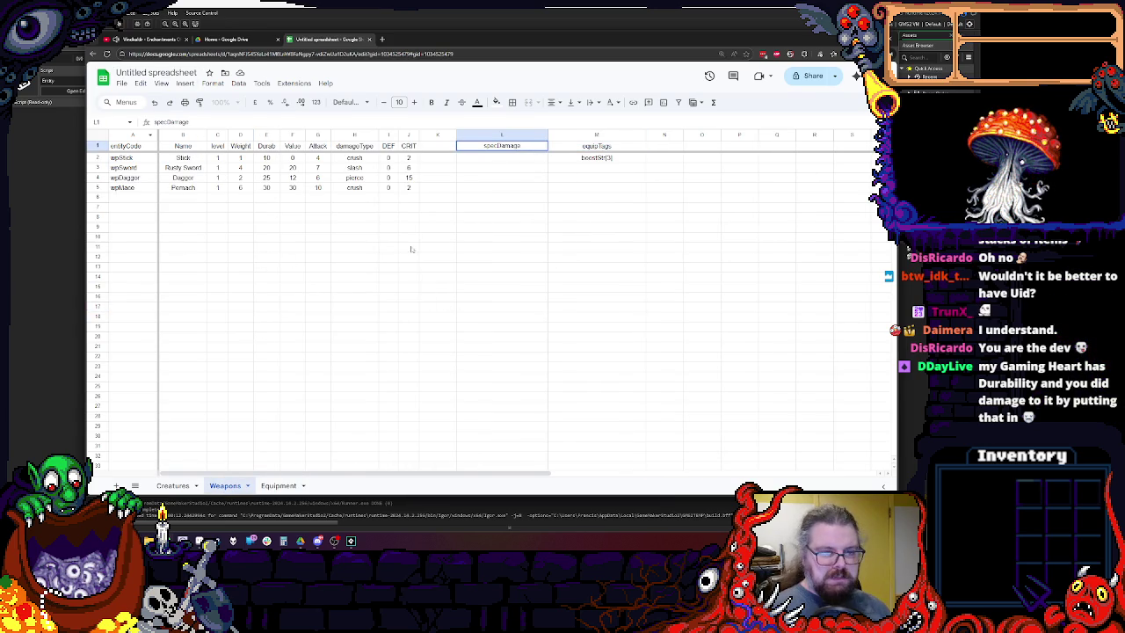
Enter poison[4] in cell L2 as the Stick's specDamage.
left_click(509, 158)
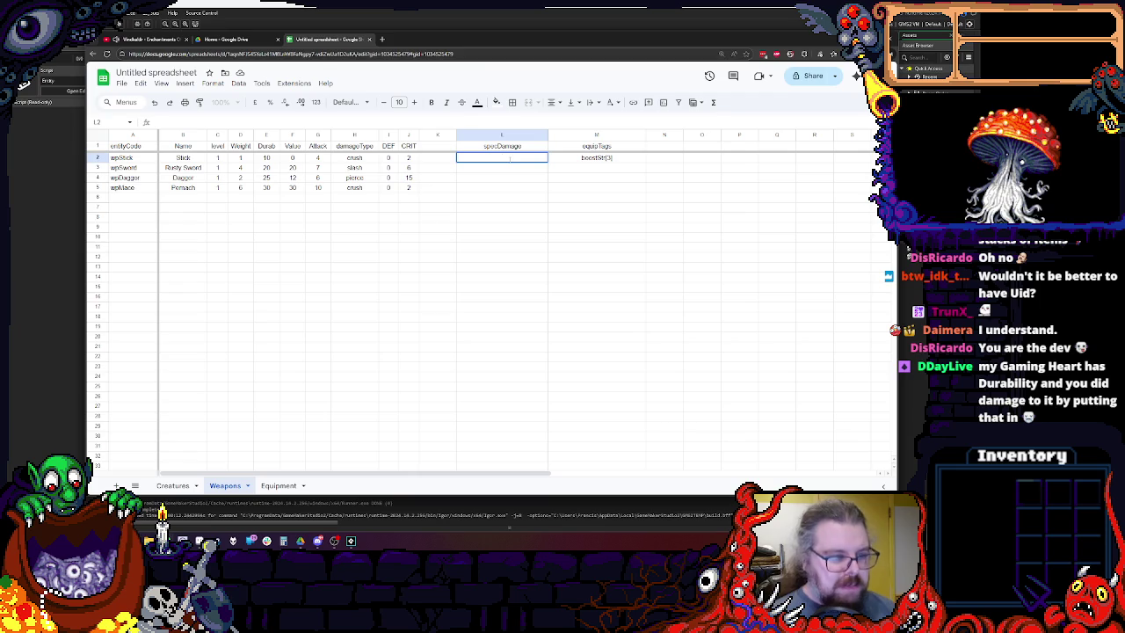
double_click(509, 158)
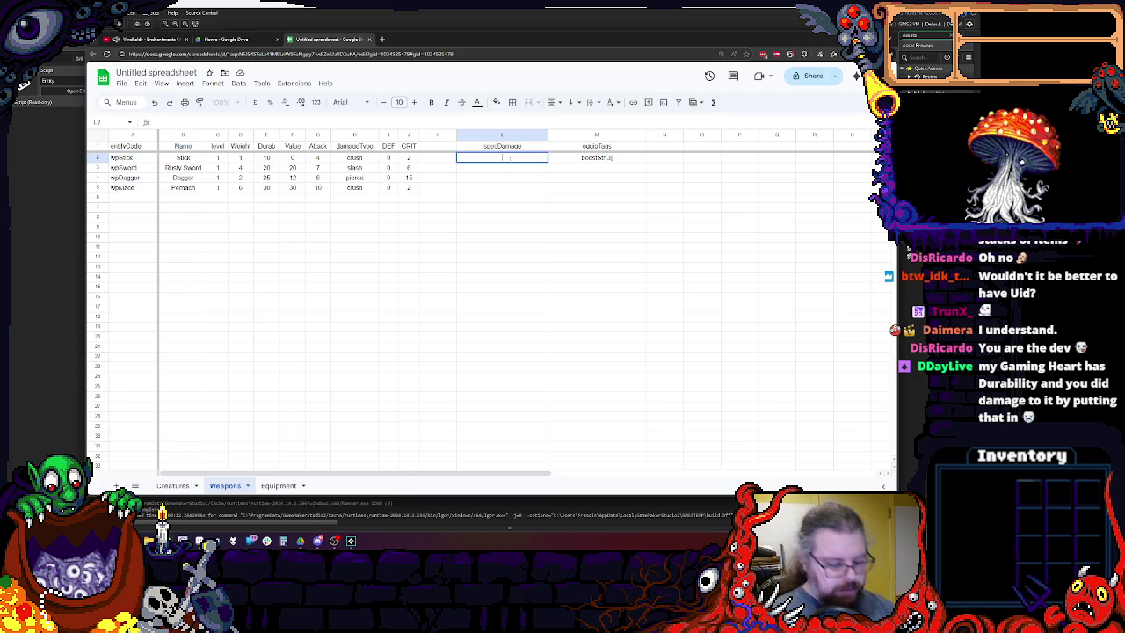
type("poison")
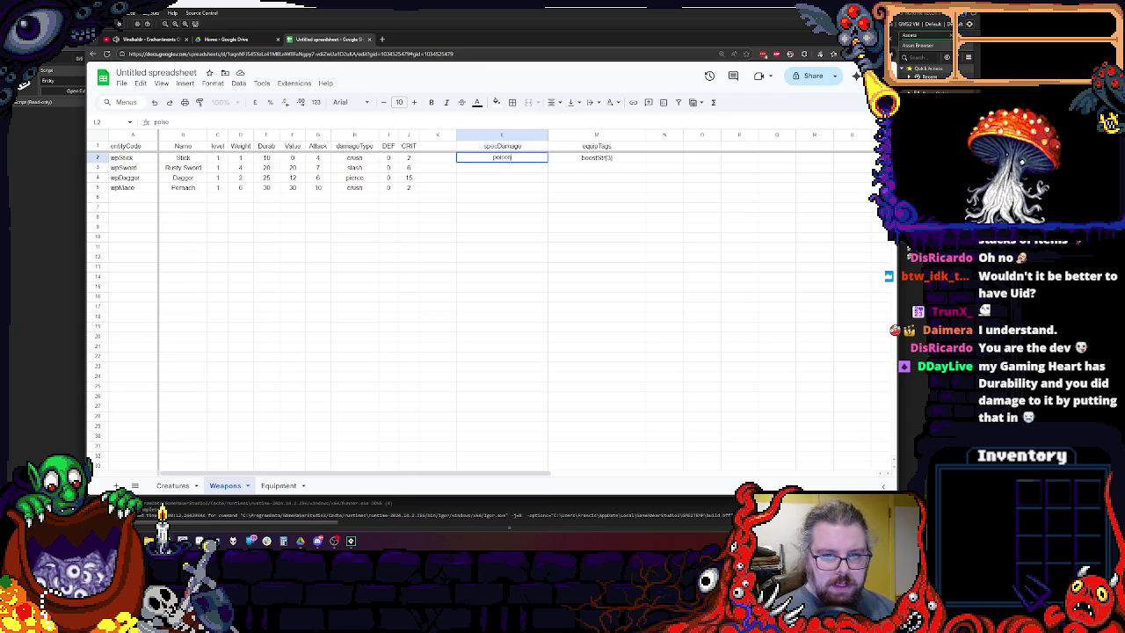
type("[4]")
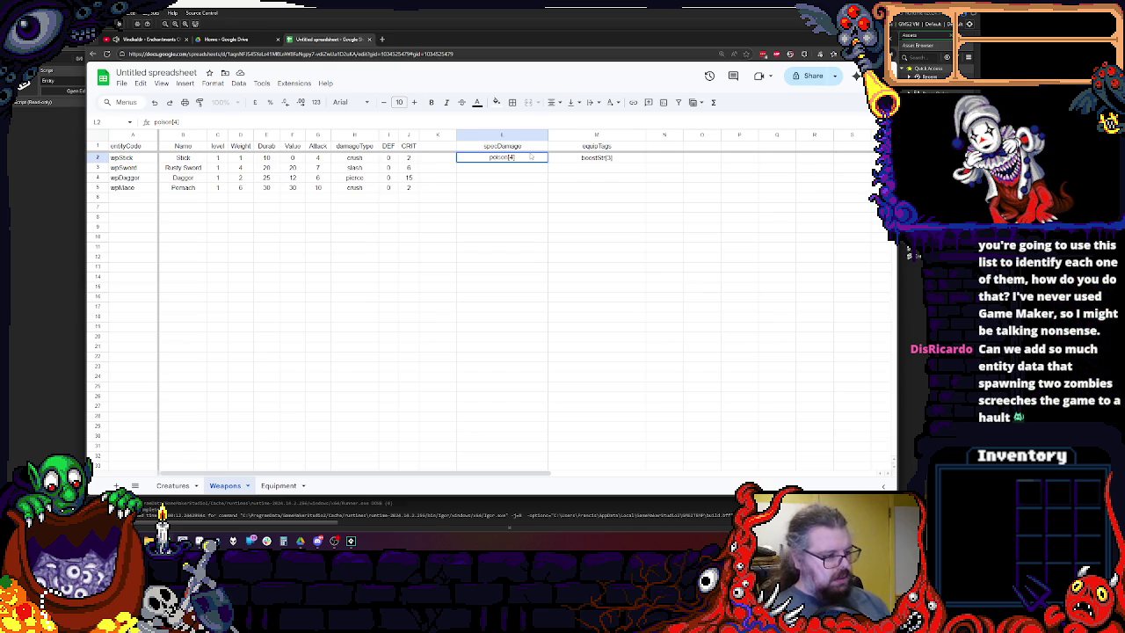
left_click(514, 180)
double_click(531, 157)
type(",")
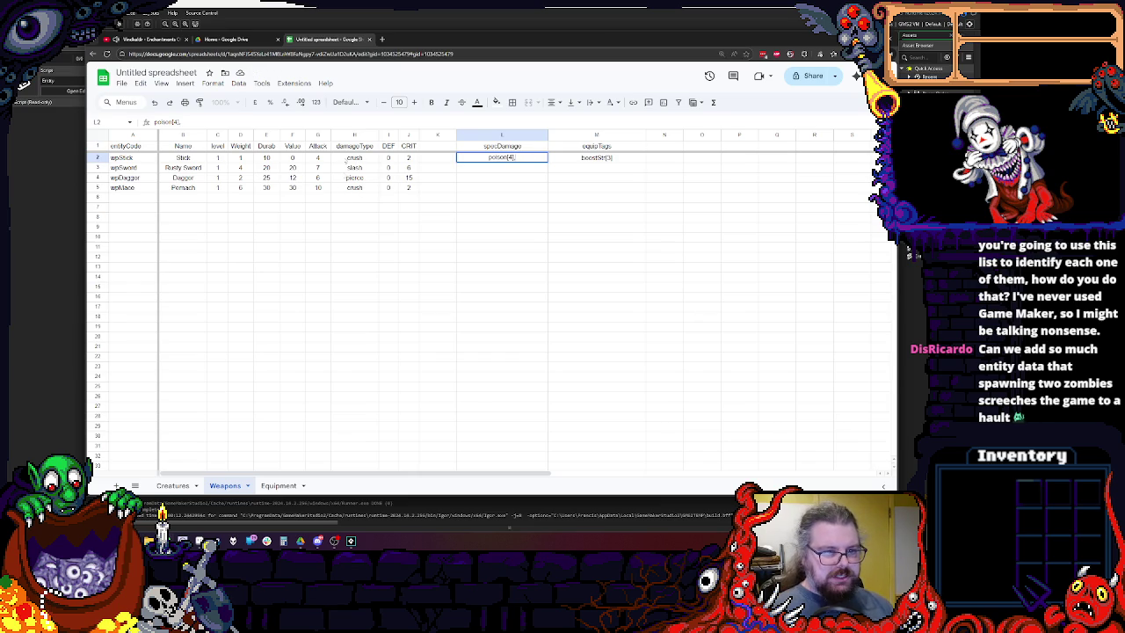
left_click(349, 167)
left_click(317, 167)
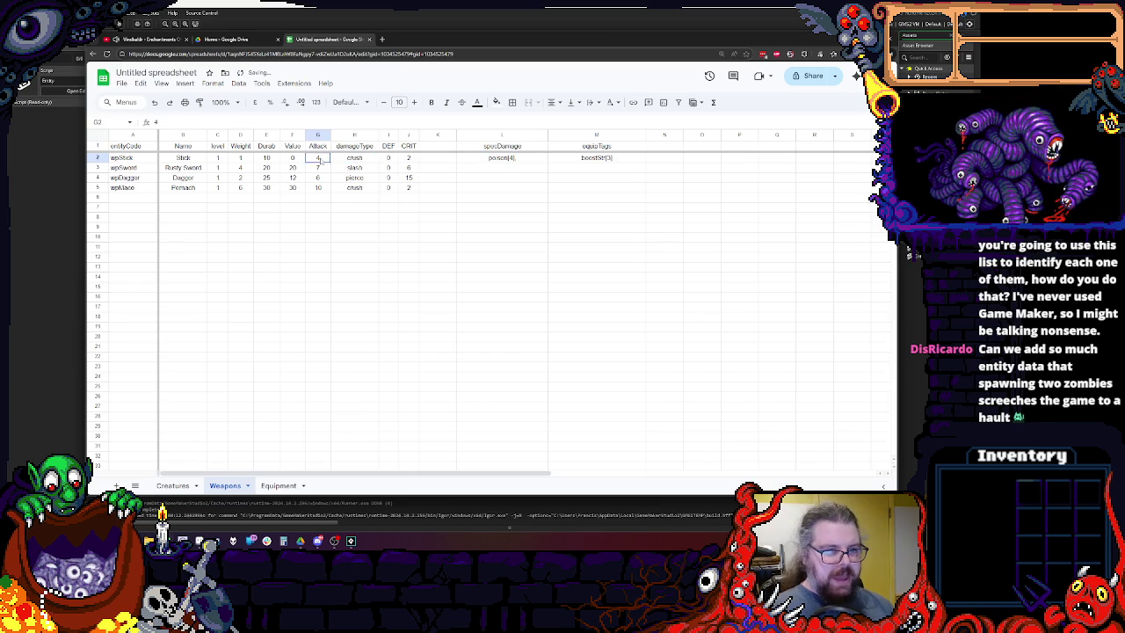
left_click(321, 160)
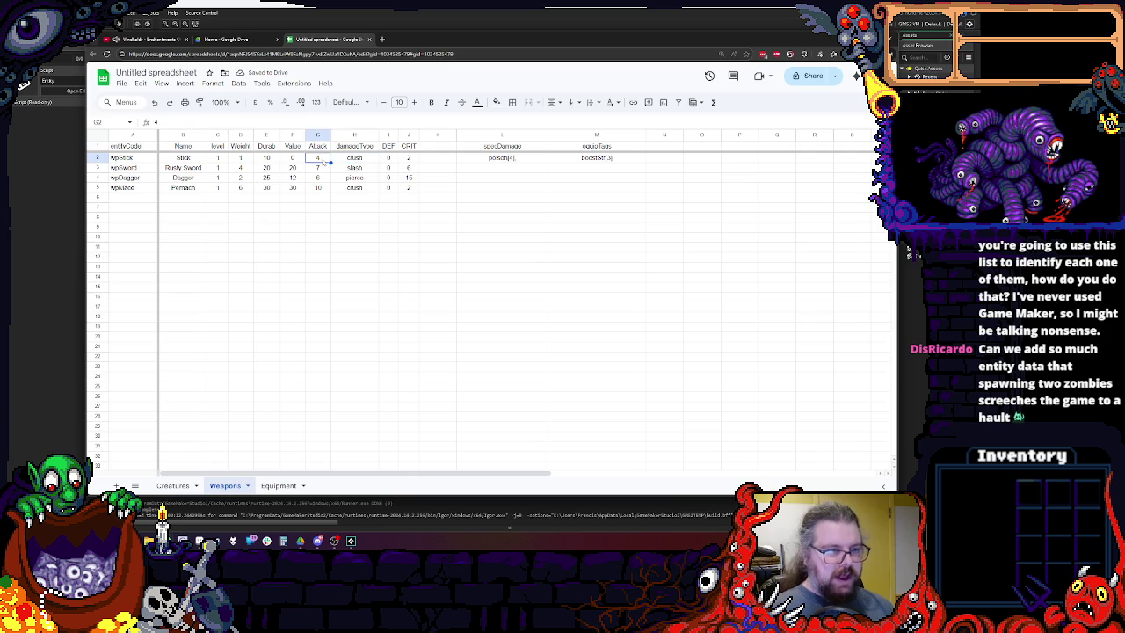
left_click(354, 206)
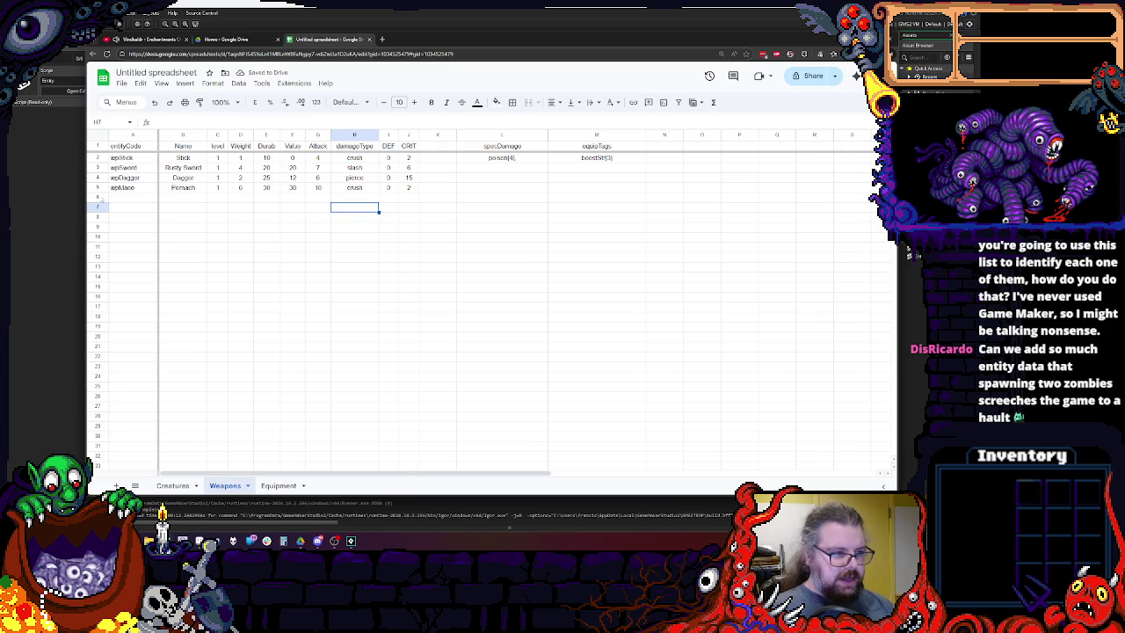
left_click(131, 197)
Start row 6 with code wpSpikeMace, name Spiked Mace, level 2 and weight 8.
type("wpS")
type("pe")
type("keMace")
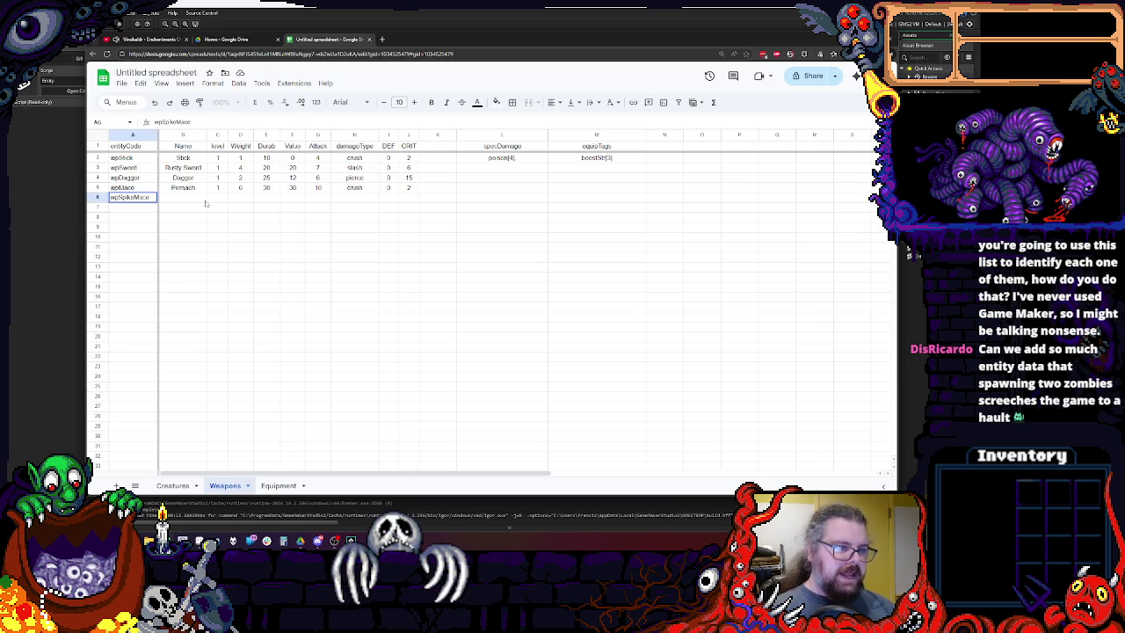
key("Tab")
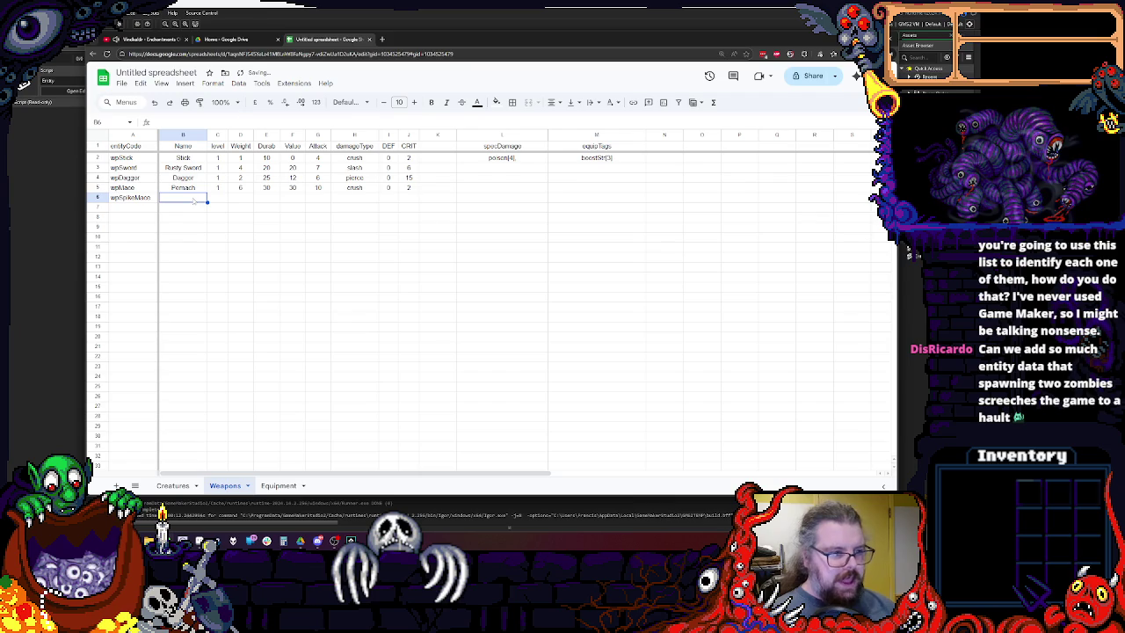
type("Sp")
type("ce")
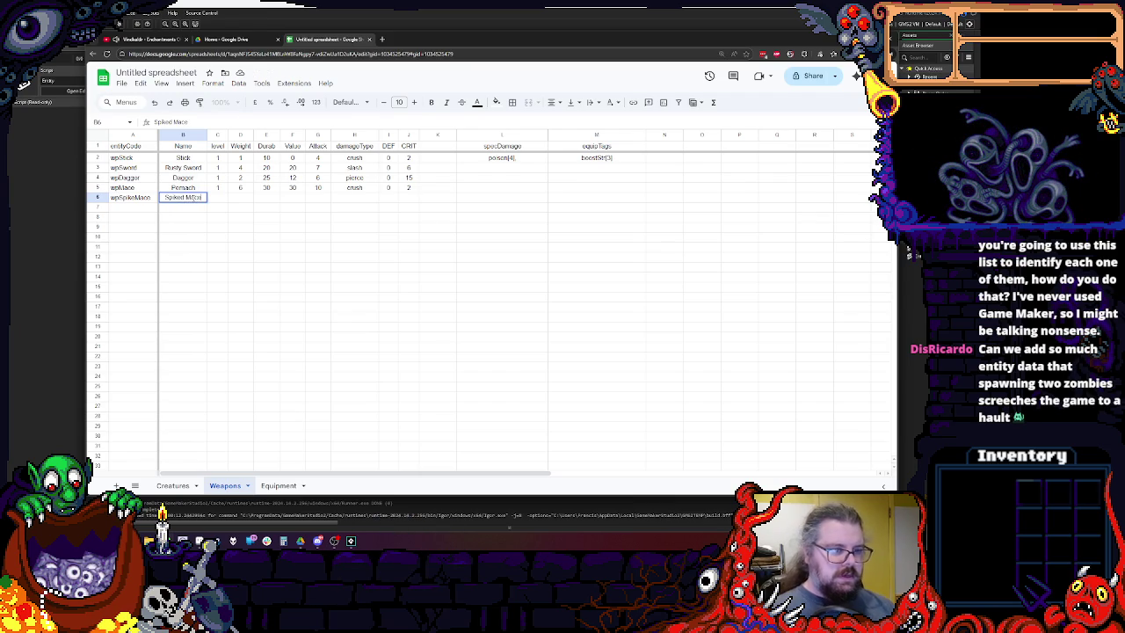
key("Tab")
type("2")
key("Tab")
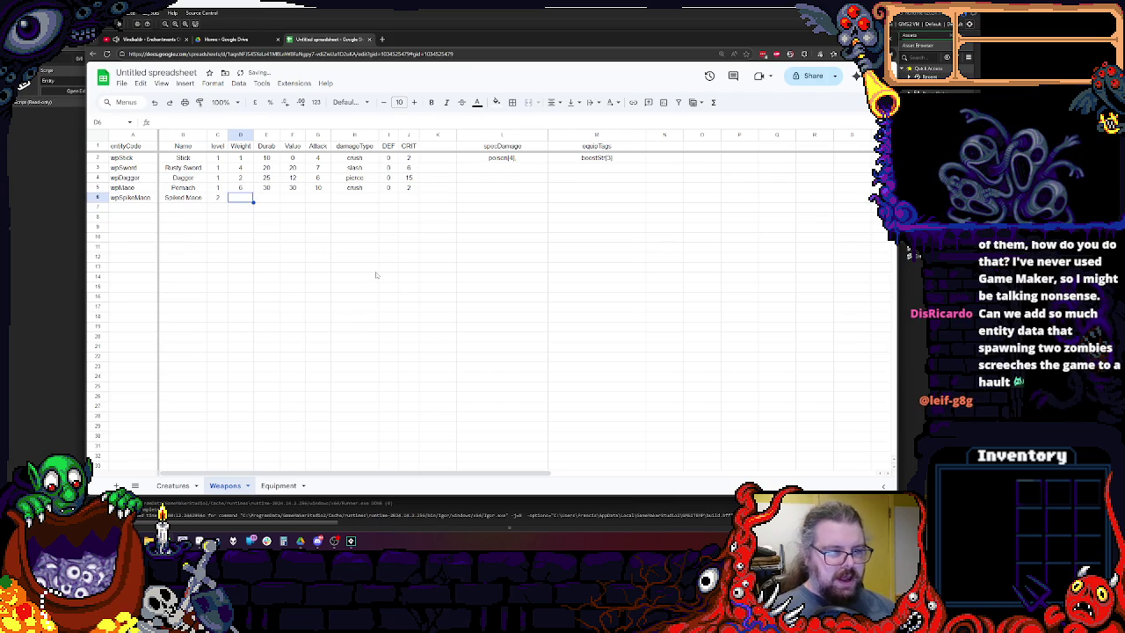
type("8")
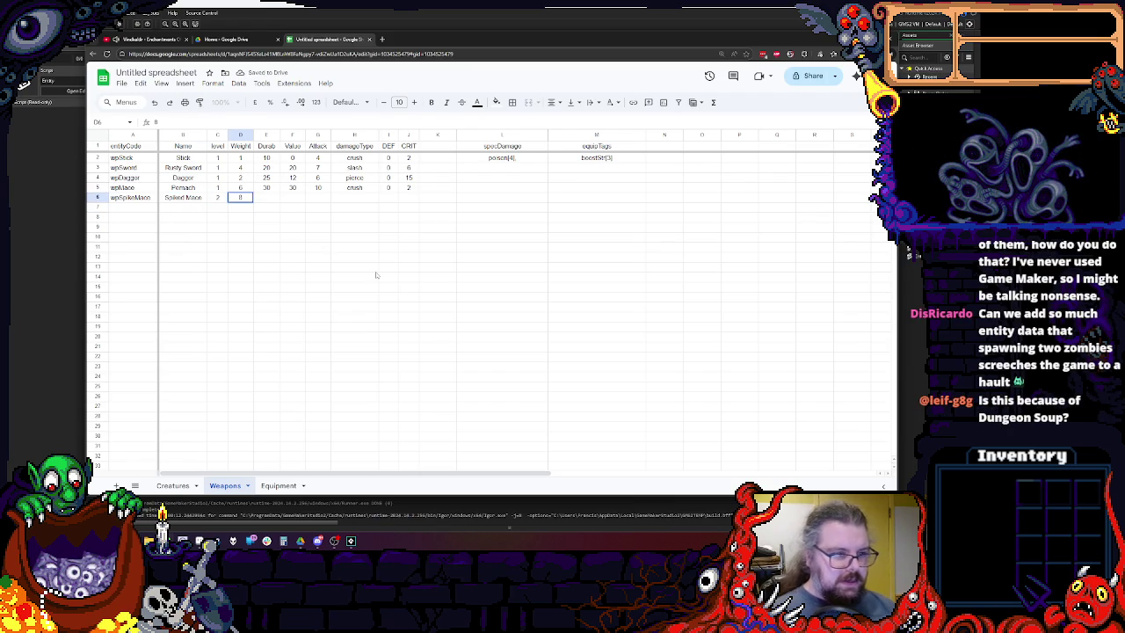
left_click(387, 267)
Give the Spiked Mace durability 40, value 80 and attack 8.
left_click(261, 199)
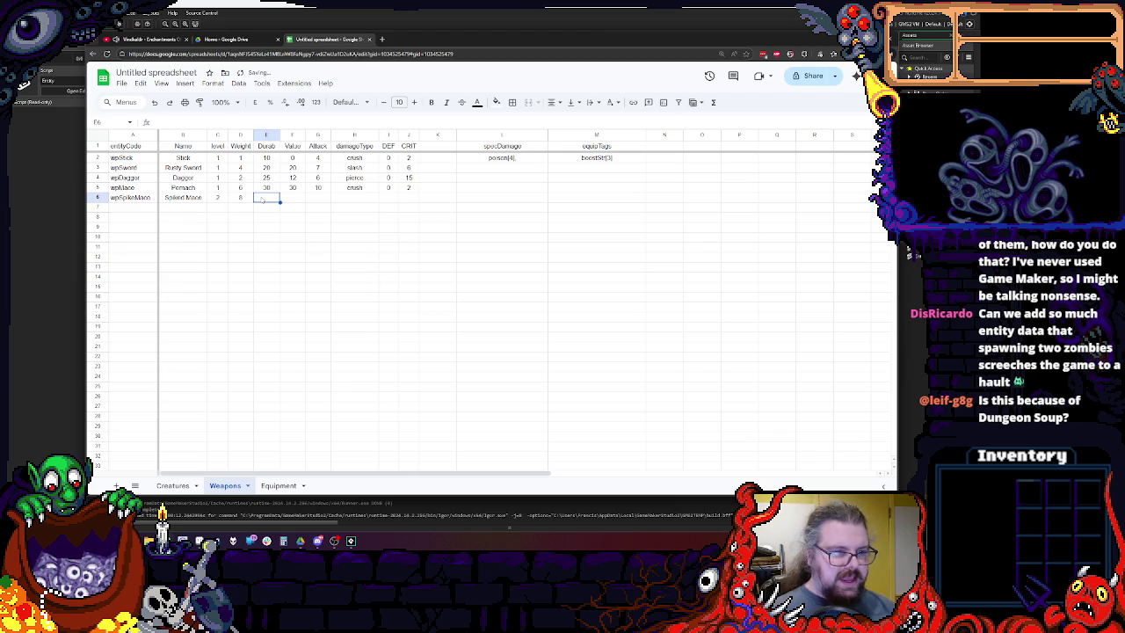
type("40")
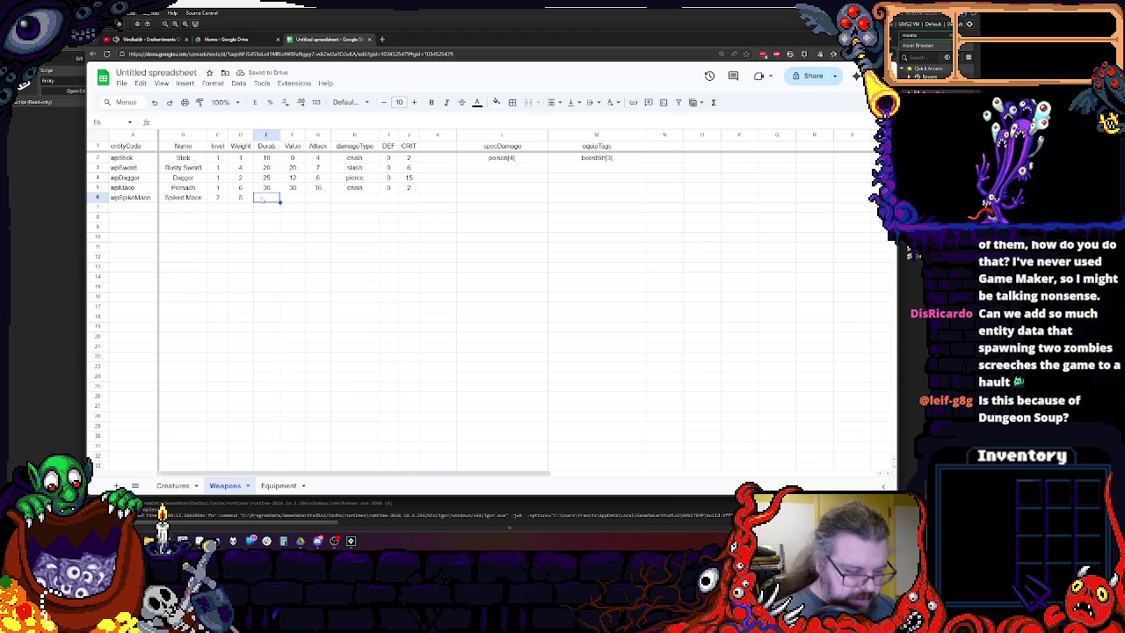
left_click(283, 199)
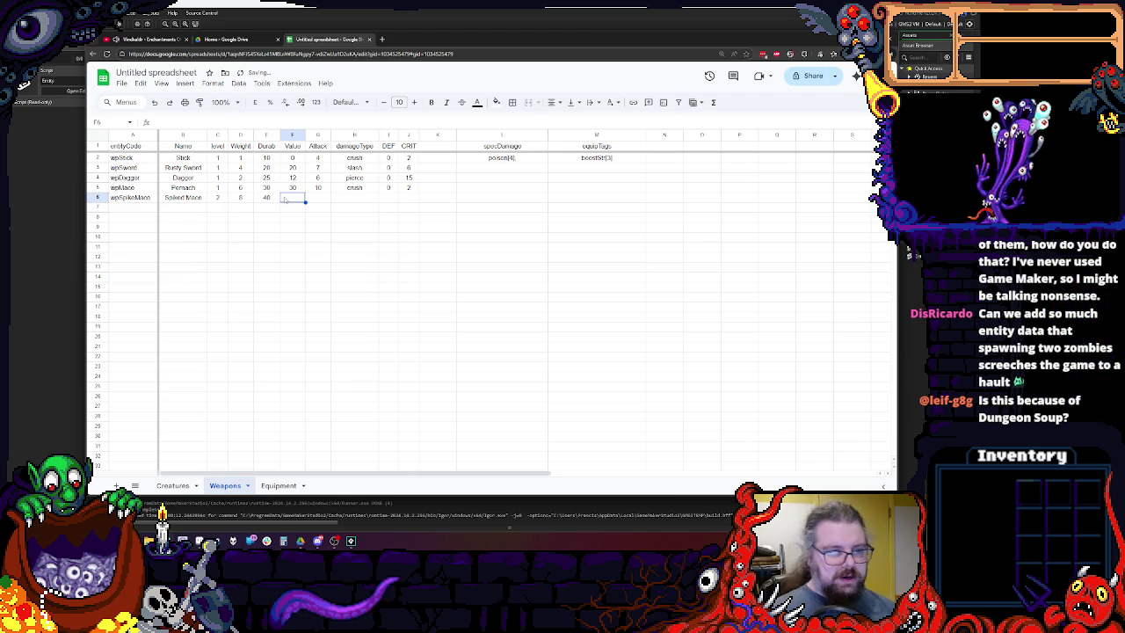
type("80")
left_click(318, 188)
left_click(316, 198)
type("8")
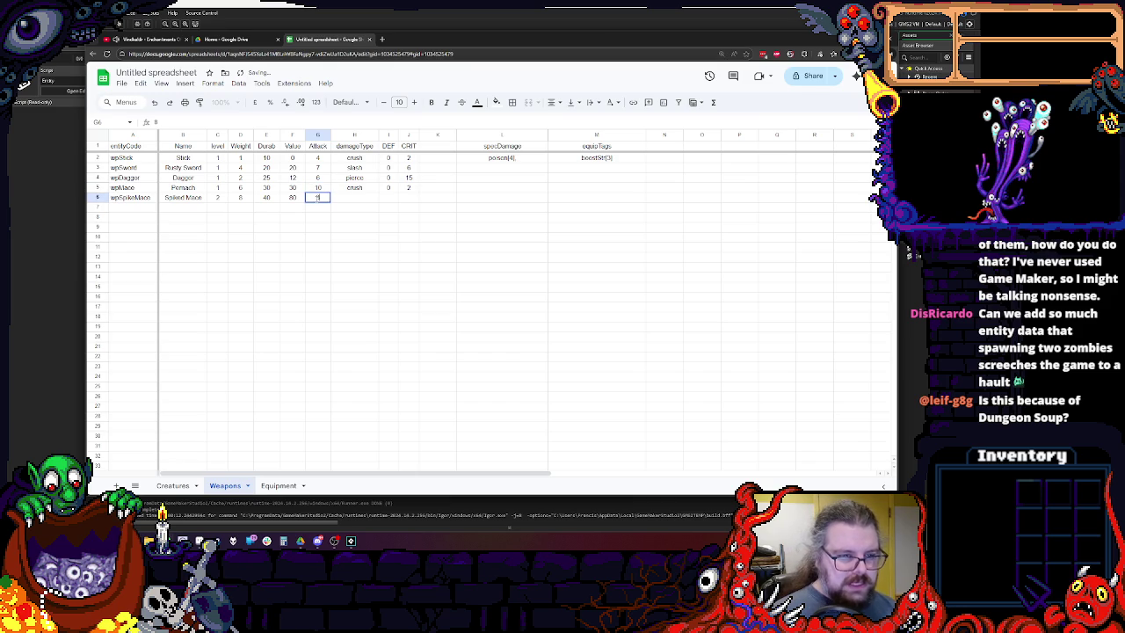
left_click(354, 188)
Set the Spiked Mace's damageType to crush, DEF 0 and CRIT 4.
left_click(354, 197)
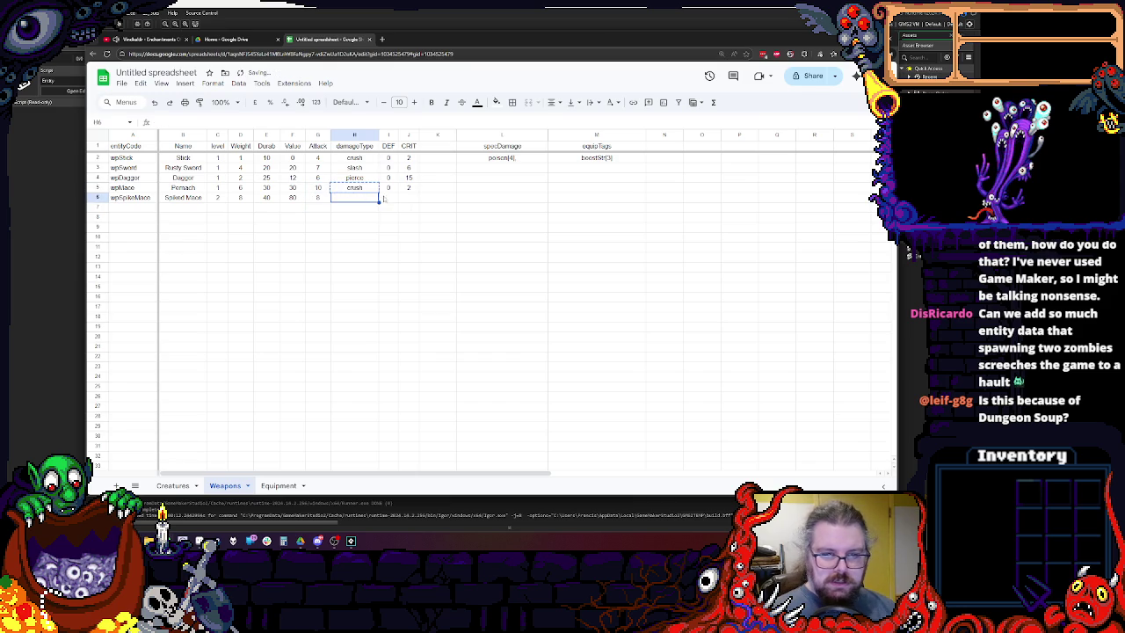
type("crush")
key("Tab")
type("0")
key("Tab")
type("2")
key("BackSpace")
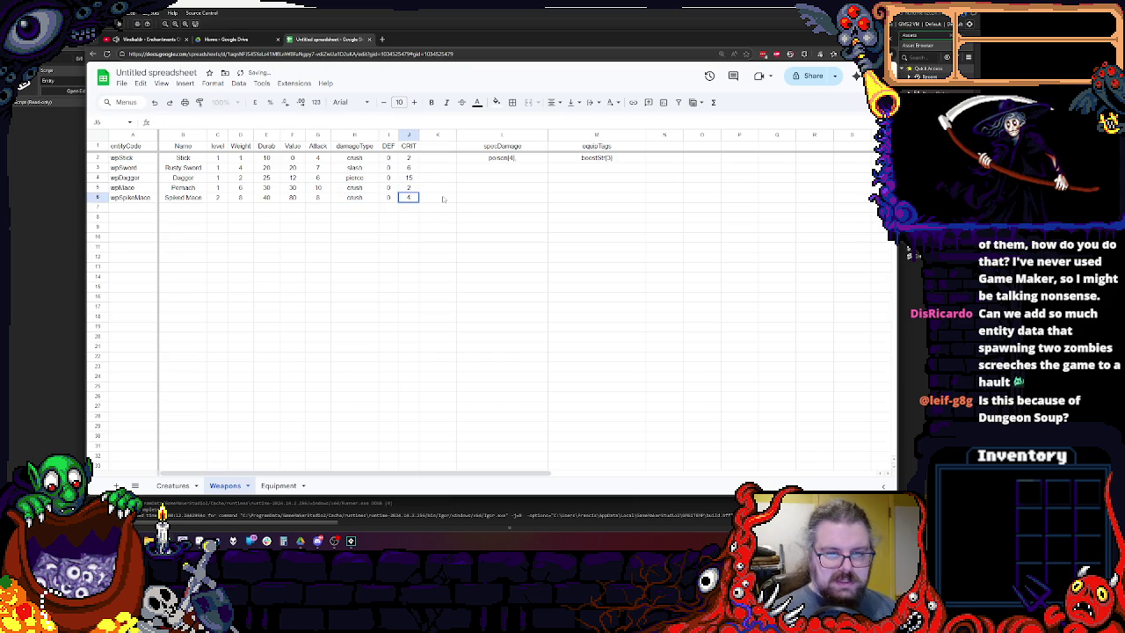
left_click(472, 201)
Enter pierce[6] as the Spiked Mace's specDamage in L6.
left_click(501, 158)
left_click(495, 187)
left_click(490, 200)
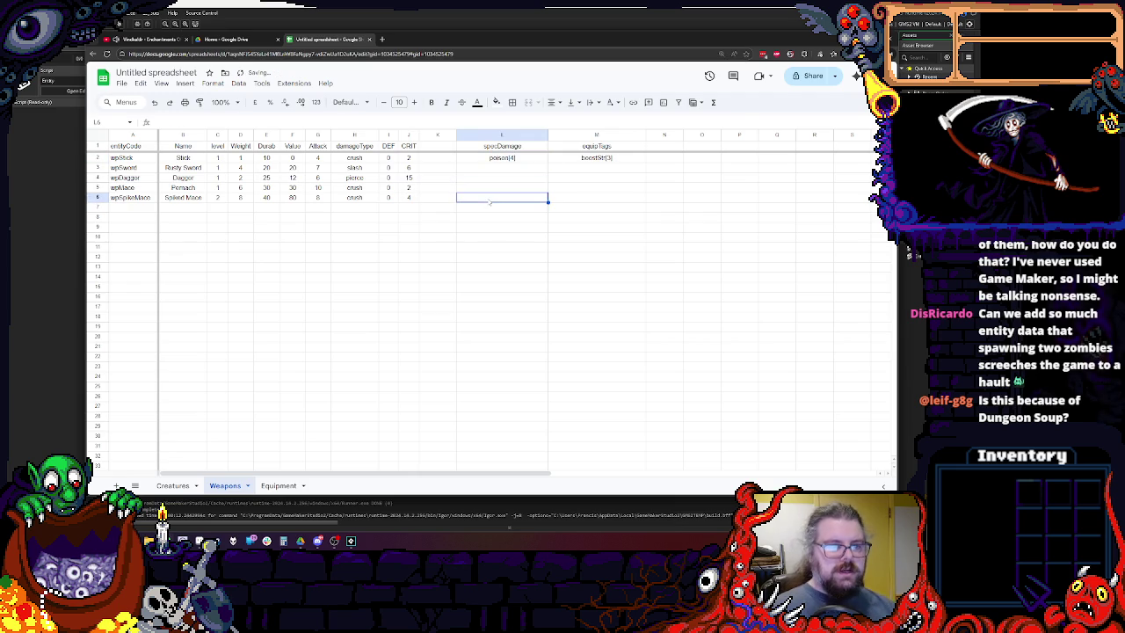
type("poison[")
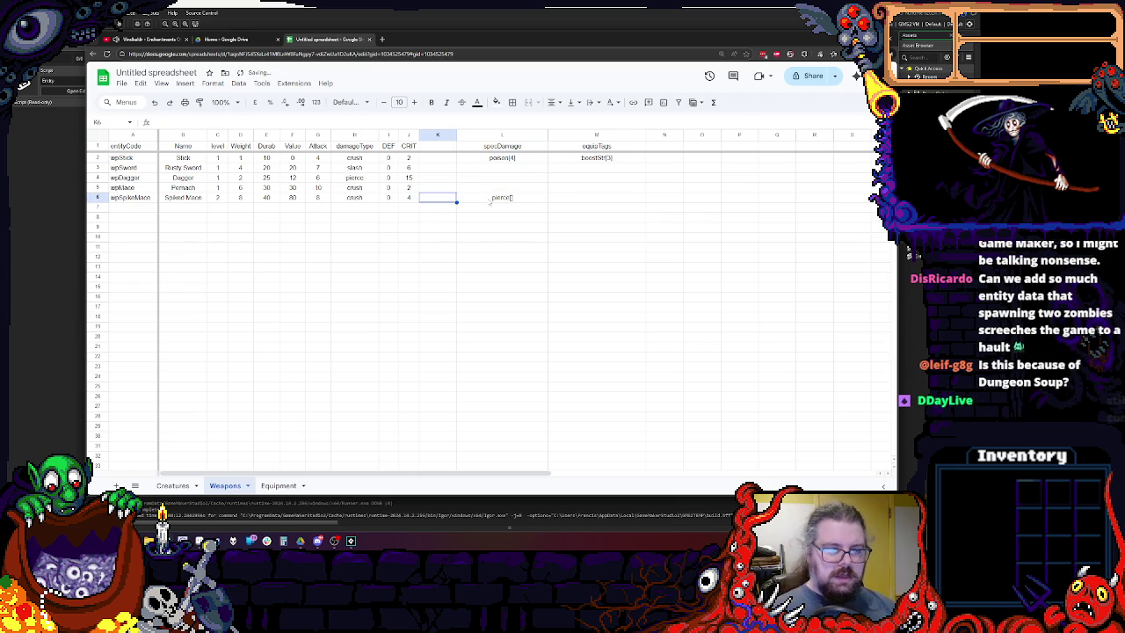
type("6]")
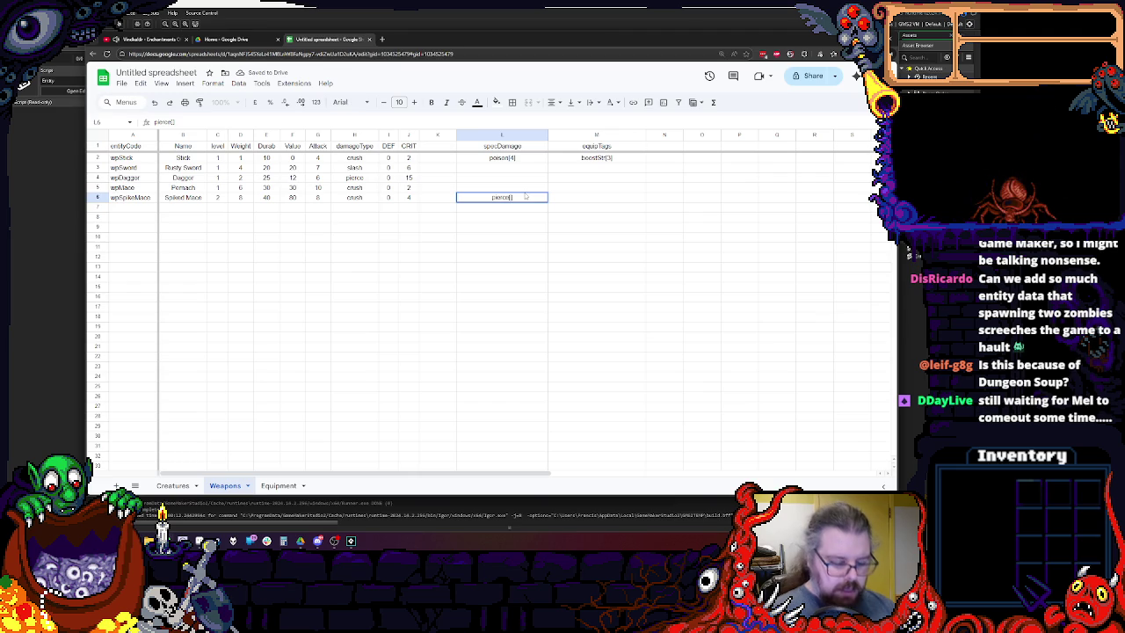
left_click(520, 237)
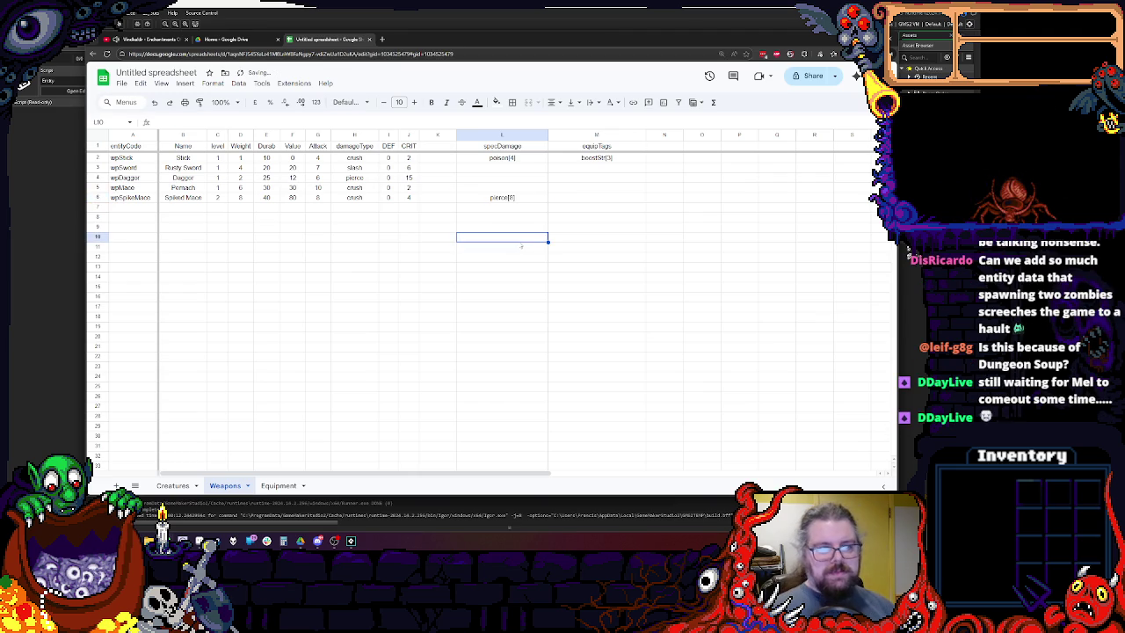
left_click(531, 200)
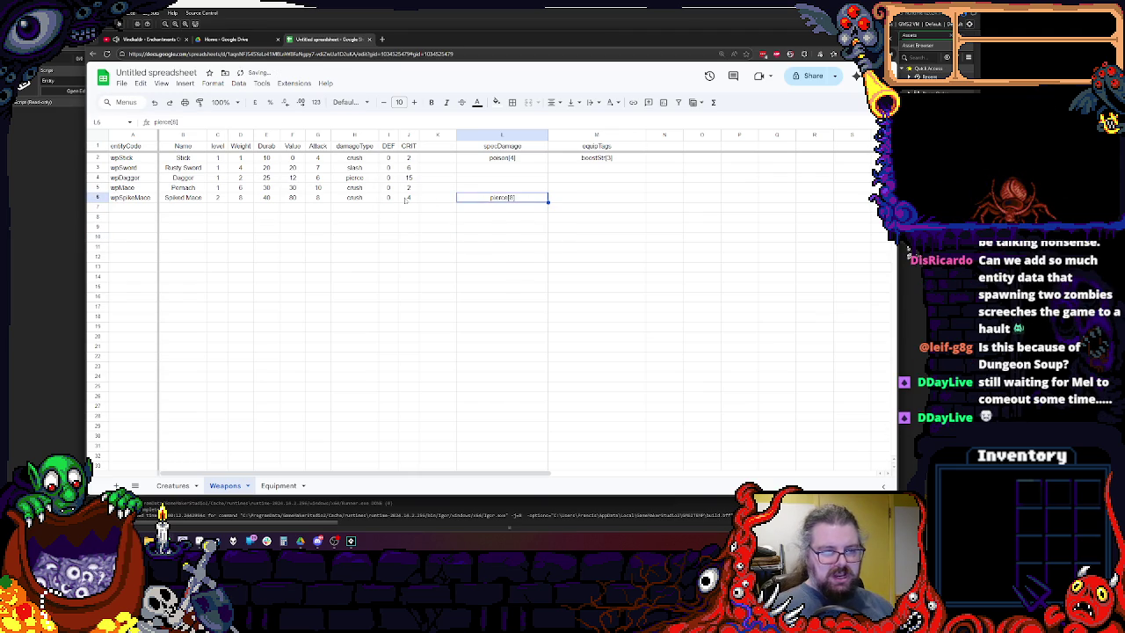
left_click(357, 200)
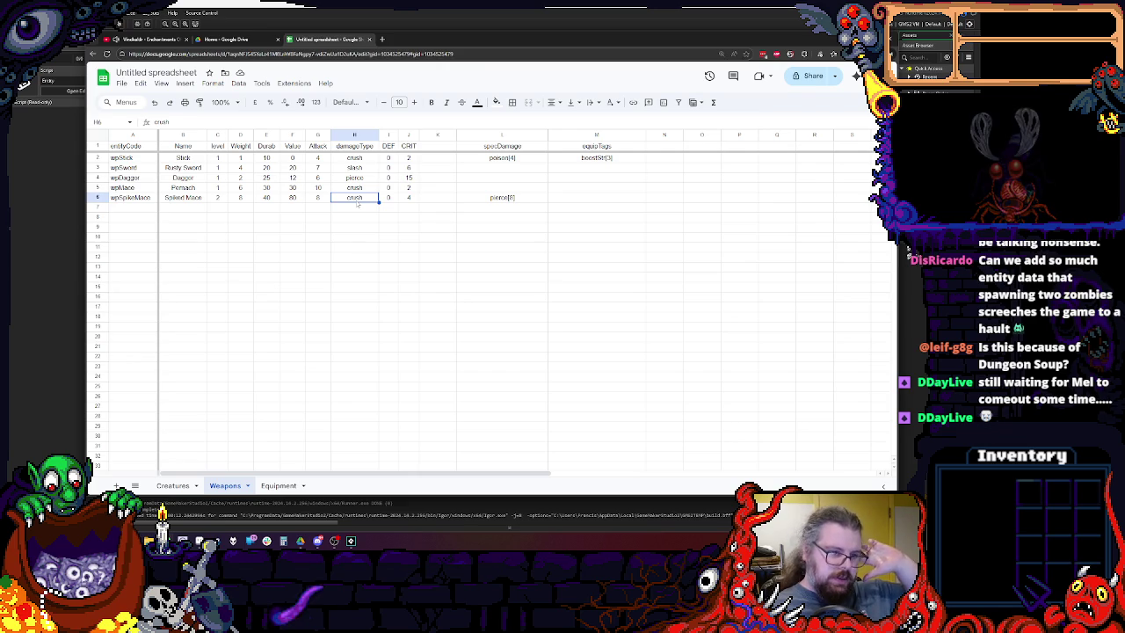
Change the Spiked Mace's special damage in L6 to pierce[8].
left_click(354, 227)
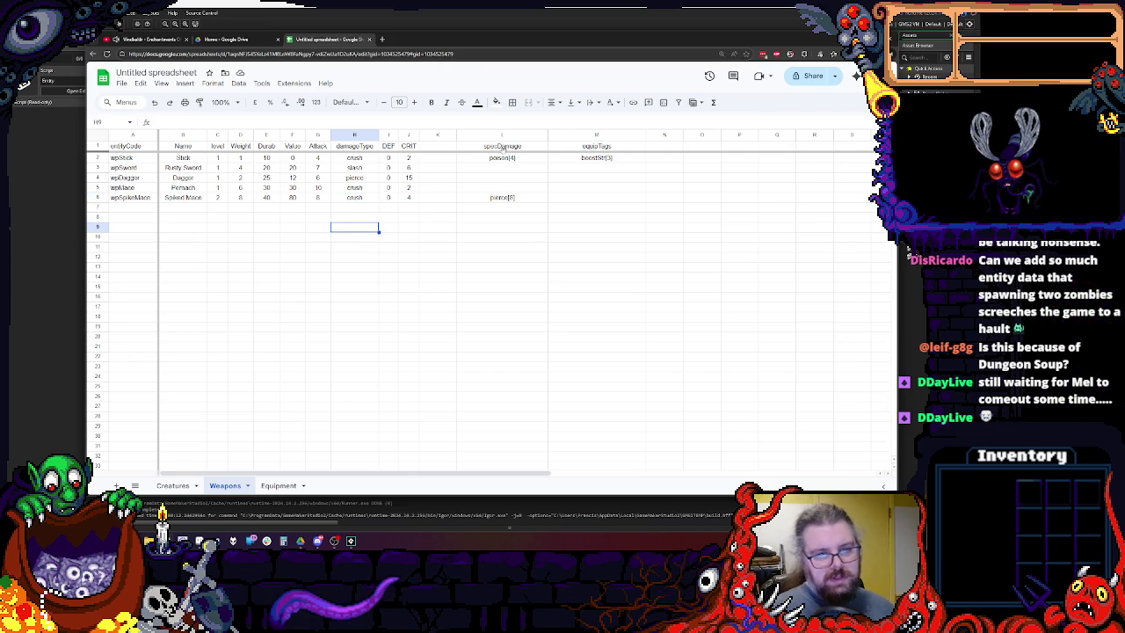
left_click(505, 156)
double_click(521, 195)
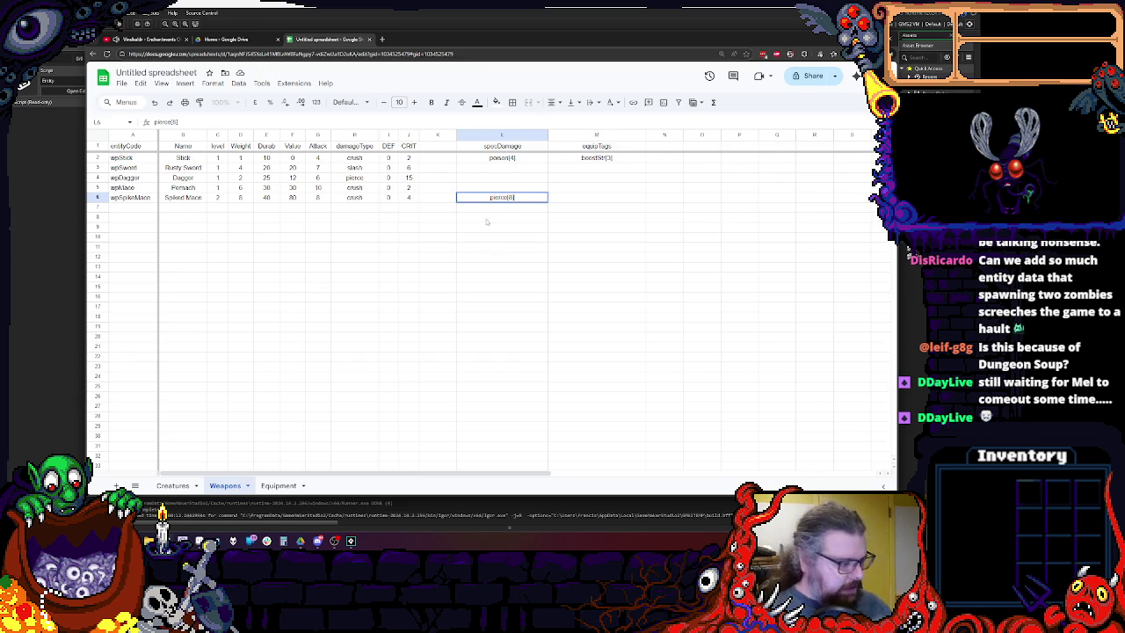
left_click(515, 228)
left_click(539, 200)
Widen the equipTags column M by dragging its right border.
double_click(530, 147)
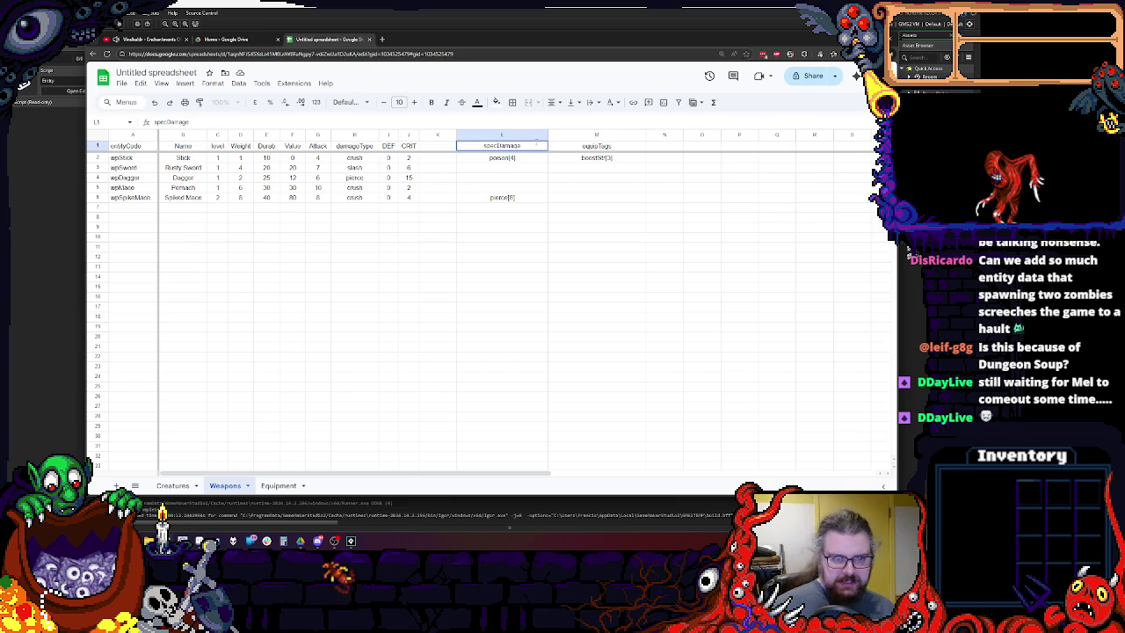
left_click(615, 136)
left_click_drag(644, 135, 671, 136)
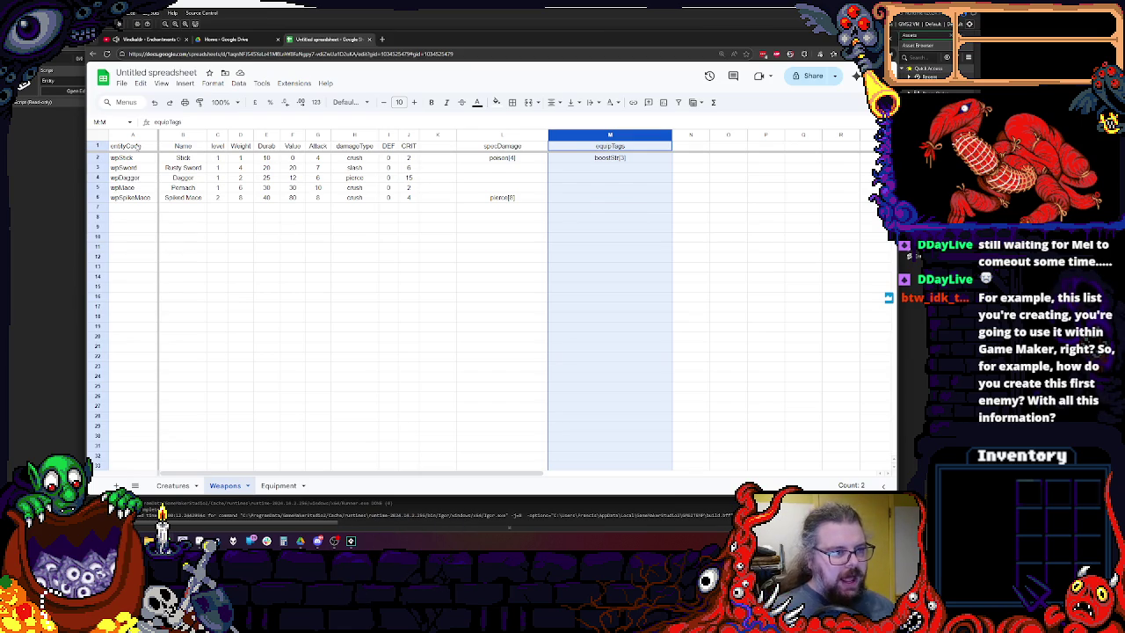
Insert two blank rows above the wpMace row.
left_click(240, 187)
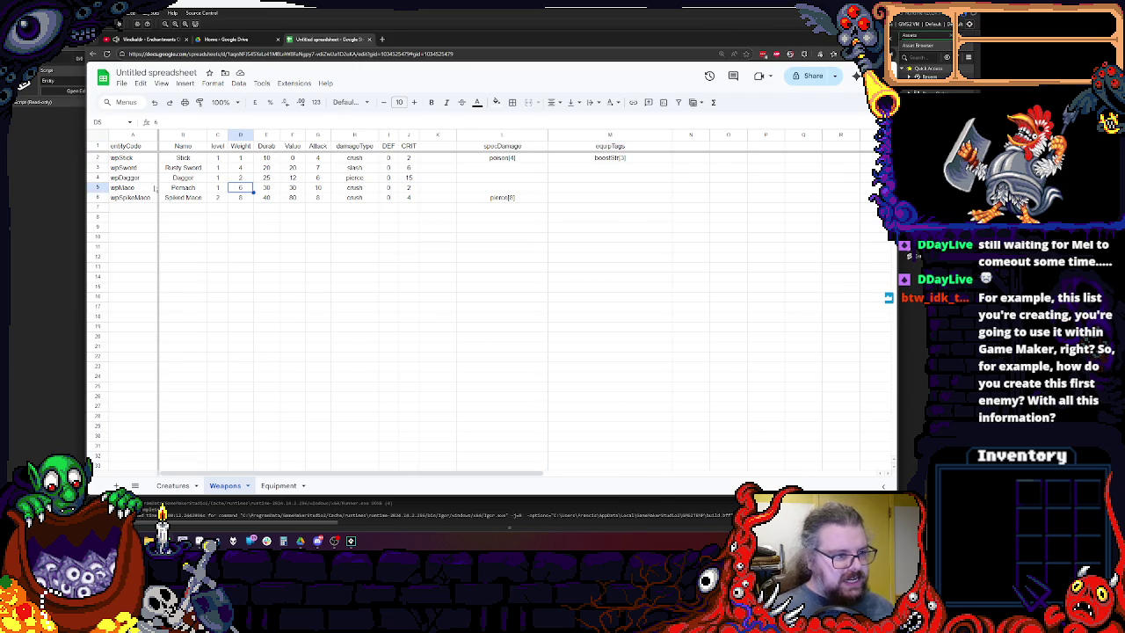
left_click(267, 227)
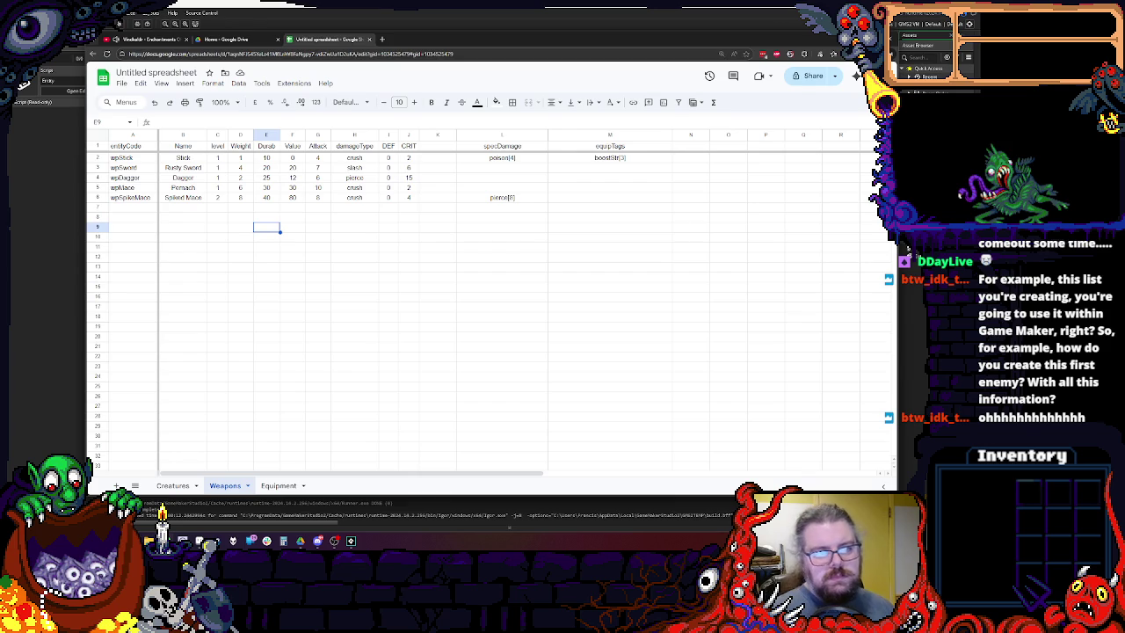
left_click(437, 148)
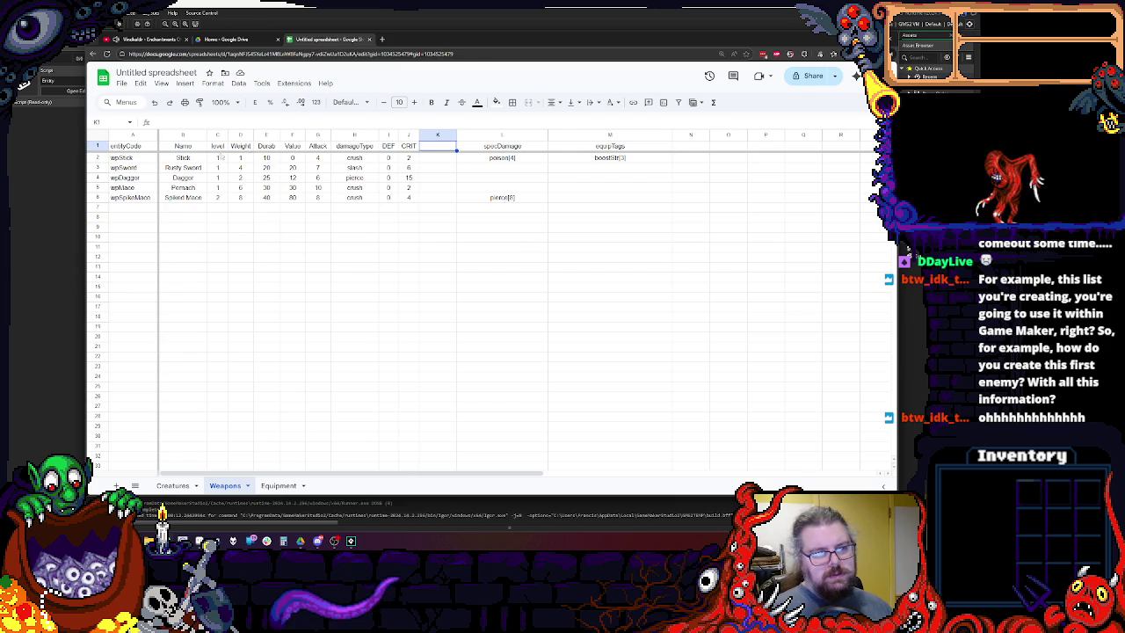
left_click(464, 198)
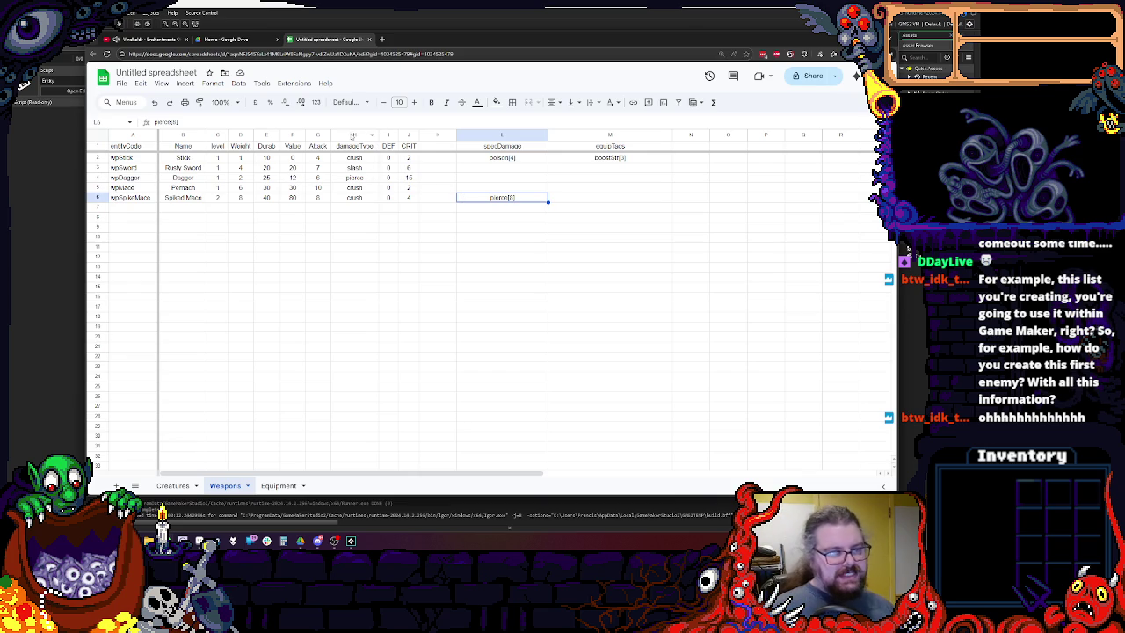
left_click(336, 230)
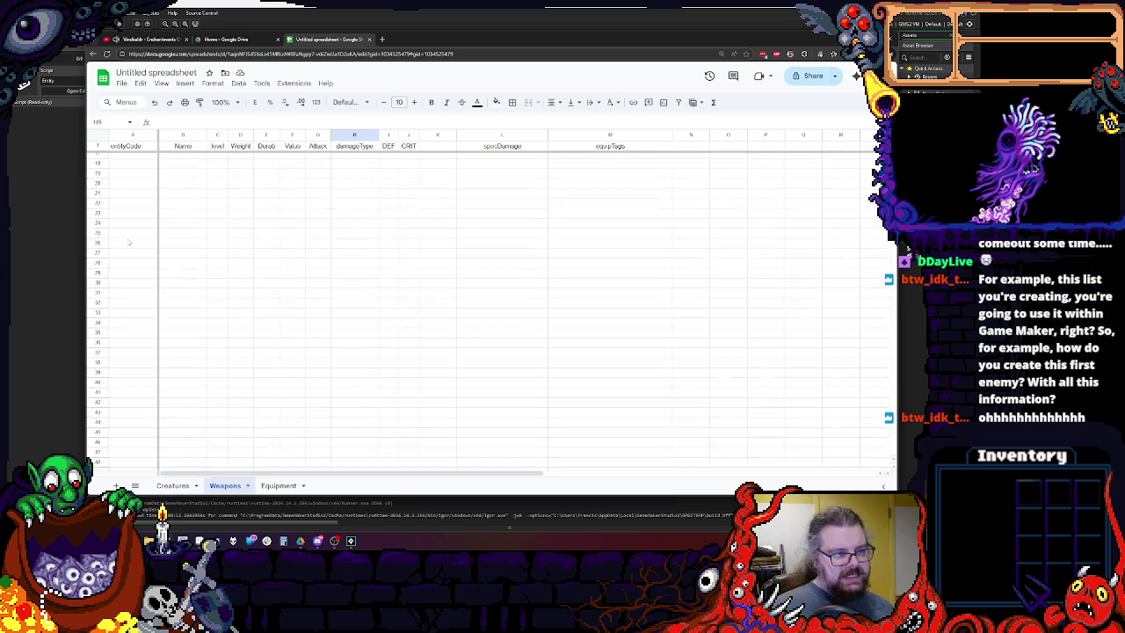
left_click(97, 187)
right_click(97, 188)
left_click(132, 266)
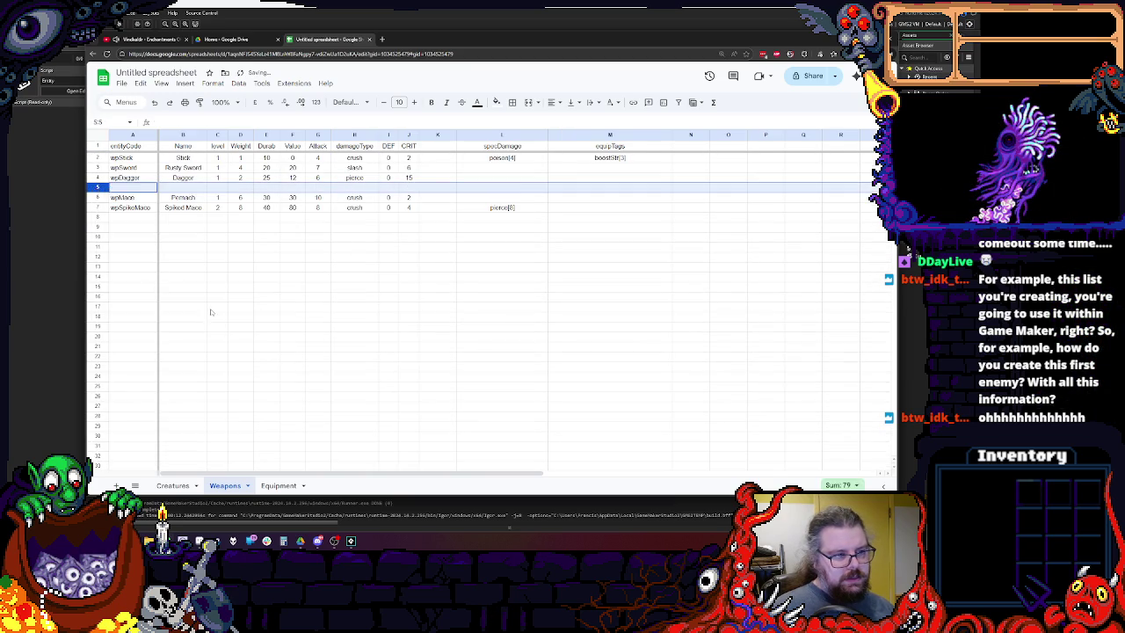
right_click(97, 187)
left_click(132, 263)
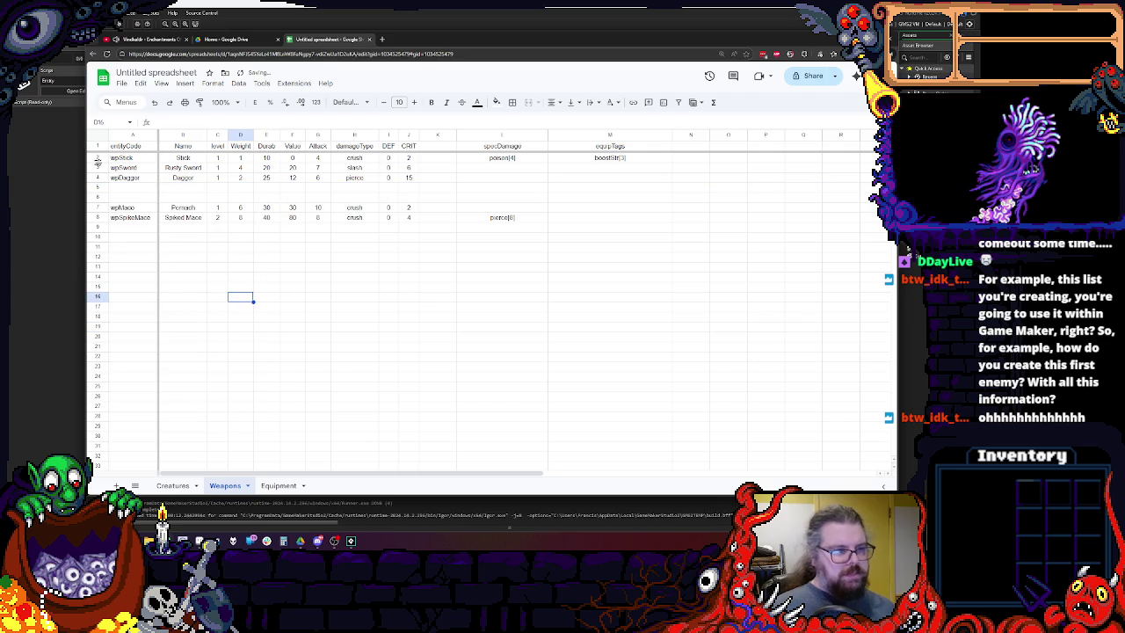
Copy the Rusty Sword and Dagger rows and paste them below the maces.
right_click(100, 167)
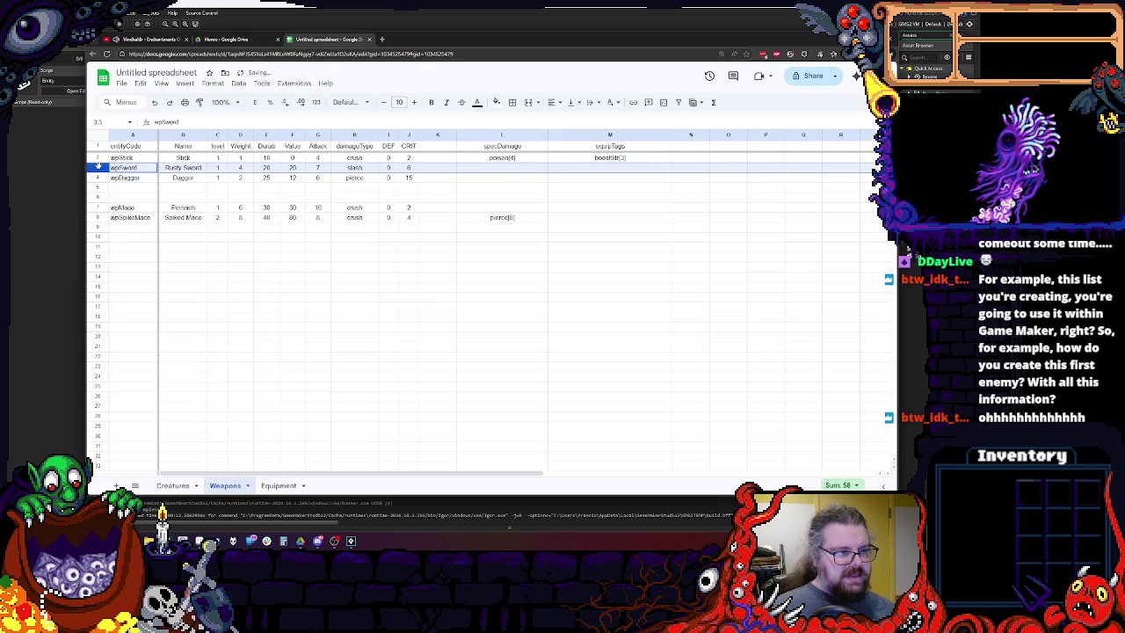
left_click(408, 287)
left_click(97, 177)
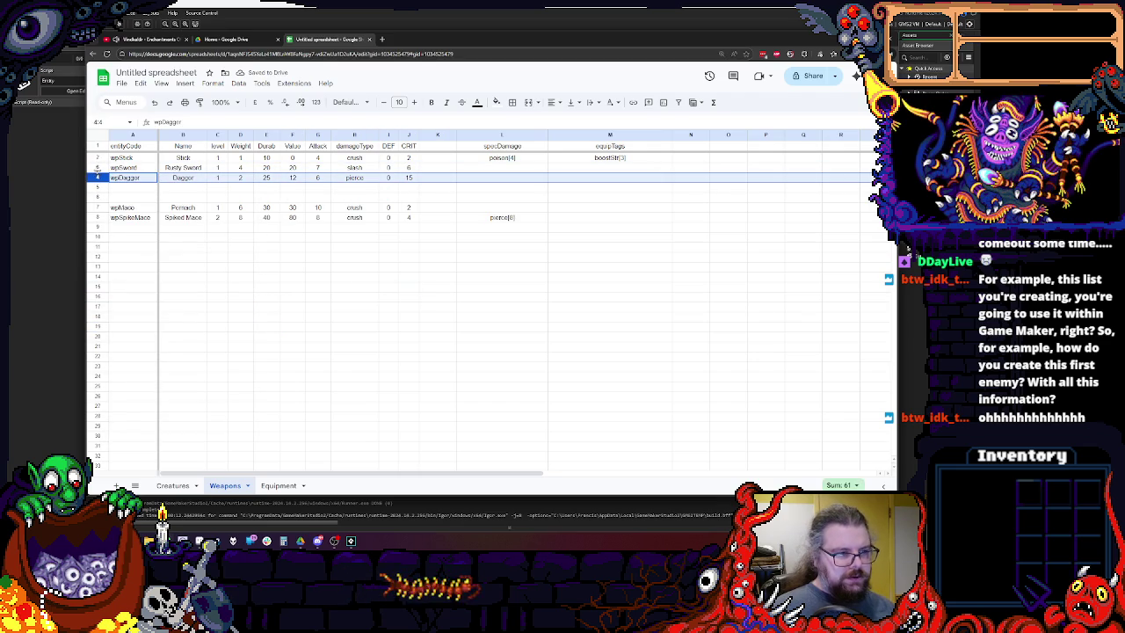
left_click(98, 167, "shift")
key("ctrl+c")
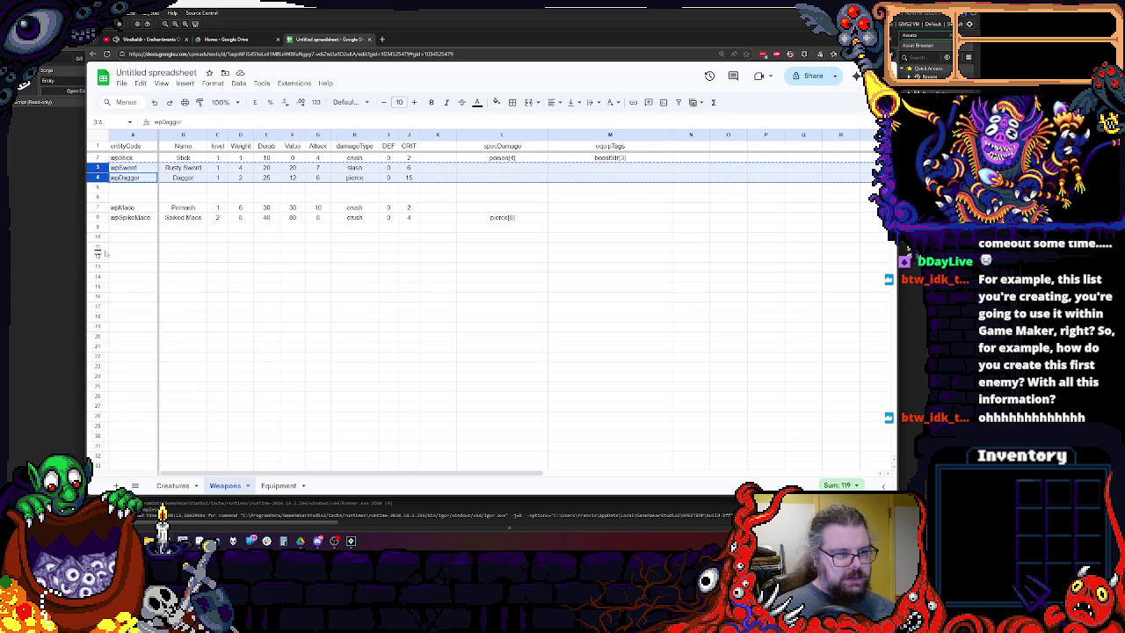
left_click(123, 248)
key("ctrl+v")
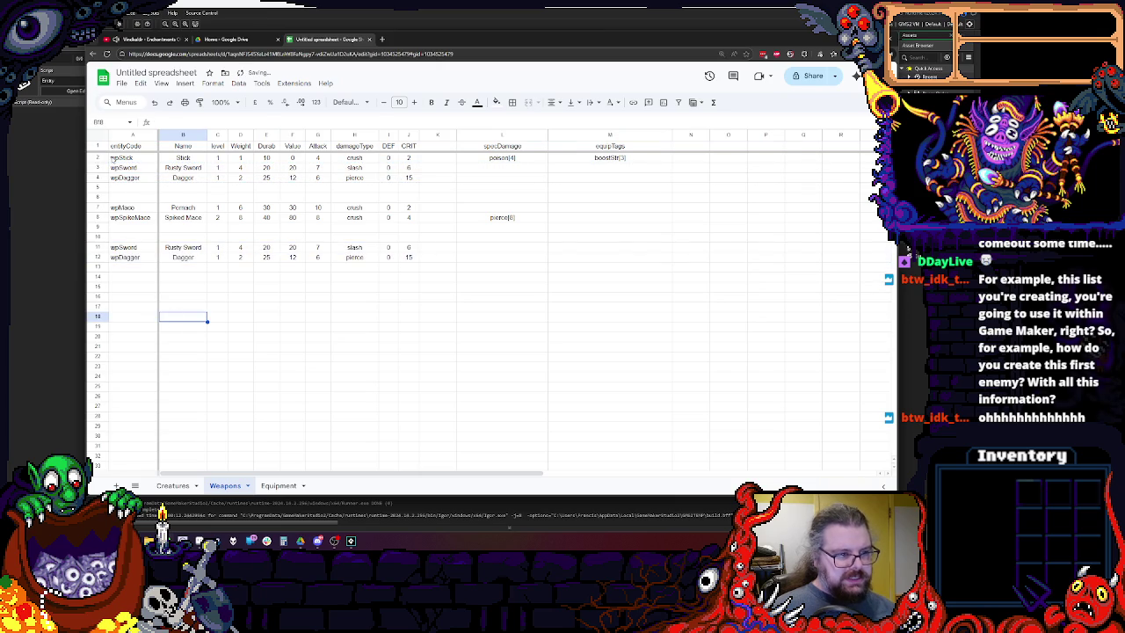
Clear the original Rusty Sword and Dagger rows.
left_click(125, 178)
left_click(97, 167)
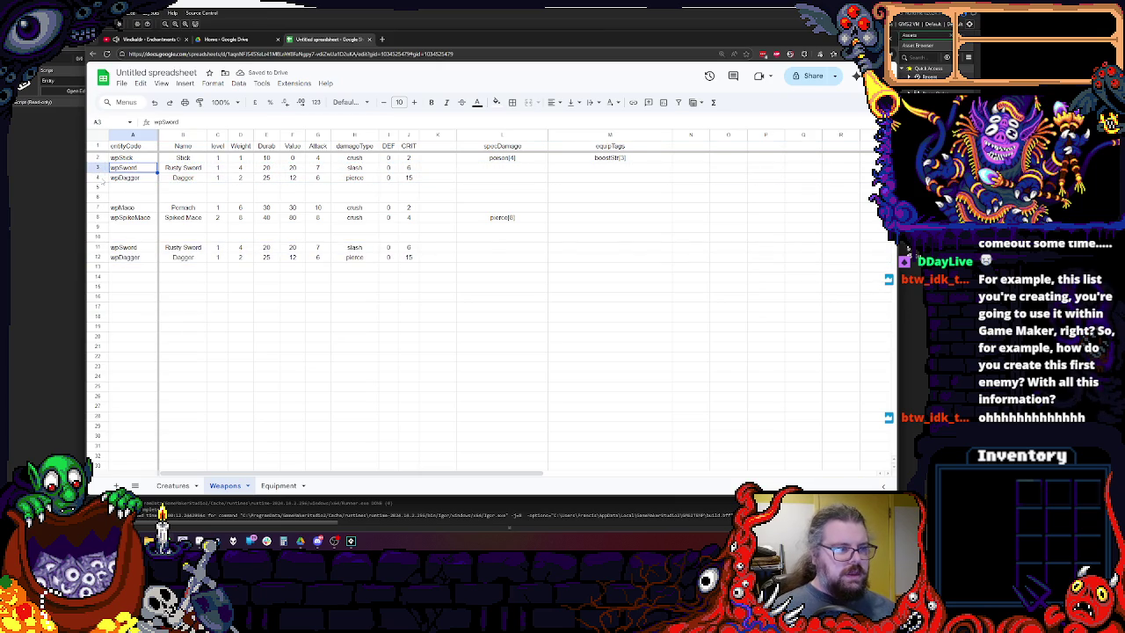
left_click(98, 177, "shift")
key("Delete")
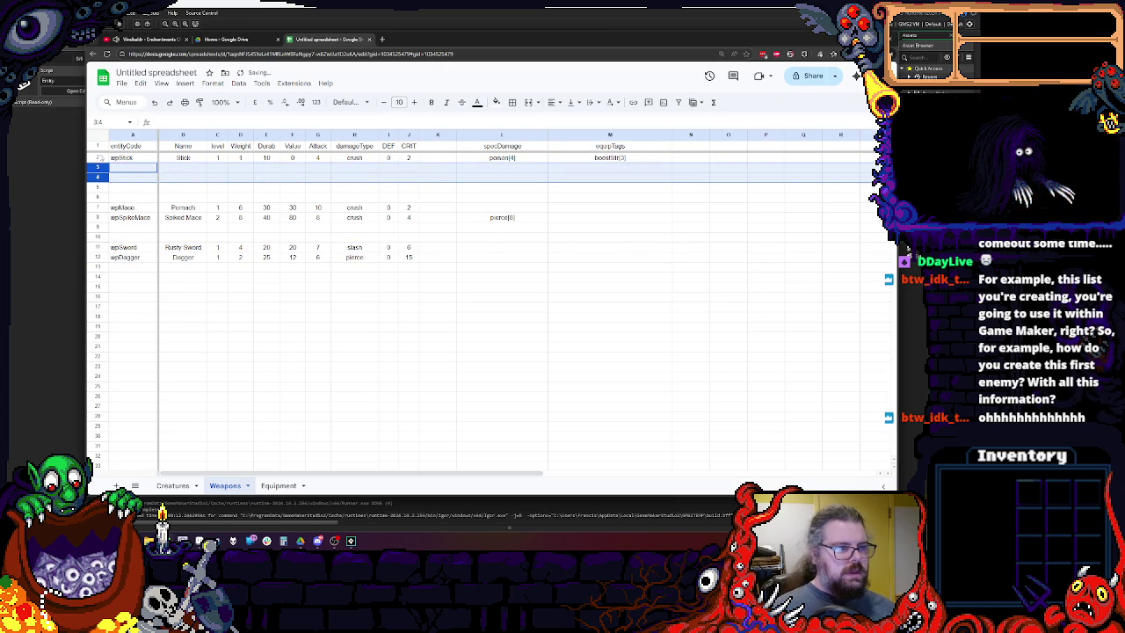
Insert a blank row above wpStick.
right_click(97, 173)
left_click(158, 249)
left_click(194, 209)
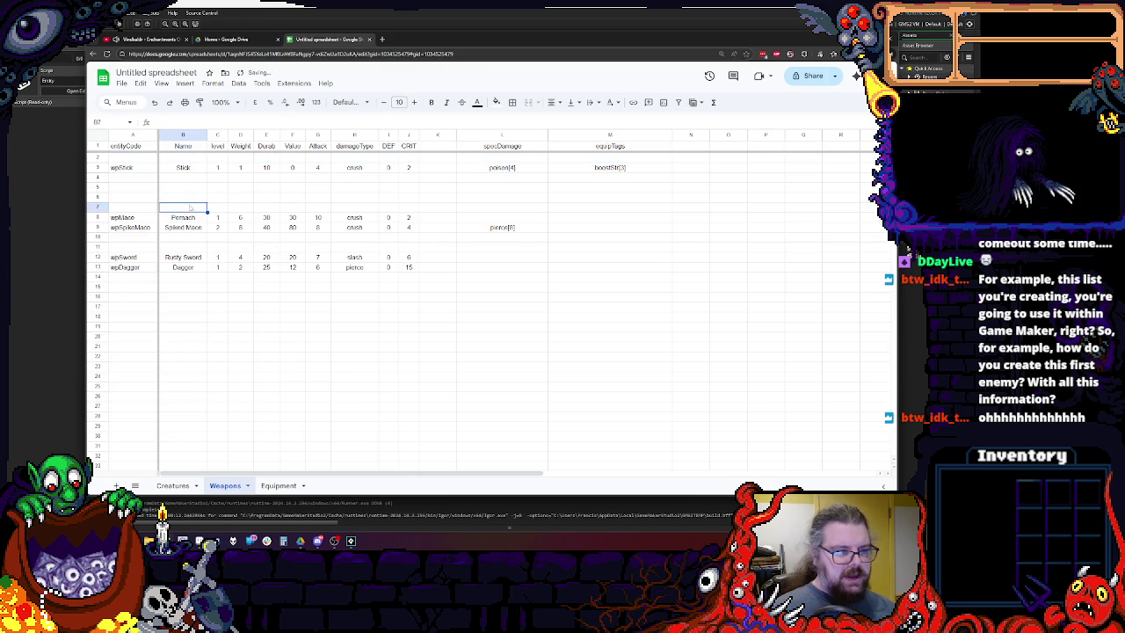
left_click(127, 158)
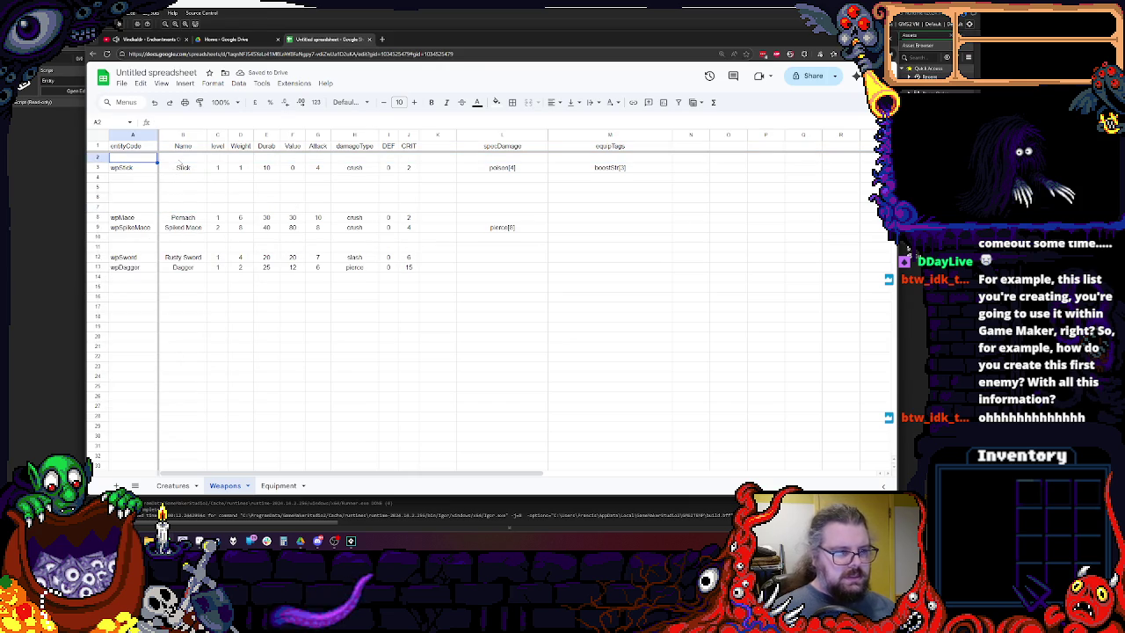
type("STR")
Enter the top category heading and the MACE heading in column A.
key("Return")
type("STAFF")
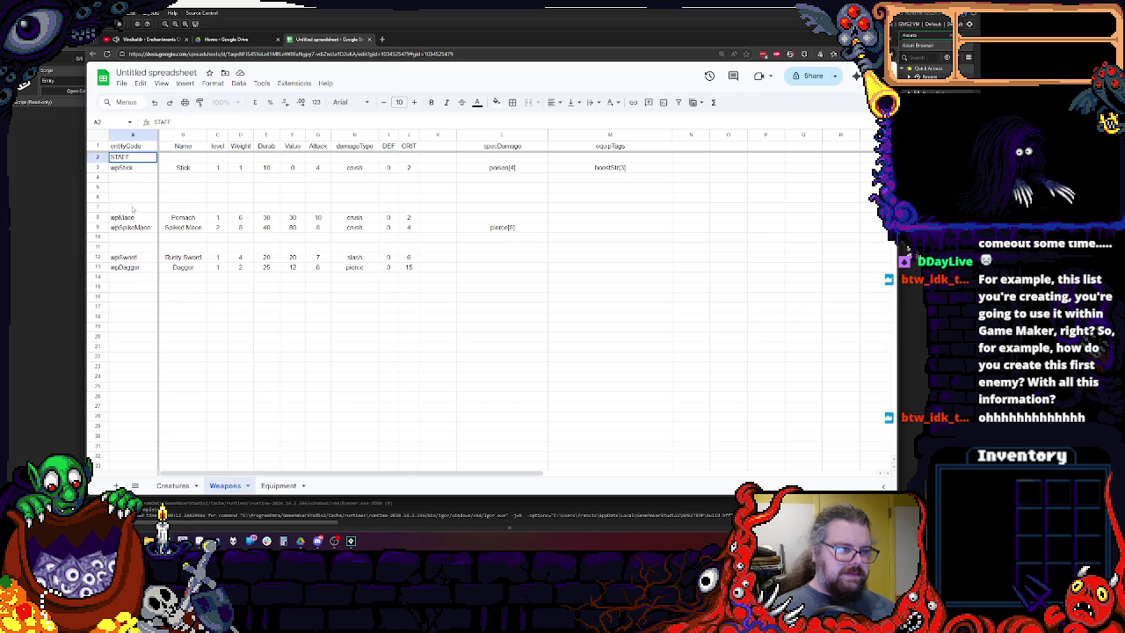
left_click(132, 206)
type("MACE")
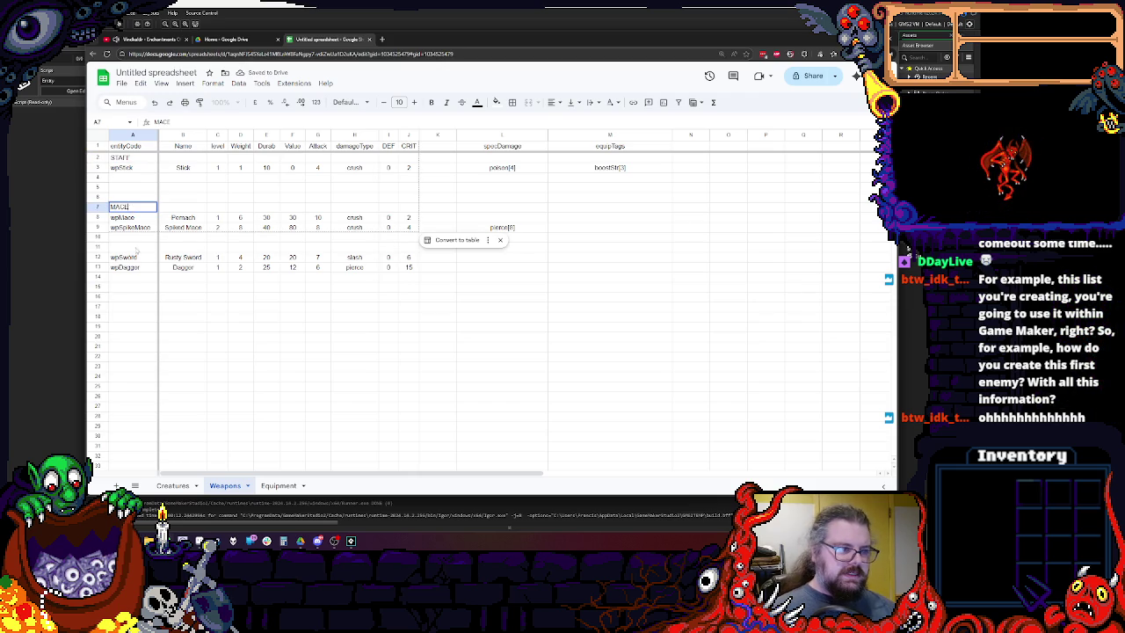
left_click(134, 251)
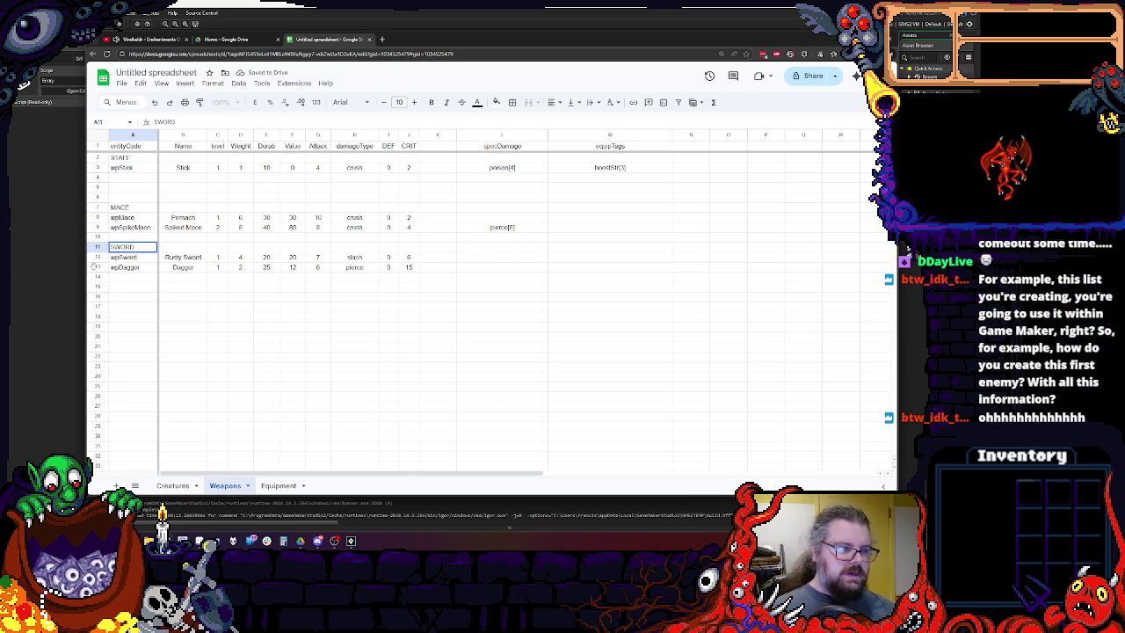
Insert a blank row above wpDagger to separate it from the sword.
right_click(98, 266)
left_click(132, 321)
left_click(183, 356)
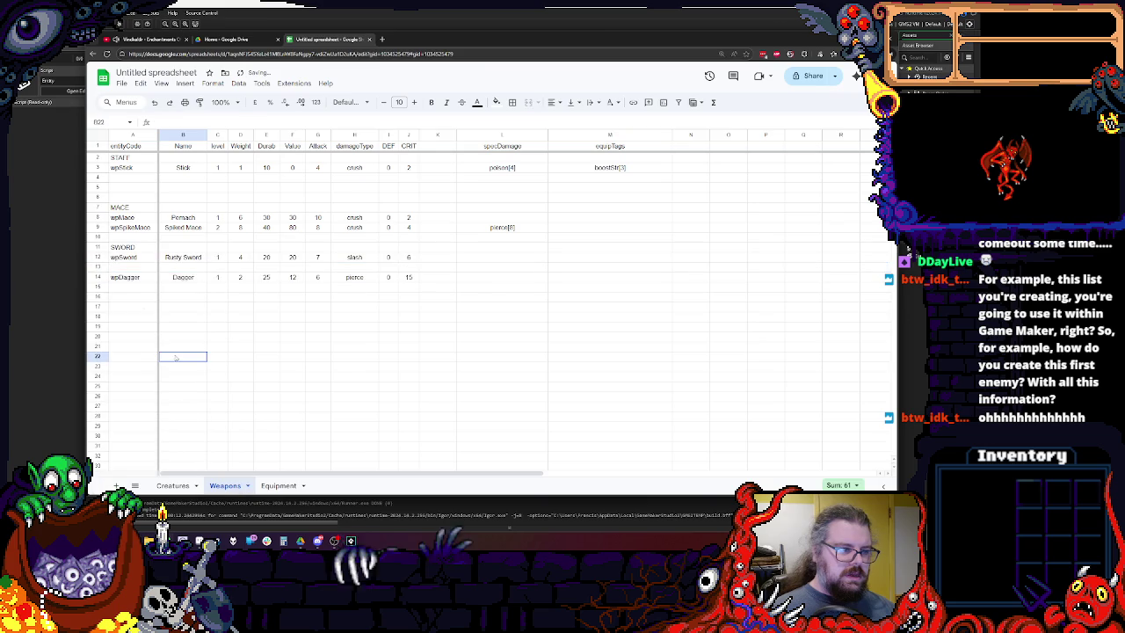
left_click(98, 266)
right_click(98, 266)
left_click(158, 350)
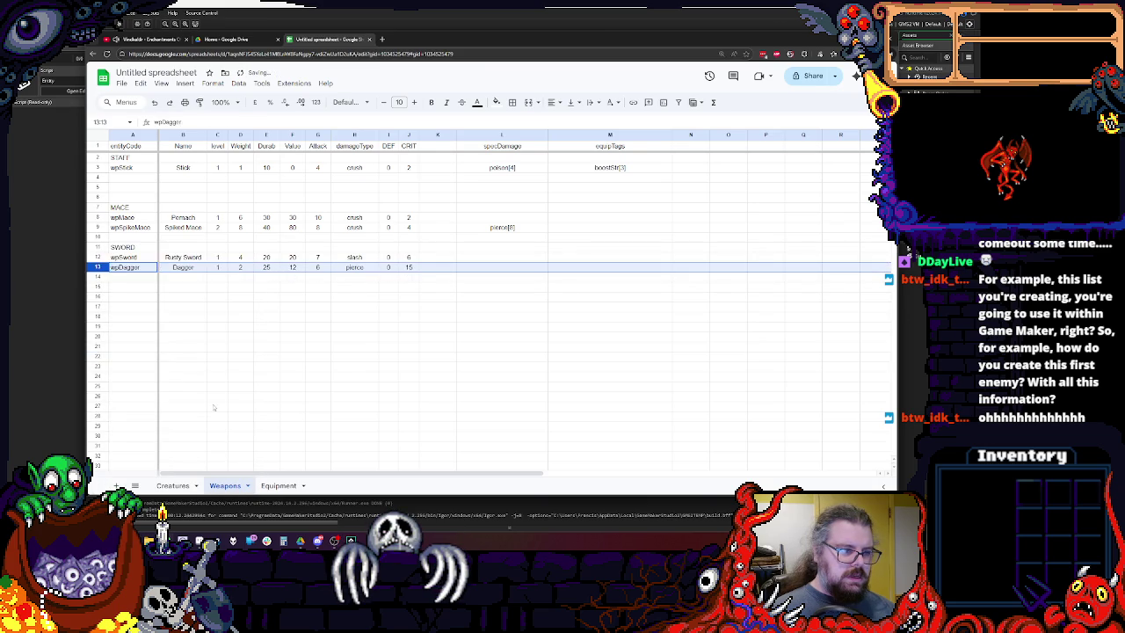
key("ctrl+z")
left_click(132, 316)
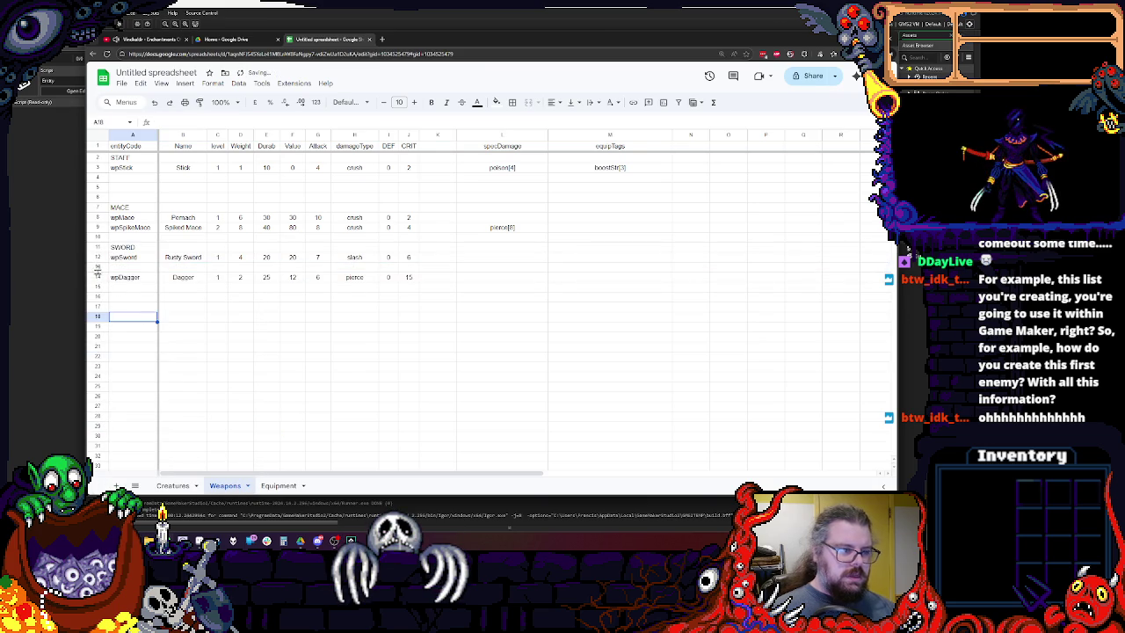
Add two more blank rows above wpDagger to make room for its heading.
left_click(98, 266)
right_click(98, 266)
left_click(132, 321)
left_click(183, 347)
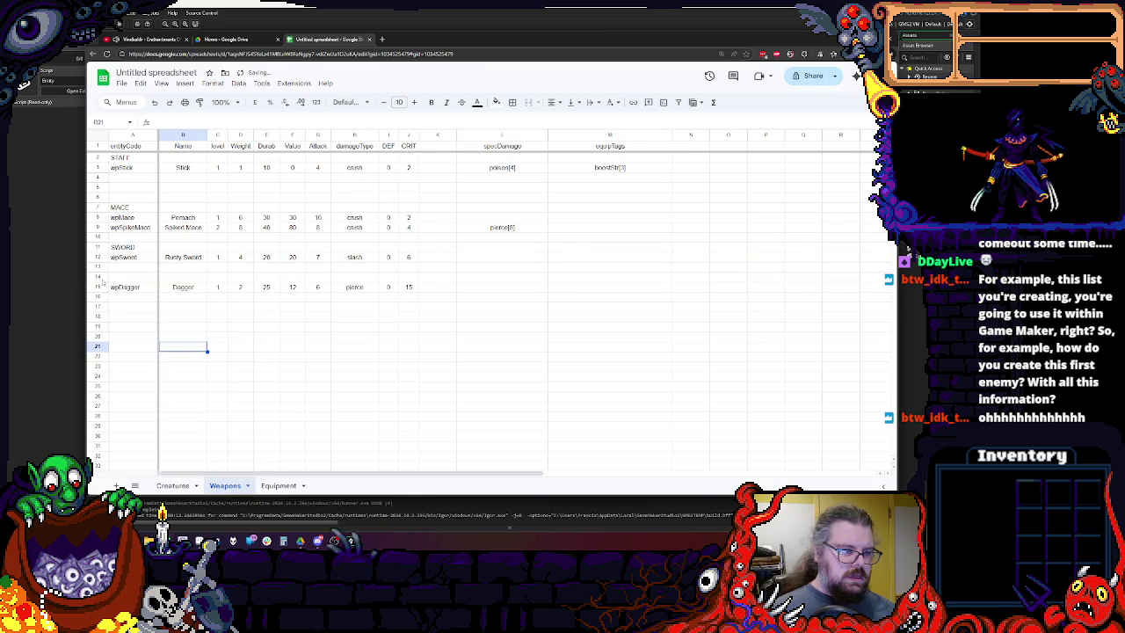
left_click(97, 275)
right_click(98, 276)
left_click(132, 324)
left_click(240, 376)
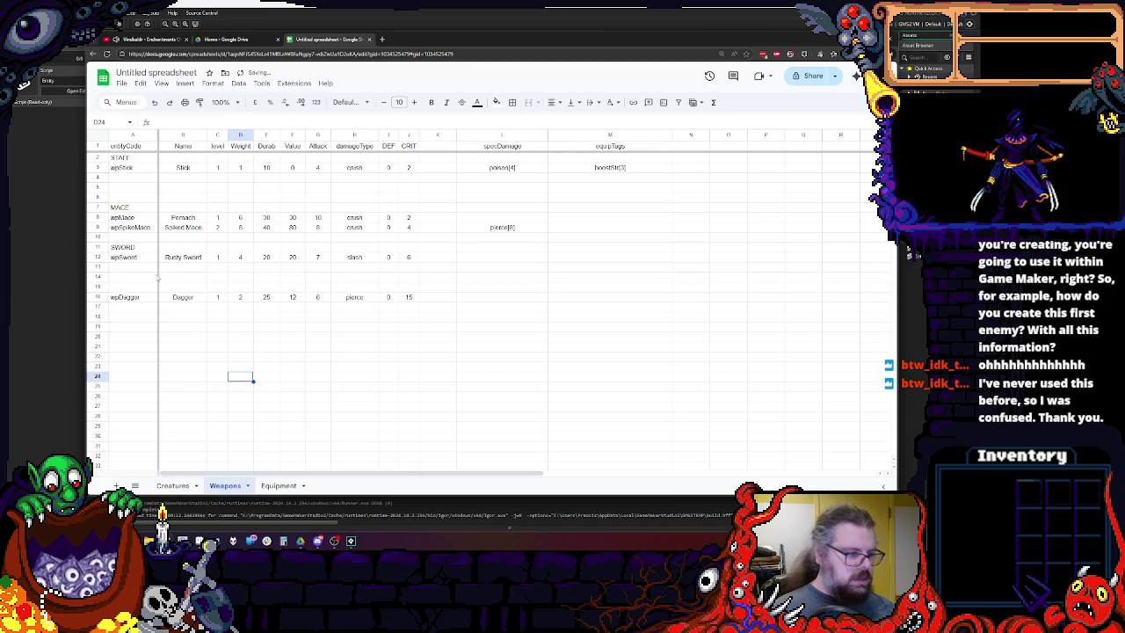
Add the DAGGERS heading and finalize the others as SWORDS, MACES and STAVES.
left_click(140, 287)
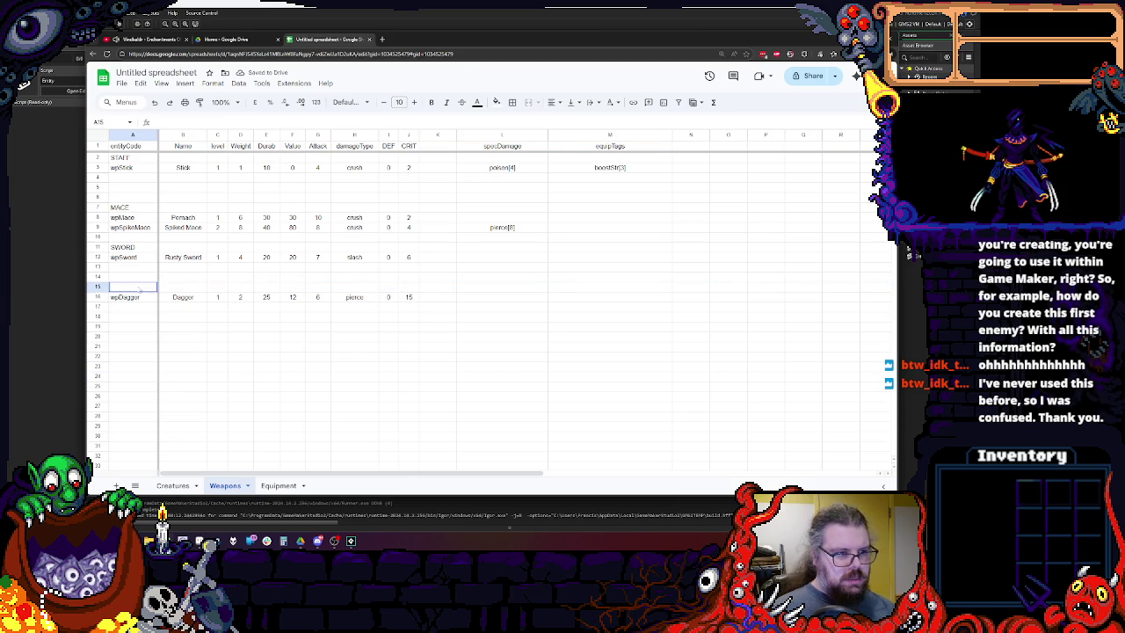
type("DAGGERS")
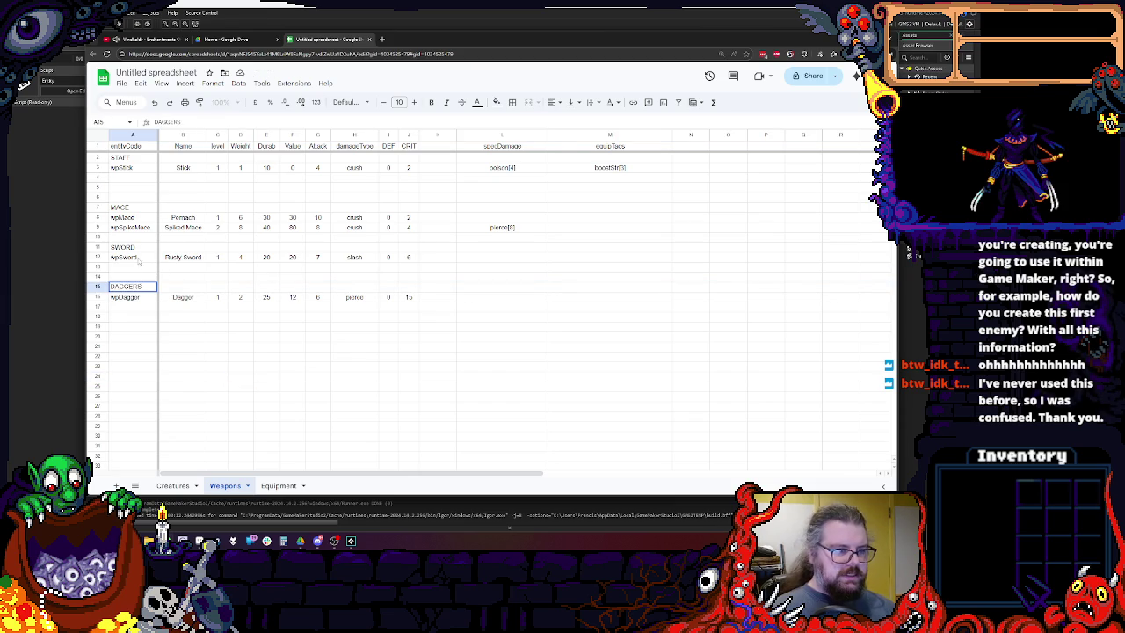
double_click(138, 256)
type("S")
left_click(151, 207)
type("S")
left_click(136, 156)
type("STAVE")
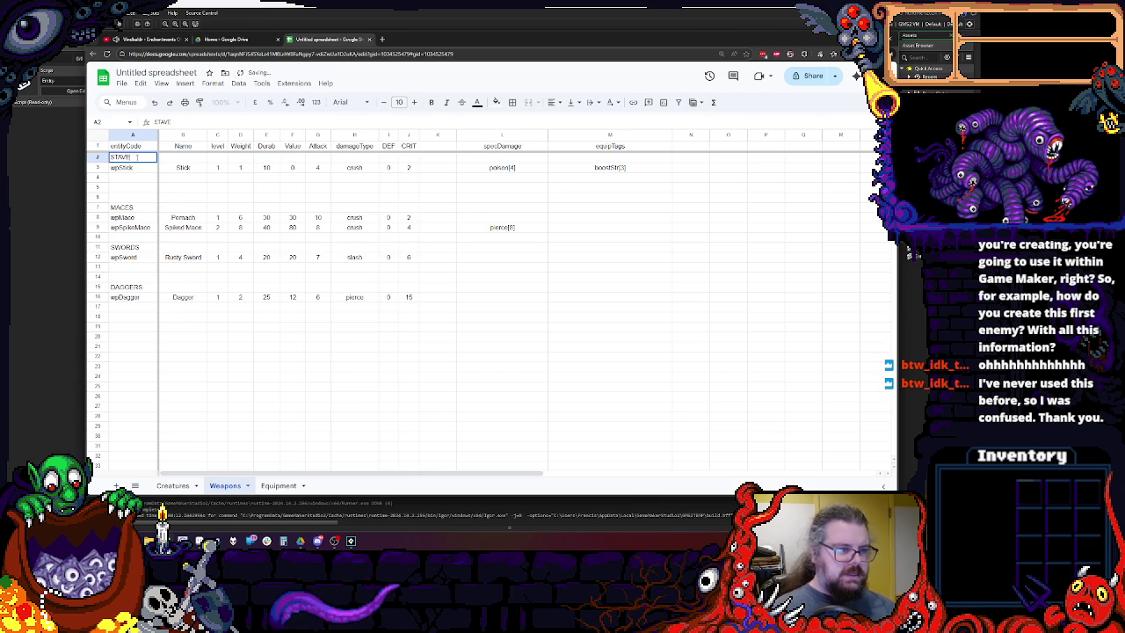
type("S")
left_click(219, 229)
Insert a new column C headed 'Weapon Type' and widen it.
right_click(217, 135)
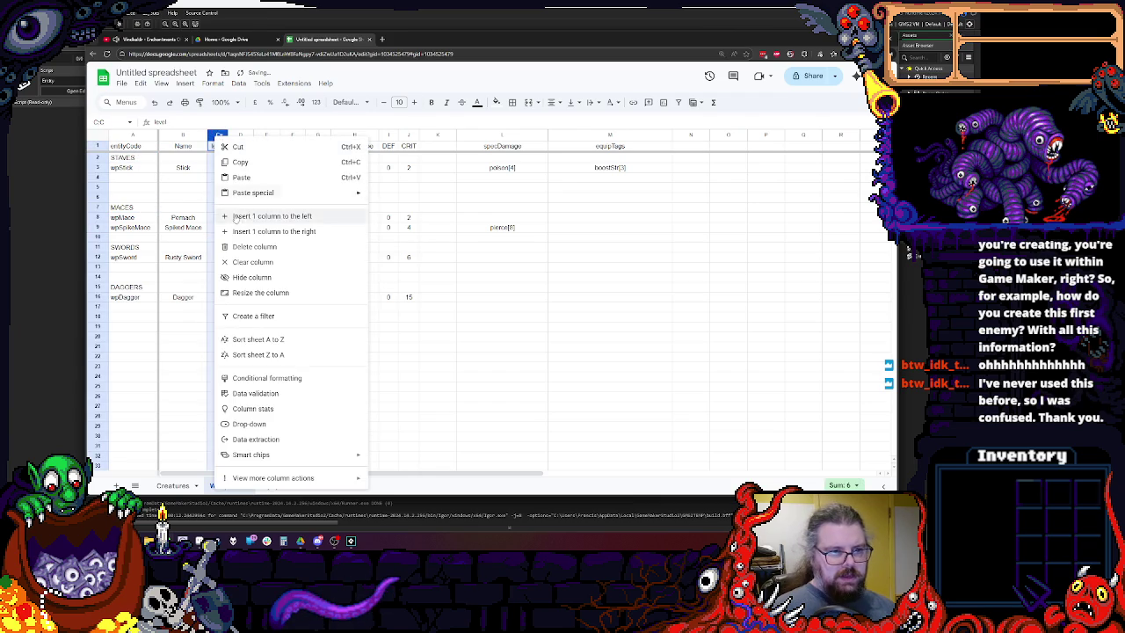
left_click(235, 215)
left_click(237, 197)
left_click_drag(227, 134, 247, 135)
left_click(234, 143)
type("Weapon")
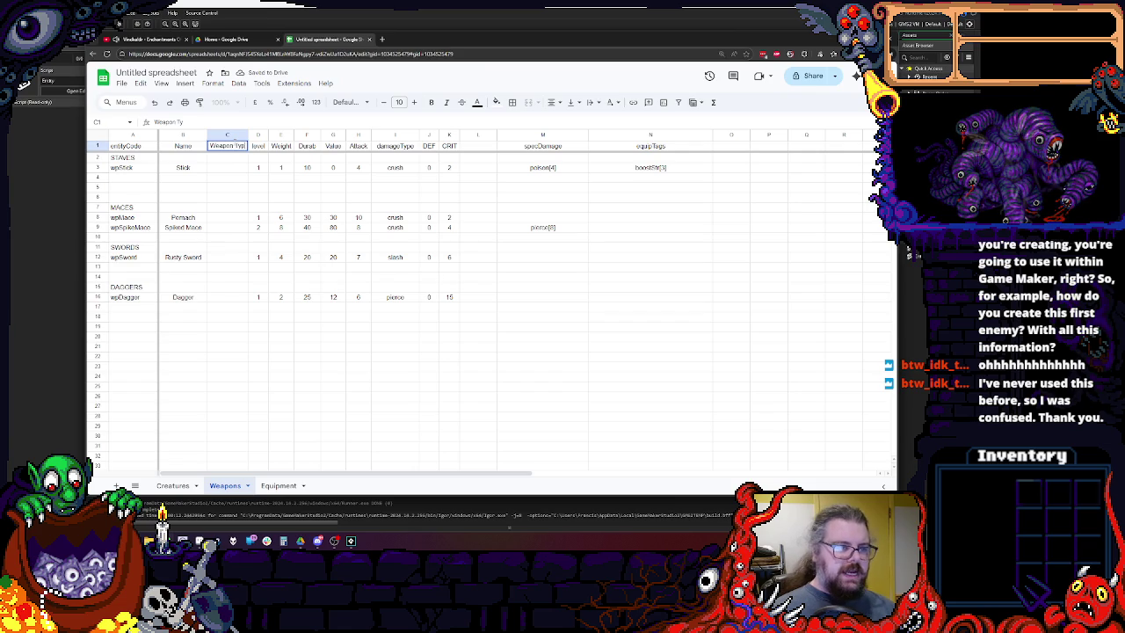
type("Type")
left_click(227, 178)
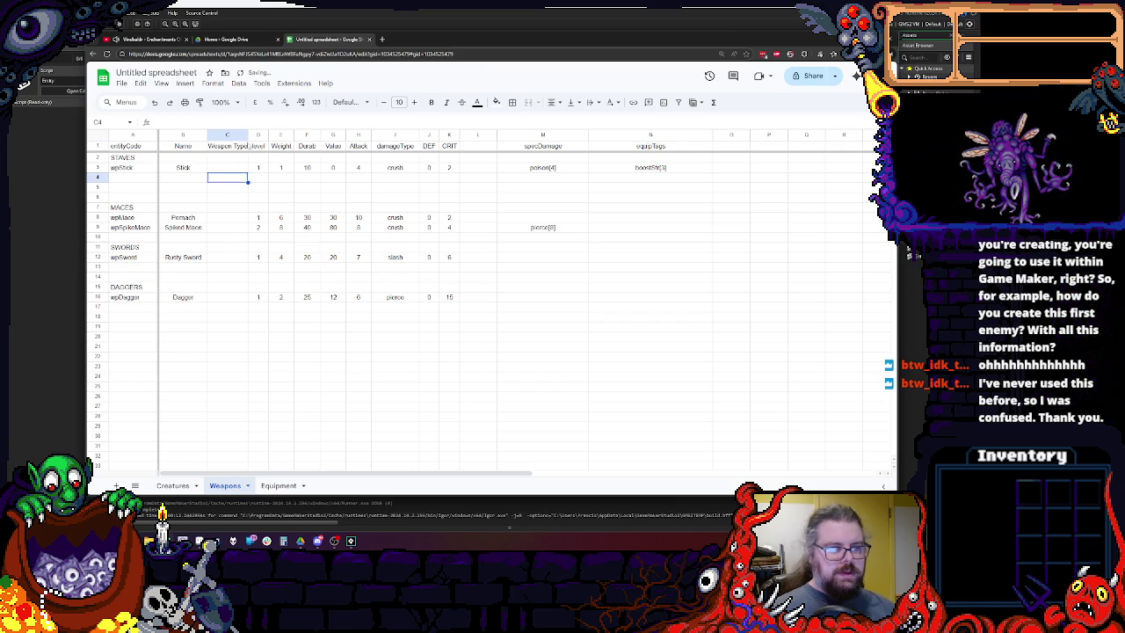
left_click_drag(248, 135, 258, 135)
Set the weapon type to Staff for the Stick and Mace for the two maces.
left_click(237, 167)
type("Staff")
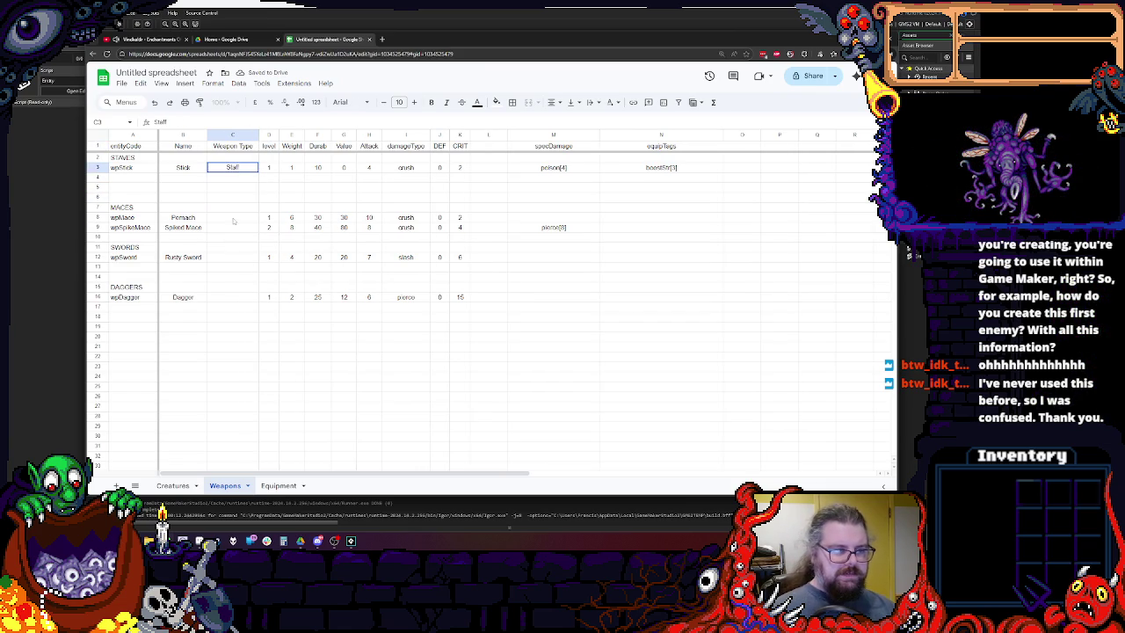
left_click(232, 218)
type("M")
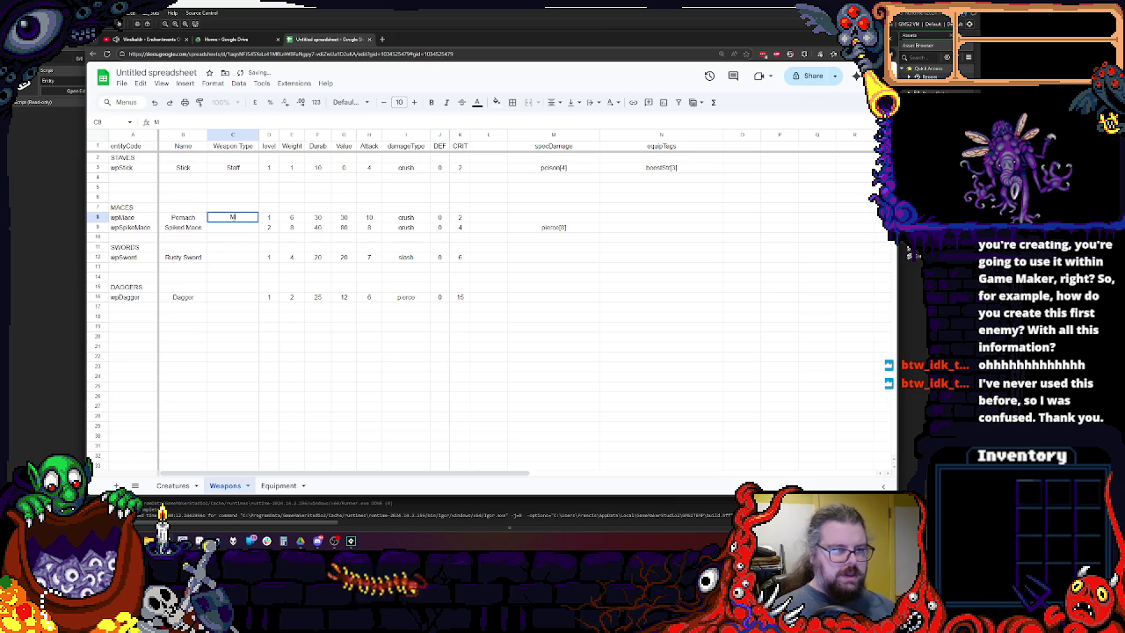
type("ace")
left_click(232, 256)
left_click(232, 217)
key("ctrl+c")
left_click(234, 227)
Enter Sword and Dagger as weapon types, then select the DAGGERS row 15.
left_click(232, 257)
type("S")
left_click(237, 302)
type("Dagger")
left_click(249, 319)
left_click(224, 385)
left_click(131, 286)
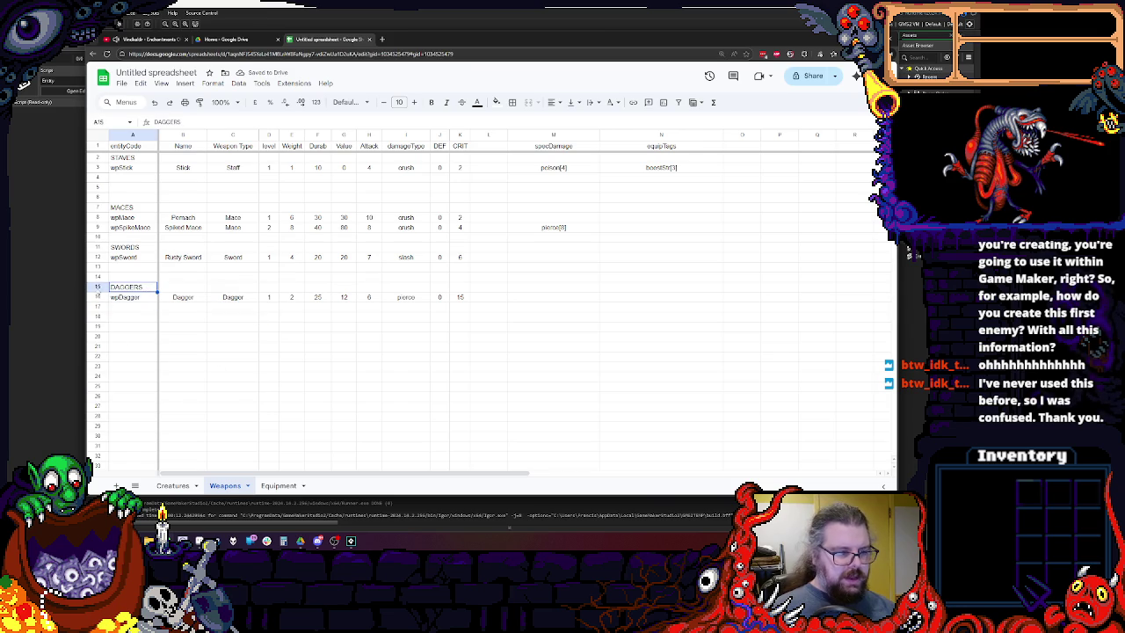
left_click(98, 286)
Fill the STAVES, MACES, SWORDS and DAGGERS rows black and make the STAVES text white.
left_click(477, 102)
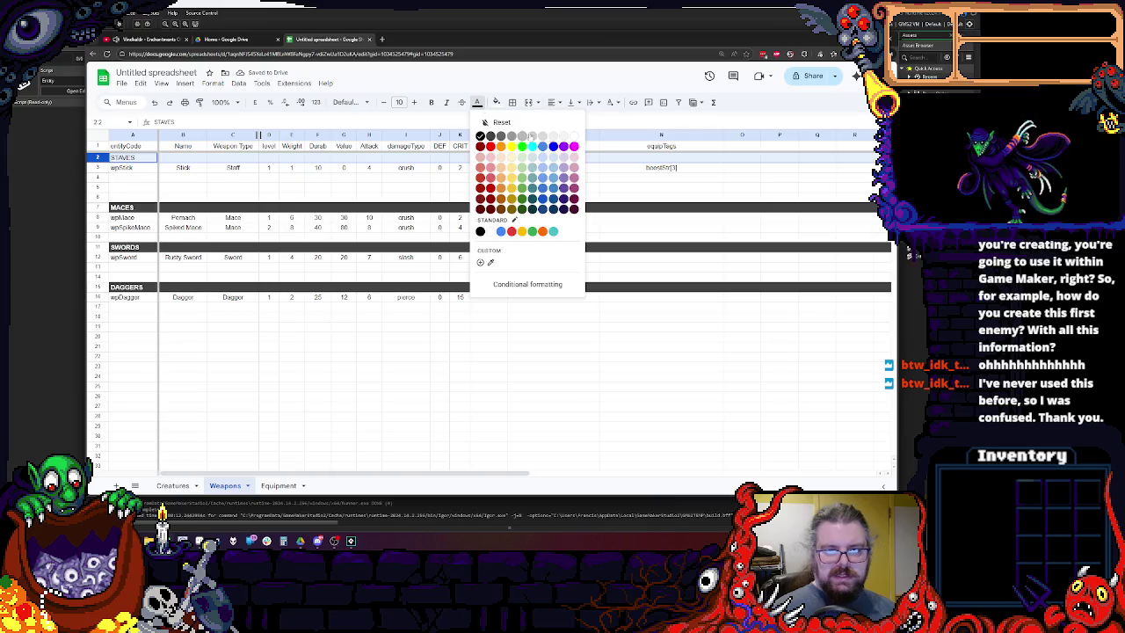
left_click(500, 136)
left_click(496, 102)
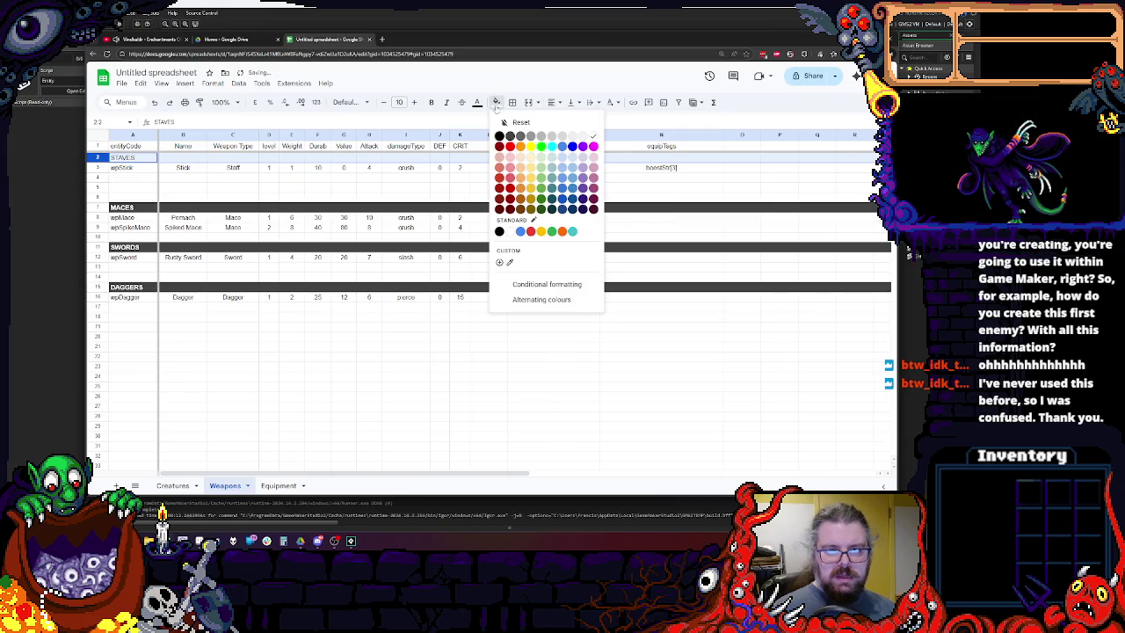
left_click(499, 136)
left_click(477, 102)
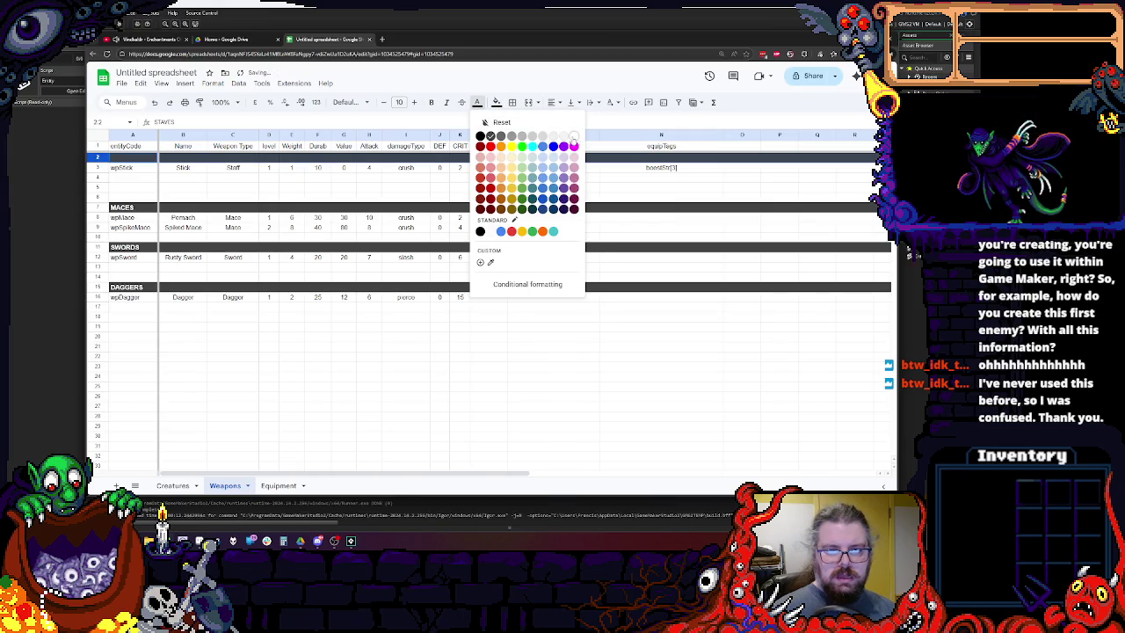
left_click(573, 136)
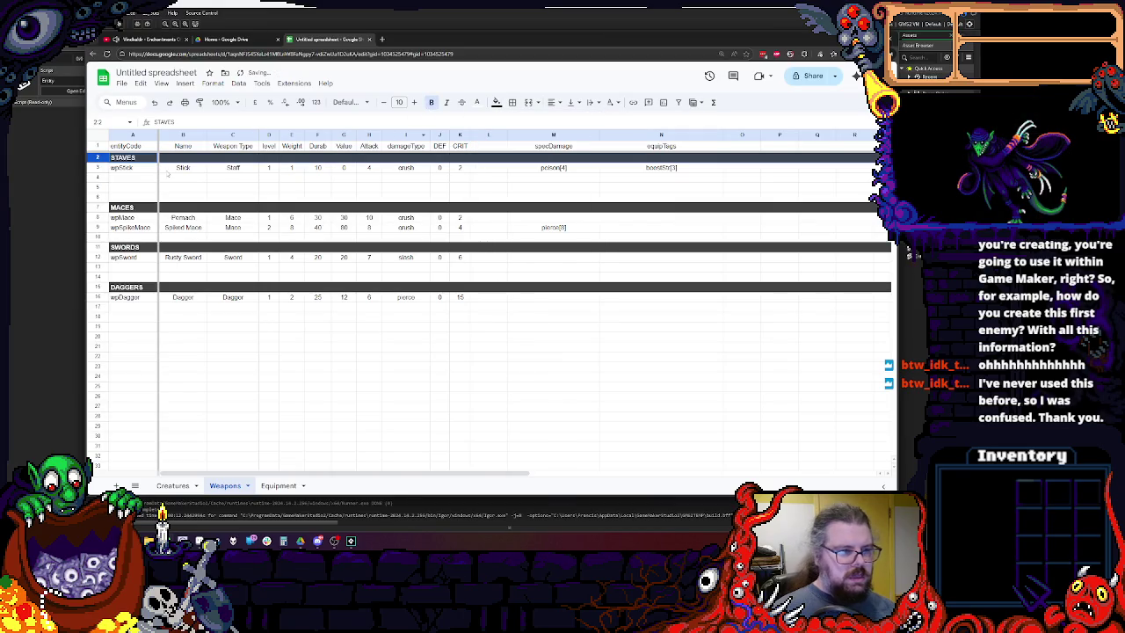
left_click(225, 349)
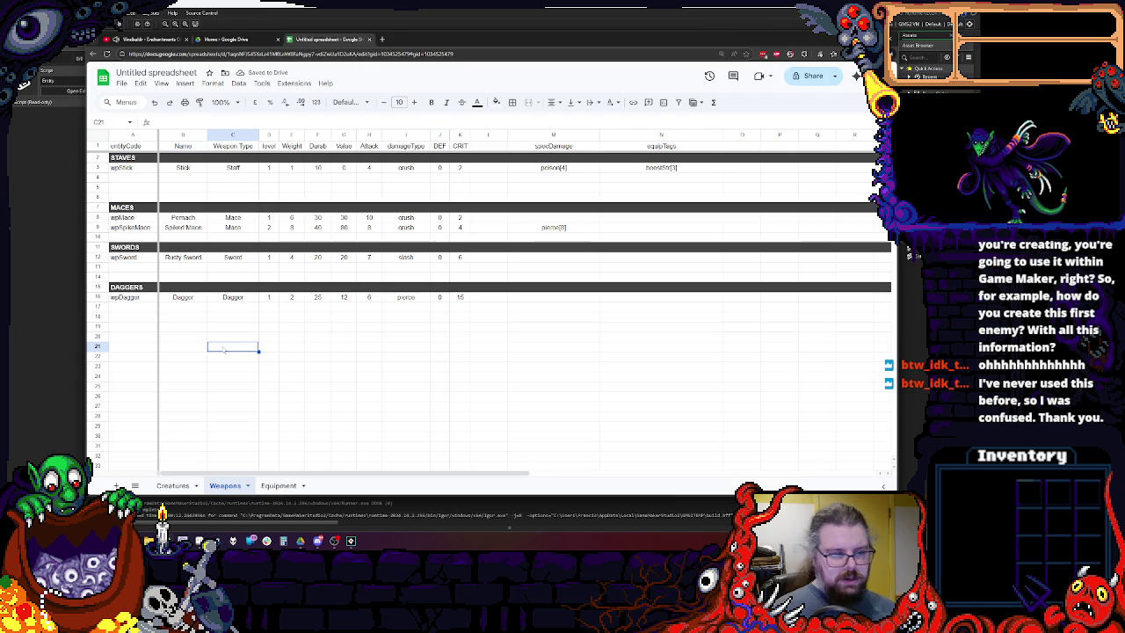
left_click(99, 145)
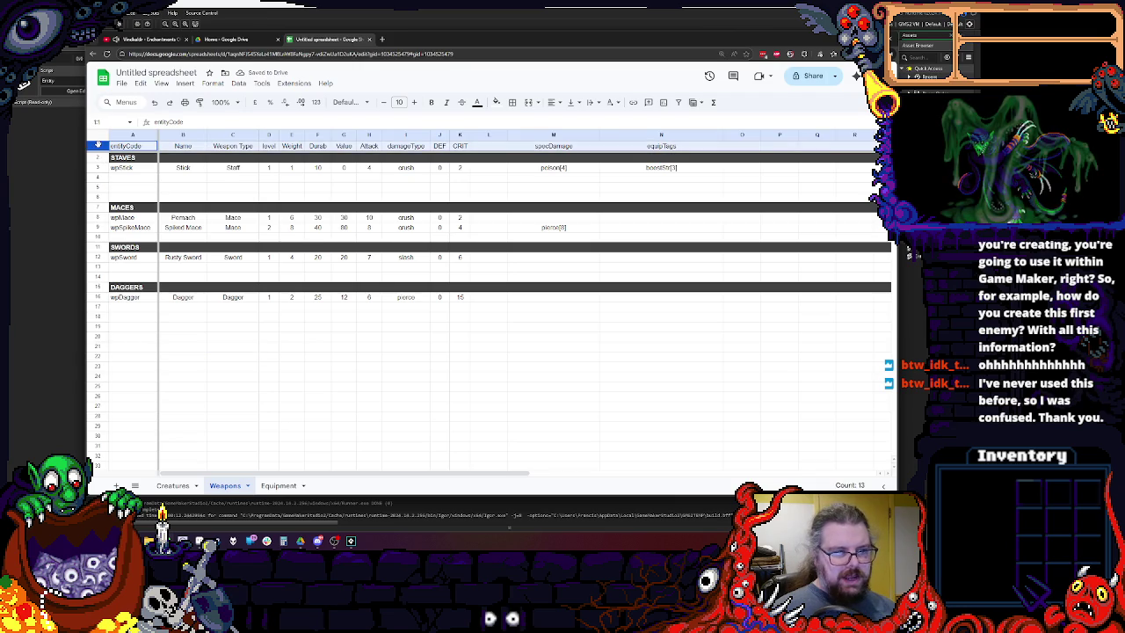
key("ctrl+a")
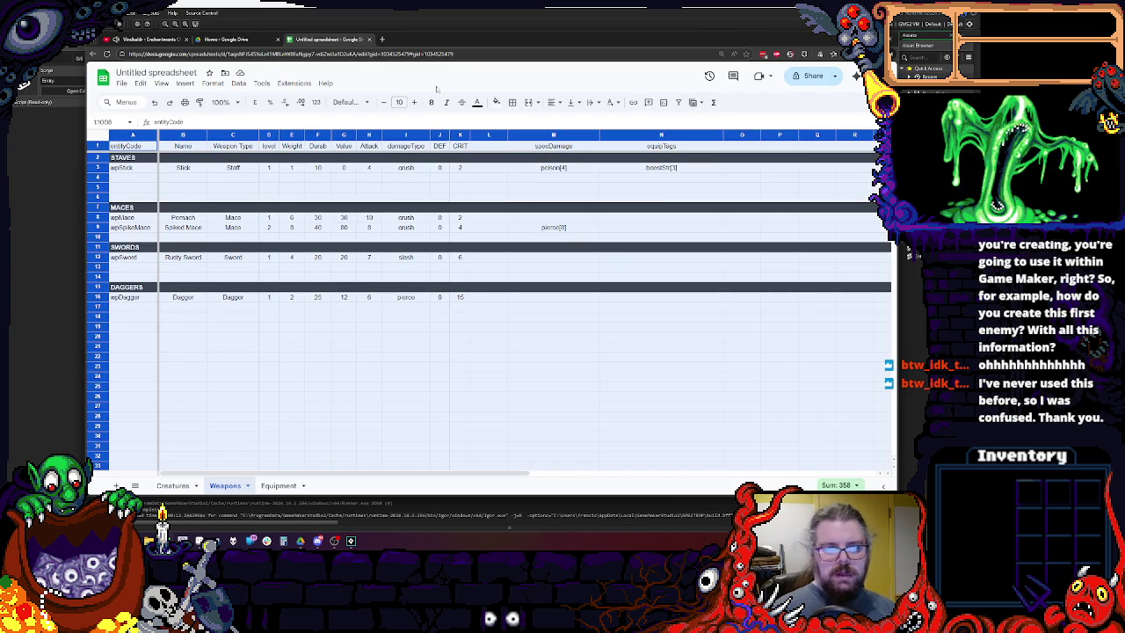
Apply the teal default alternating colour style to the whole sheet.
left_click(214, 83)
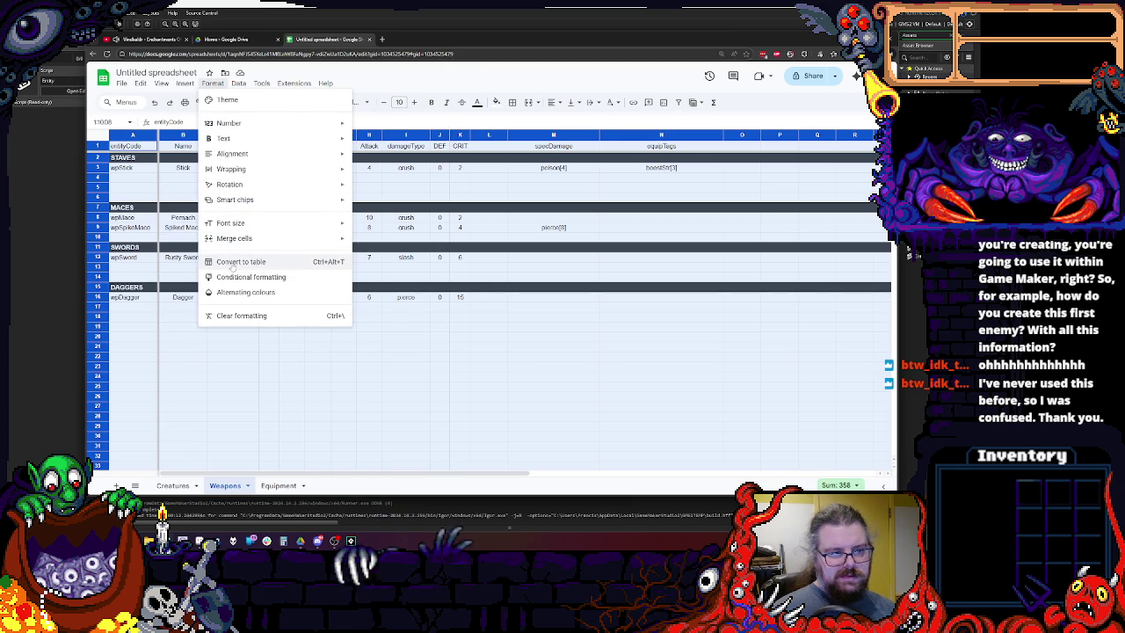
left_click(245, 292)
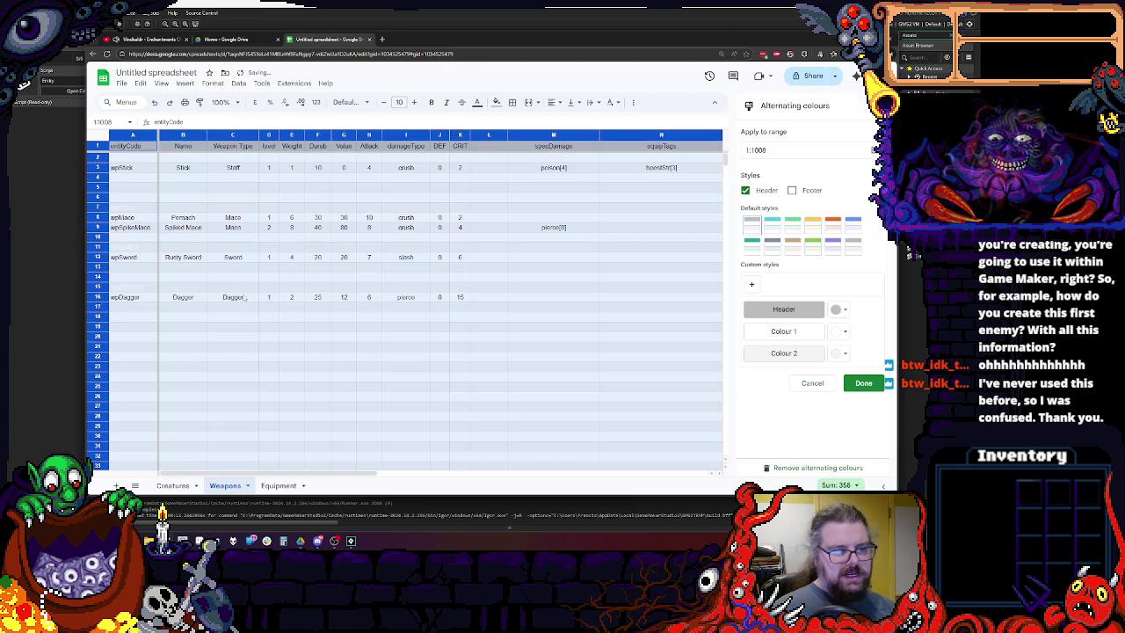
left_click(771, 224)
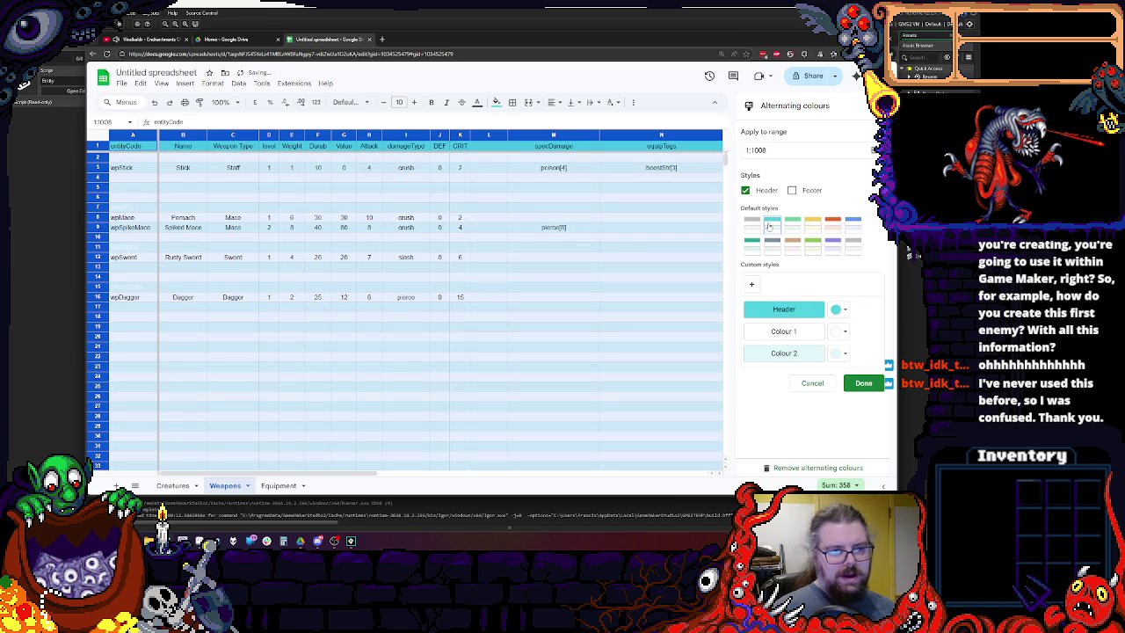
left_click(592, 336)
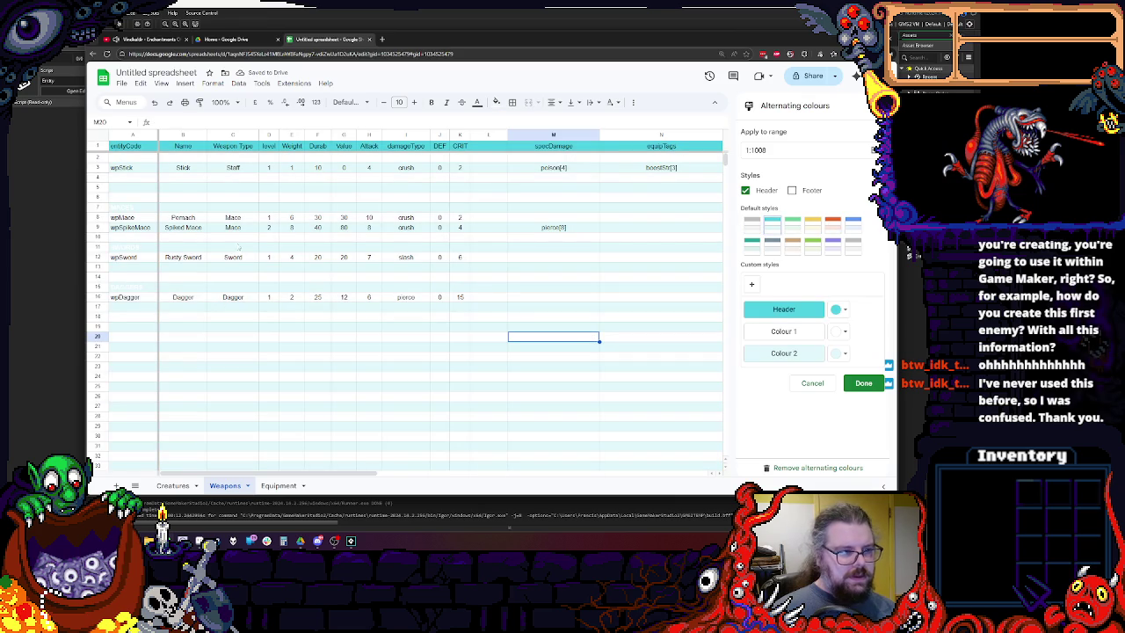
left_click(114, 188)
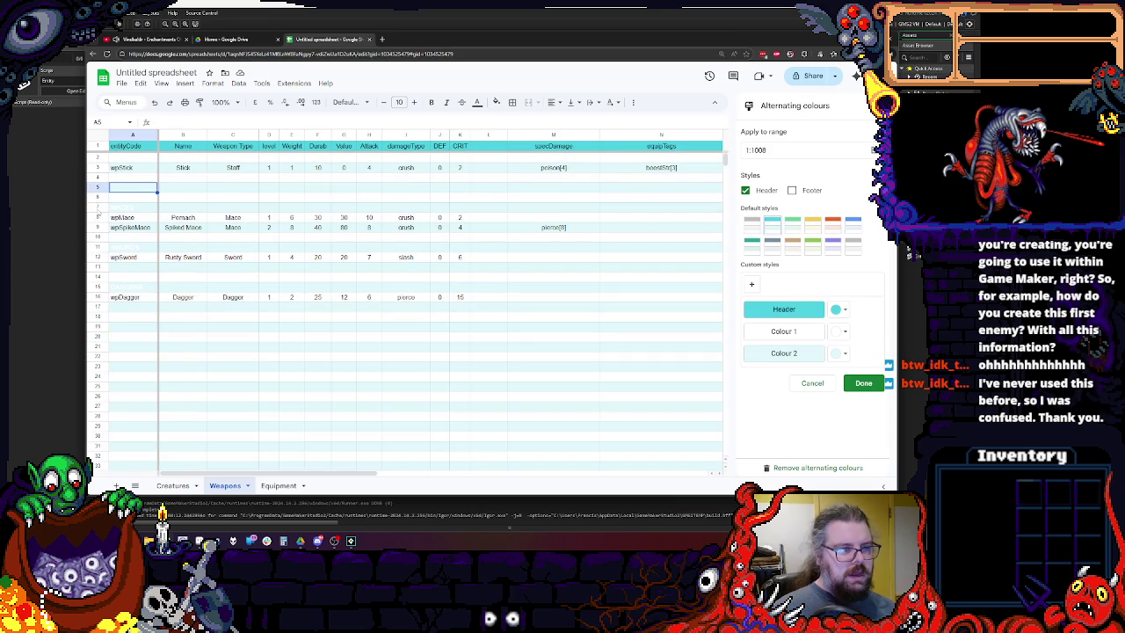
Fill the MACES row 7 and SWORDS row 11 dark grey.
left_click(97, 206)
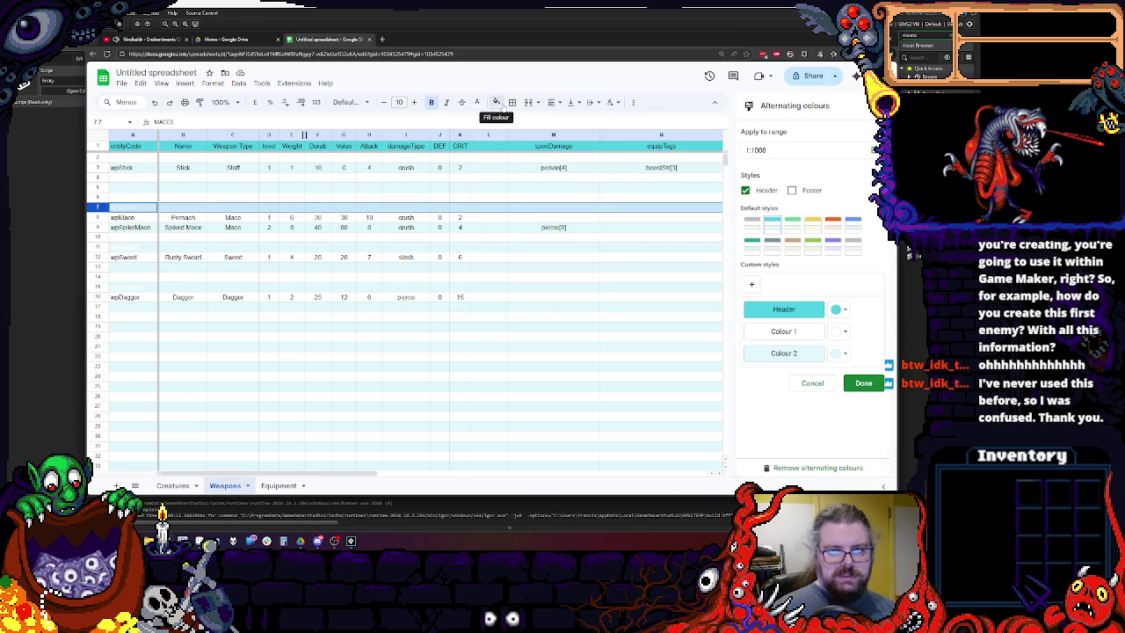
left_click(497, 104)
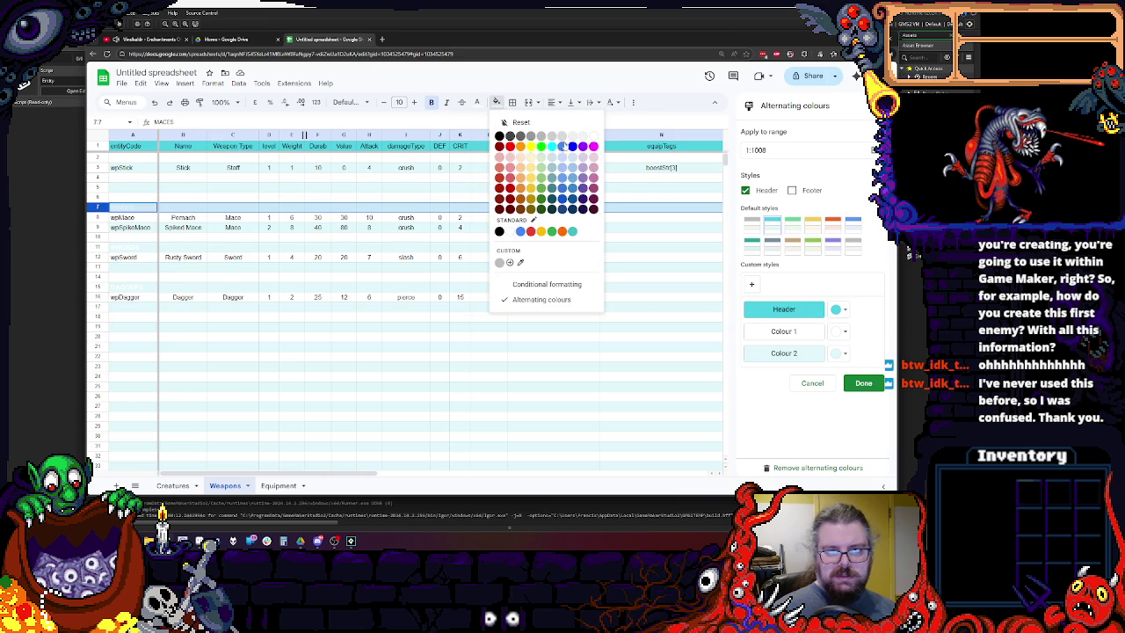
left_click(509, 136)
left_click(439, 156)
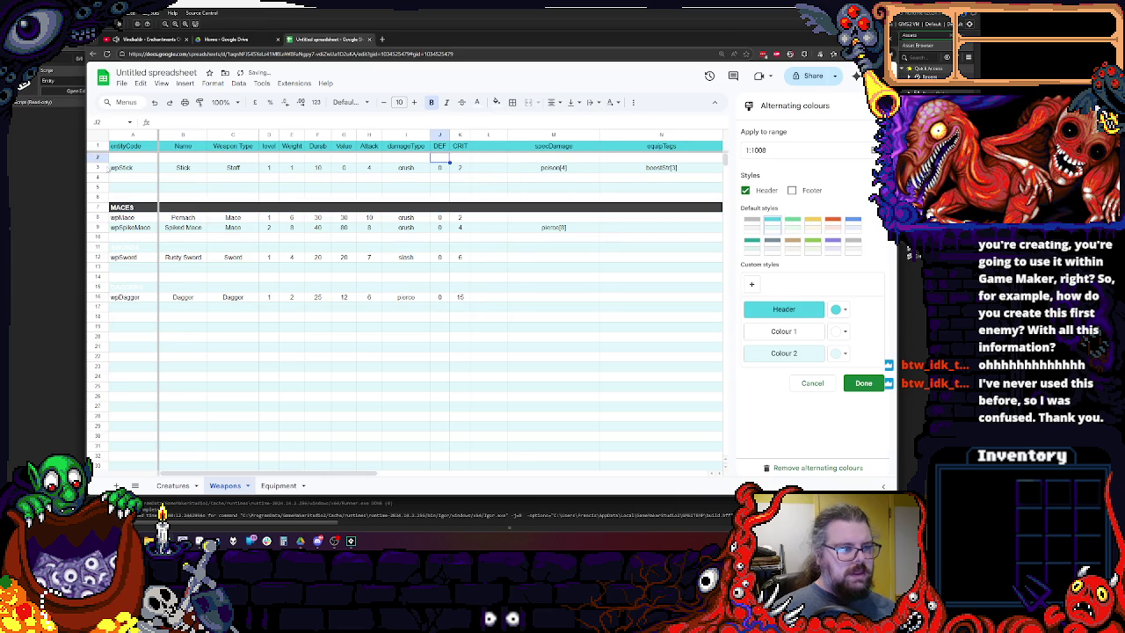
left_click(98, 251)
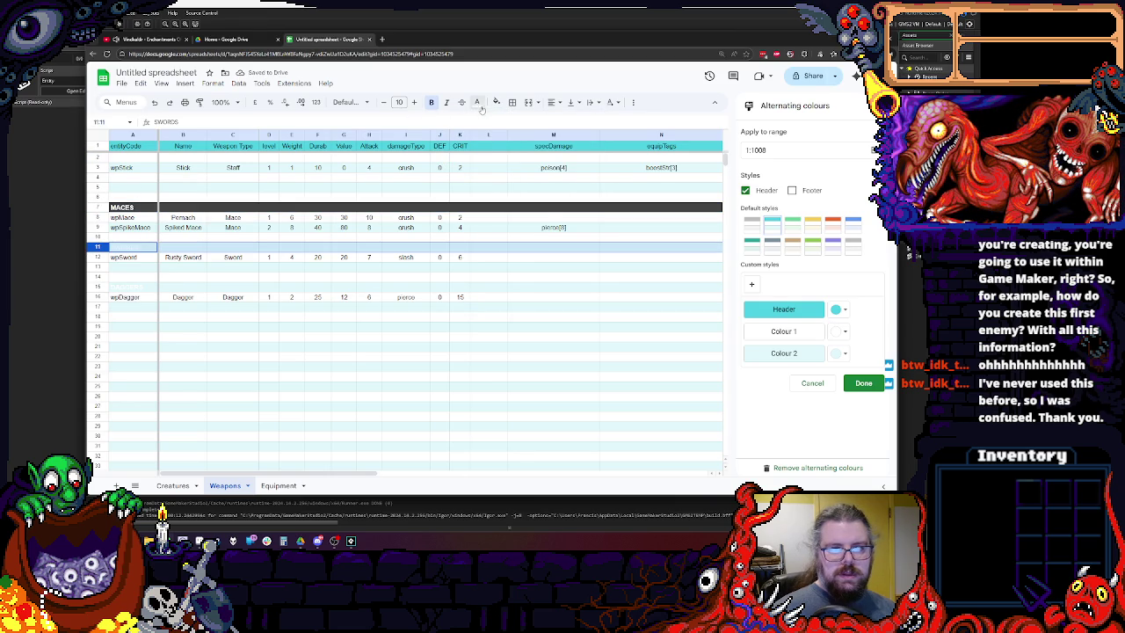
left_click(476, 102)
left_click(496, 102)
left_click(510, 136)
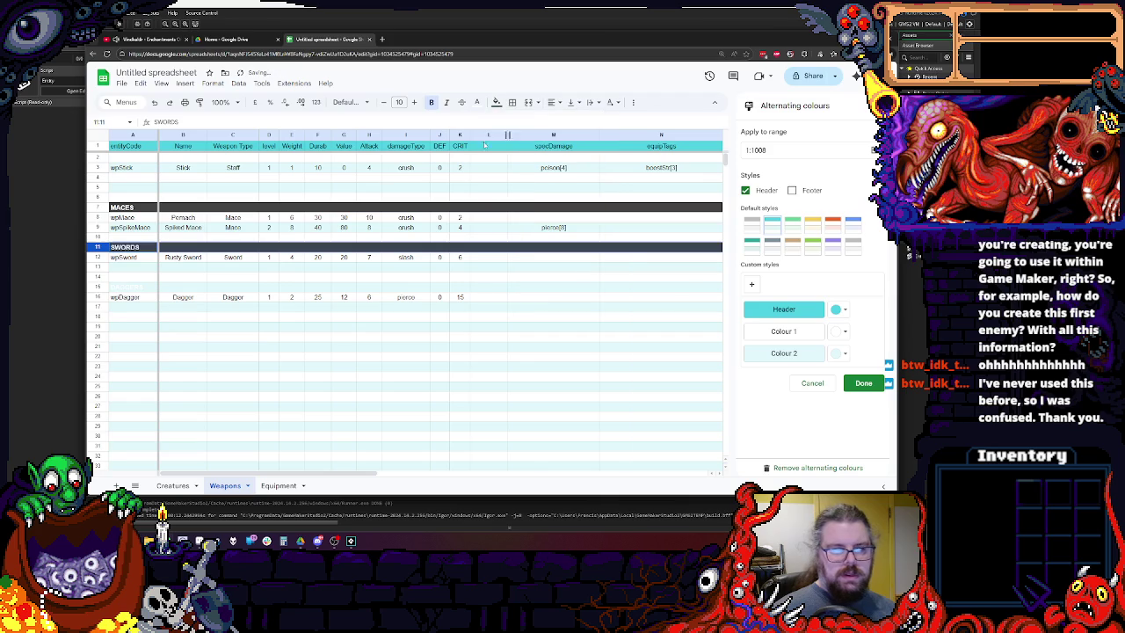
Fill the STAVES row 2 and DAGGERS row 15 dark grey.
left_click(96, 158)
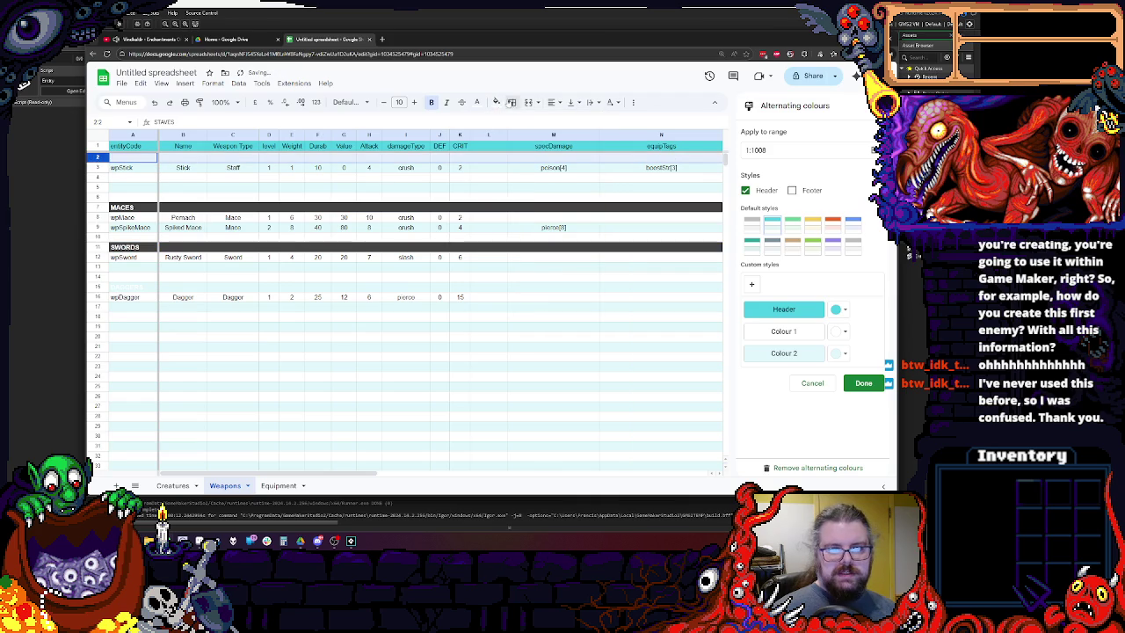
left_click(496, 102)
left_click(511, 136)
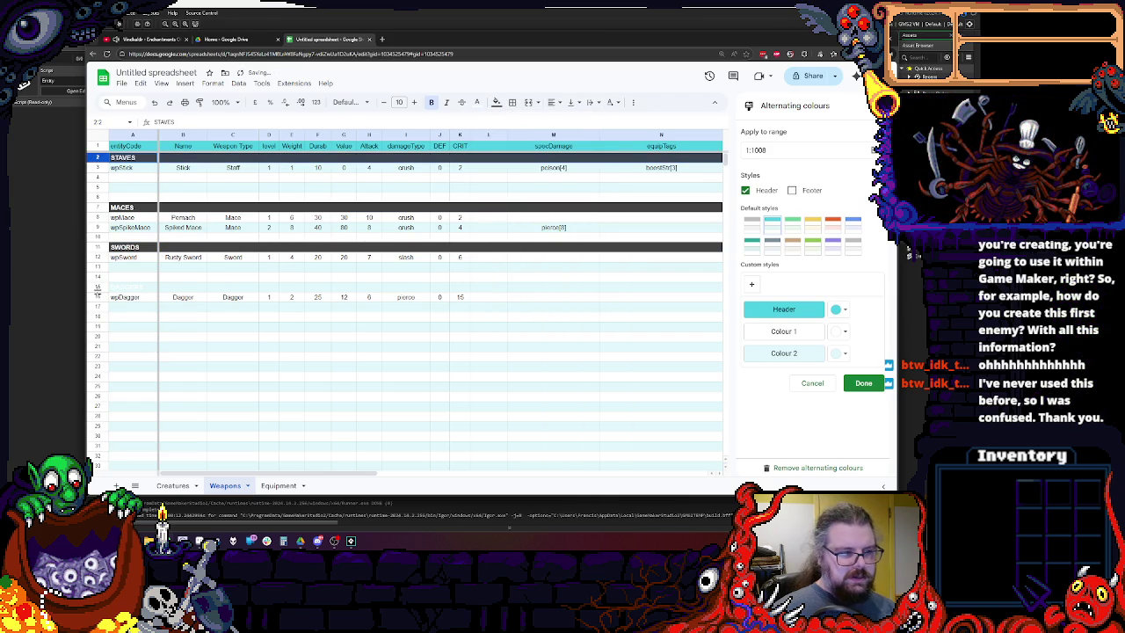
left_click(97, 286)
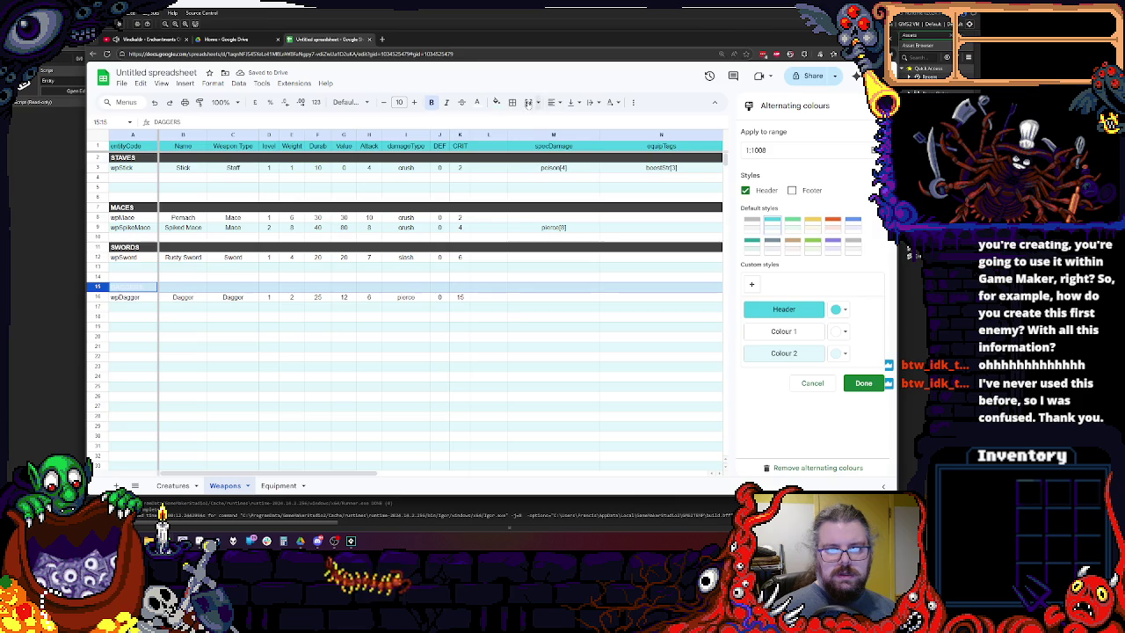
left_click(497, 102)
left_click(511, 136)
left_click_drag(318, 446, 343, 445)
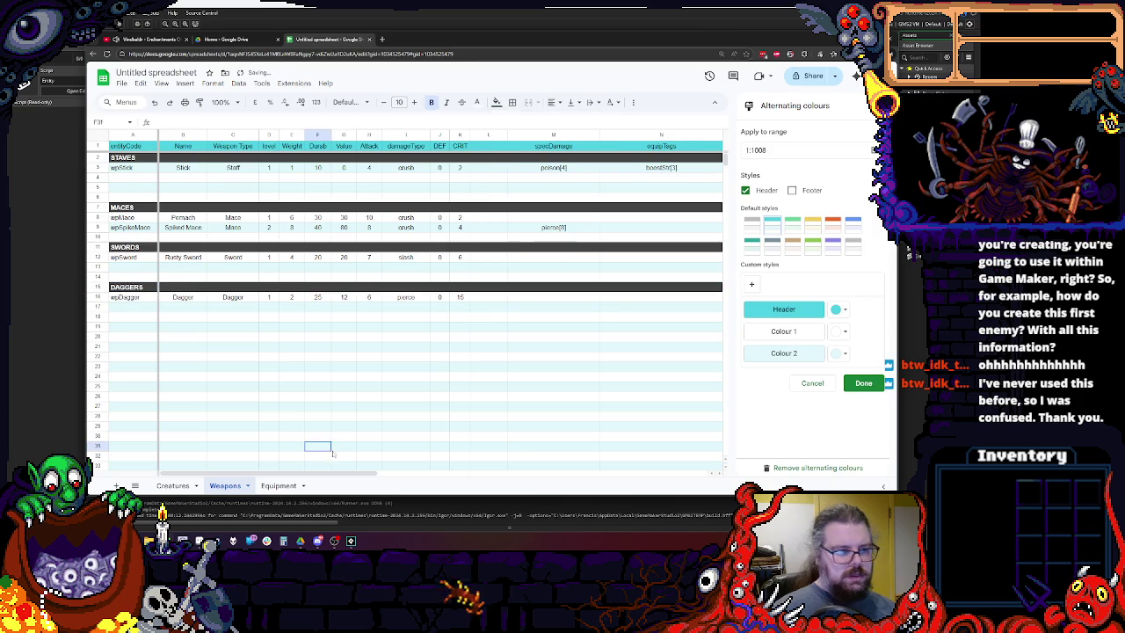
left_click(198, 367)
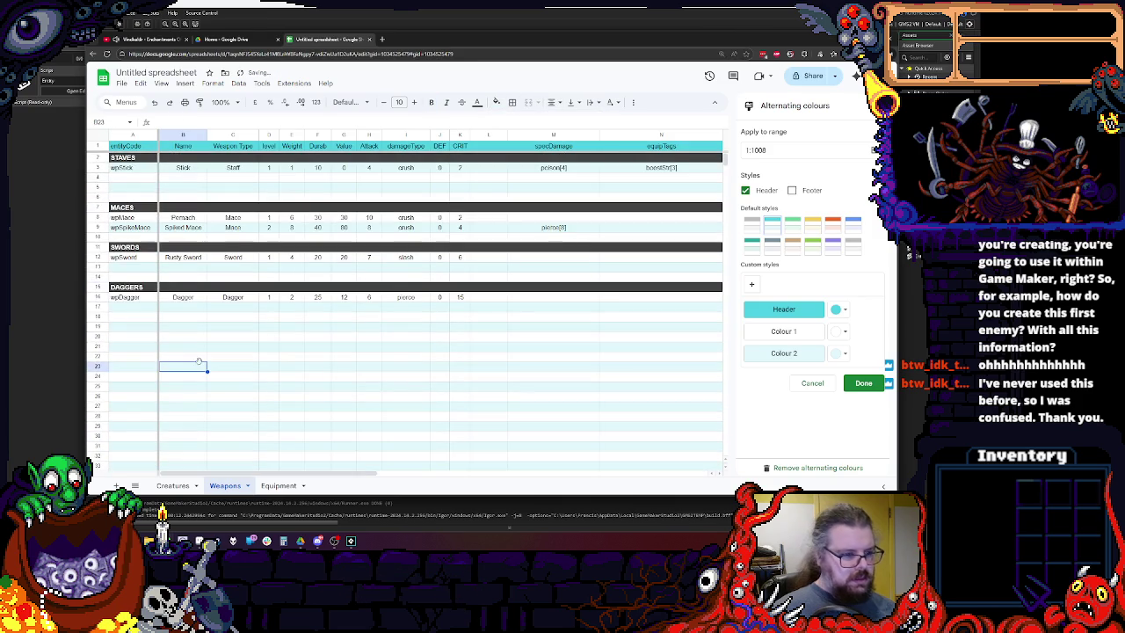
Review the banded rows and close the alternating colours panel.
left_click(619, 223)
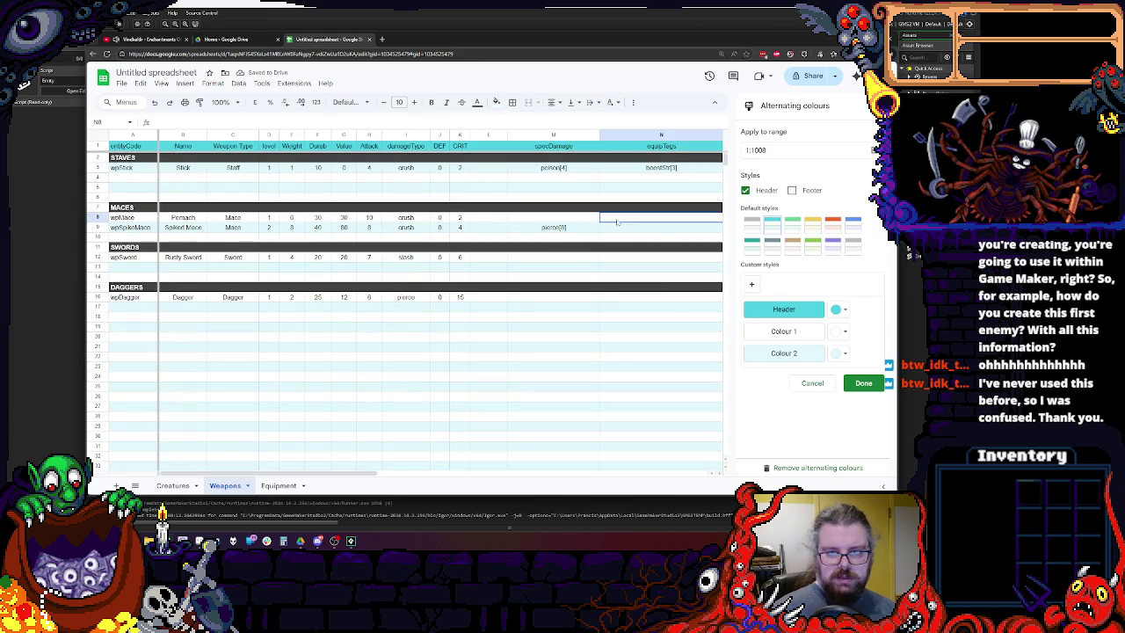
key("Left")
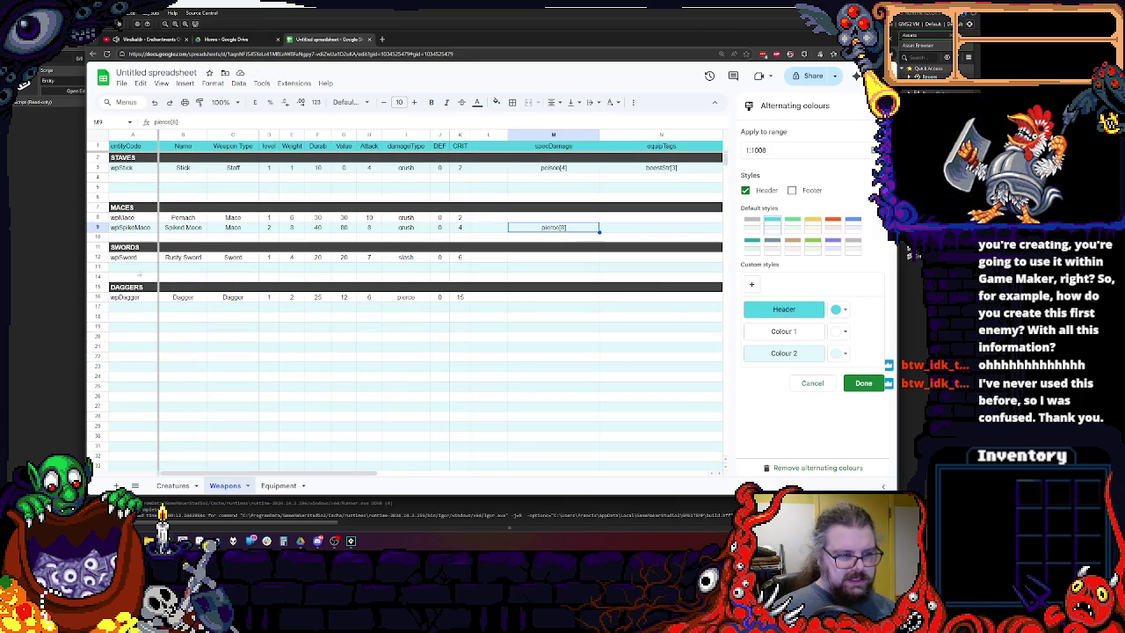
left_click_drag(97, 278, 247, 273)
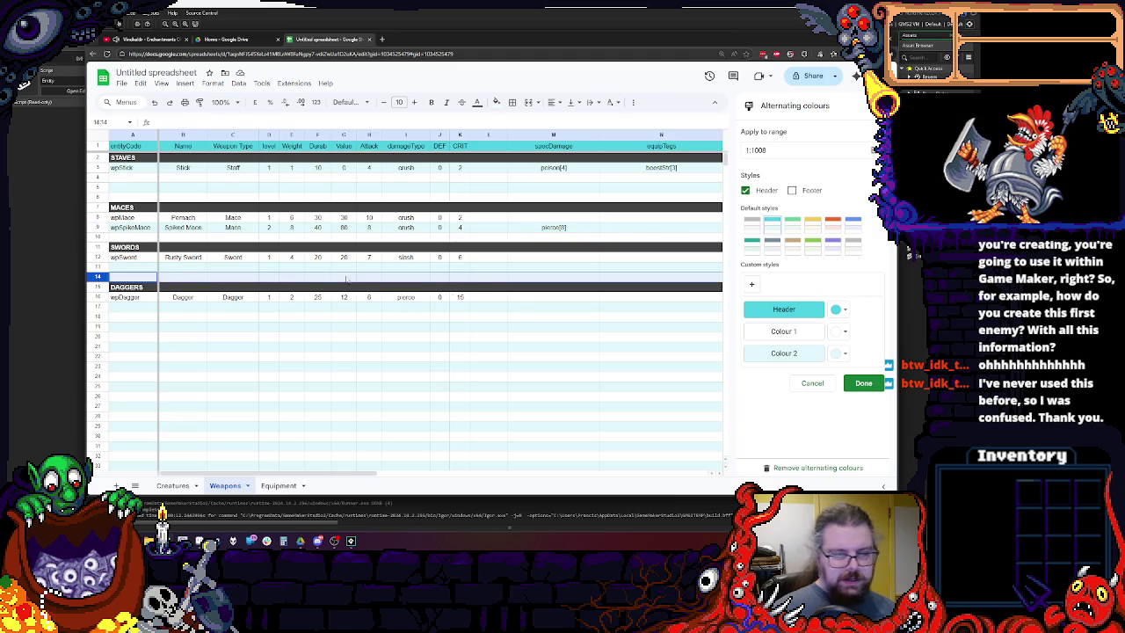
left_click(463, 349)
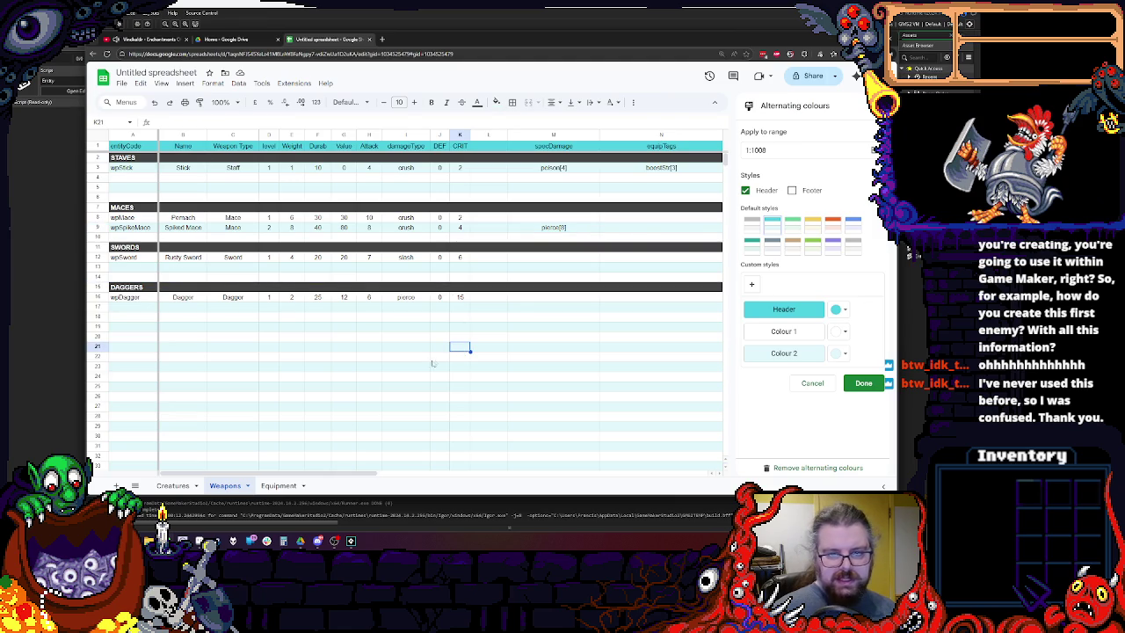
left_click(598, 236)
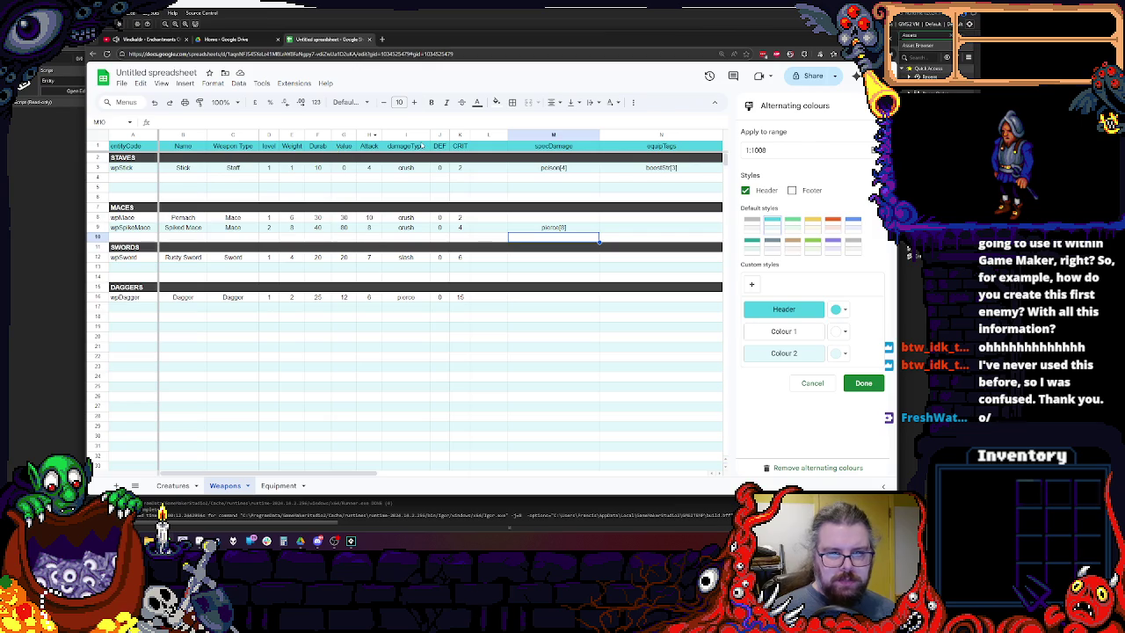
left_click(622, 178)
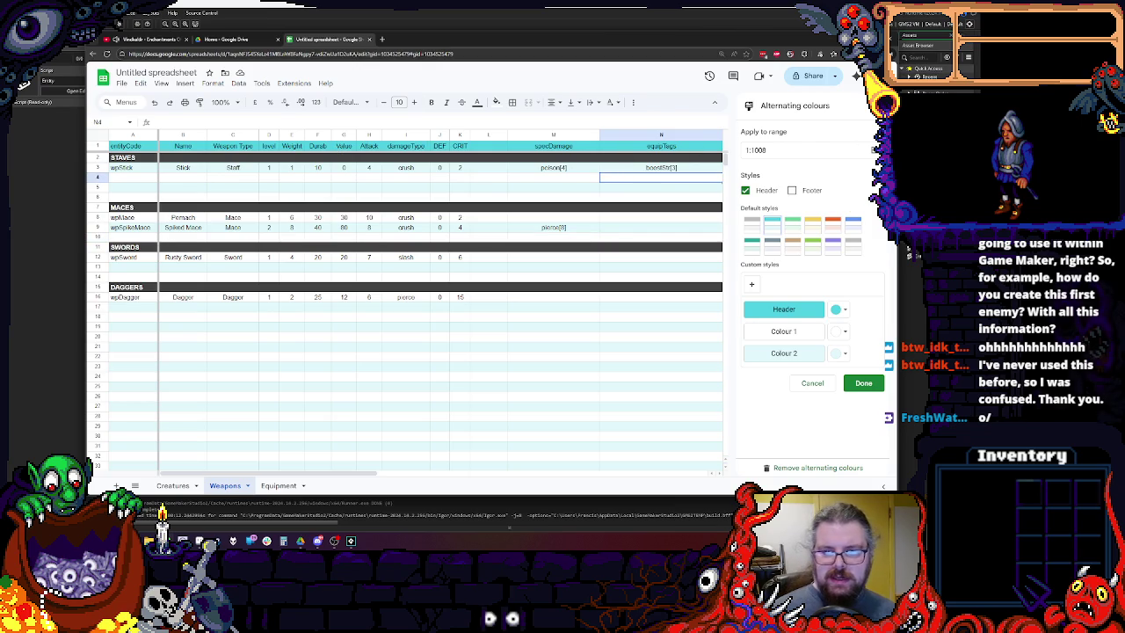
left_click(863, 383)
left_click(701, 167)
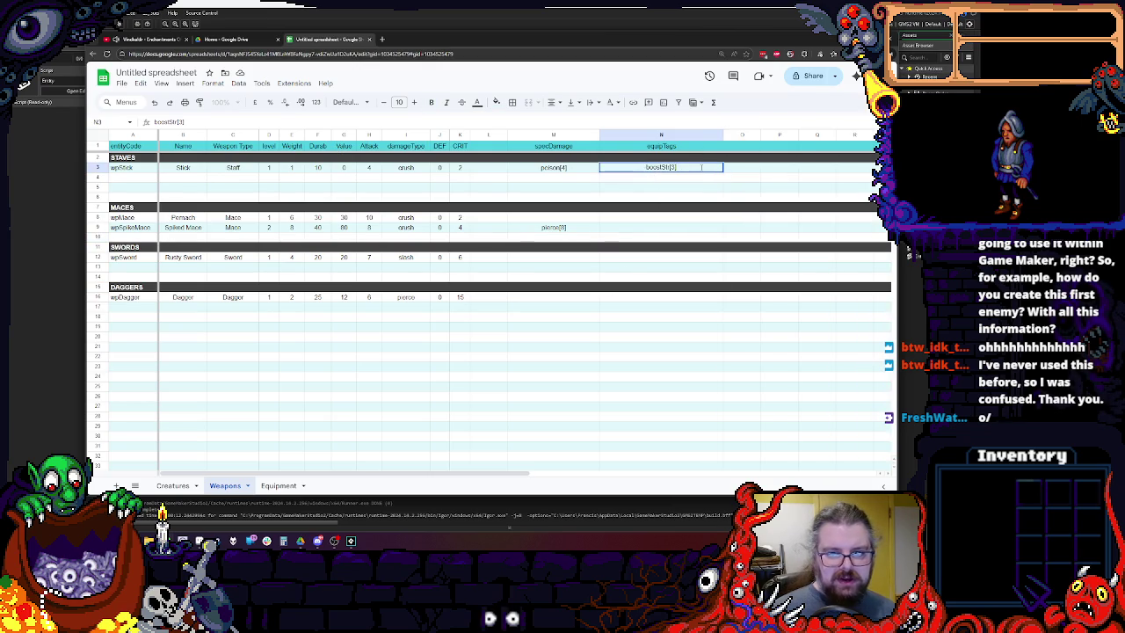
type(",")
Finish the Stick's equipTags edit and paste a copy of the Rusty Sword row into row 13.
key("BackSpace")
key("BackSpace")
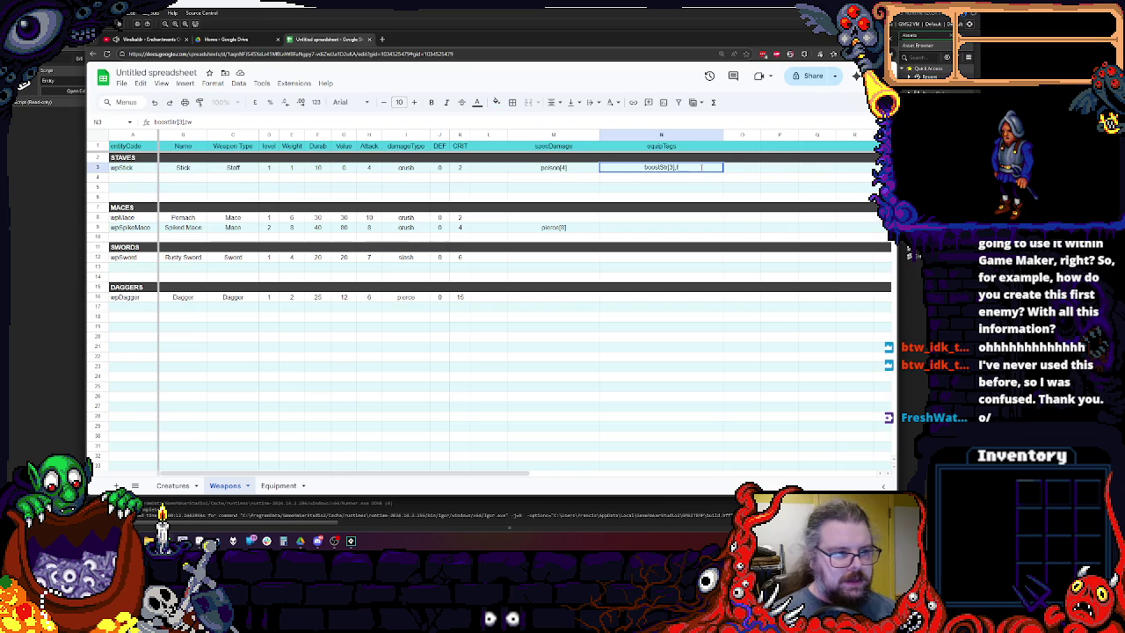
left_click(227, 379)
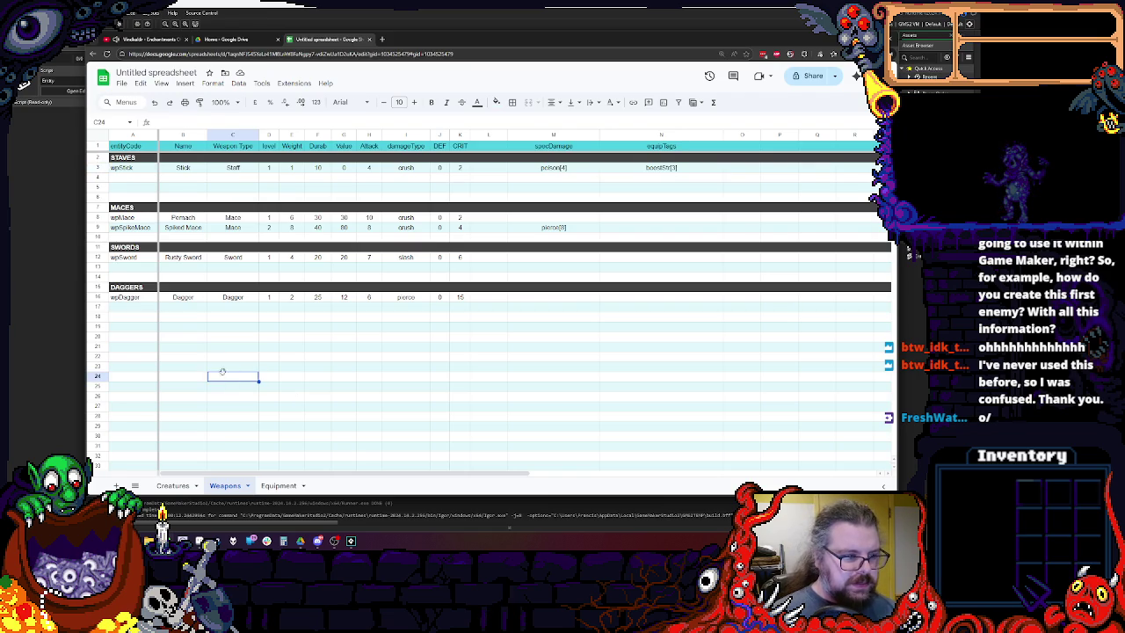
left_click(98, 257)
left_click(98, 267)
key("ctrl+v")
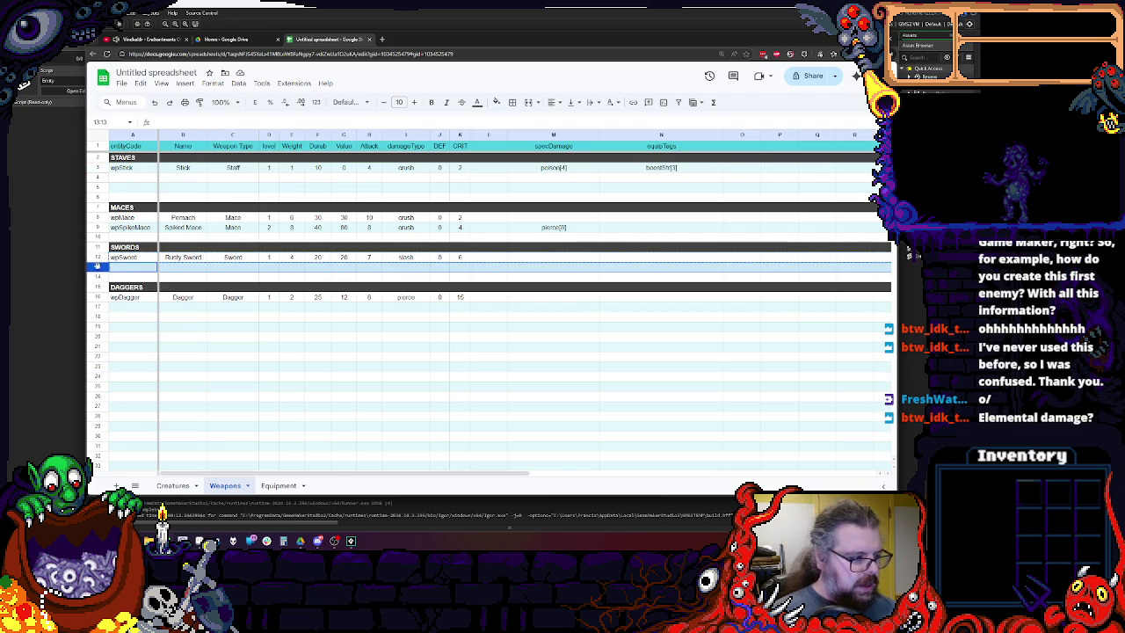
left_click(412, 168)
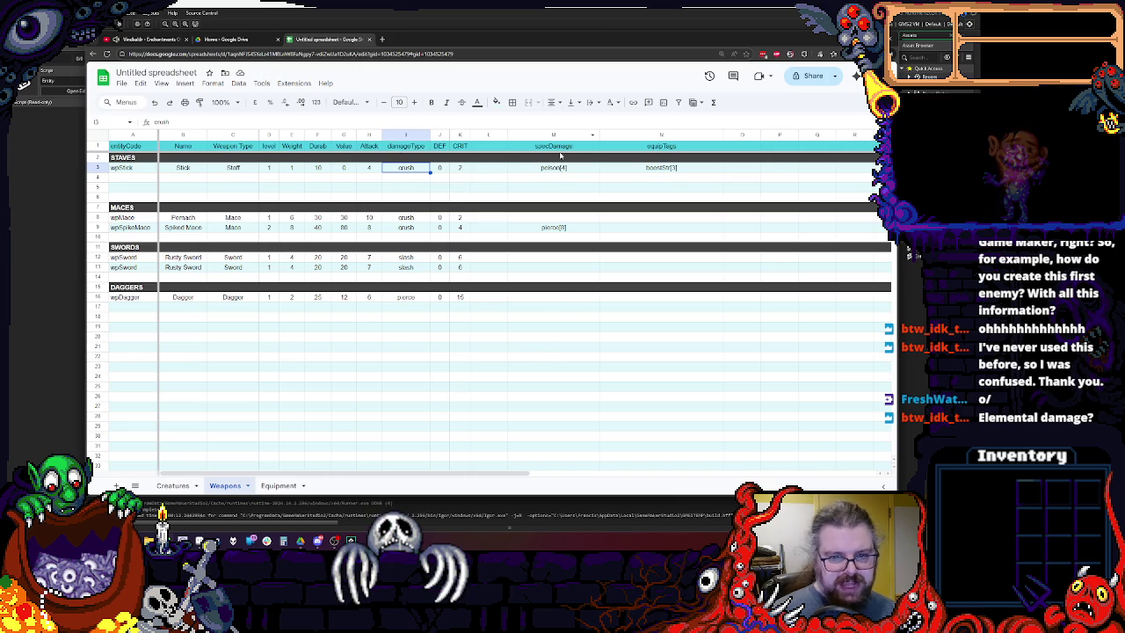
left_click(369, 356)
Rename the copied row to wpClaymore / Claymore and set its weight to 12.
double_click(123, 266)
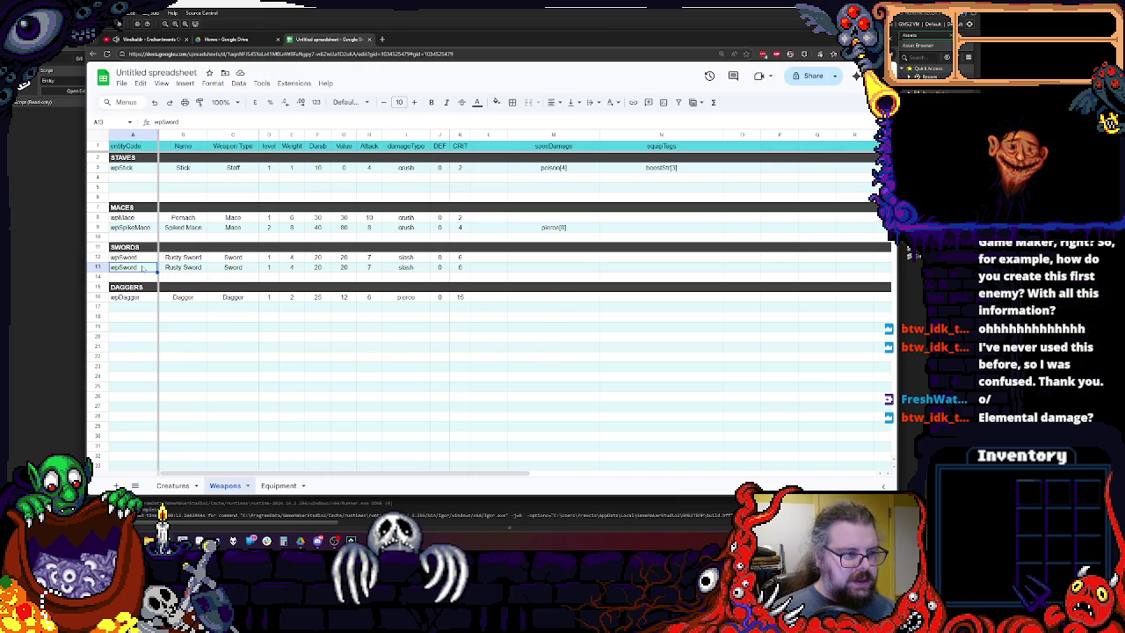
type("wpClaymore")
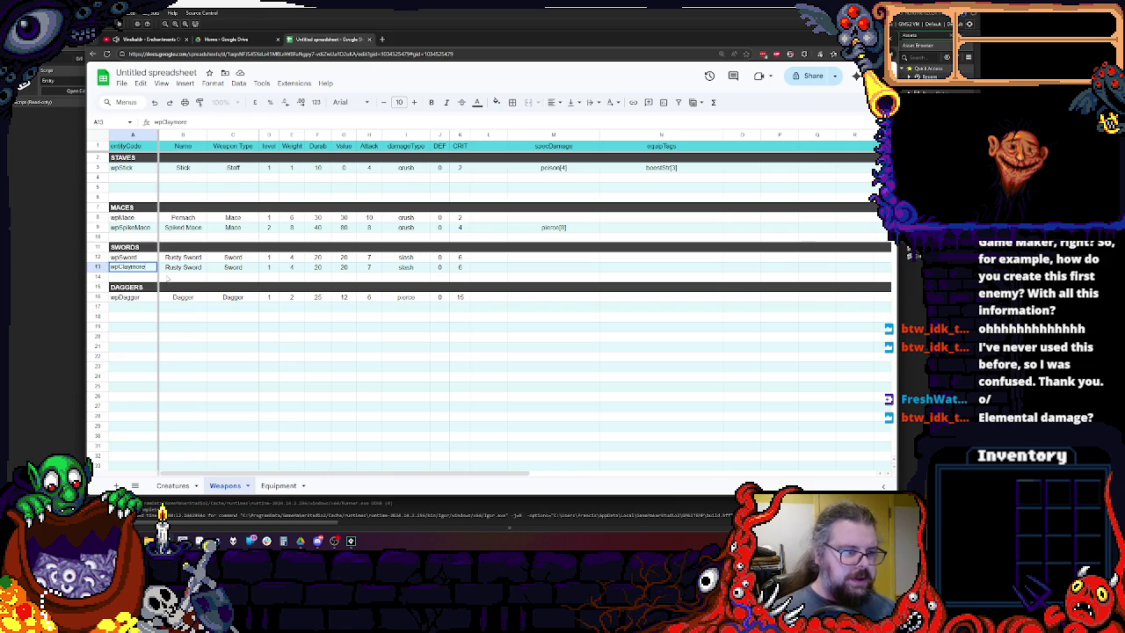
key("Tab")
type("C")
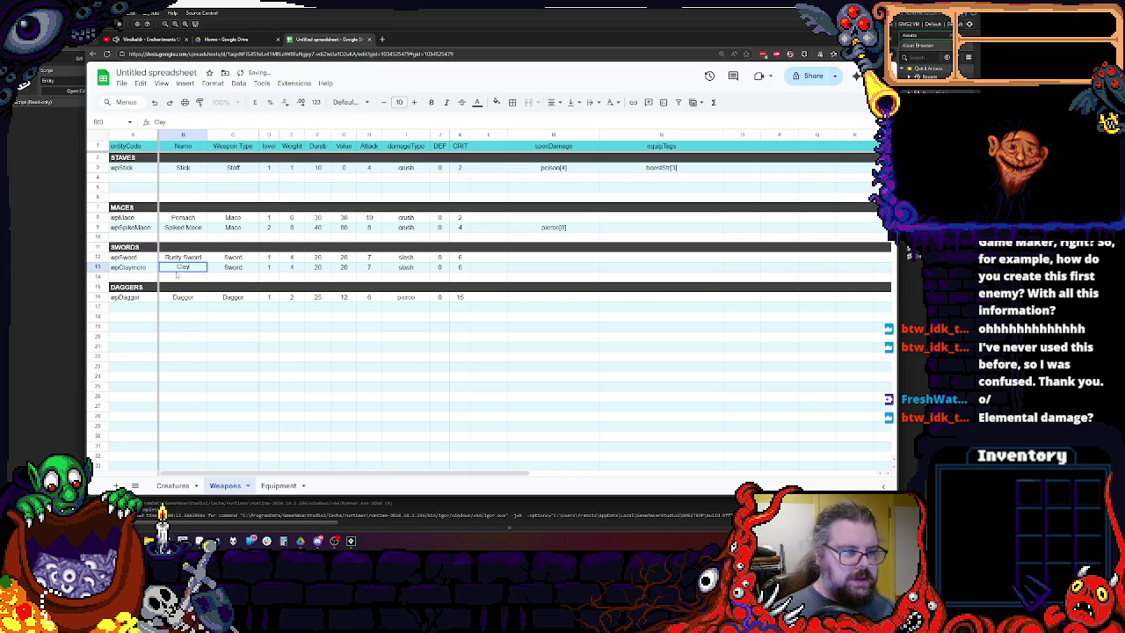
left_click(277, 268)
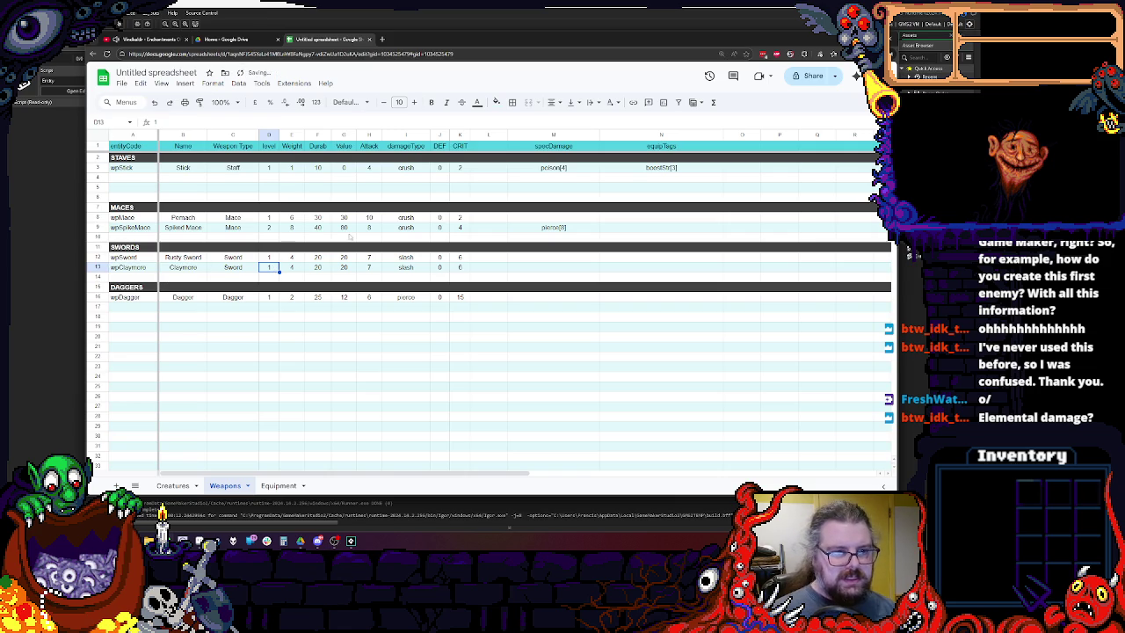
type("4")
key("Tab")
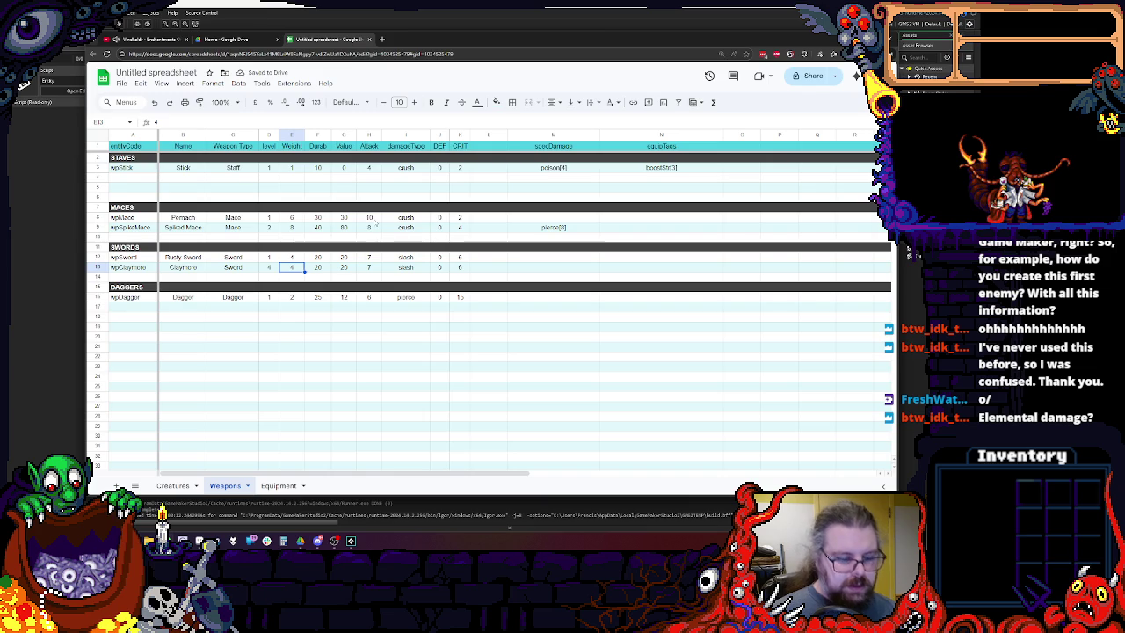
type("12")
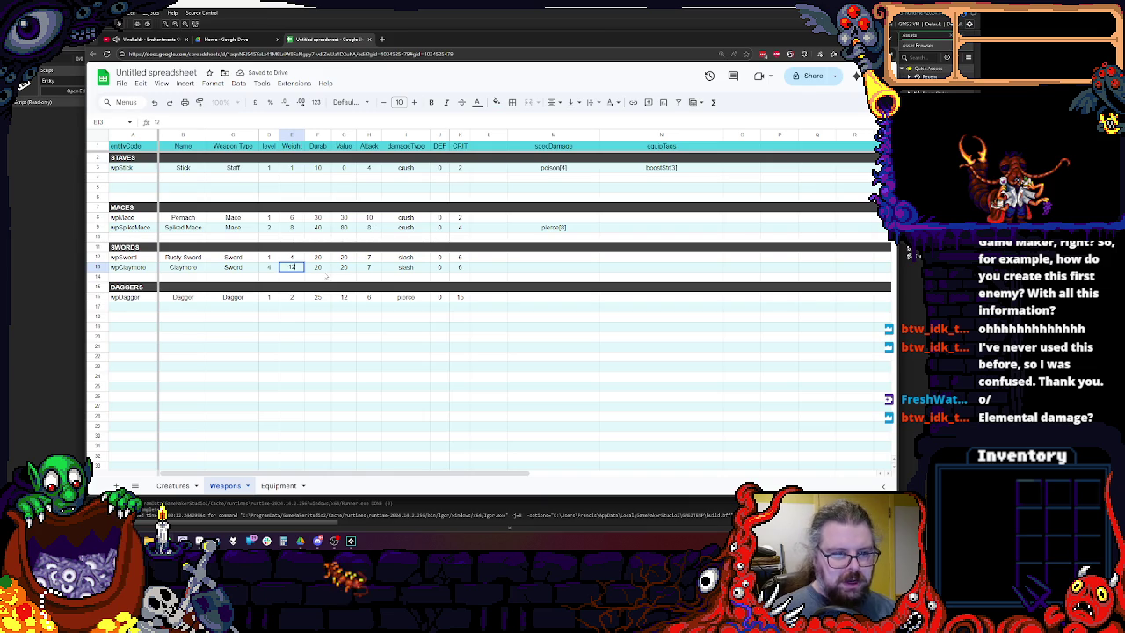
key("Tab")
Give the Claymore durability 40, value 120 and a new attack value.
double_click(317, 267)
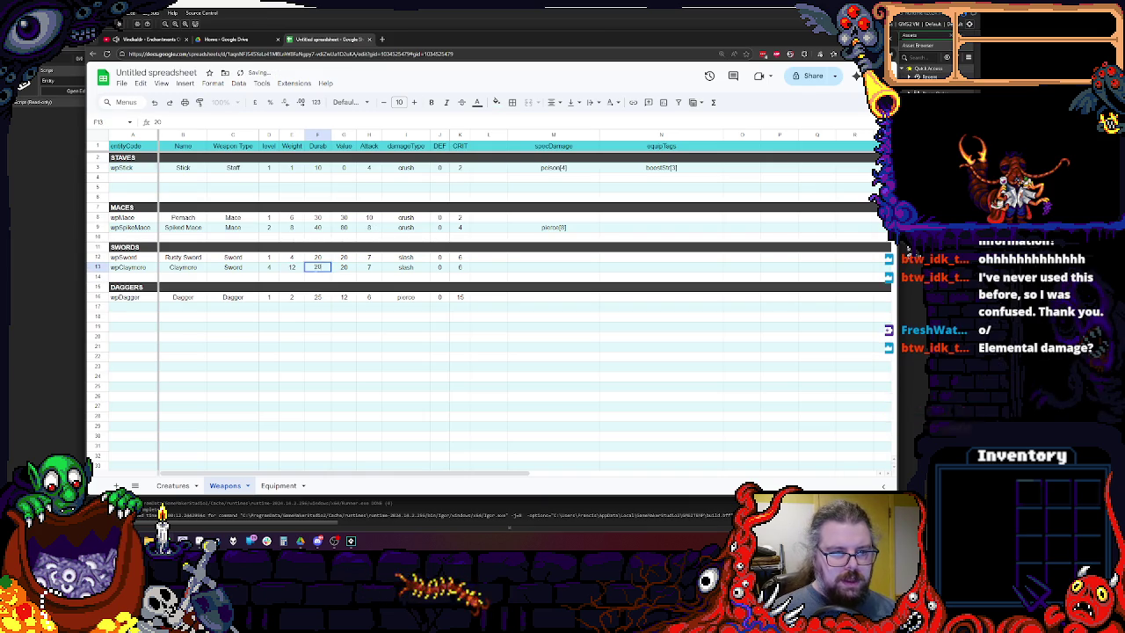
type("40")
key("Tab")
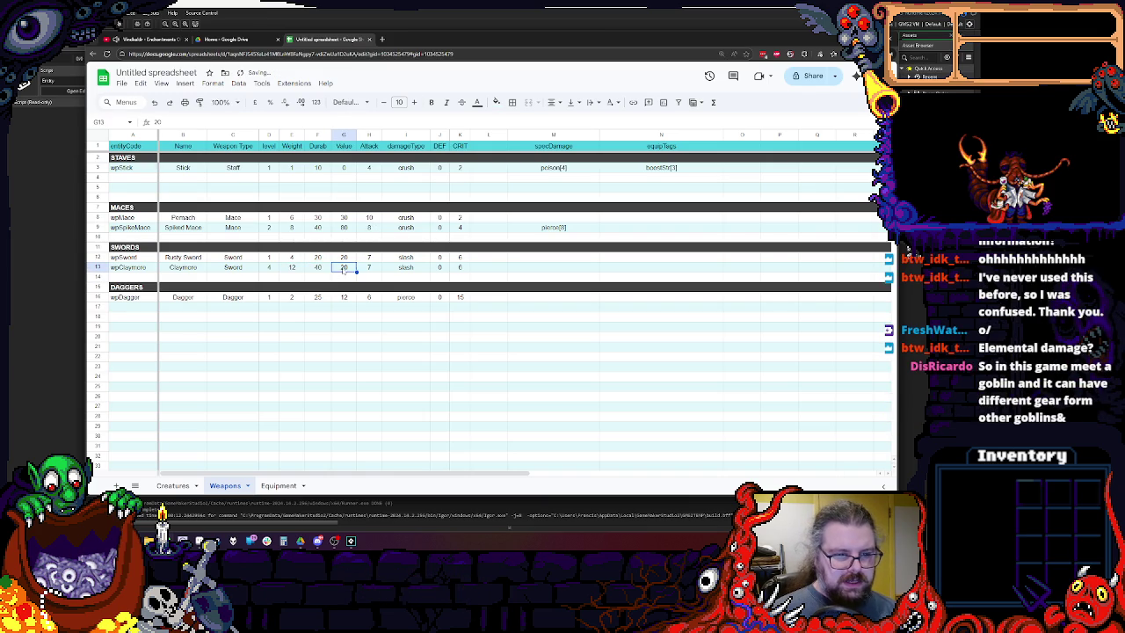
type("120")
key("Tab")
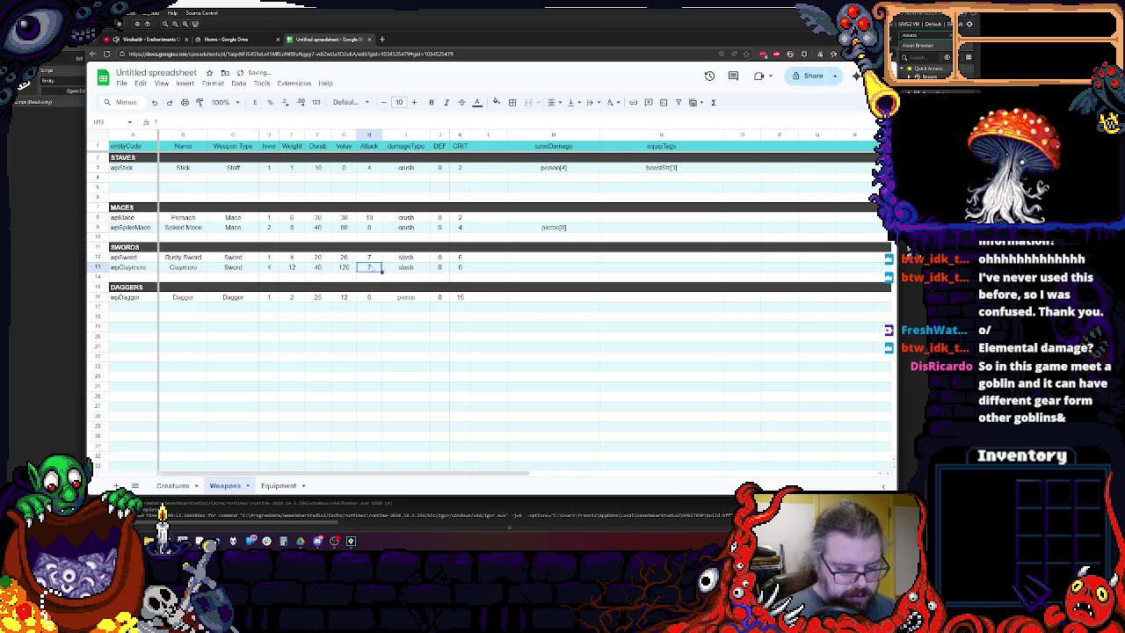
type("14")
key("Tab")
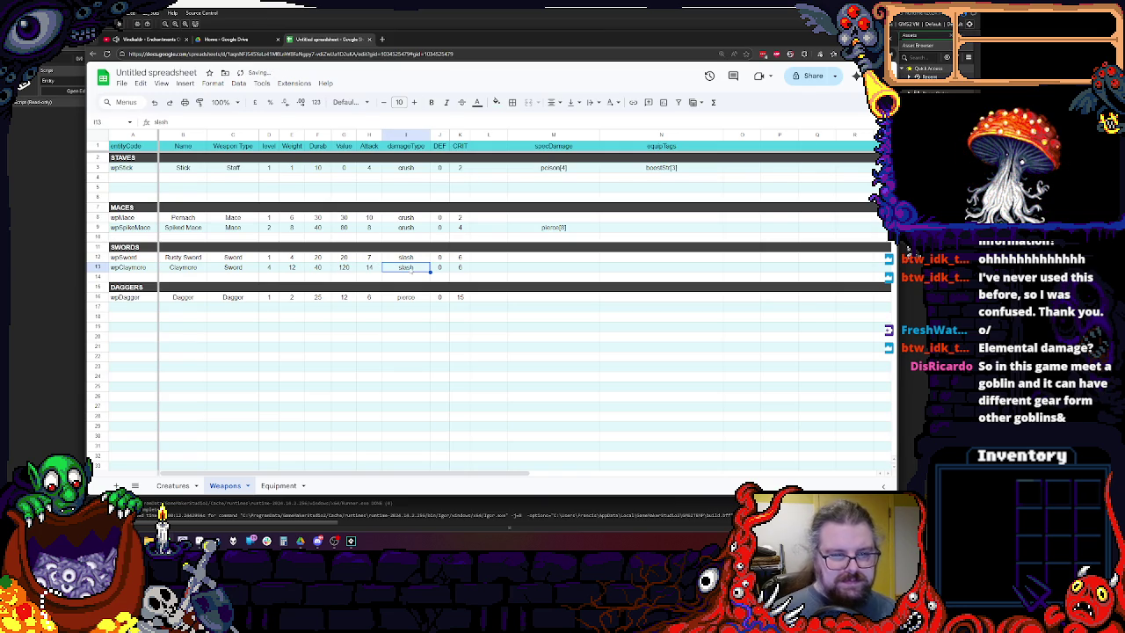
key("Tab")
key("Tab")
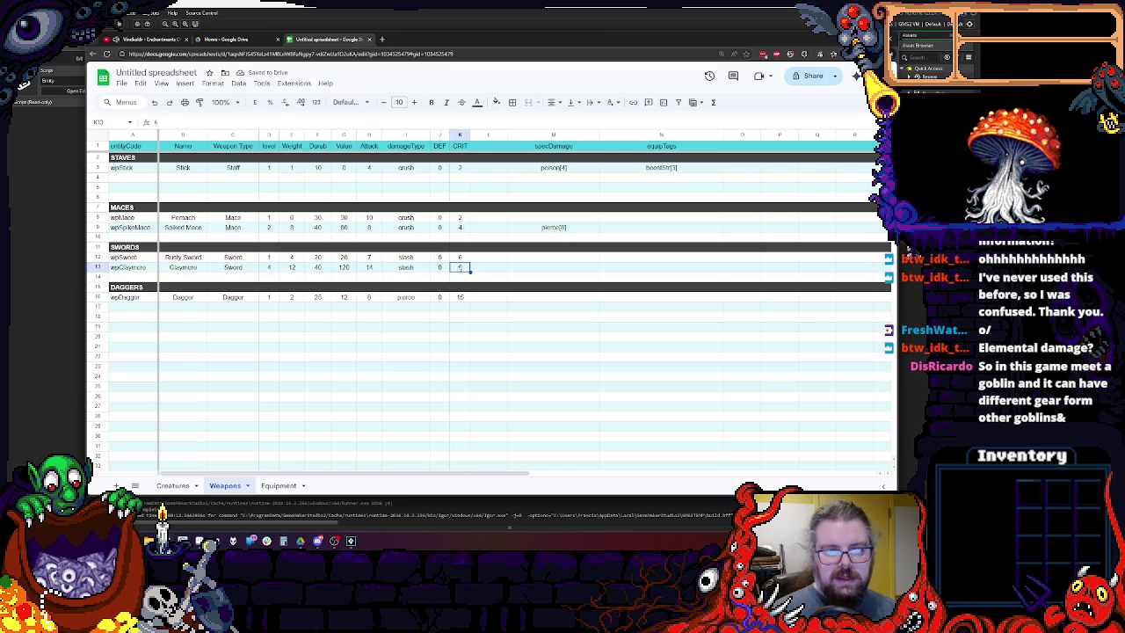
left_click(532, 267)
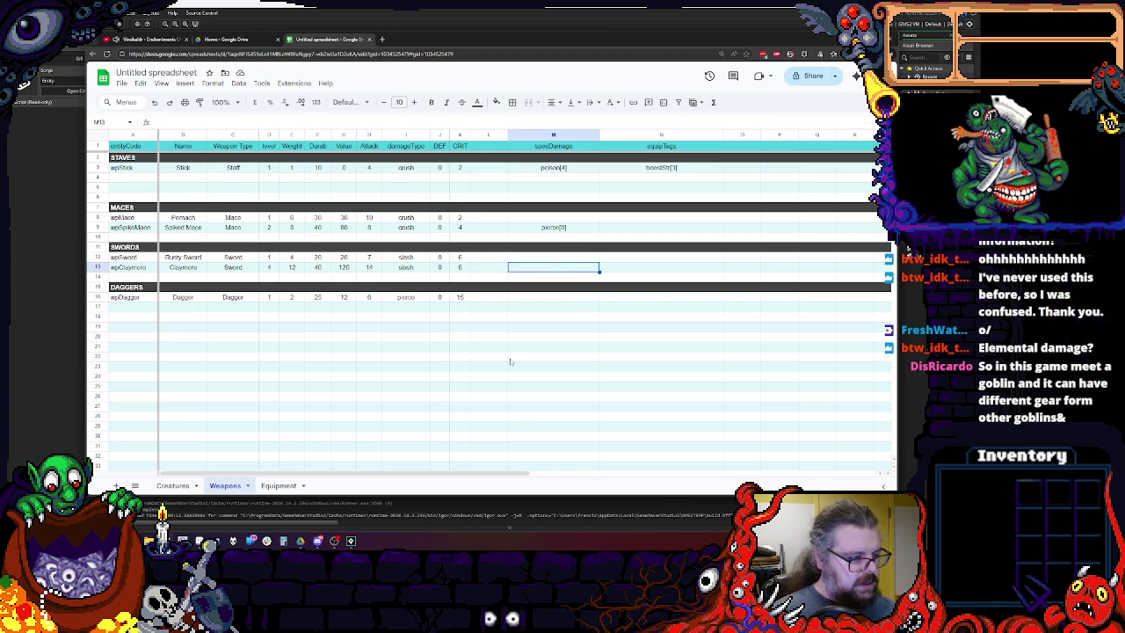
left_click(510, 361)
left_click(549, 267)
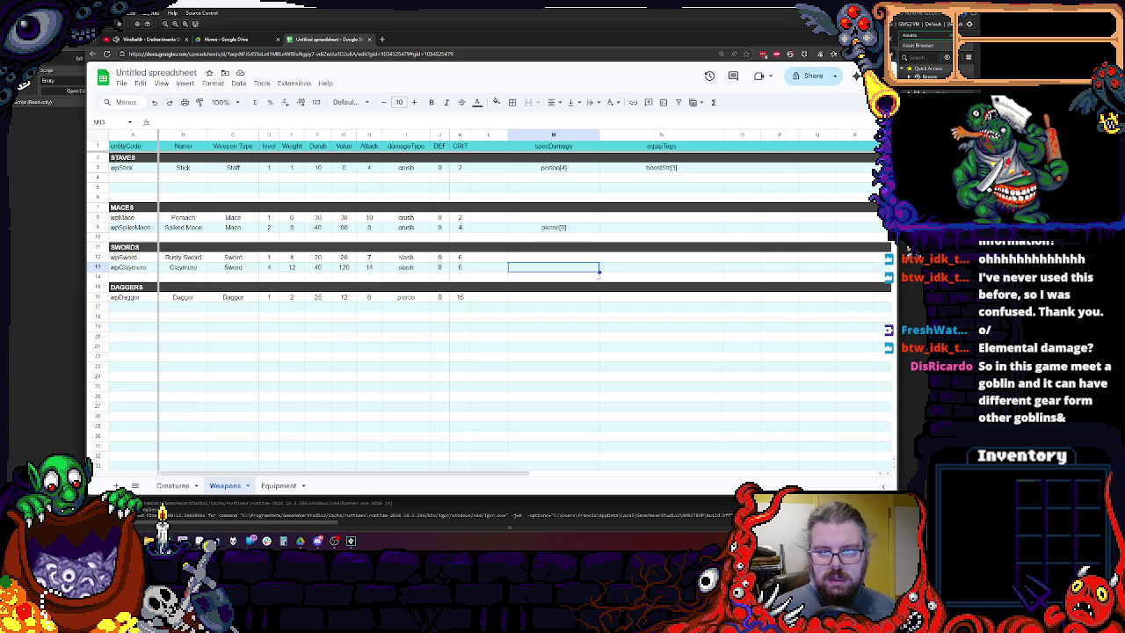
left_click(618, 270)
left_click(526, 275)
double_click(616, 268)
left_click(562, 270)
double_click(602, 270)
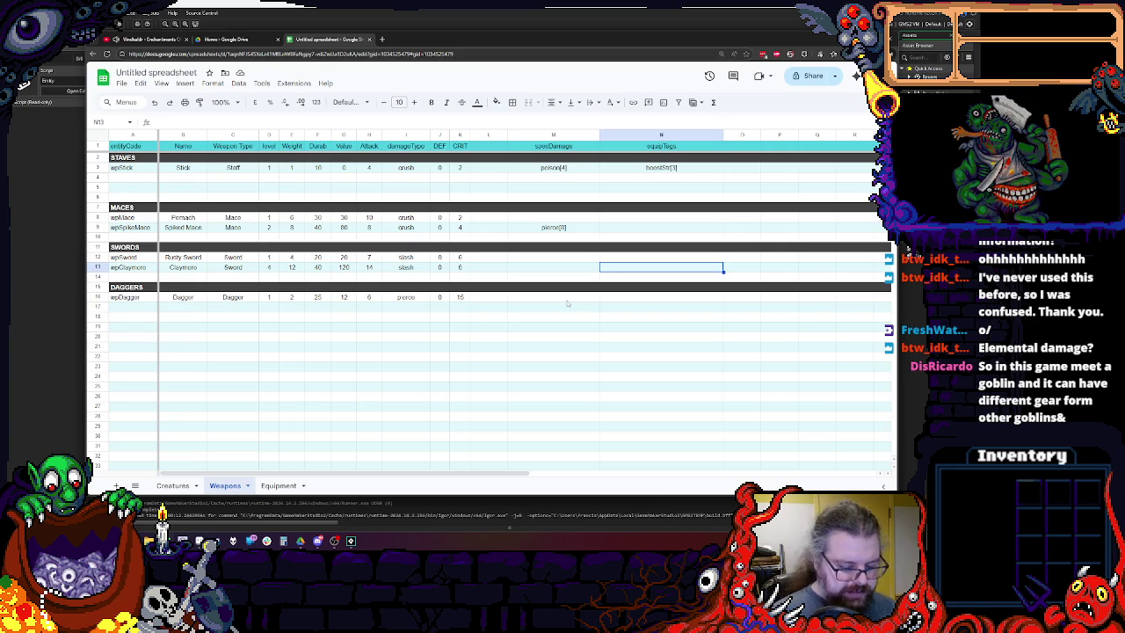
type("twoHanded")
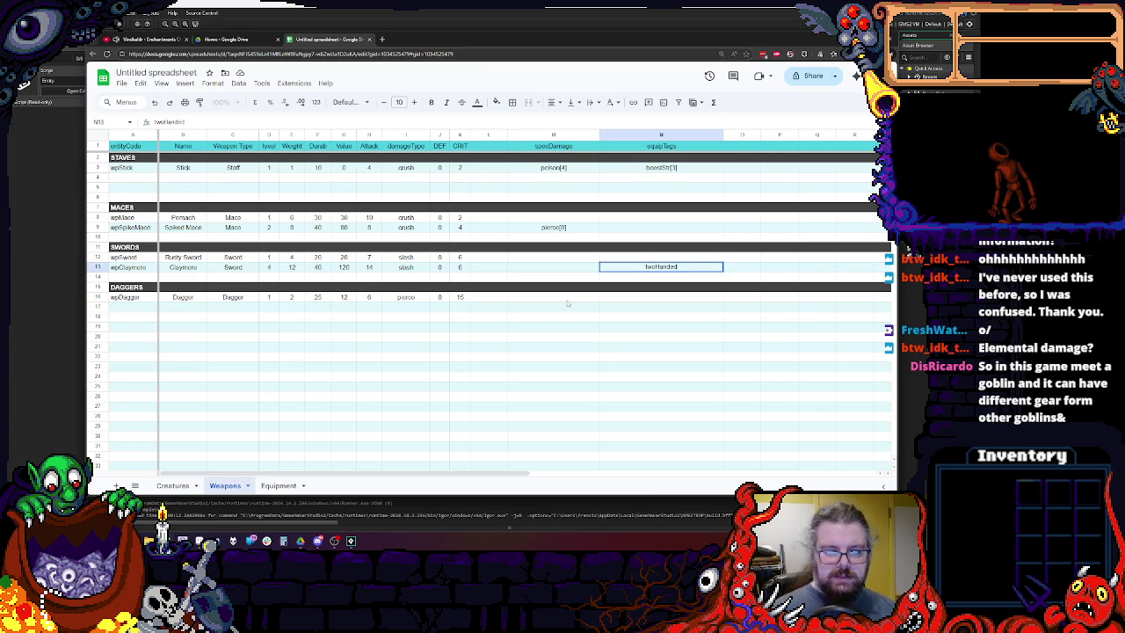
left_click(567, 303)
left_click(673, 267)
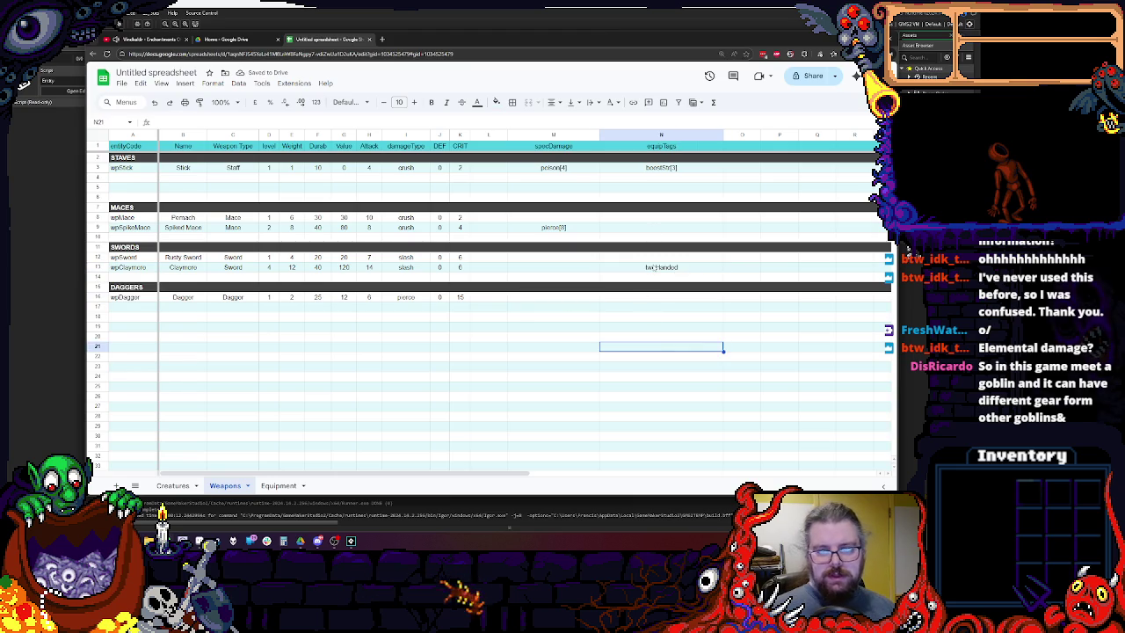
double_click(694, 266)
double_click(667, 266)
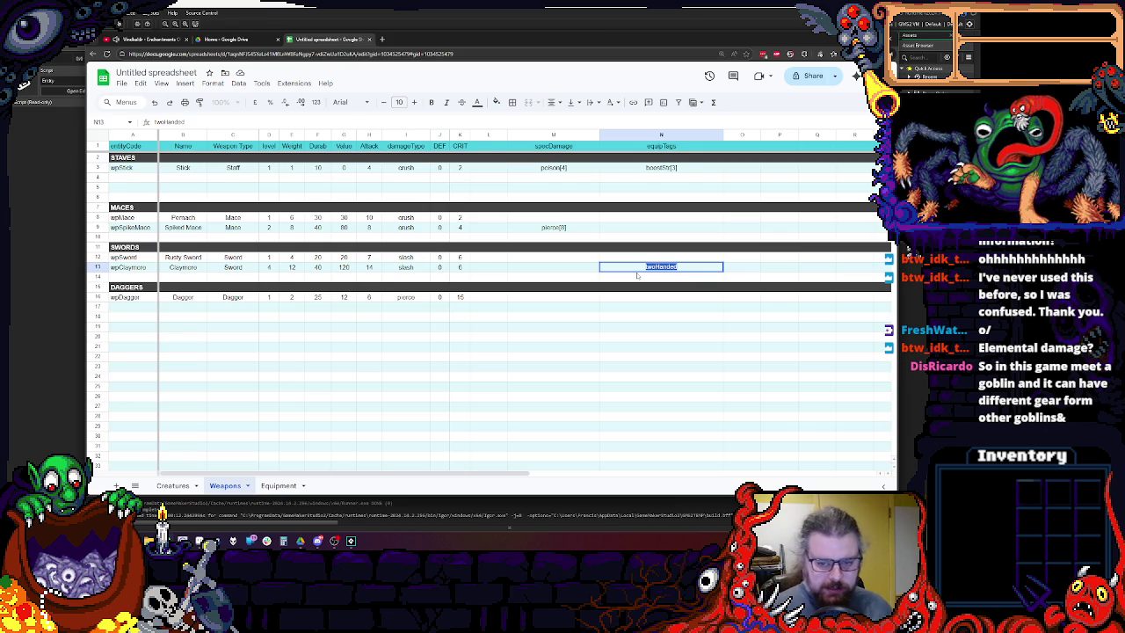
left_click(657, 345)
left_click(657, 269)
key("Delete")
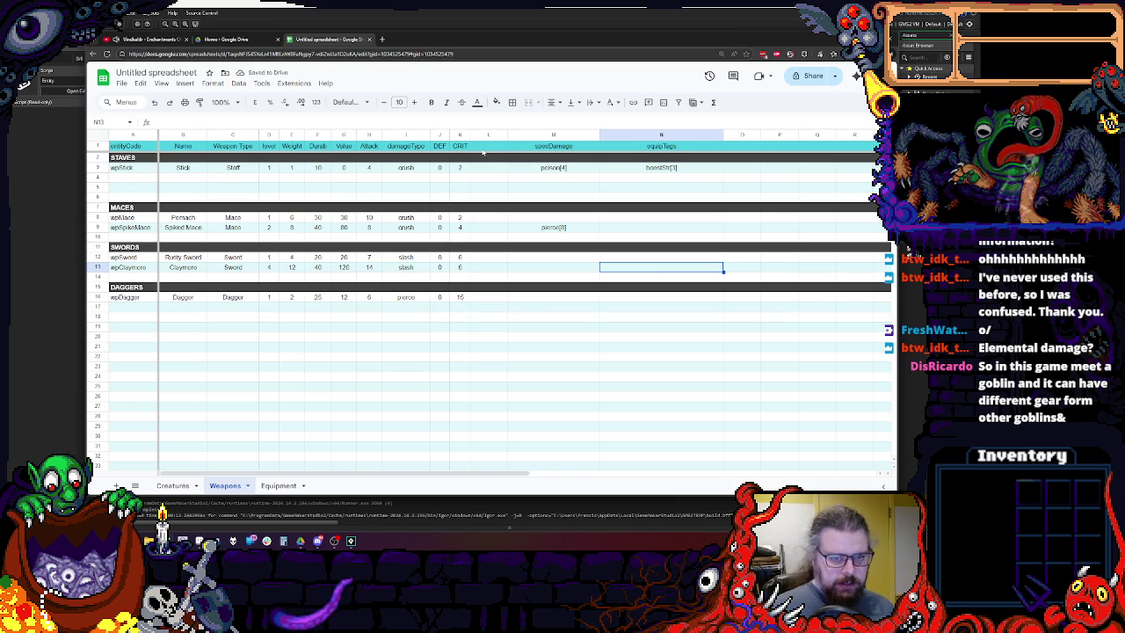
left_click(488, 146)
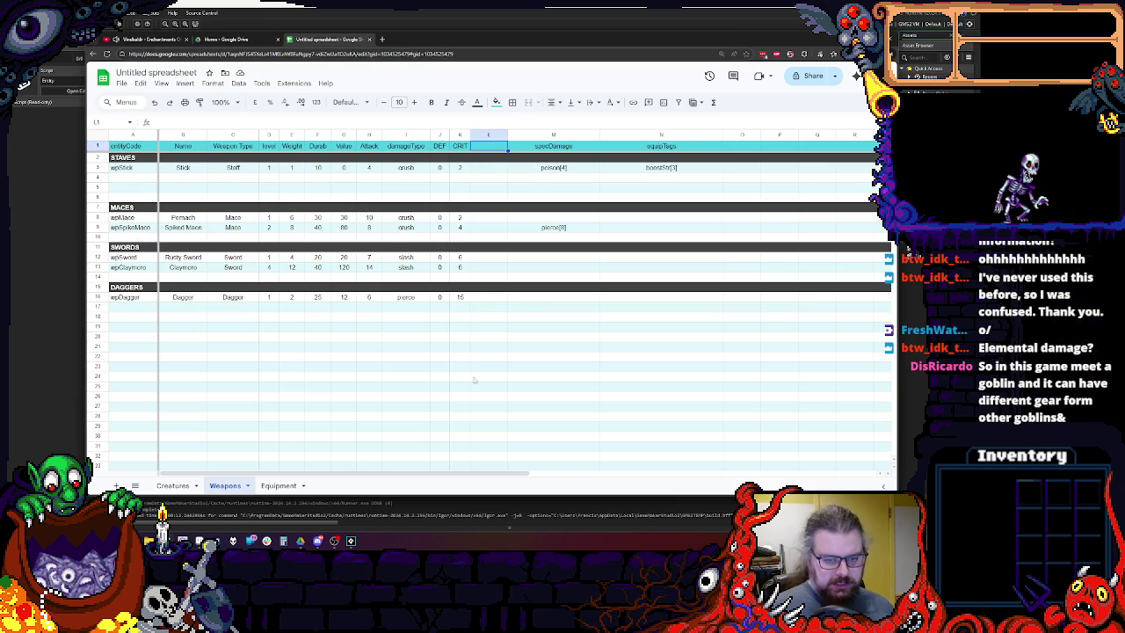
Add the 'hands' header in column L and fit the column width to it.
left_click_drag(506, 135, 513, 134)
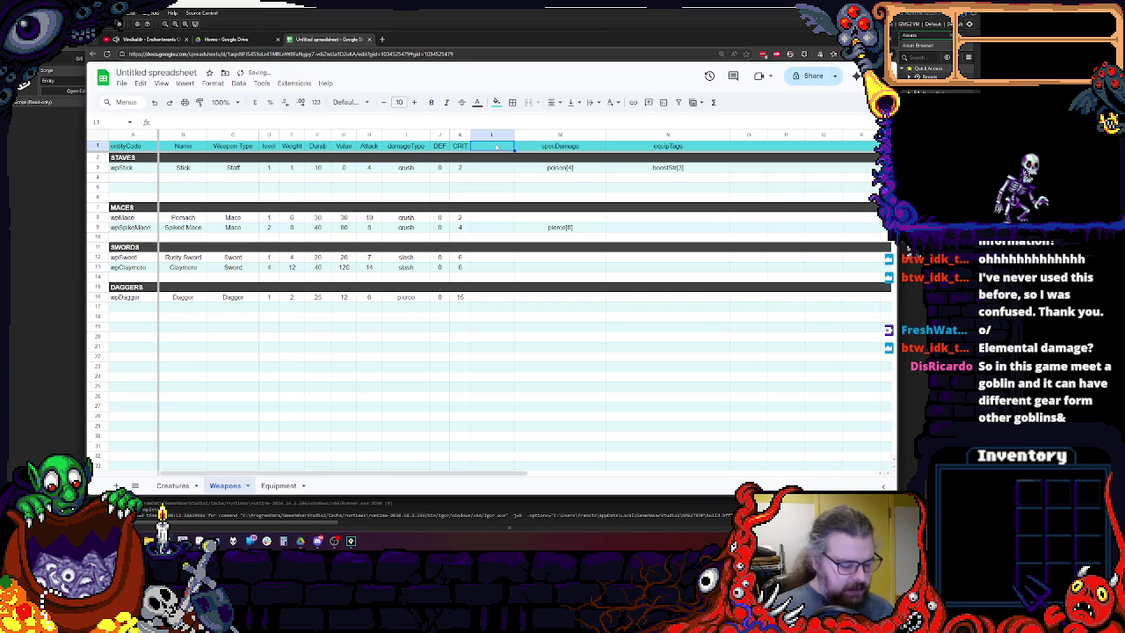
type("i")
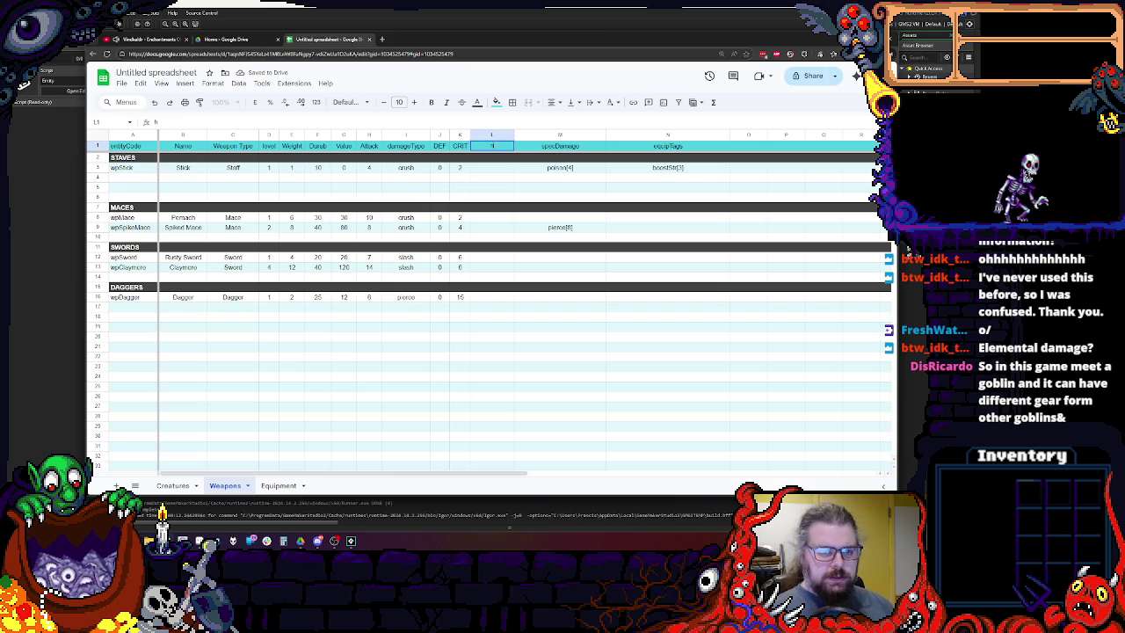
type("s")
key("Return")
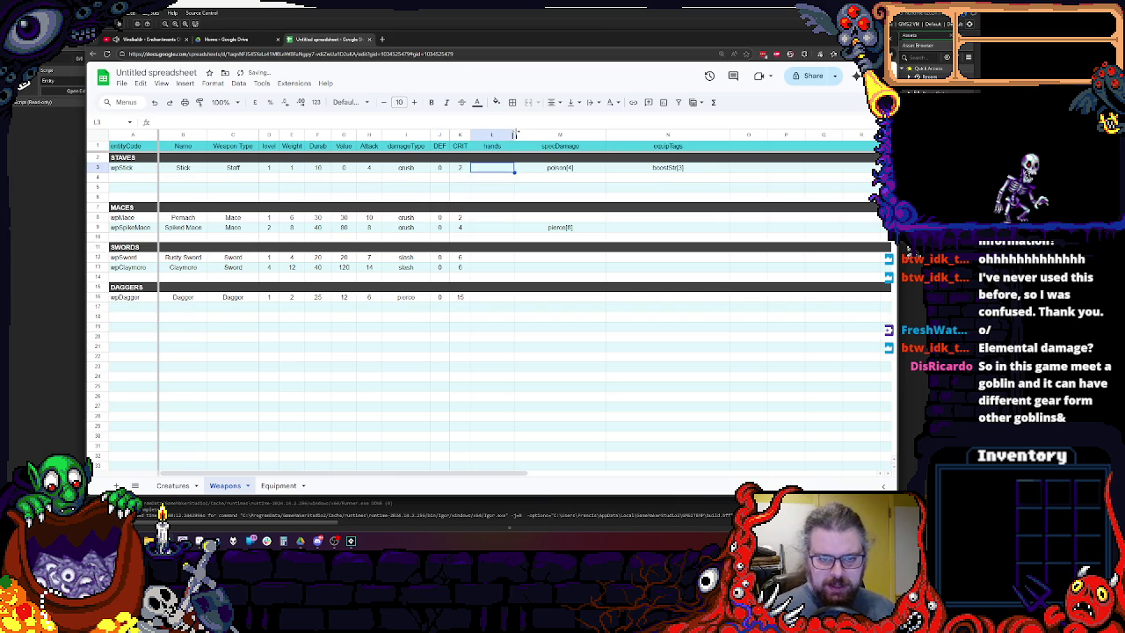
left_click_drag(515, 134, 504, 134)
Enter 'two' in the Claymore's hands cell, L13.
left_click(490, 188)
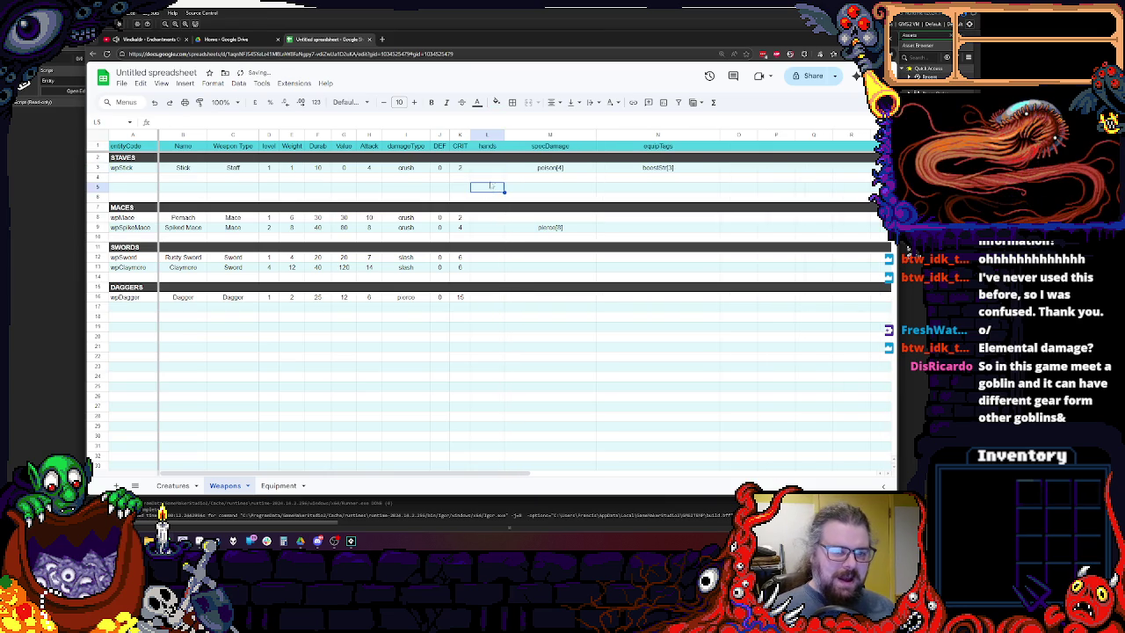
left_click(493, 171)
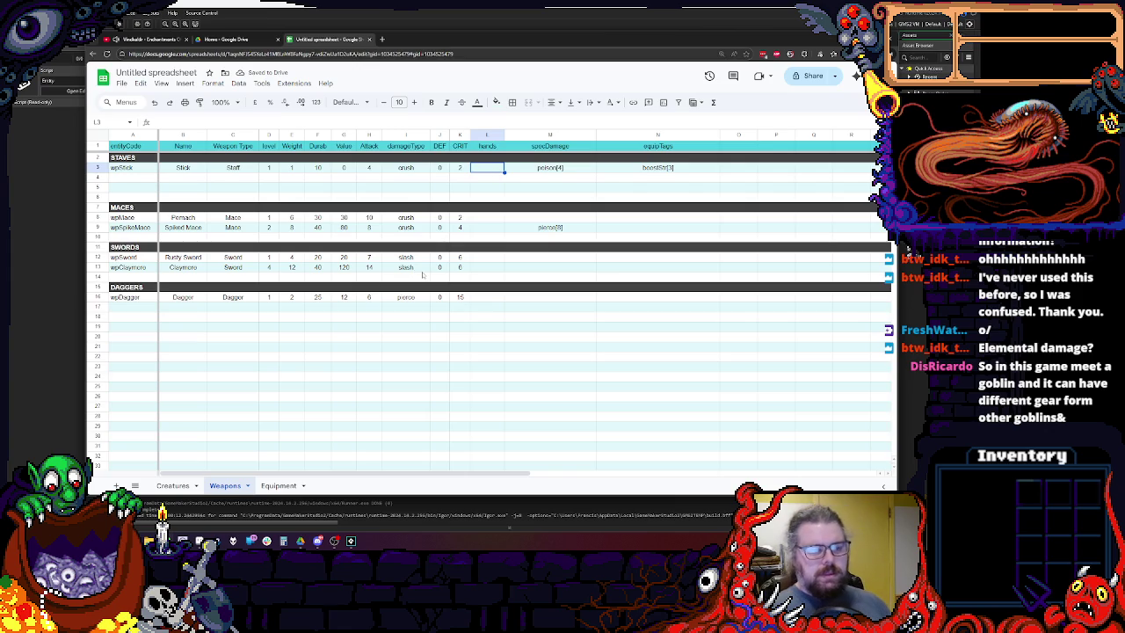
left_click(488, 268)
type("two")
left_click(795, 408)
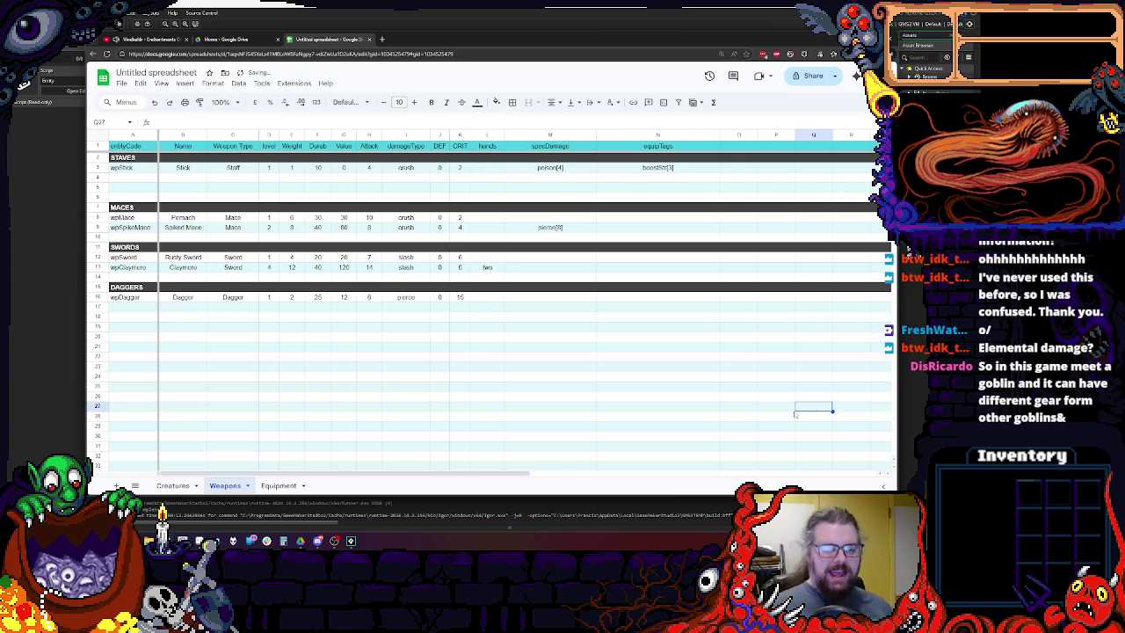
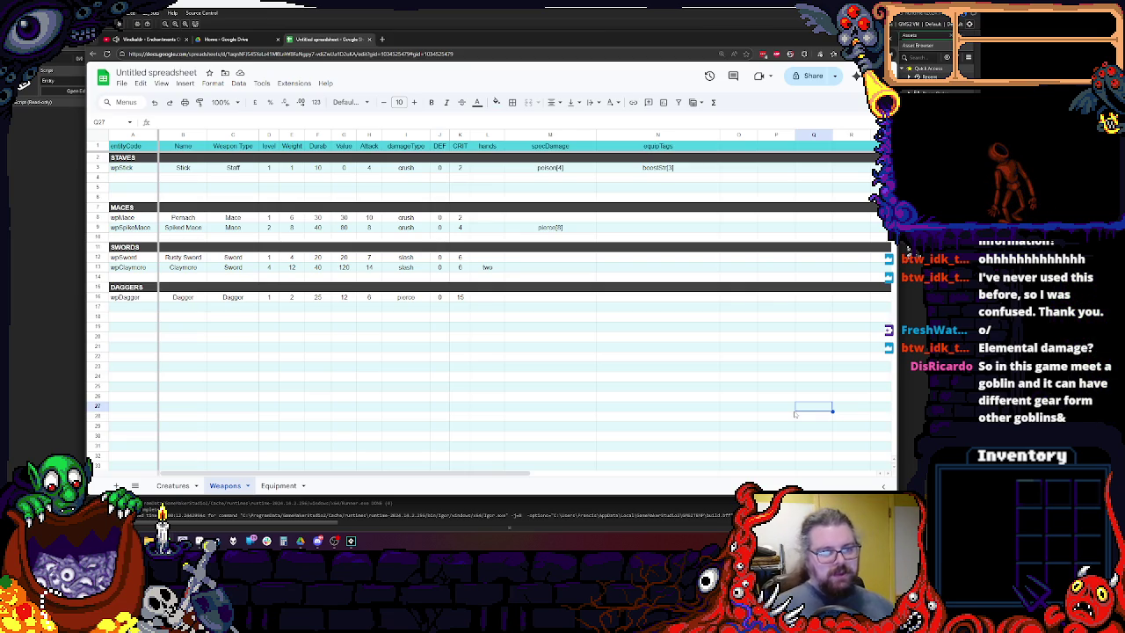
Rename the hands header to twohanded, enter yes for the Claymore, and widen the column slightly.
double_click(487, 146)
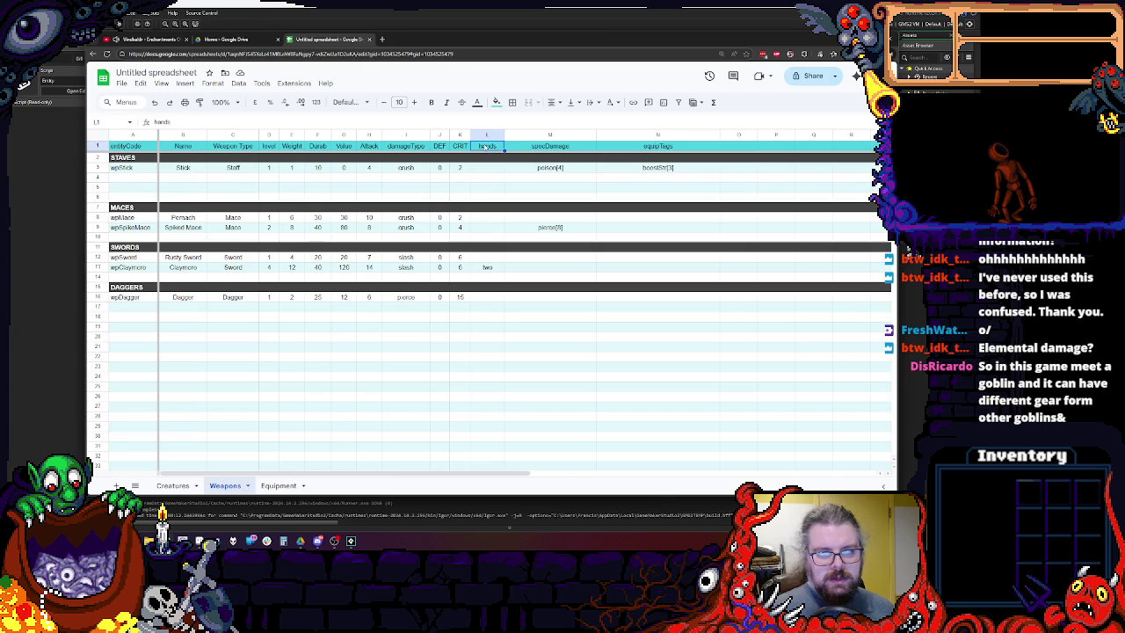
type("two")
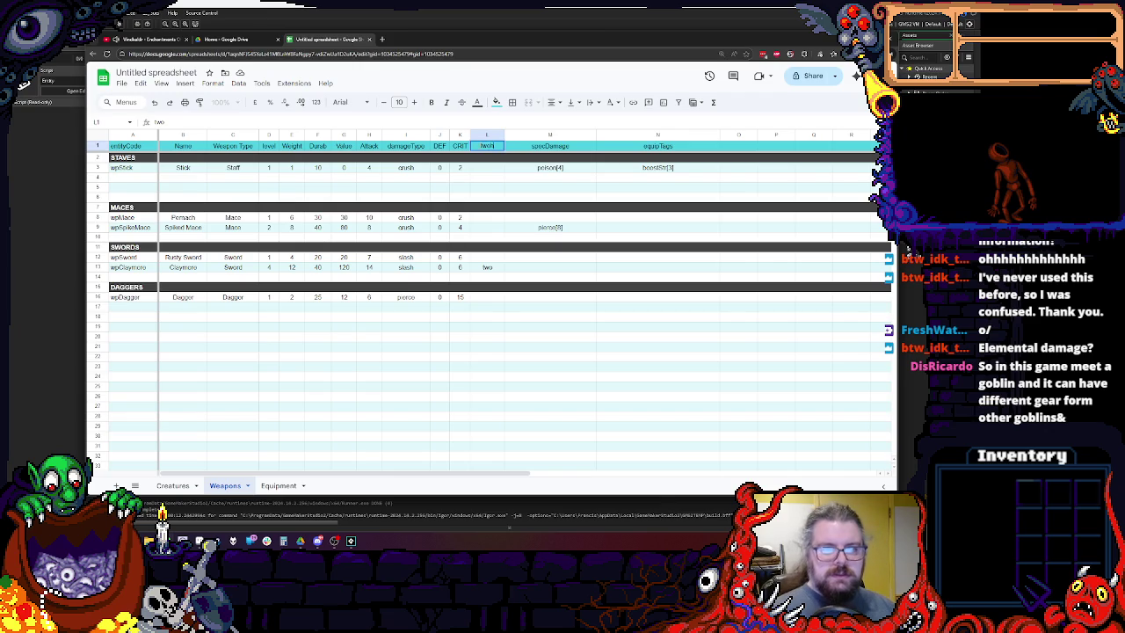
left_click(489, 257)
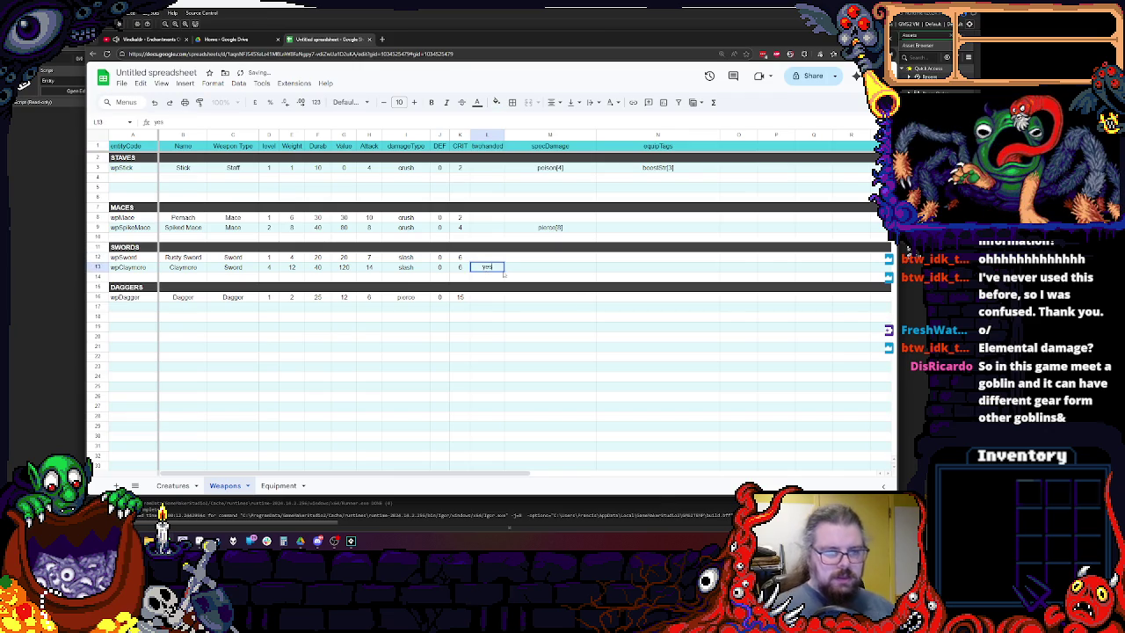
left_click(544, 337)
left_click_drag(504, 135, 507, 134)
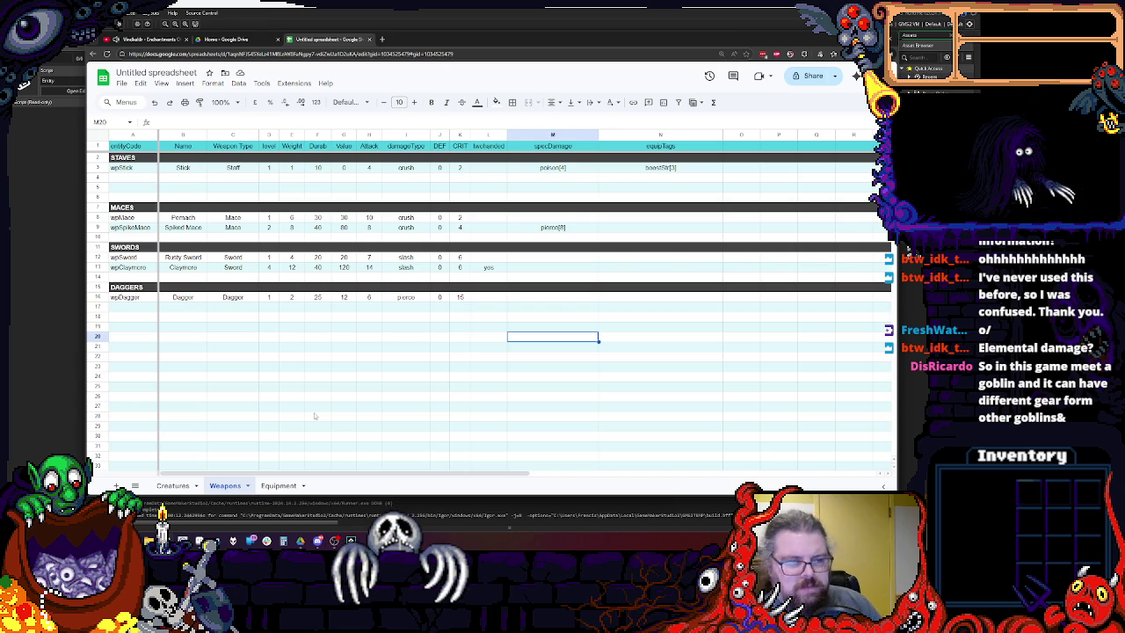
Widen column O and give it the header 'description'.
left_click_drag(760, 135, 872, 134)
left_click(767, 146)
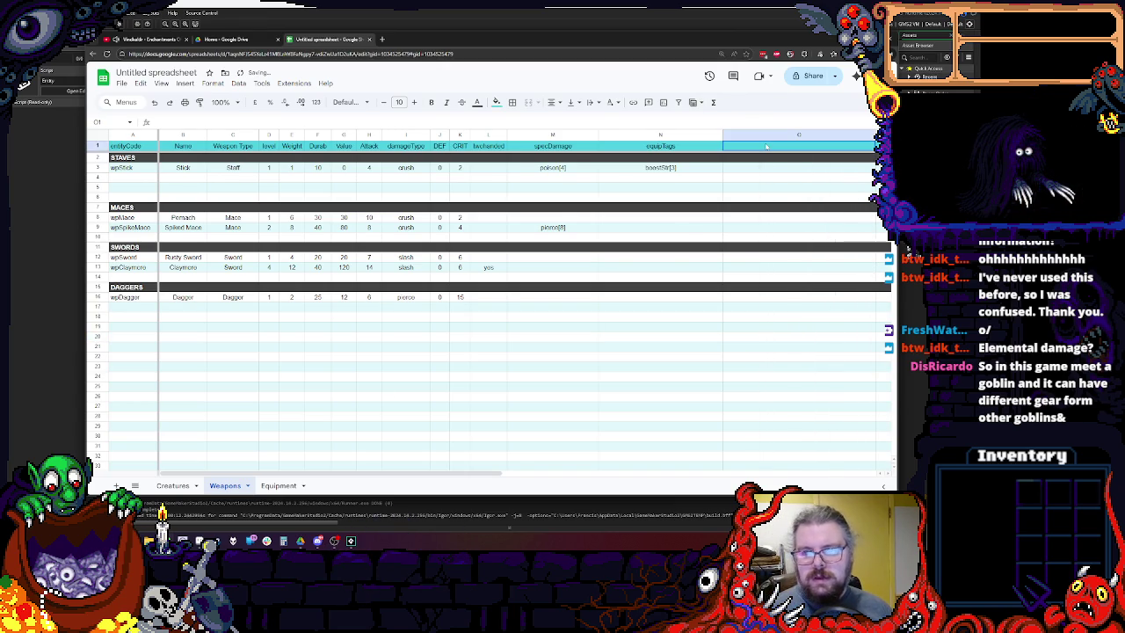
type("description")
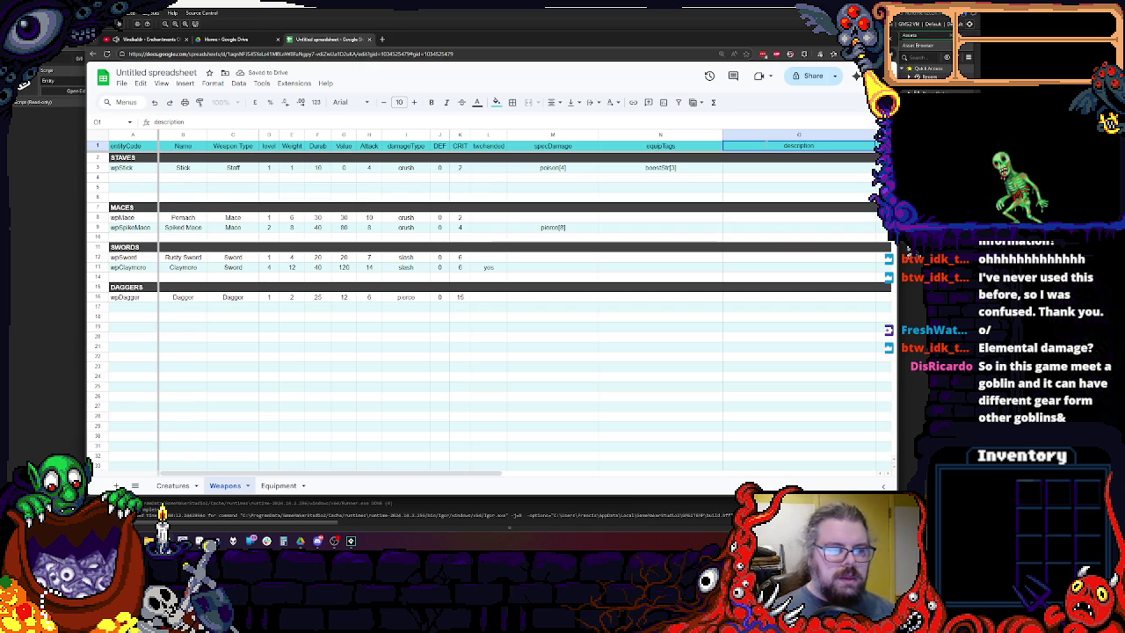
left_click(330, 376)
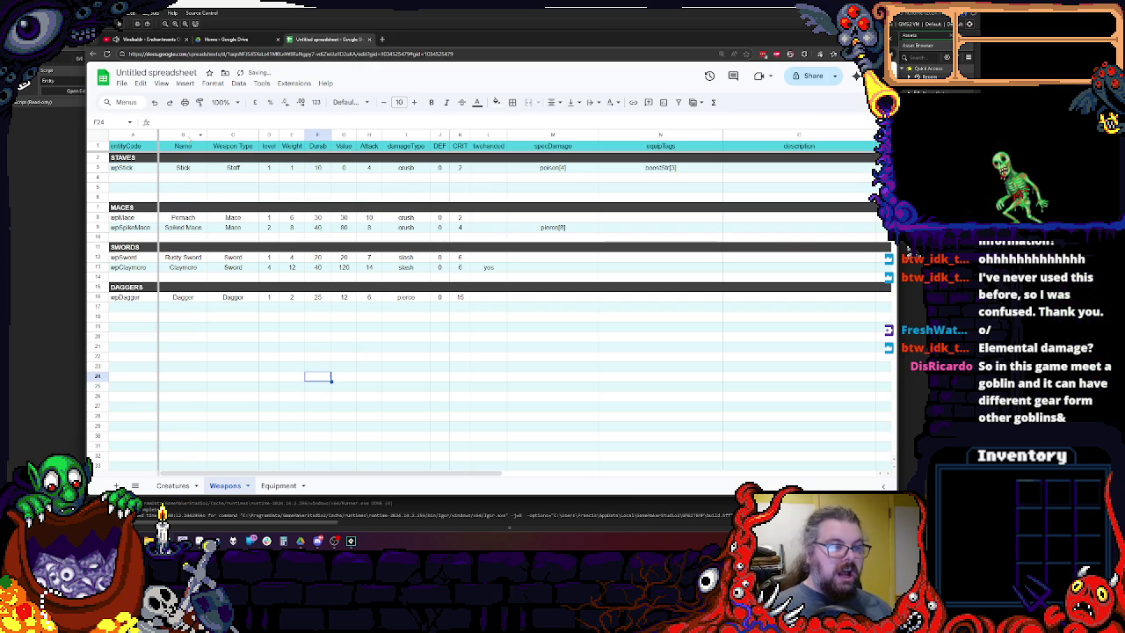
left_click(233, 135)
Insert a new column before Weapon Type headed 'Unidentname'.
right_click(233, 135)
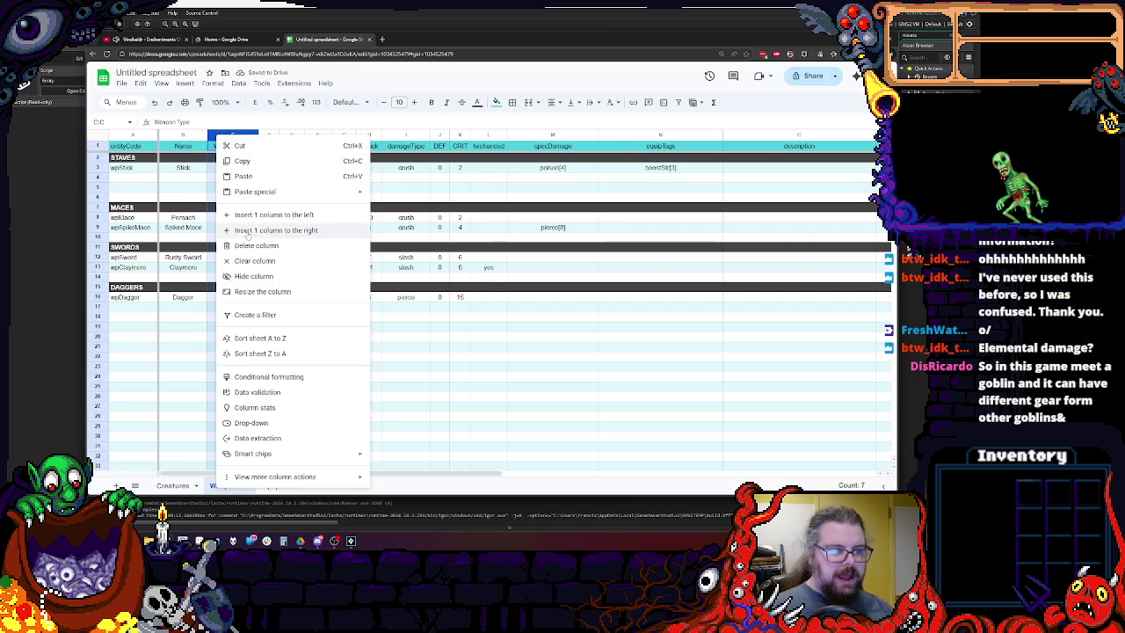
left_click(249, 218)
left_click(231, 187)
left_click(232, 148)
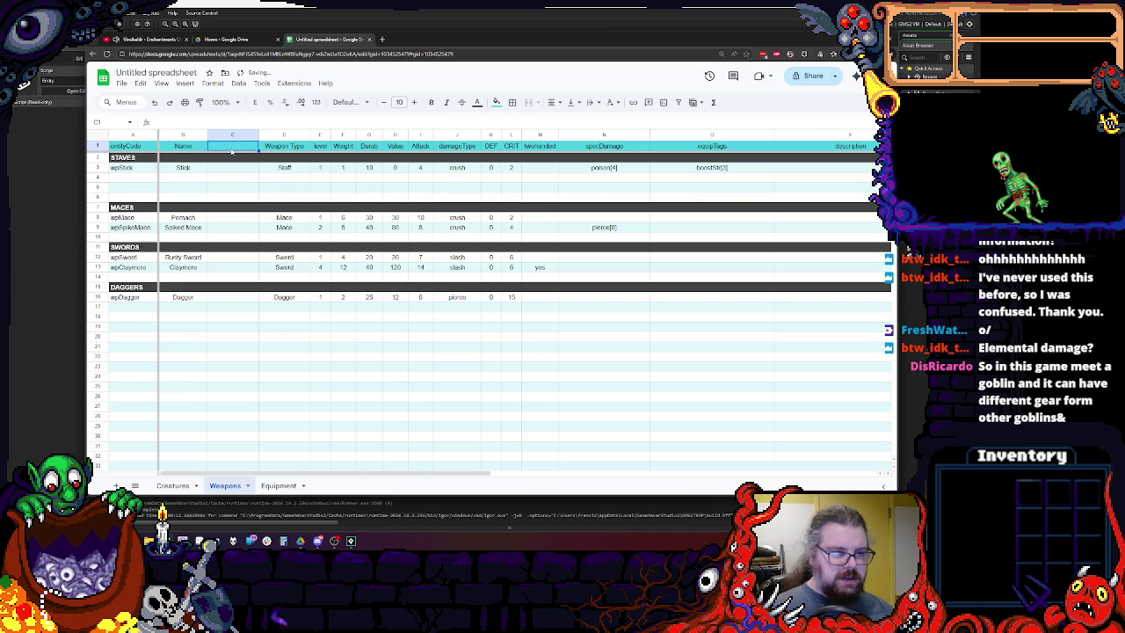
type("Unident")
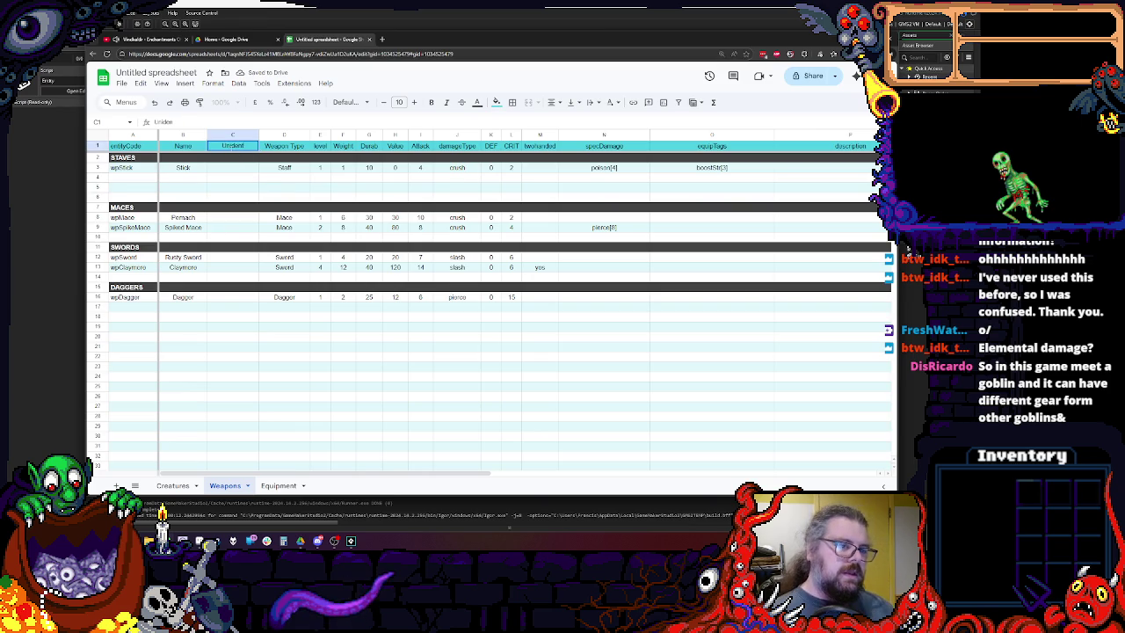
type("name")
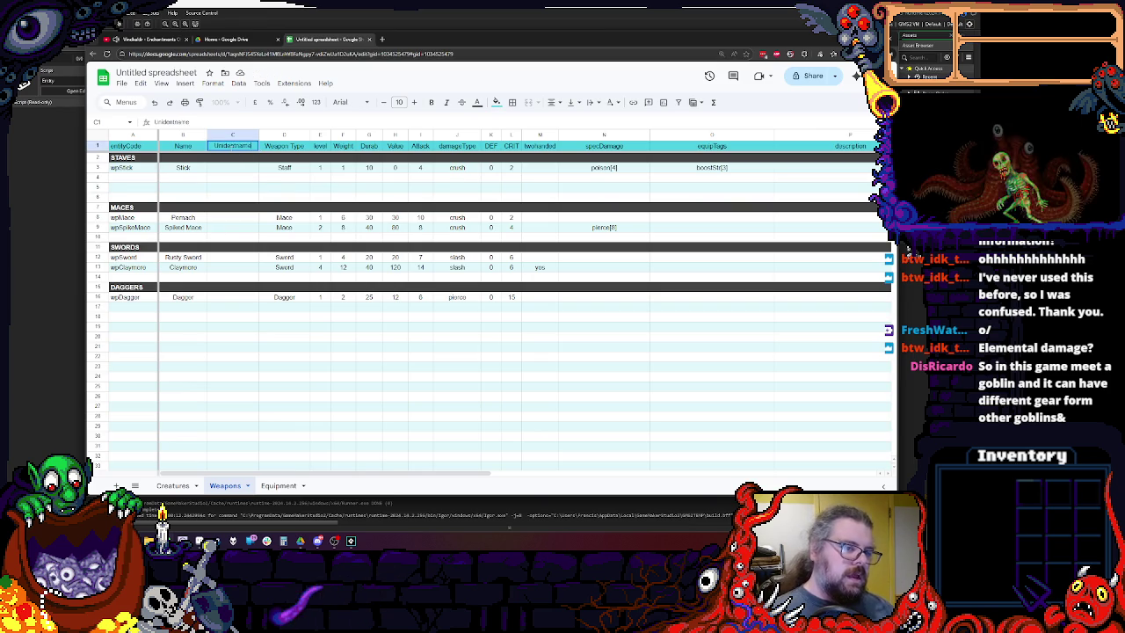
left_click(232, 187)
Give the staff the generic name Stick and the Pernach the name Mace.
left_click(233, 167)
left_click(183, 167)
key("ctrl+c")
left_click(233, 167)
key("ctrl+v")
left_click(216, 220)
type("Mace")
Enter Mace for the Spiked Mace and Sword for the Rusty Sword and Claymore.
left_click(239, 229)
type("Ma")
left_click(242, 257)
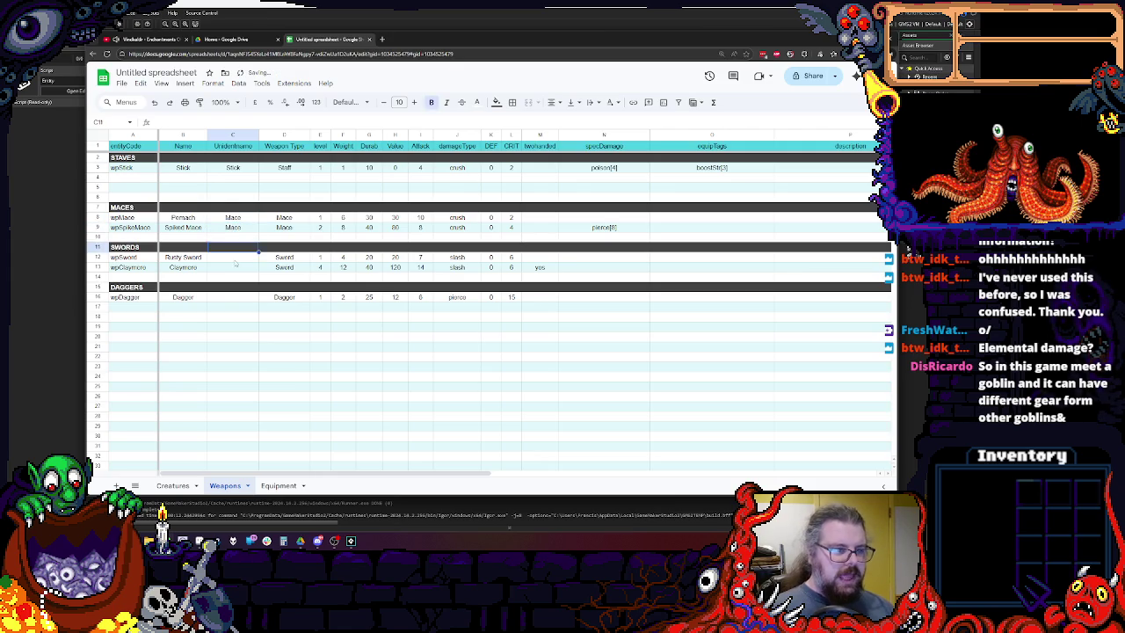
type("Sword")
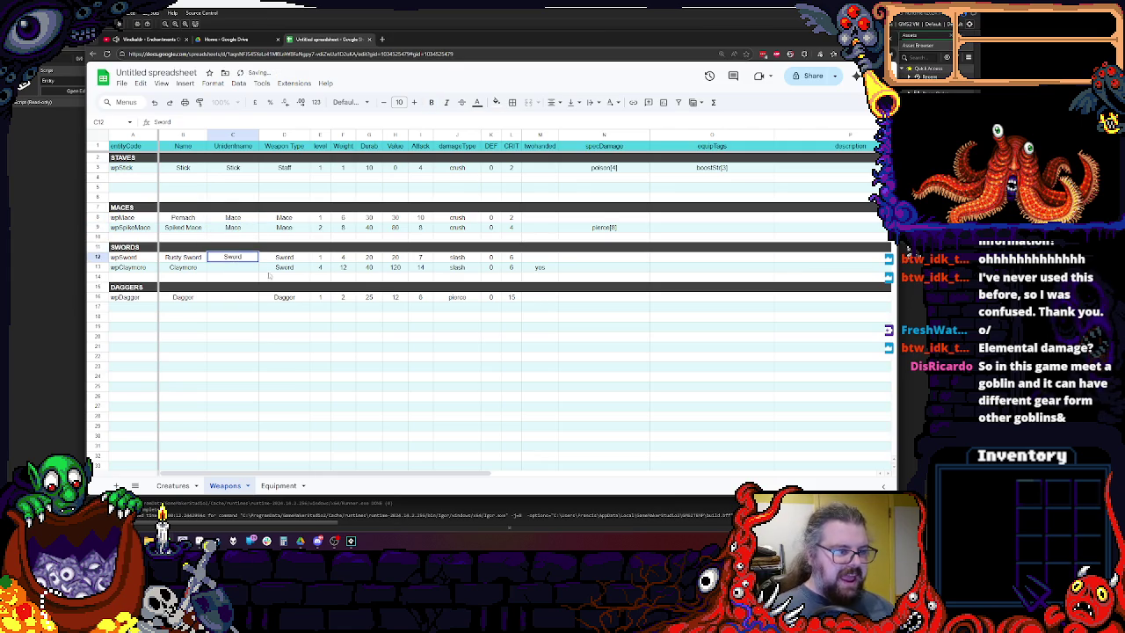
left_click(233, 266)
type("Sword")
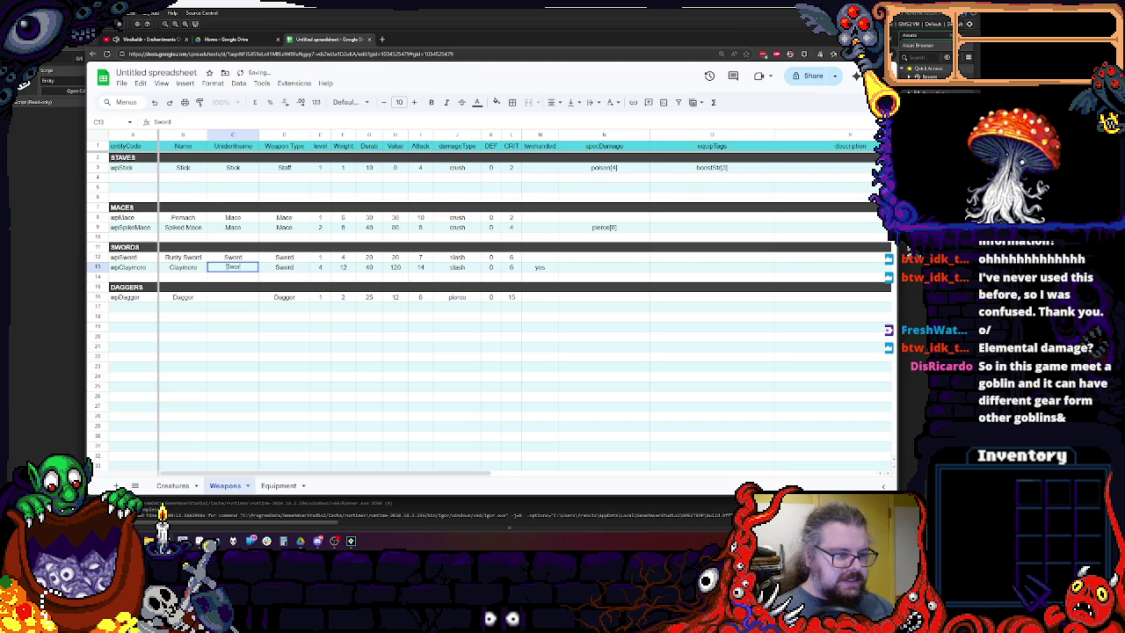
left_click(224, 299)
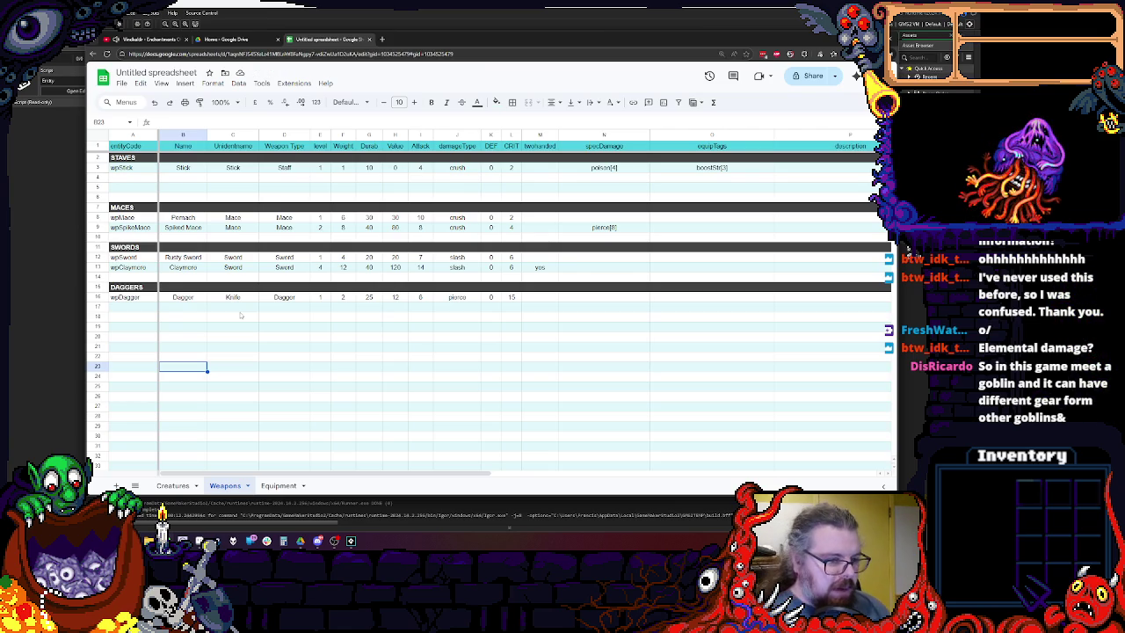
Check the sword rows' generic names and the Dagger's weapon type.
left_click(239, 260)
key("Up")
key("Down")
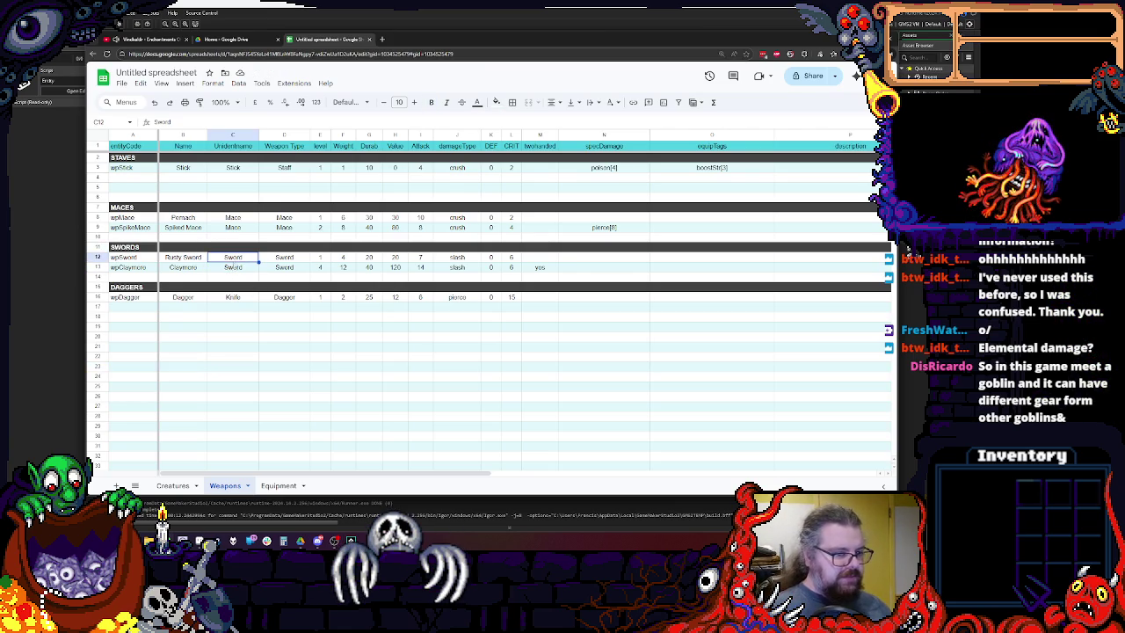
key("Down")
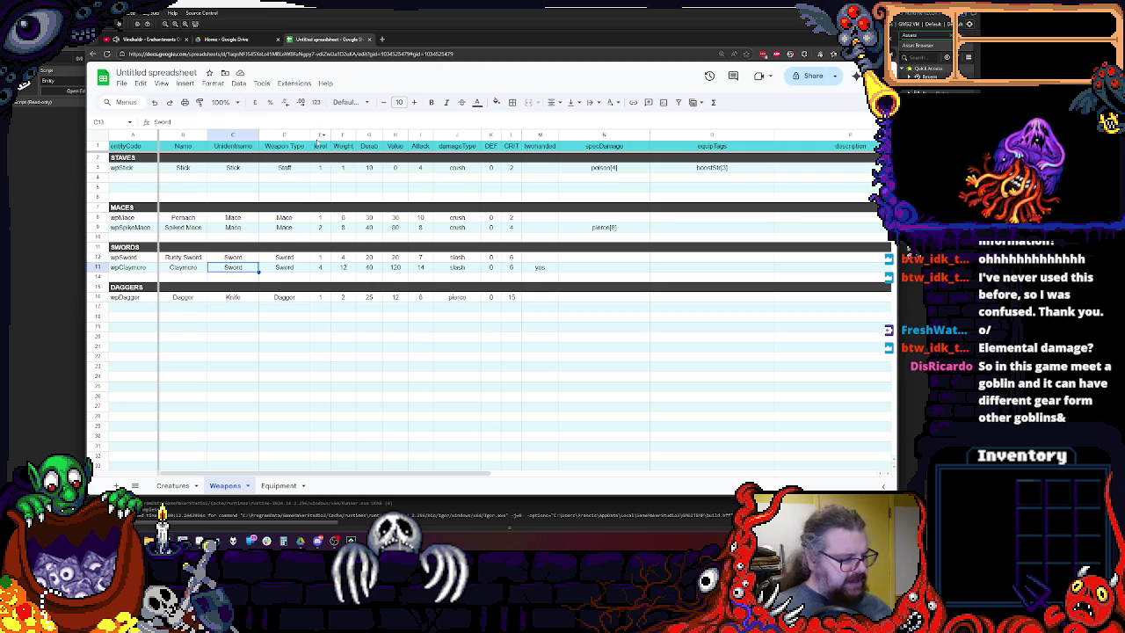
left_click(294, 279)
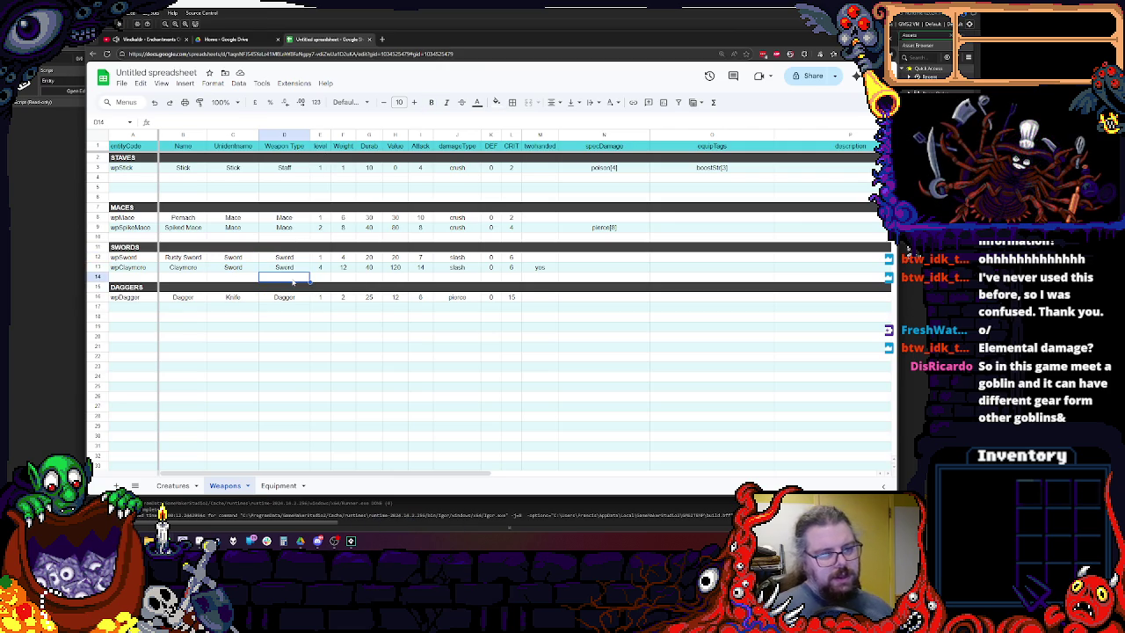
left_click(291, 297)
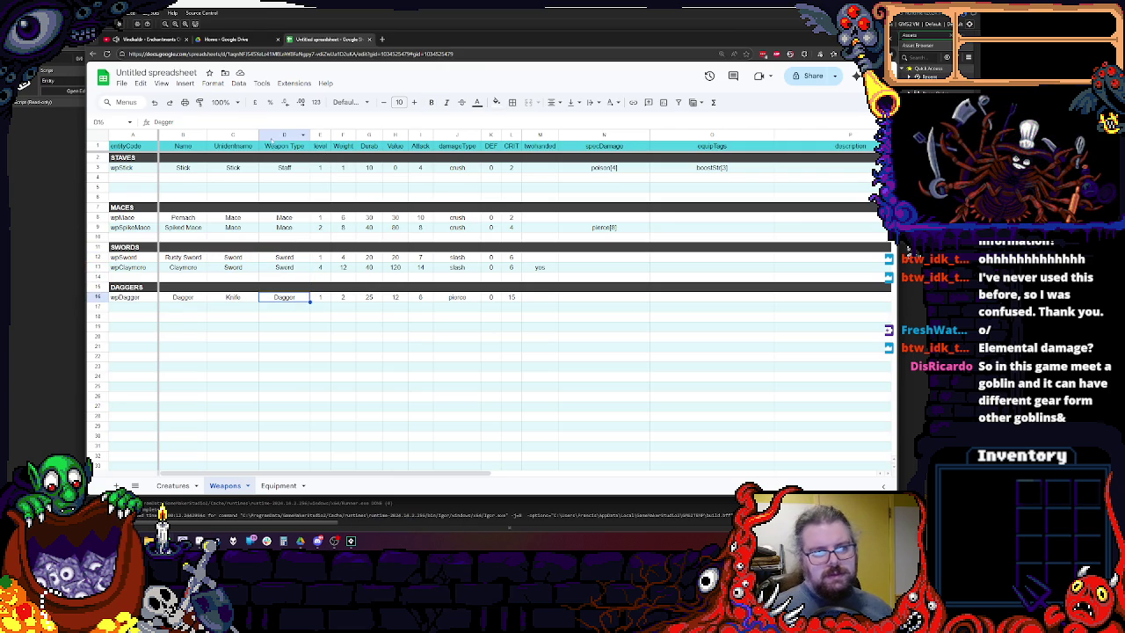
right_click(269, 137)
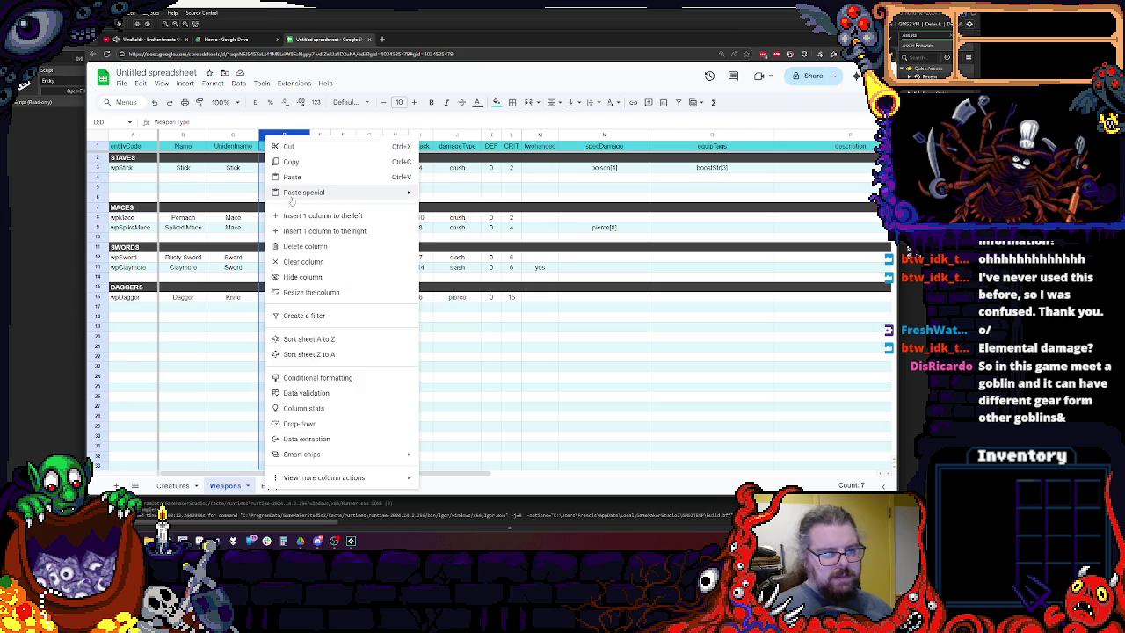
Insert a narrow column before Weapon Type headed 'identDif'.
left_click(296, 215)
left_click_drag(313, 136, 287, 136)
left_click(277, 147)
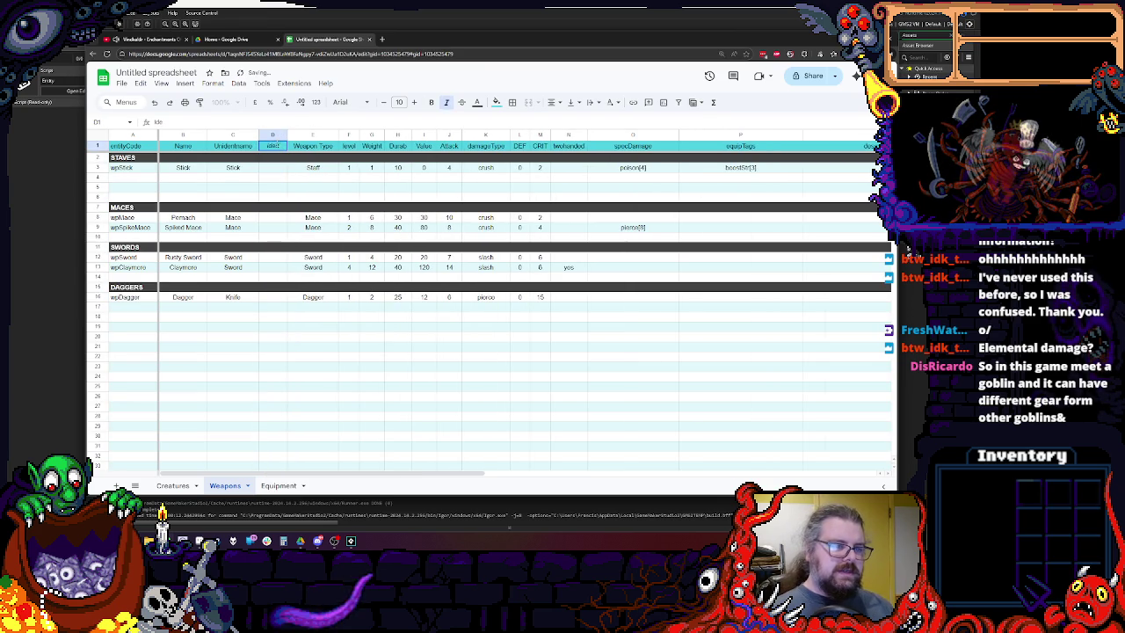
type("identDif")
key("Return")
key("Up")
left_click(231, 228)
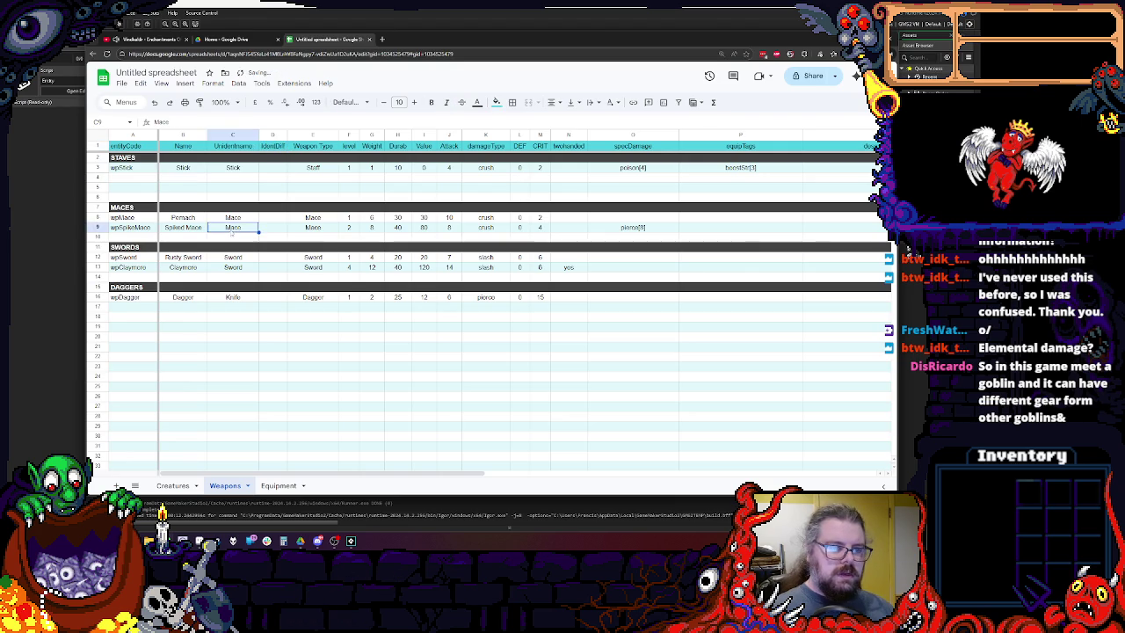
Enter identDif values: 0 for the staff and maces, 0 and 2 for the swords, 1 for the Dagger.
left_click(273, 168)
type("0")
left_click(273, 208)
left_click(275, 215)
type("0 0")
left_click(272, 257)
type("0 ")
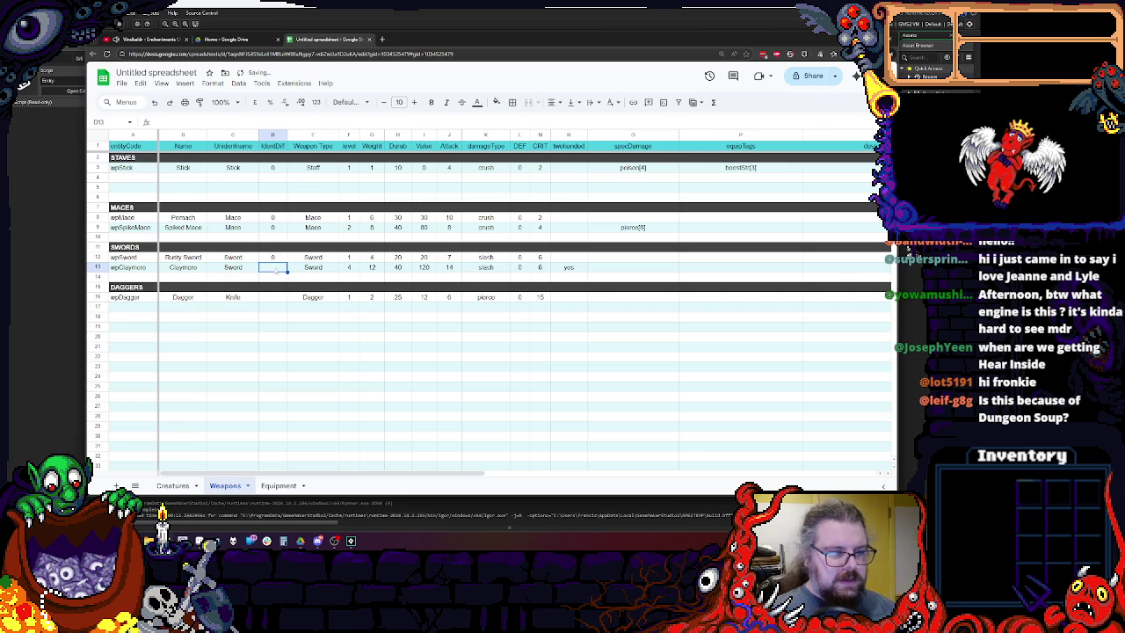
type("2")
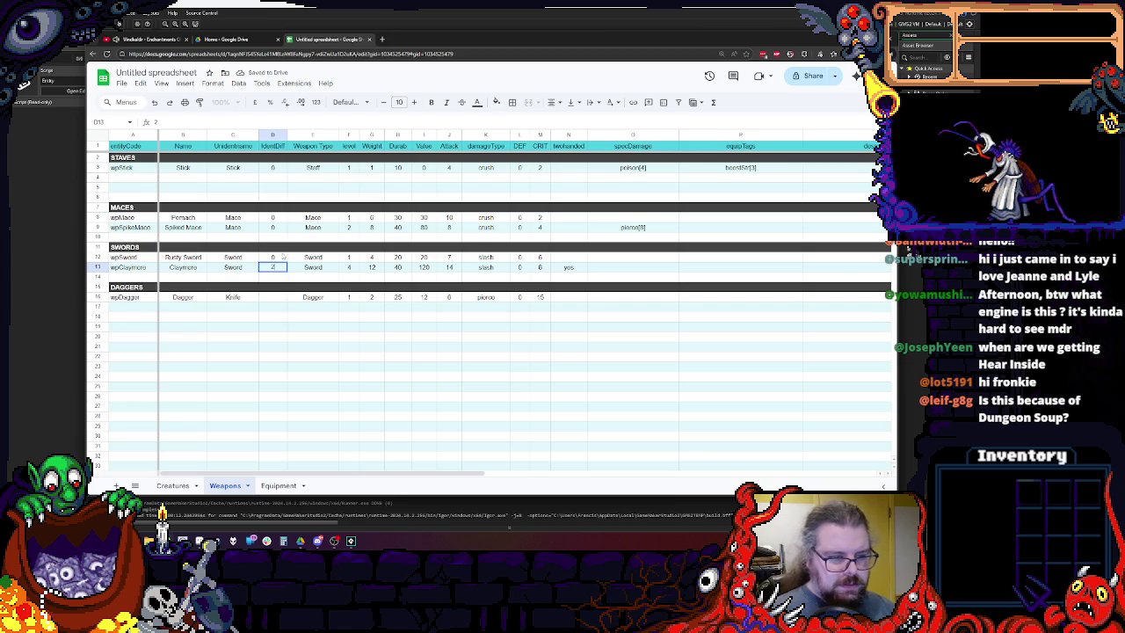
left_click(273, 316)
left_click(274, 297)
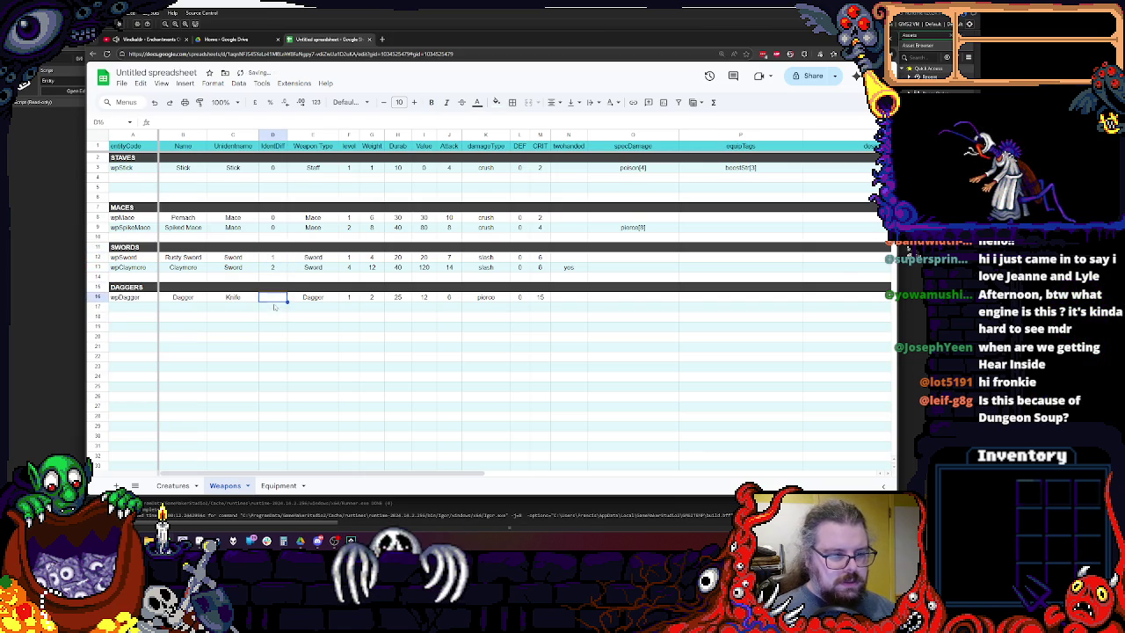
type("1")
left_click(311, 347)
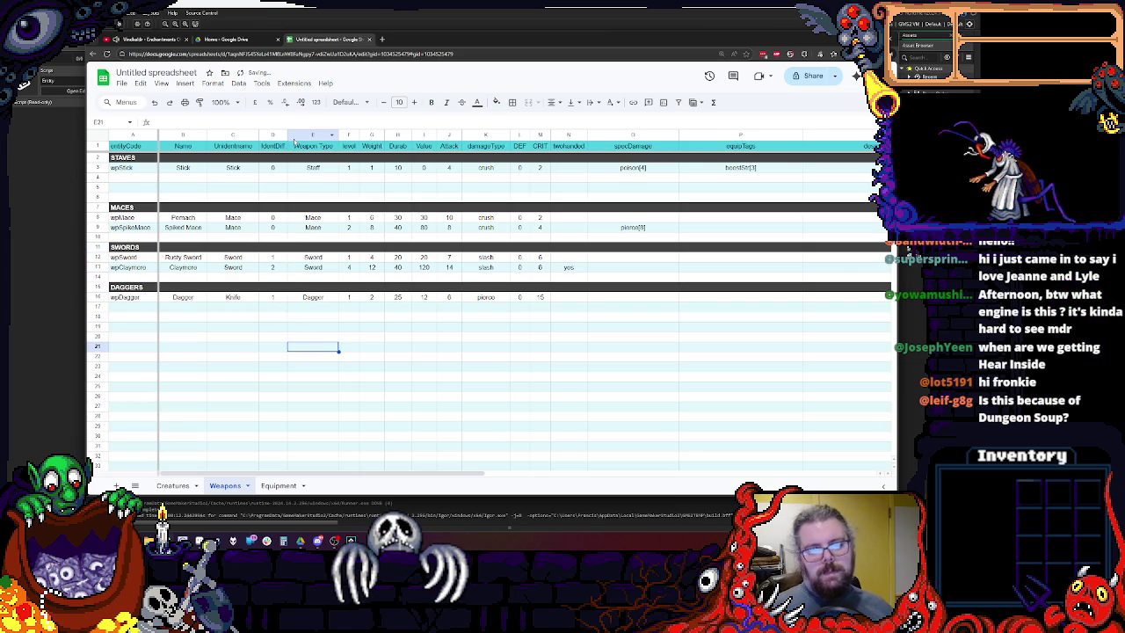
Select the Weapon Type column and dismiss its options menu.
left_click(294, 137)
right_click(294, 138)
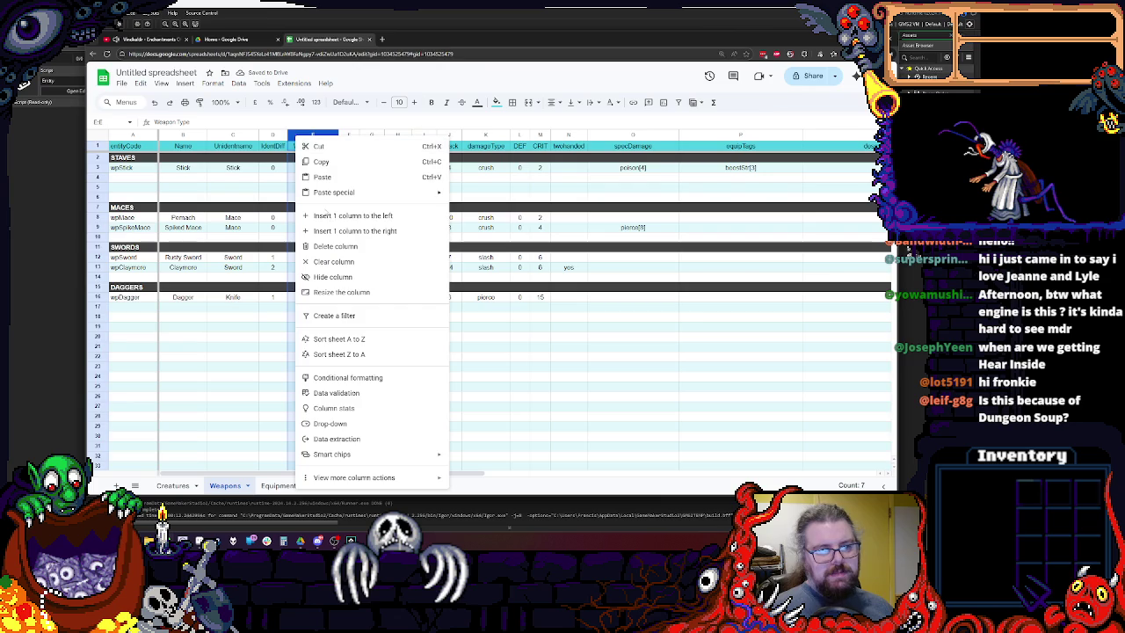
left_click(805, 453)
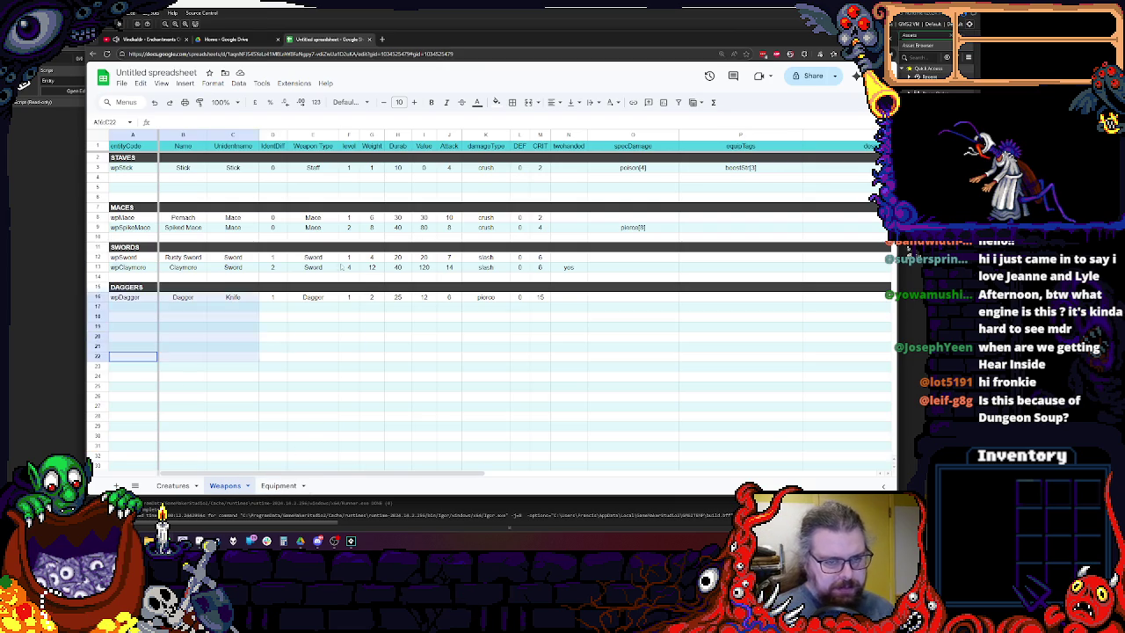
left_click_drag(133, 356, 756, 140)
left_click(791, 365)
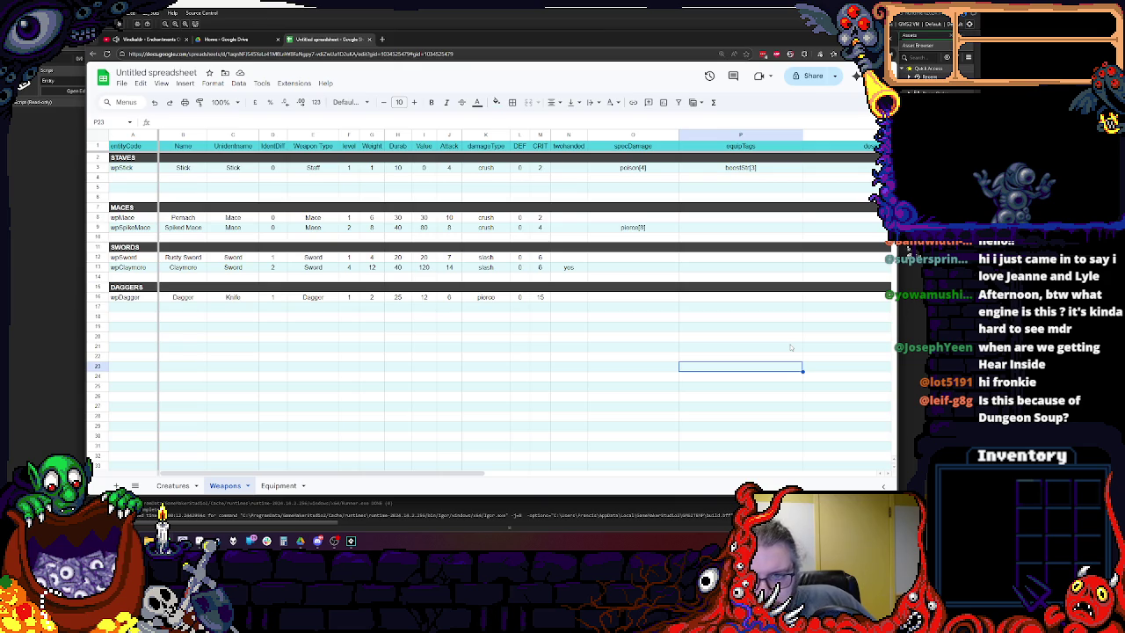
left_click(782, 168)
left_click(753, 179)
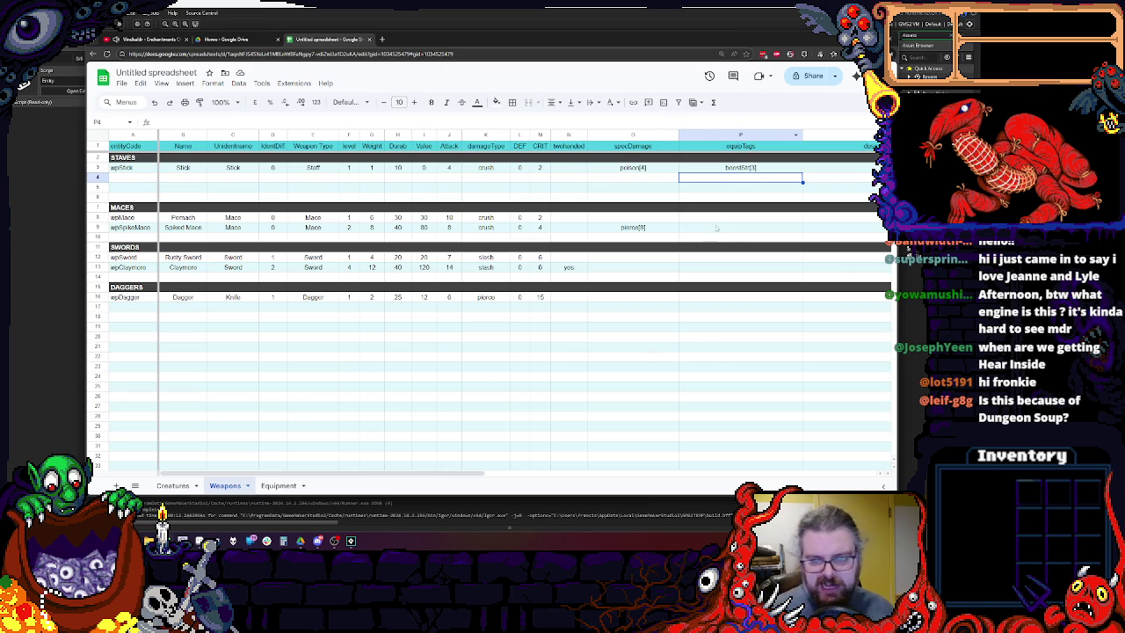
left_click(700, 351)
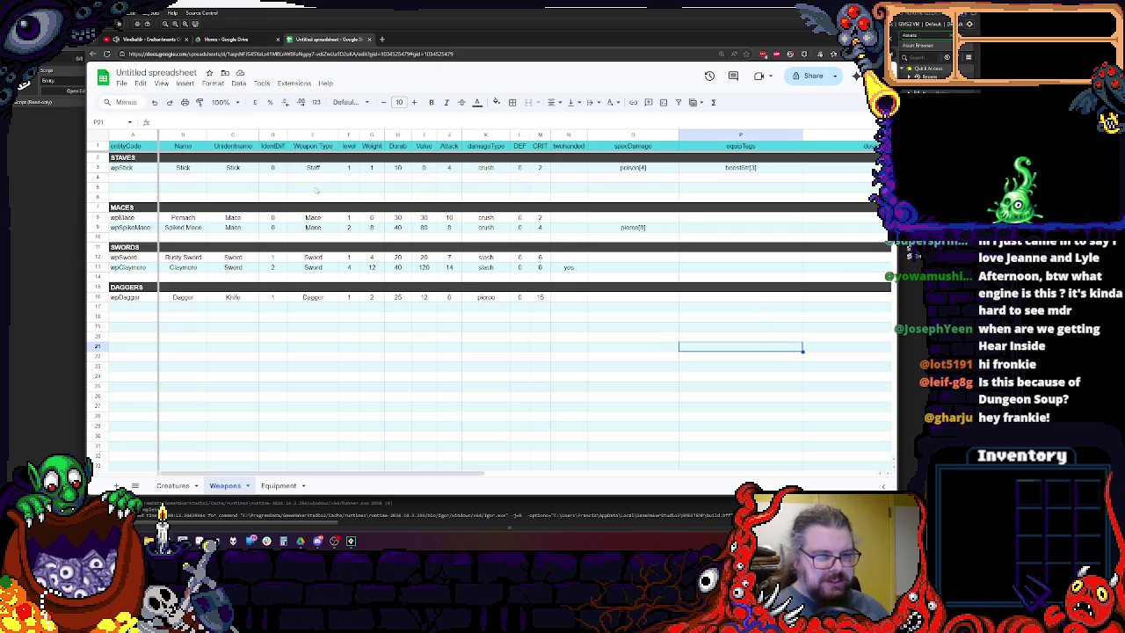
Review the Stick, Pernach and Spiked Mace Attack values and widen the Attack column.
left_click(449, 168)
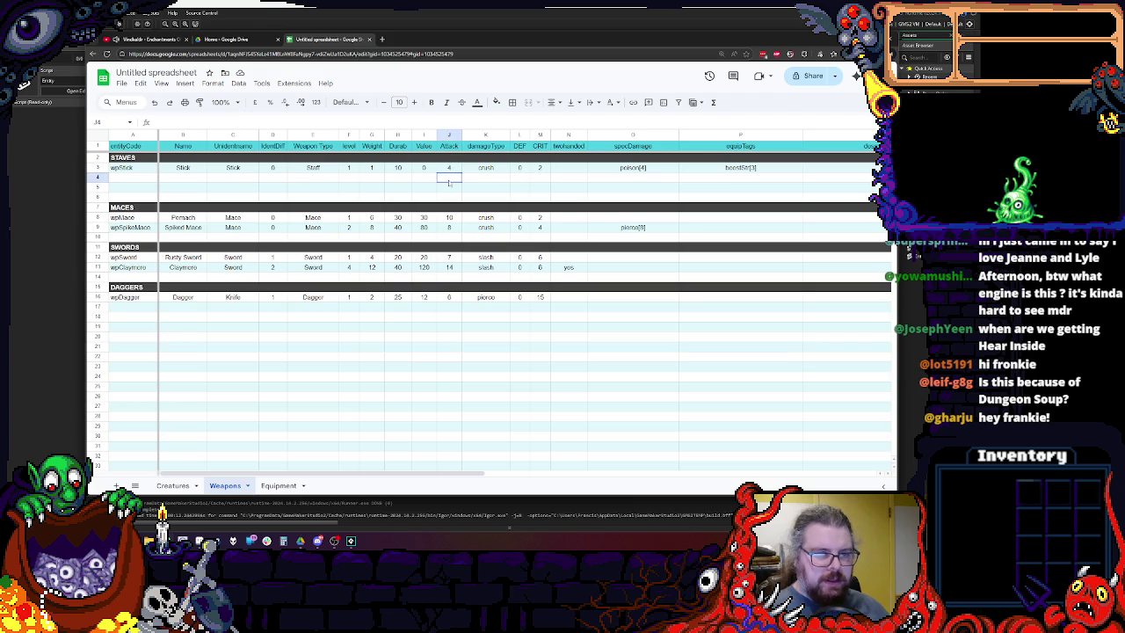
left_click(448, 219)
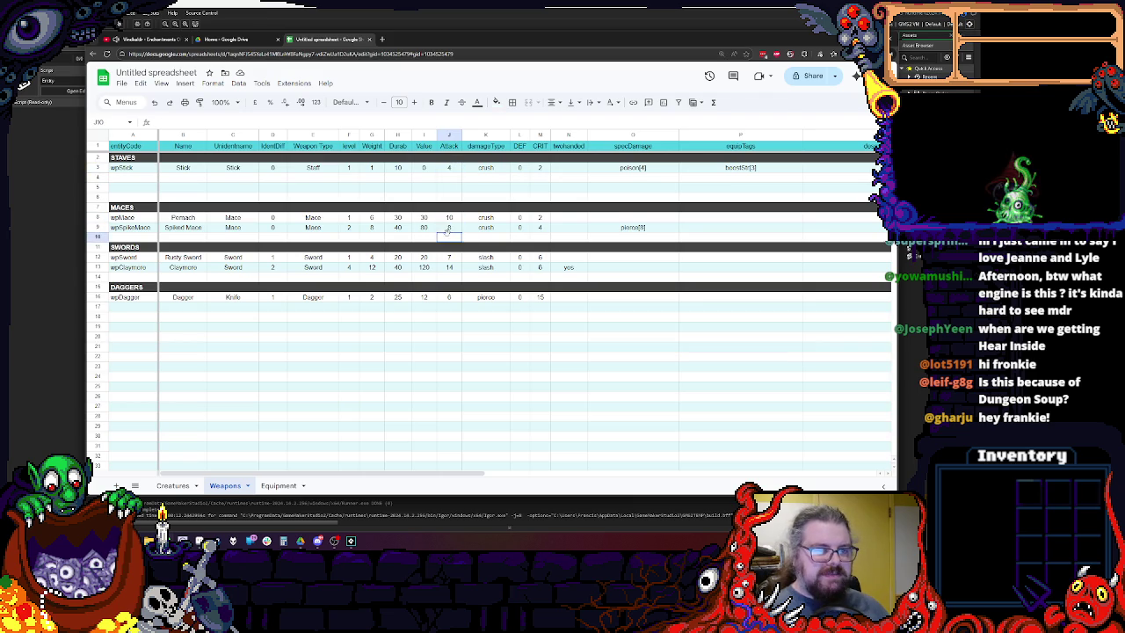
left_click(448, 227)
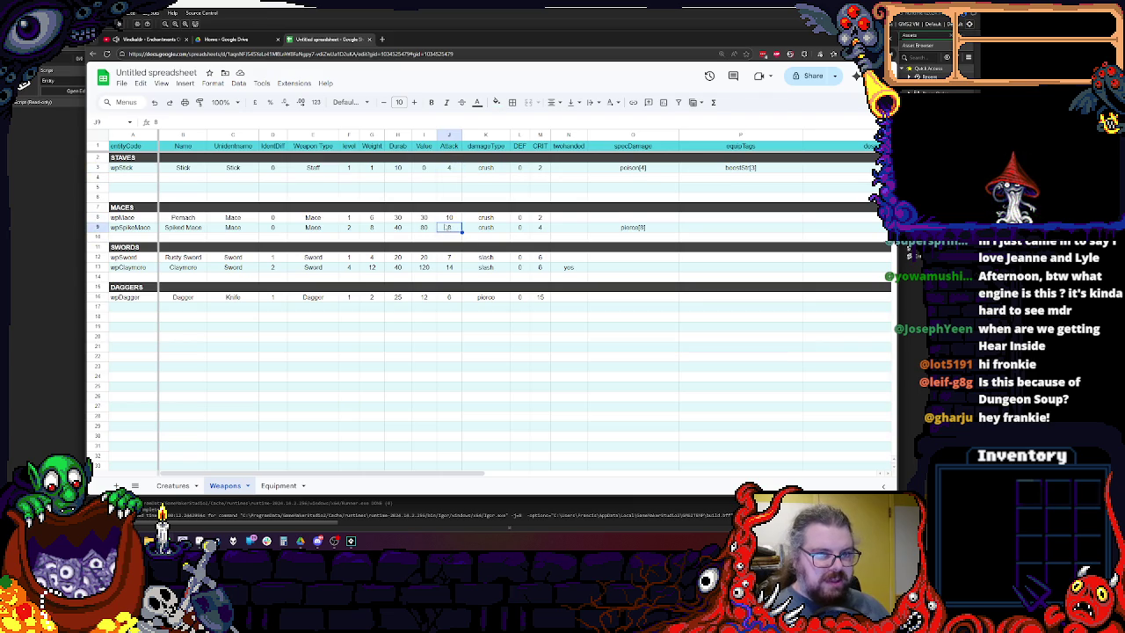
left_click_drag(461, 134, 484, 134)
left_click(461, 146)
Enter 4-6 as the Stick's Attack and dismiss the date picker it triggers.
double_click(464, 168)
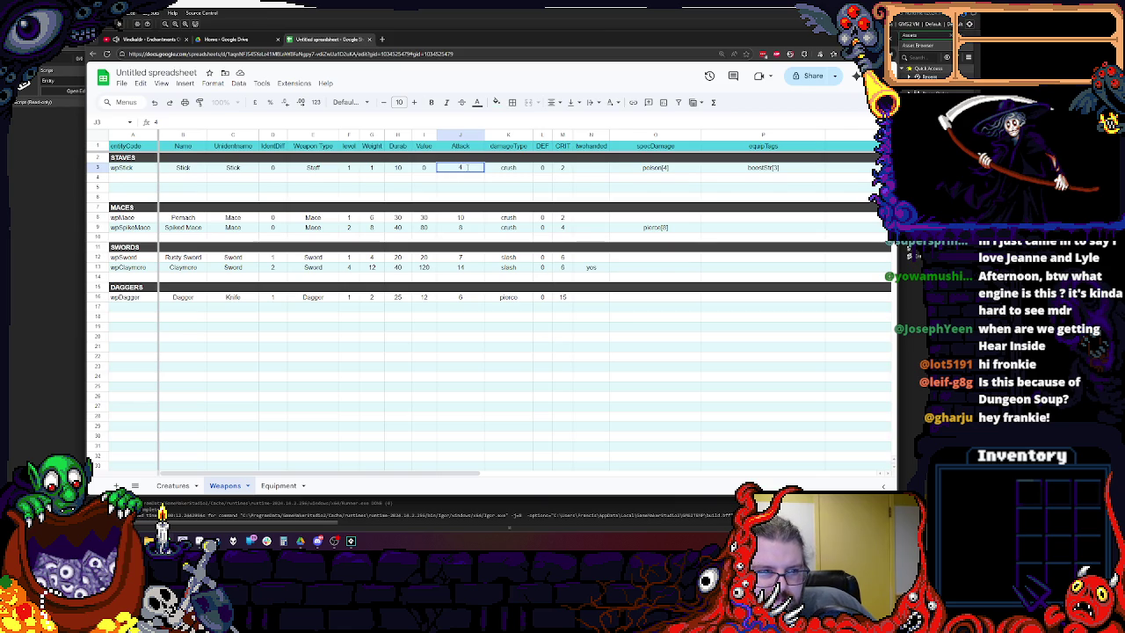
type("-")
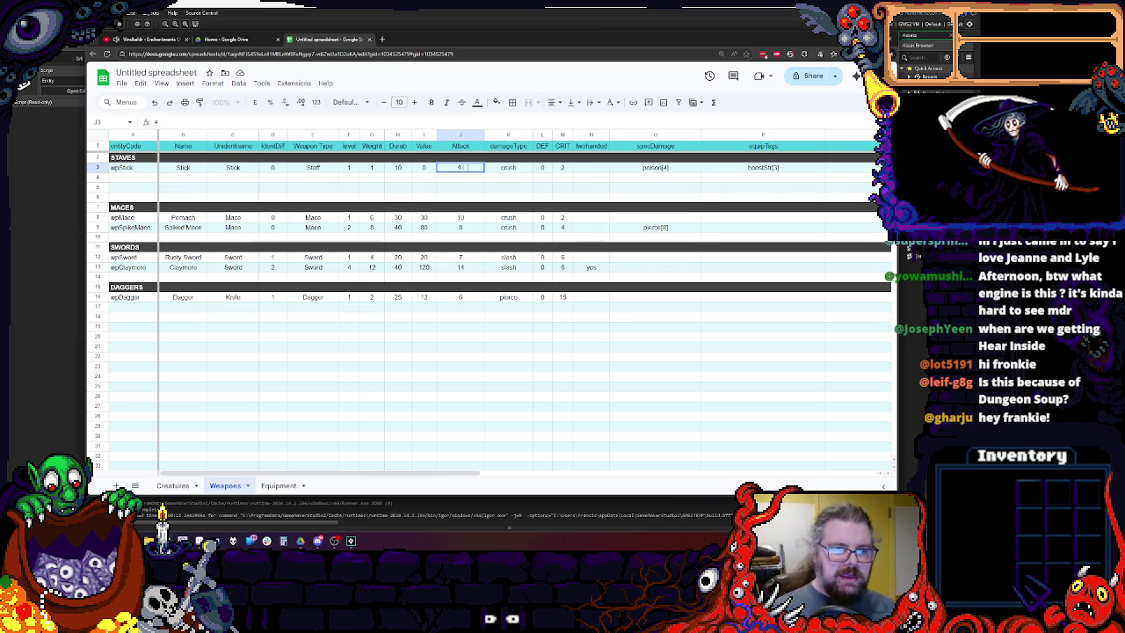
type("6")
left_click(459, 267)
double_click(460, 167)
key("Escape")
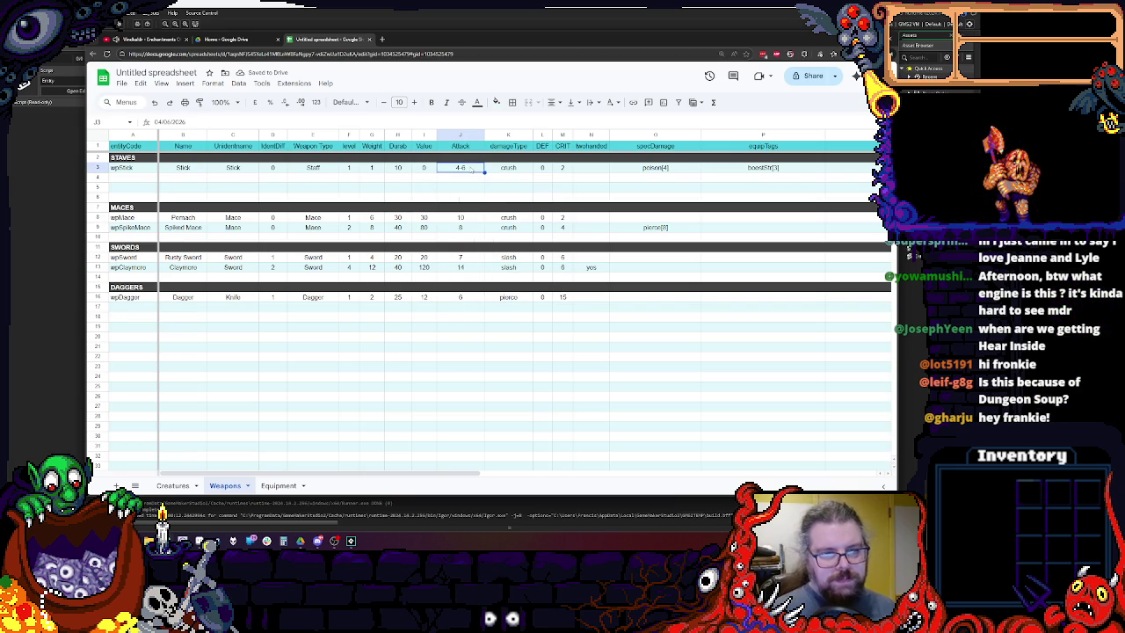
left_click(472, 134)
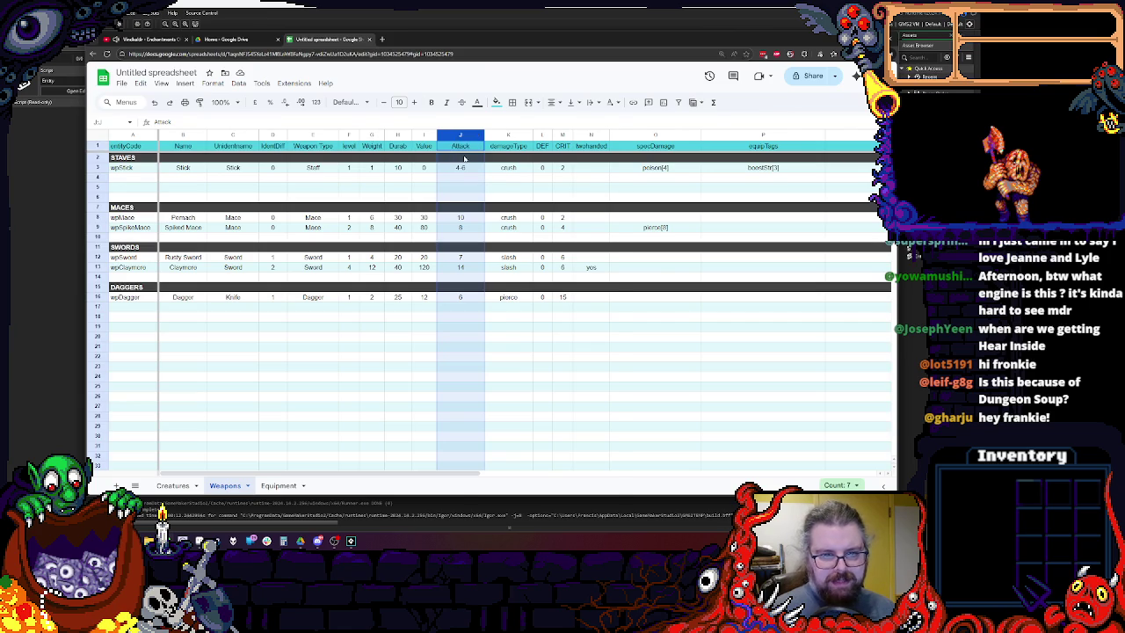
Set the Attack column's number format to Plain text.
right_click(464, 145)
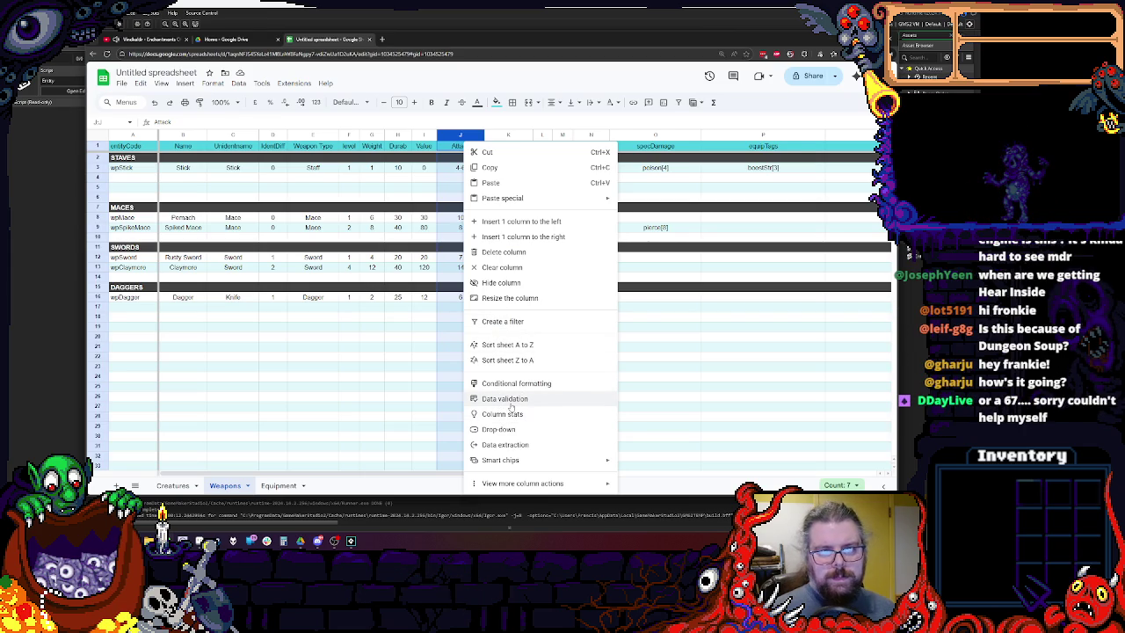
left_click(237, 83)
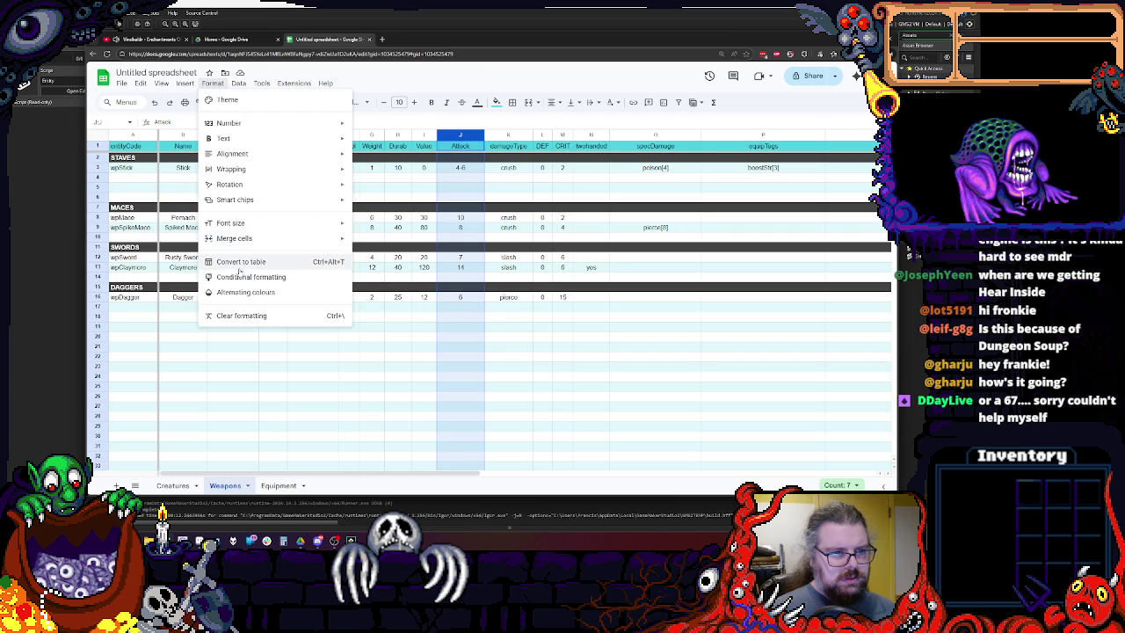
mouse_move(225, 139)
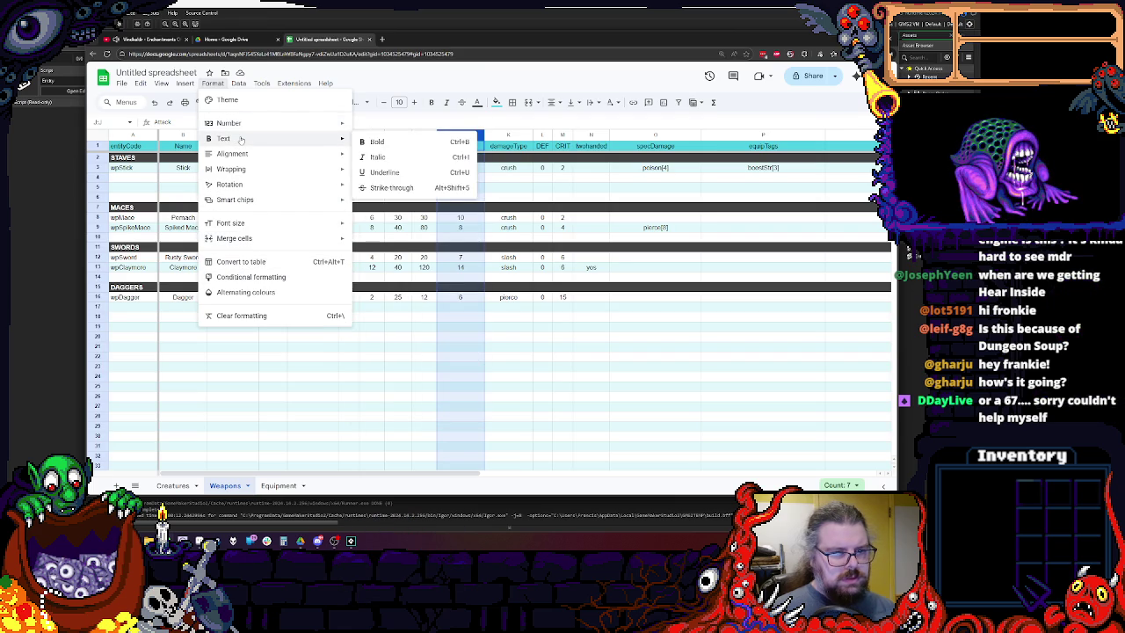
key("Escape")
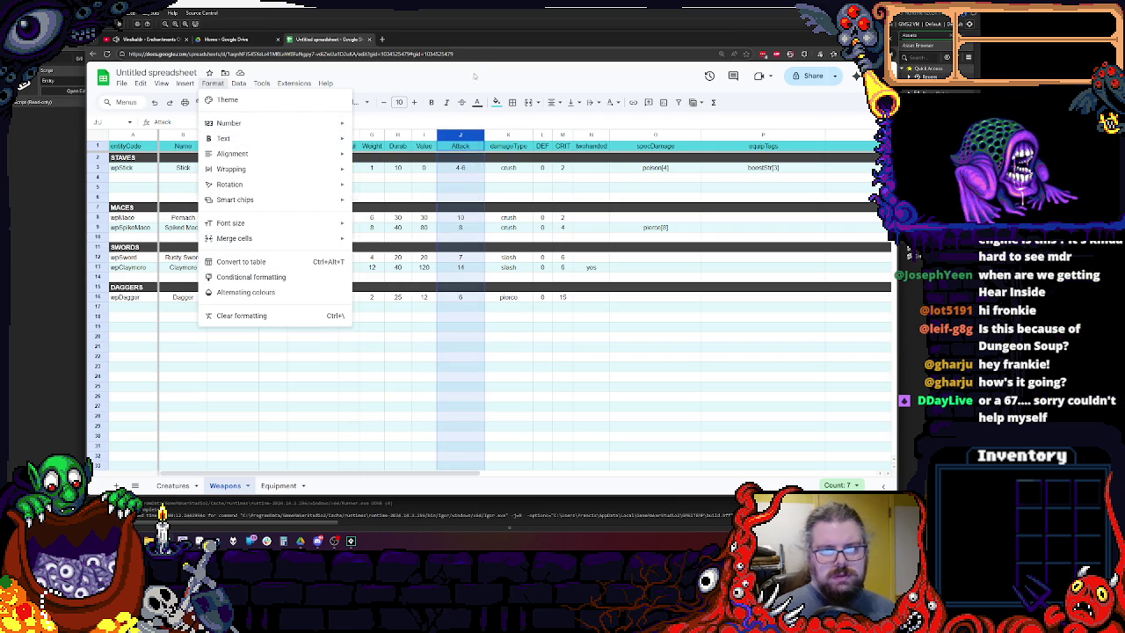
key("Escape")
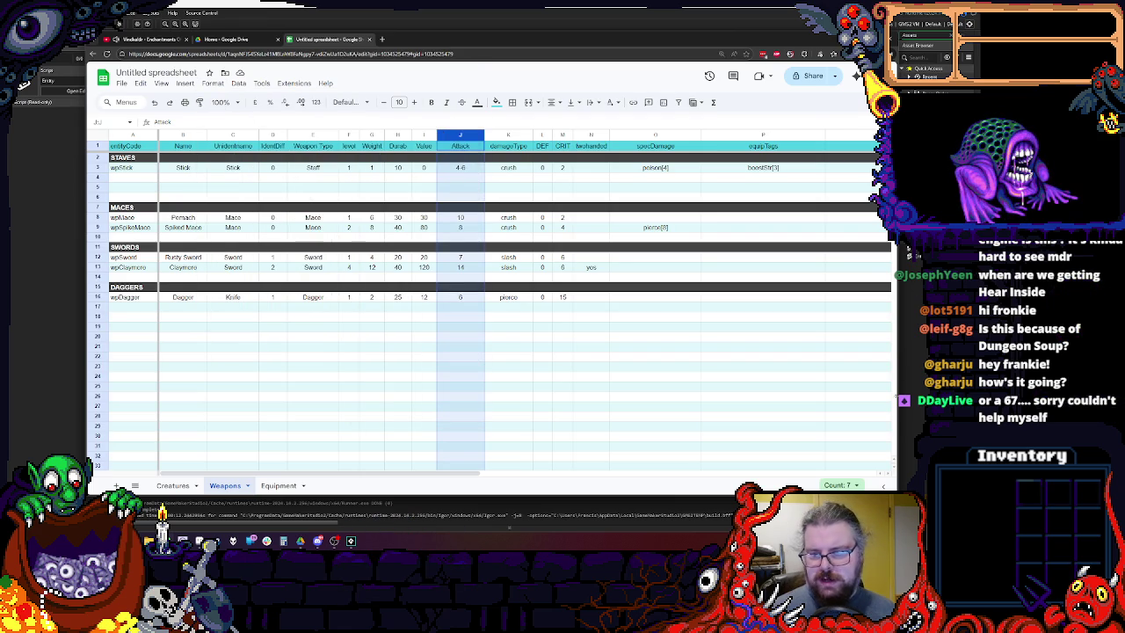
left_click_drag(908, 248, 923, 248)
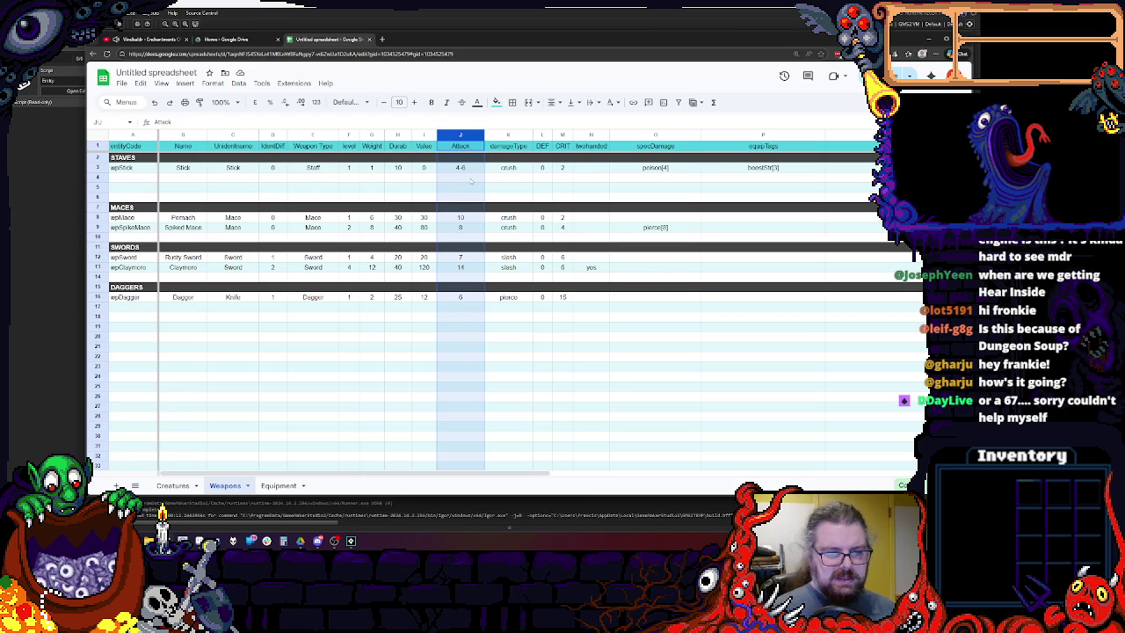
left_click(162, 83)
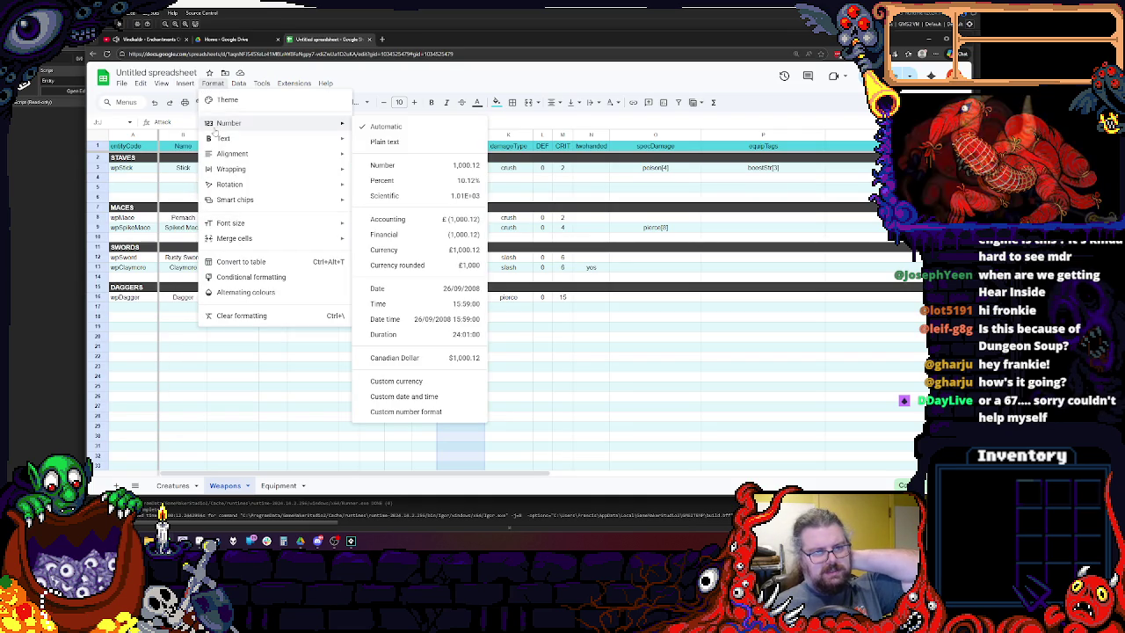
mouse_move(228, 123)
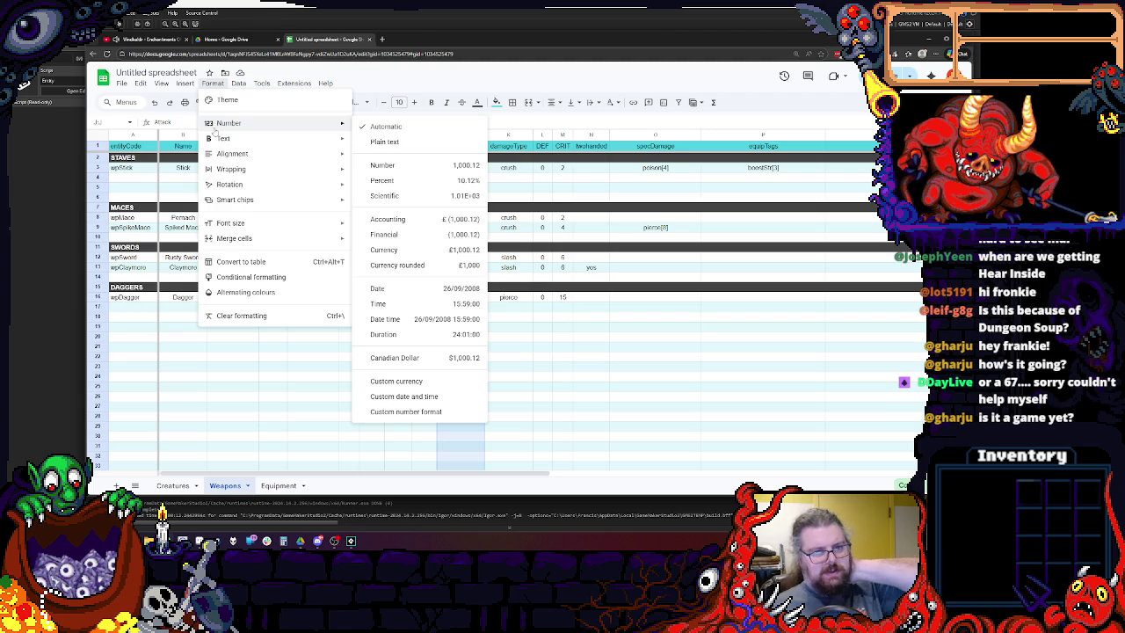
left_click(374, 144)
left_click(507, 375)
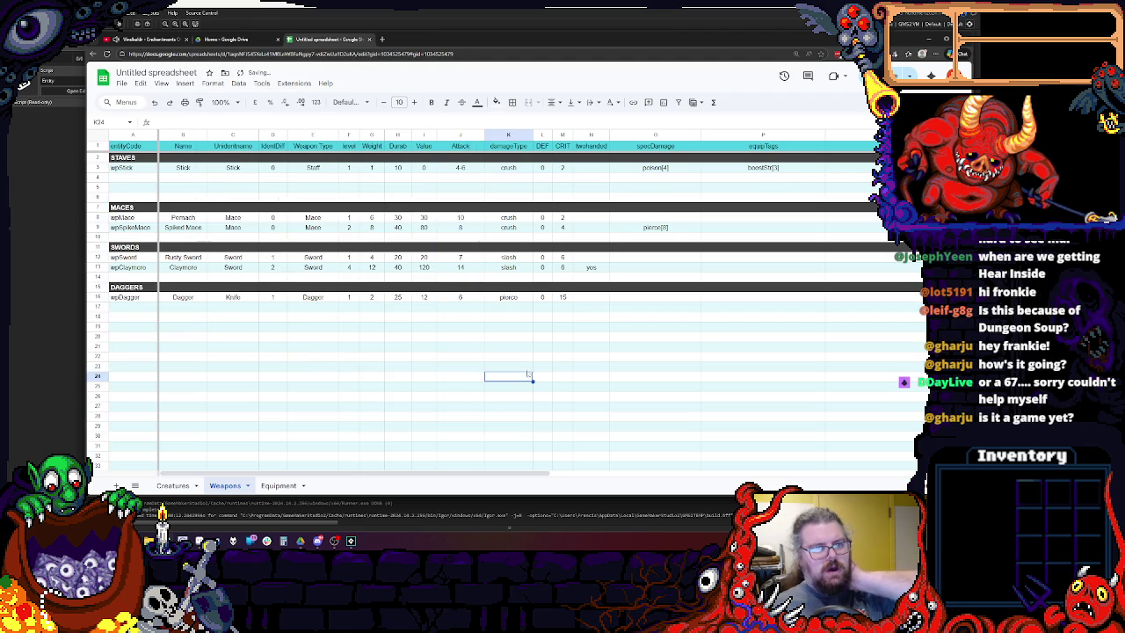
Change the Stick's Attack entry to 4-6+STRx2.
left_click(475, 167)
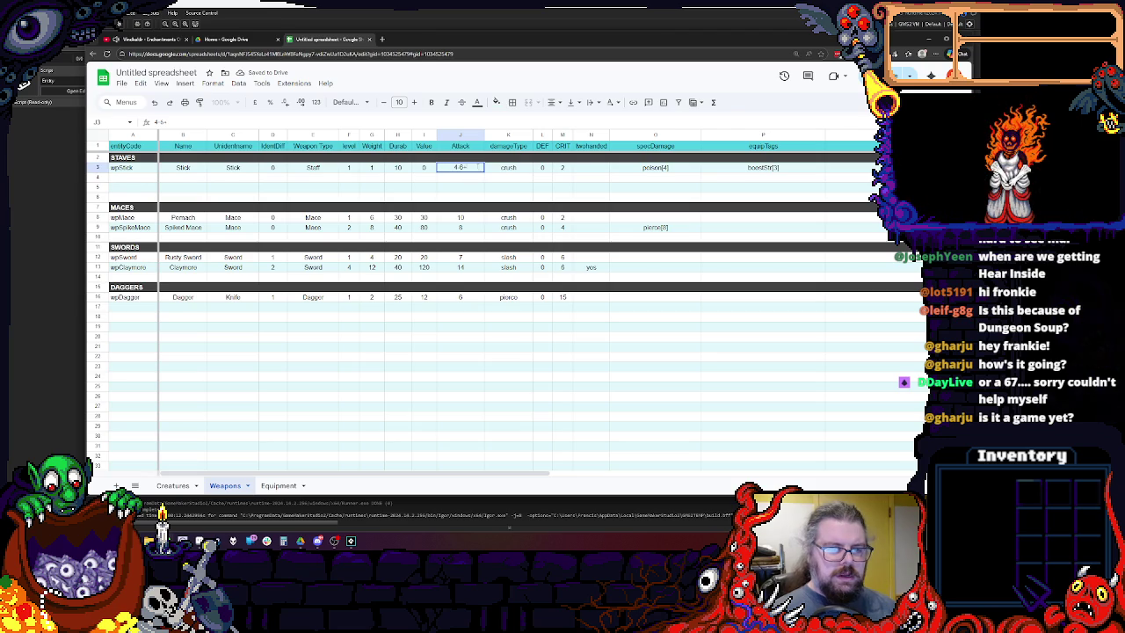
type("]")
key("BackSpace")
key("BackSpace")
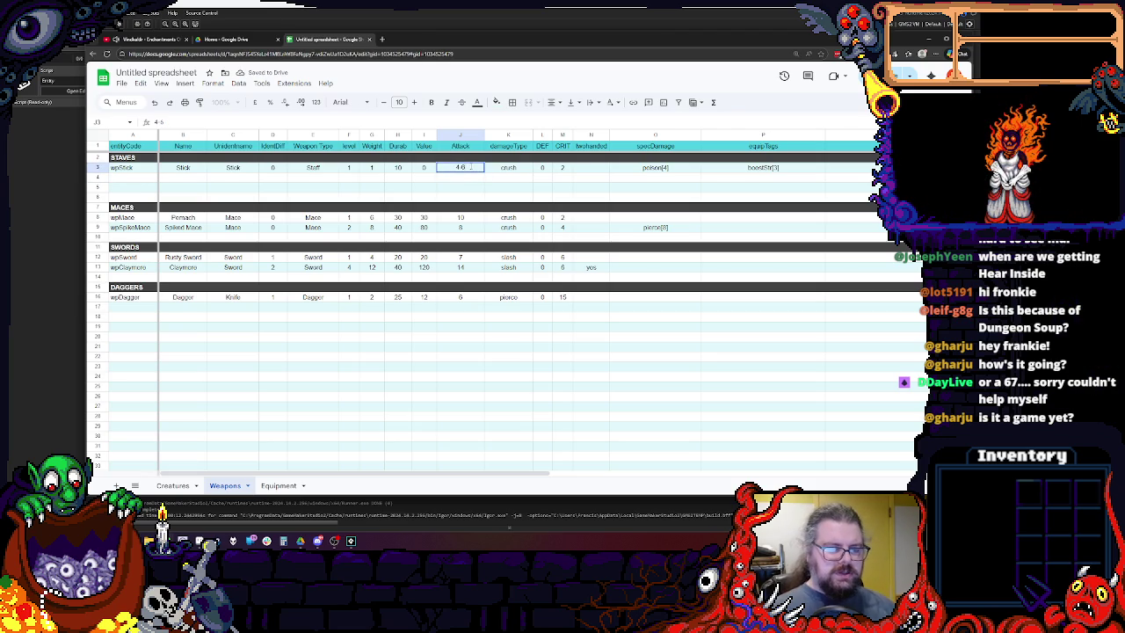
type("+")
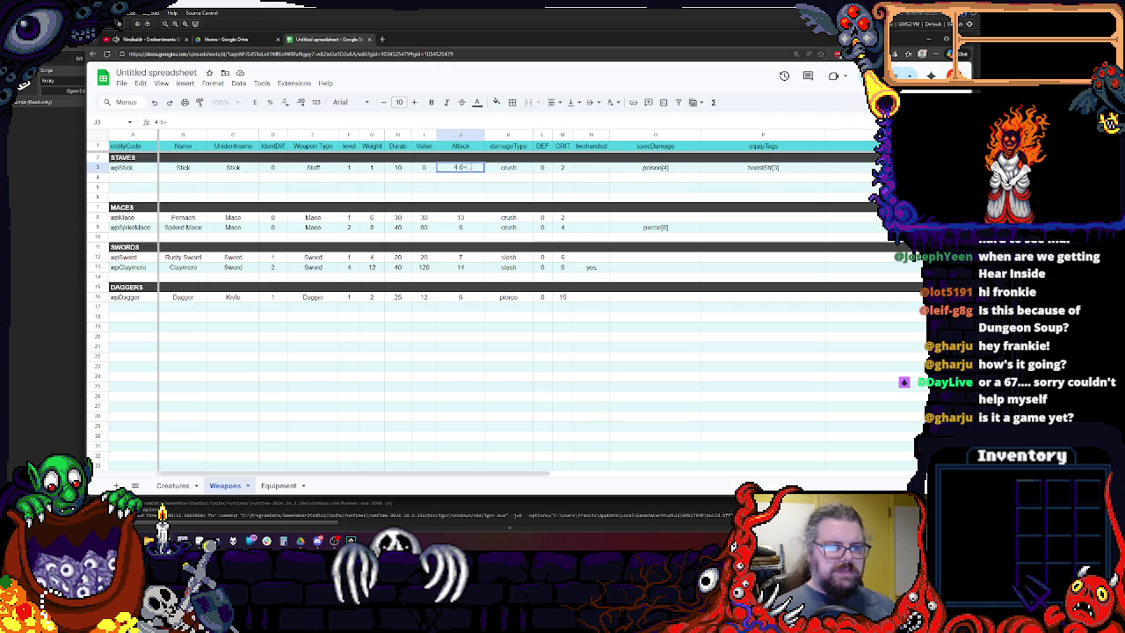
type("STR/")
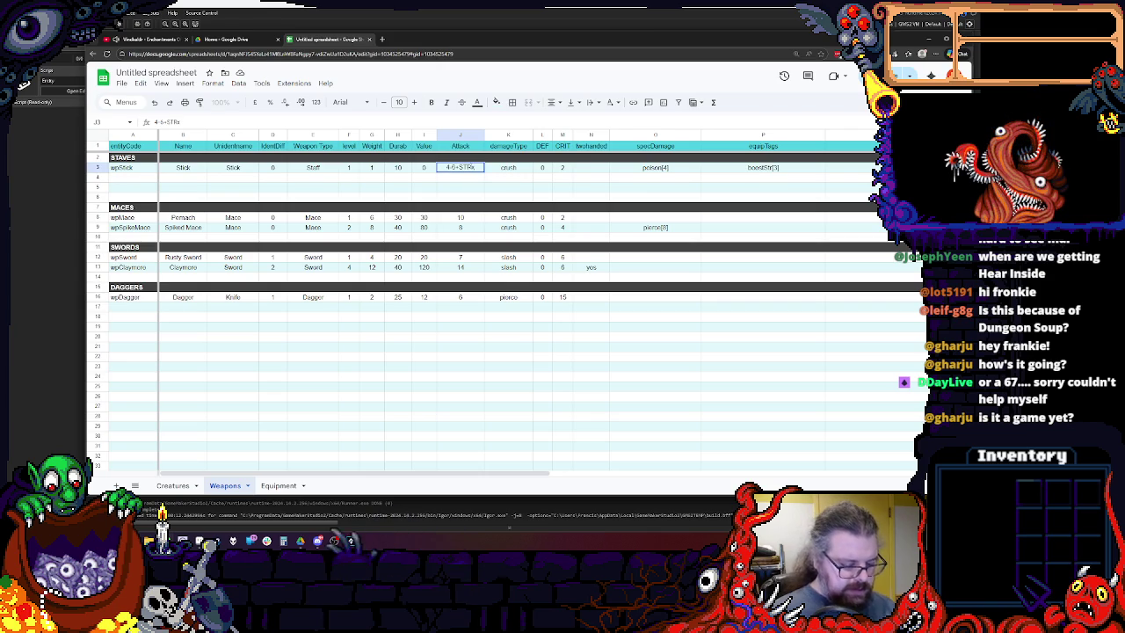
type("4")
key("Return")
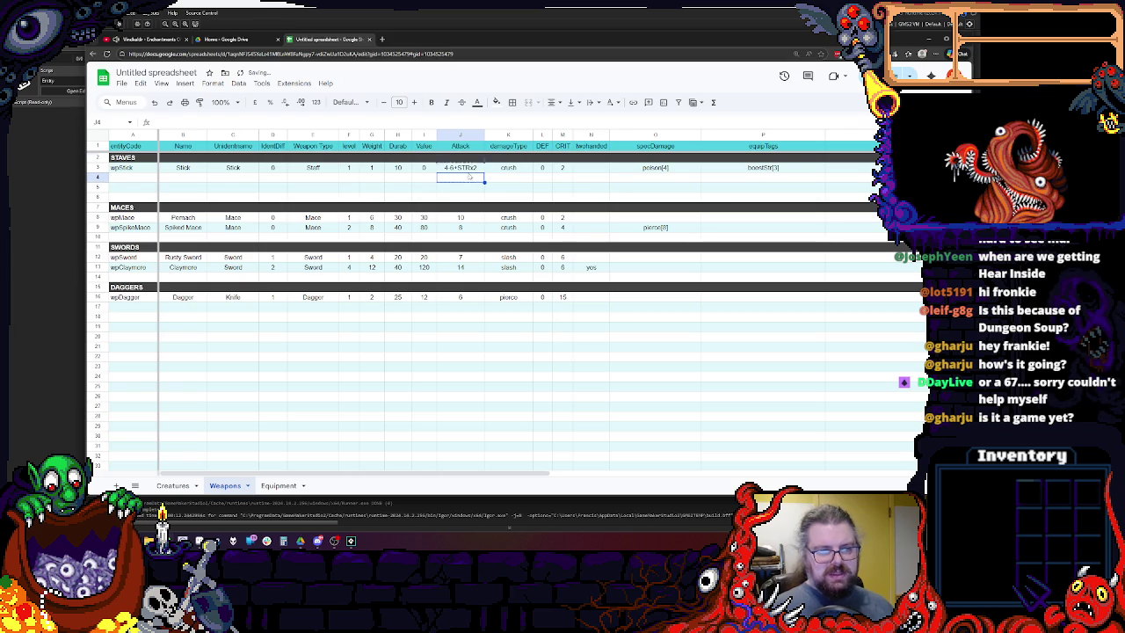
Review the neighbouring Attack cells, then reset the Stick's Attack to 4.
key("Up")
key("Down")
key("Down")
key("Down")
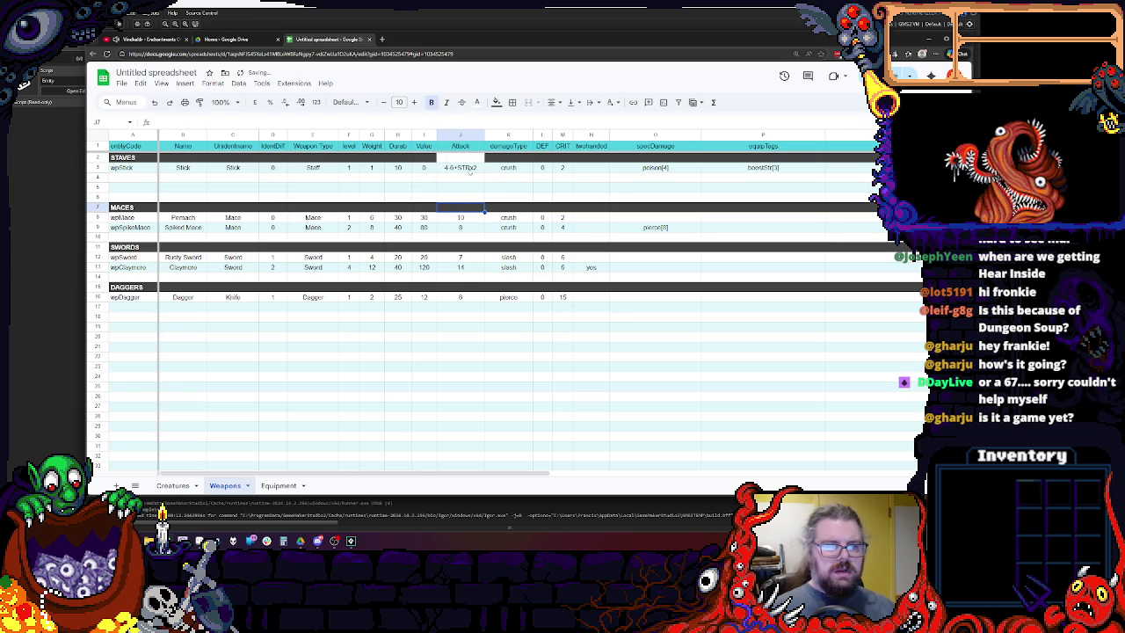
key("Up")
key("Up")
key("Up")
key("Up")
key("Up")
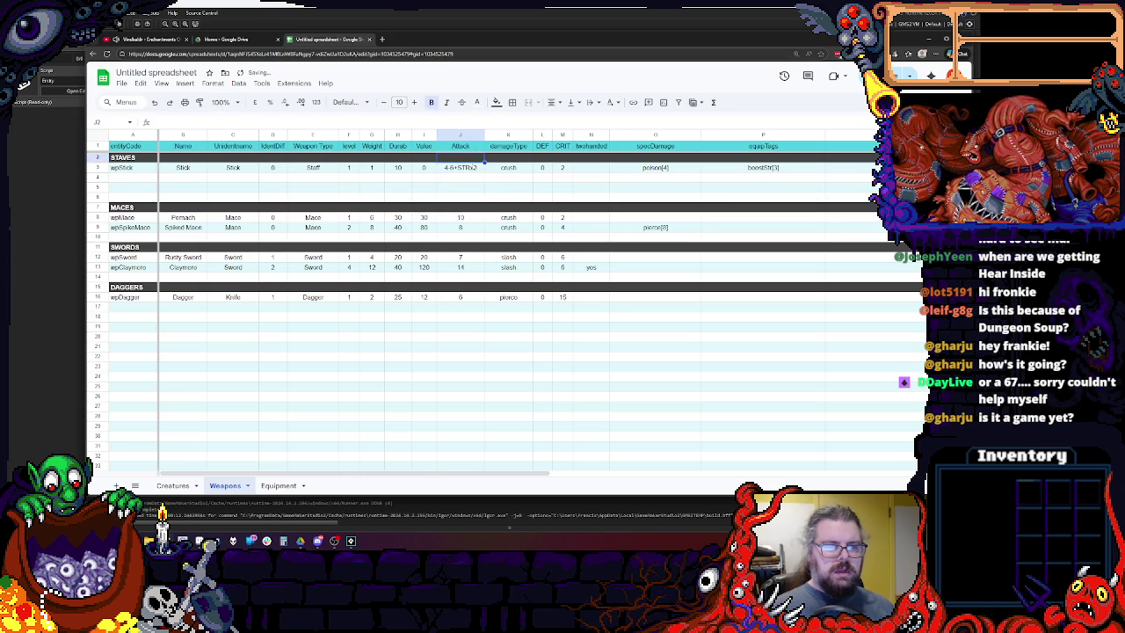
key("Down")
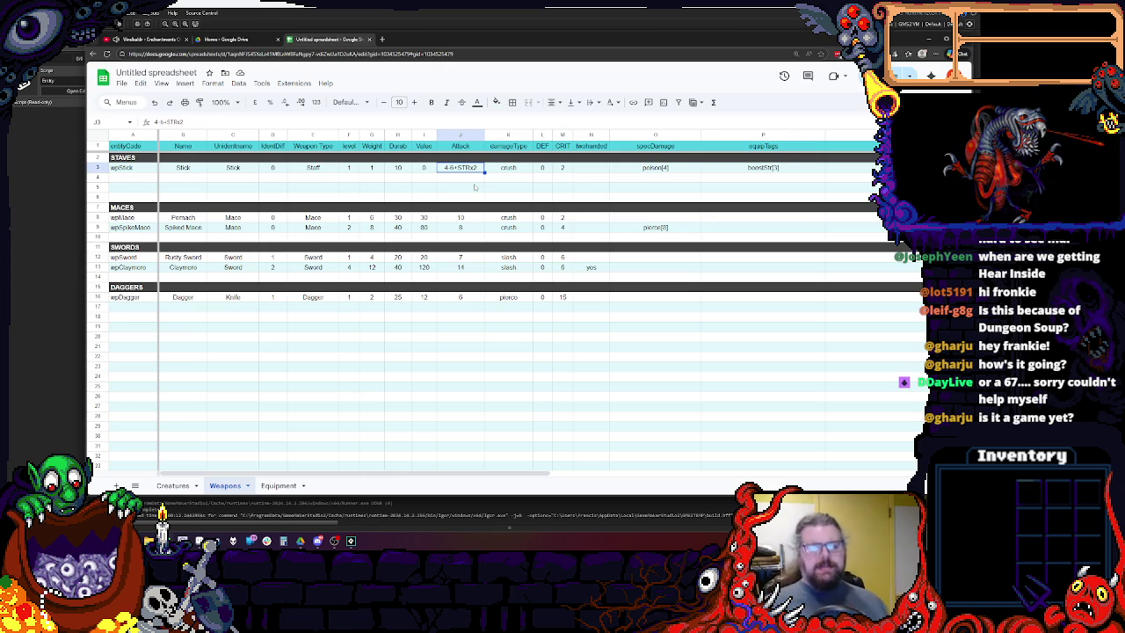
key("Down")
key("Down")
key("Down")
key("Up")
key("Up")
key("Up")
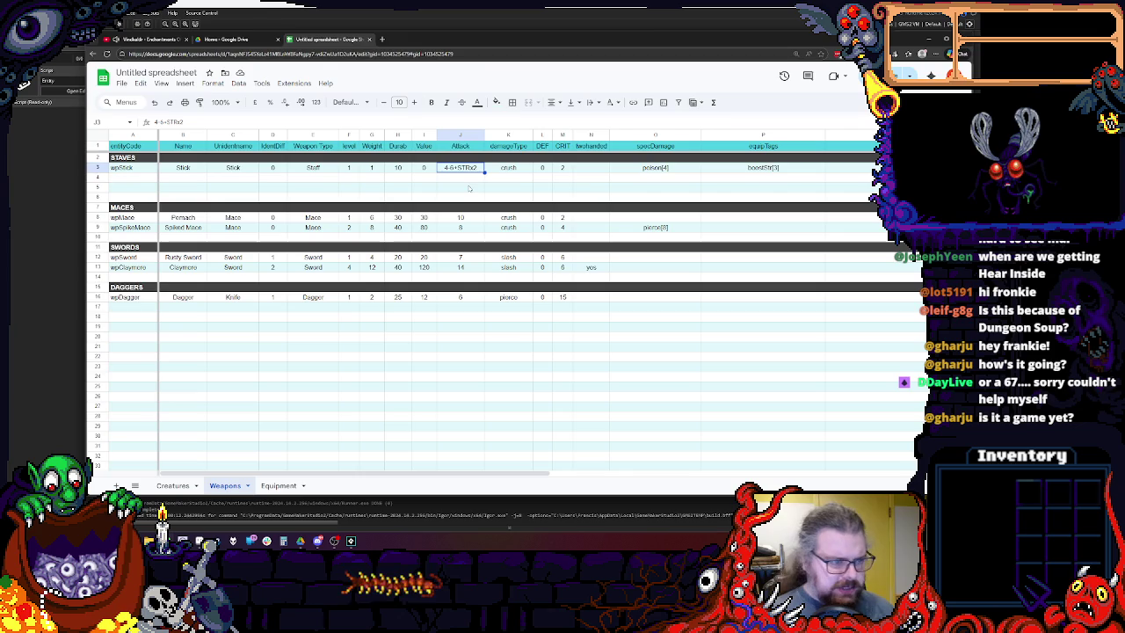
key("Down")
key("Up")
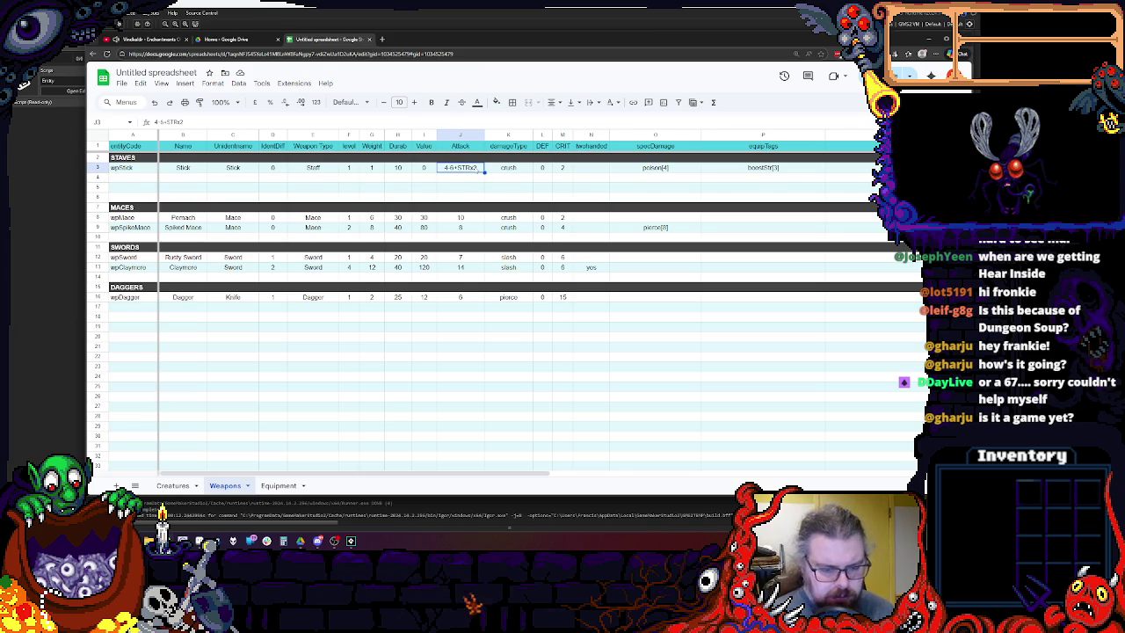
type("4")
left_click(463, 199)
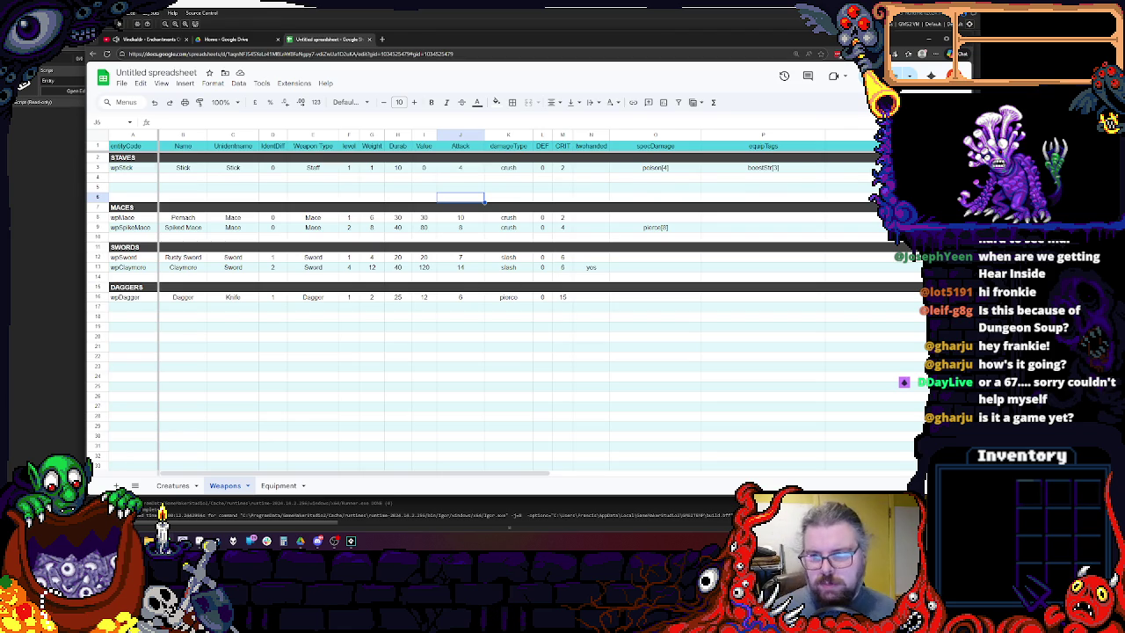
Select column Q, which holds the weapon descriptions.
left_click(838, 136)
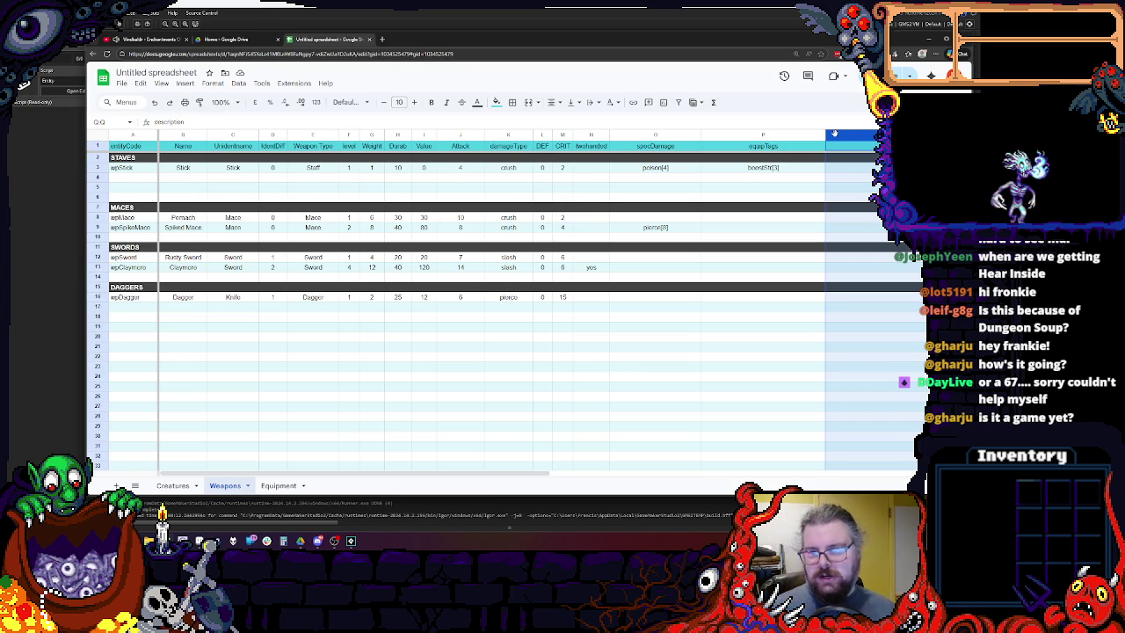
Insert an empty column Q before description and drag it much narrower.
right_click(835, 137)
left_click(729, 220)
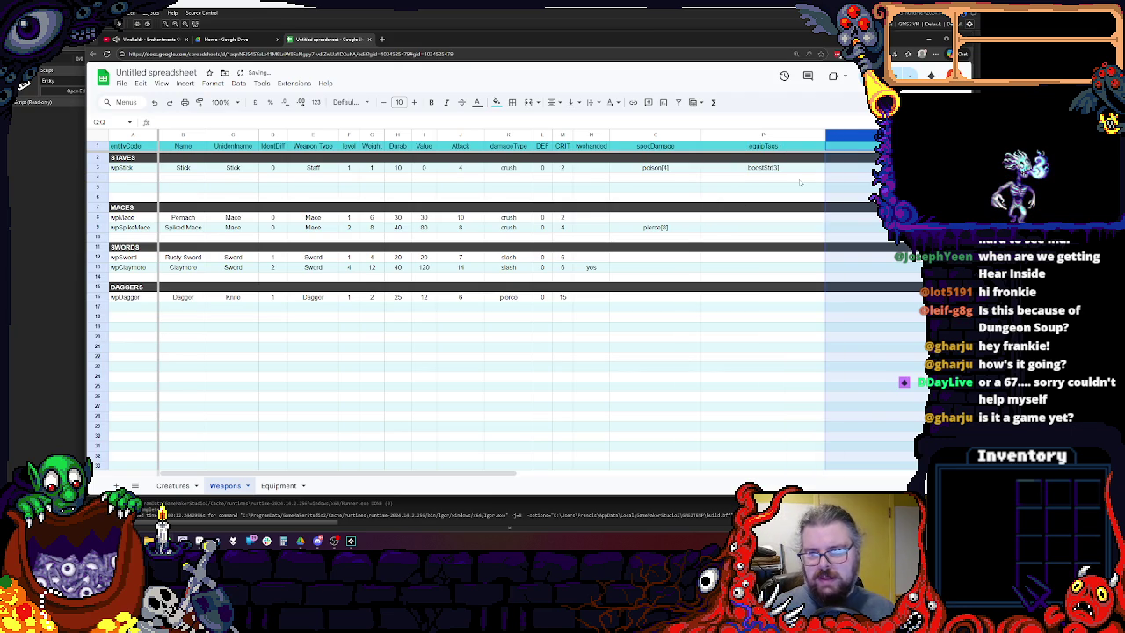
left_click_drag(351, 475, 453, 475)
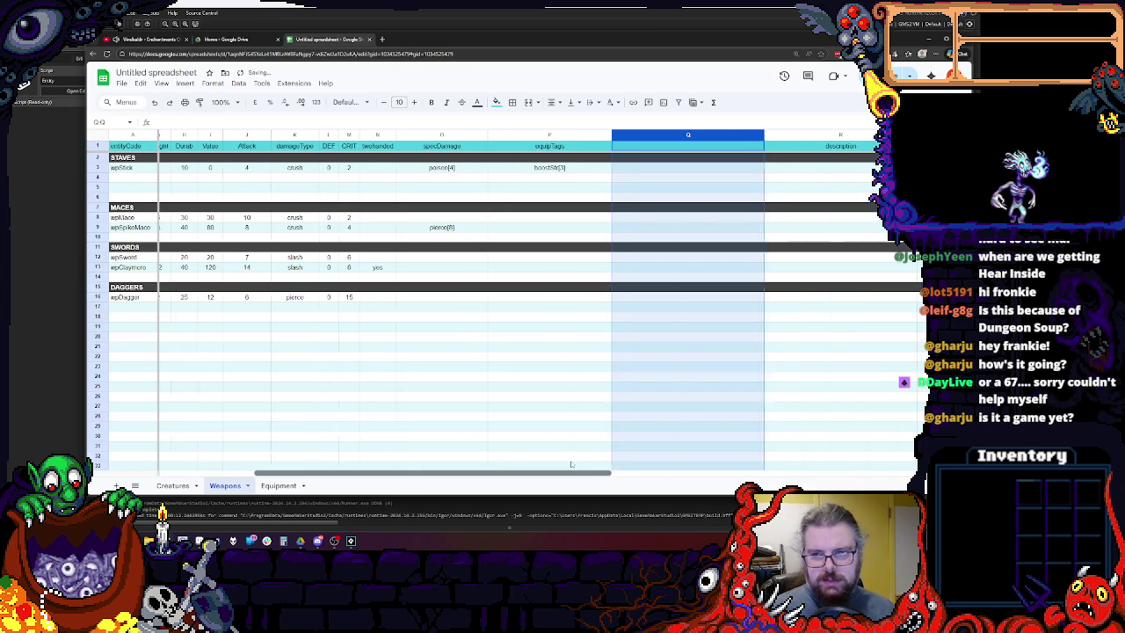
left_click_drag(758, 135, 687, 135)
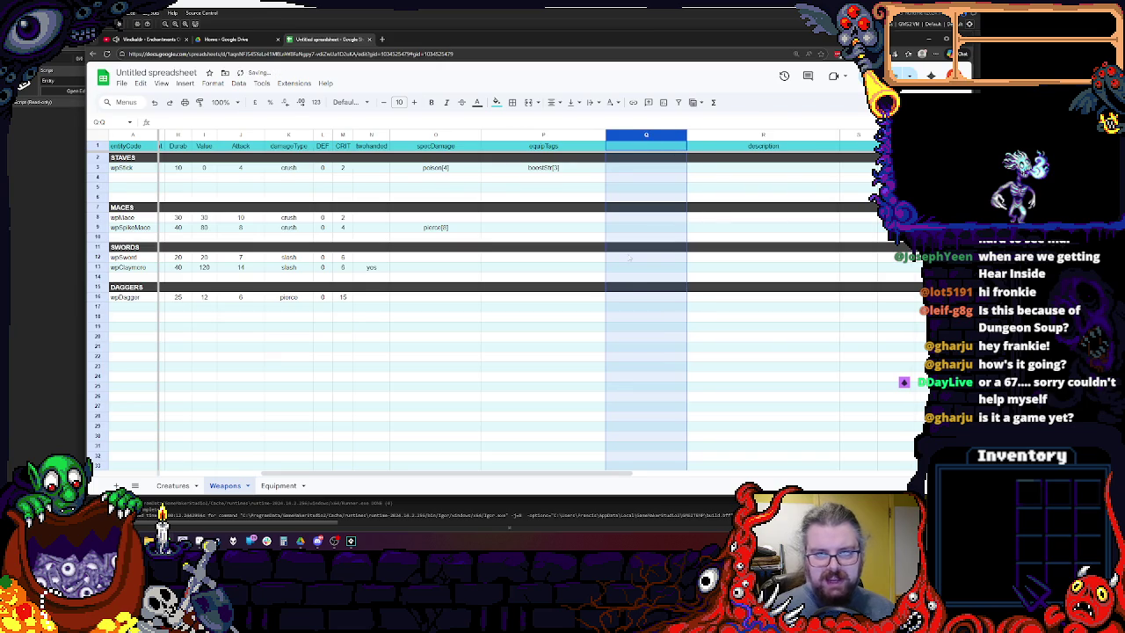
left_click(429, 378)
left_click_drag(419, 473, 232, 478)
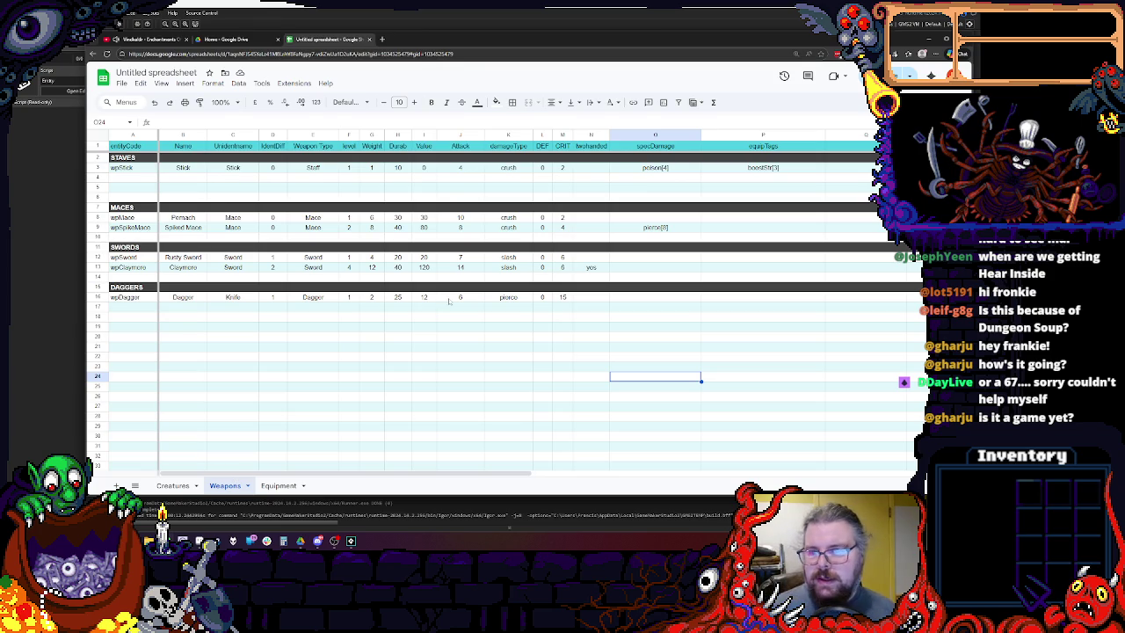
left_click(848, 167)
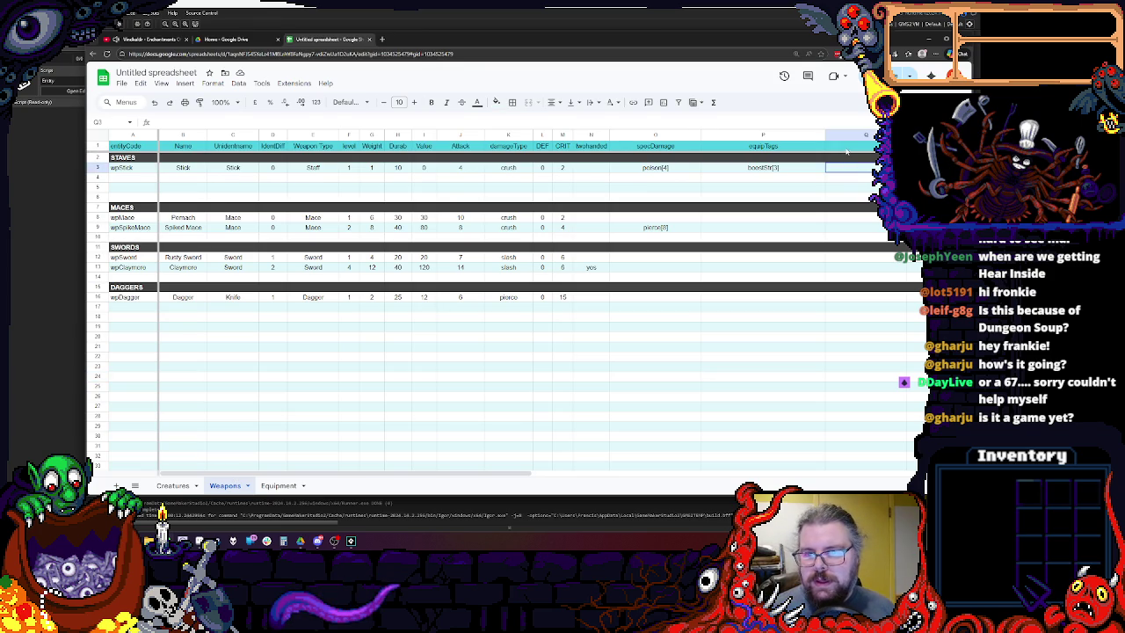
Type 'stemTags' as a header in Q1.
left_click(845, 147)
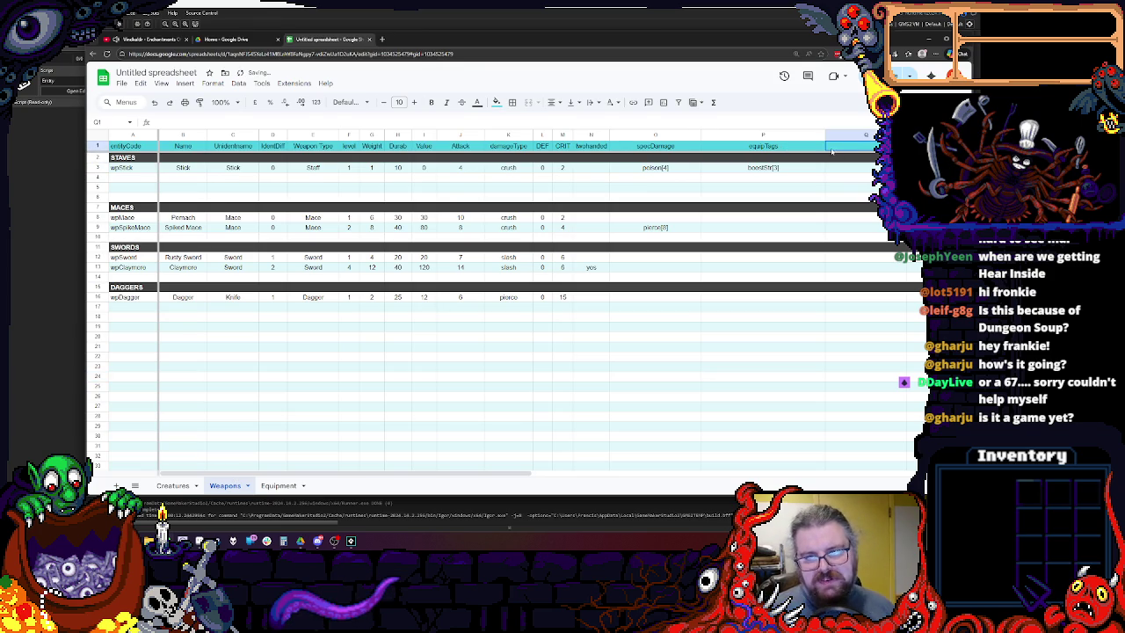
type("st")
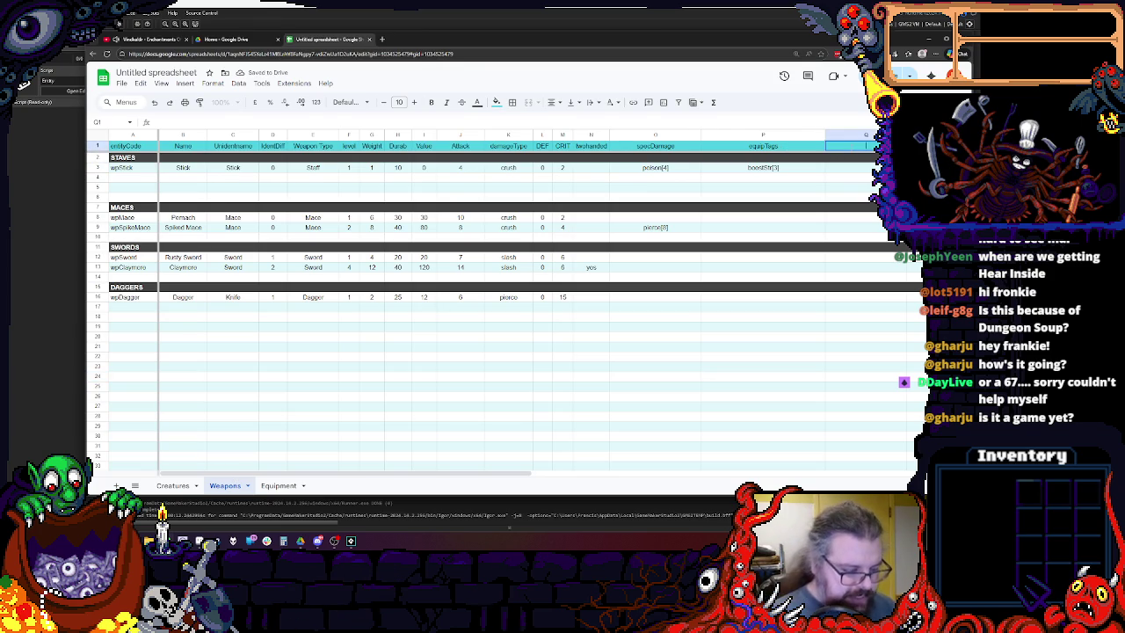
type("emeTags")
left_click(845, 196)
left_click(870, 177)
left_click(870, 168)
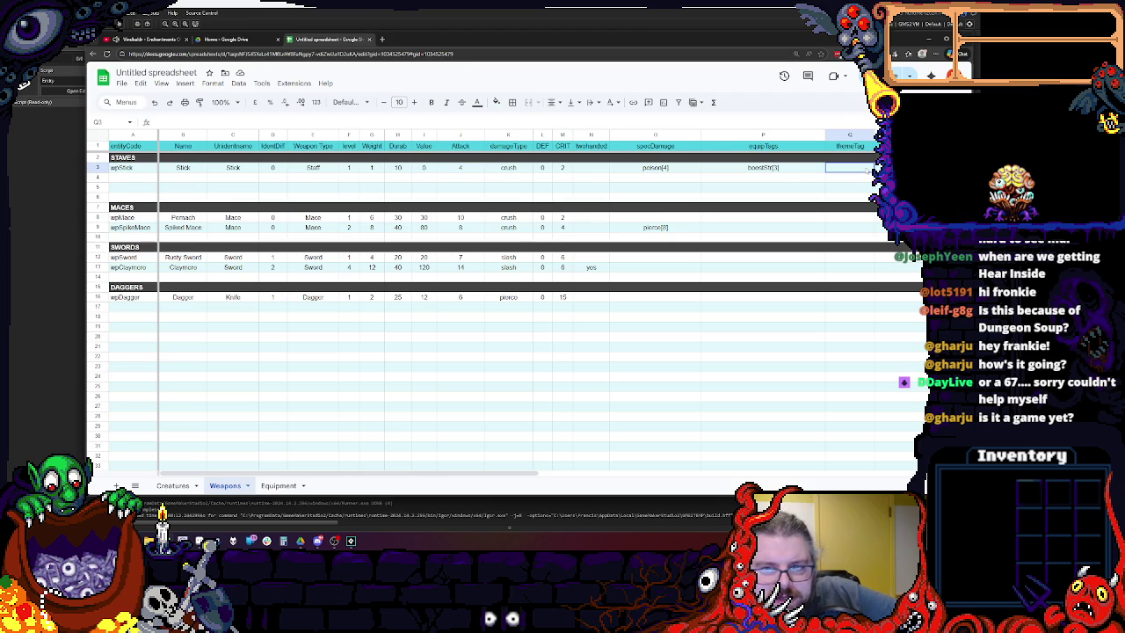
Delete column Q and widen the equipTags column slightly.
right_click(851, 133)
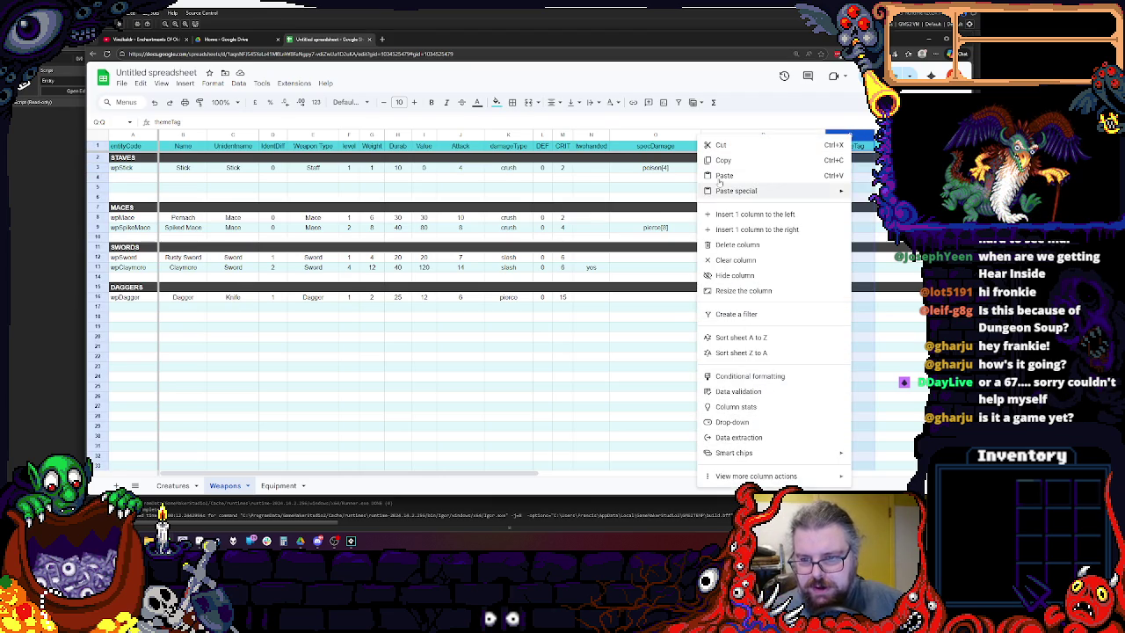
left_click(766, 245)
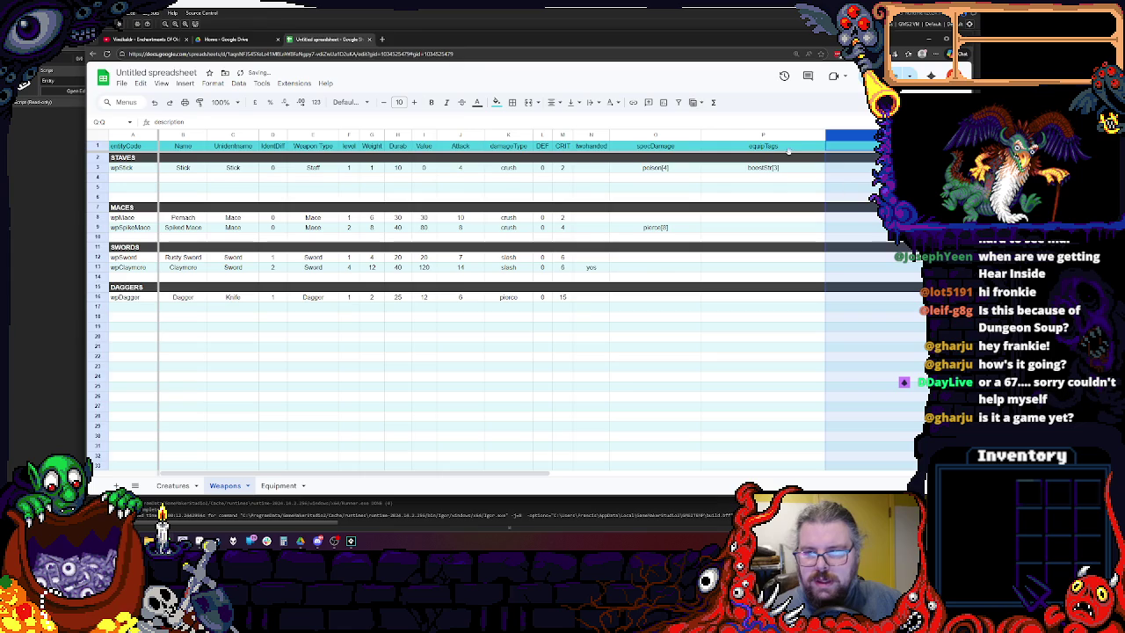
left_click_drag(826, 135, 837, 135)
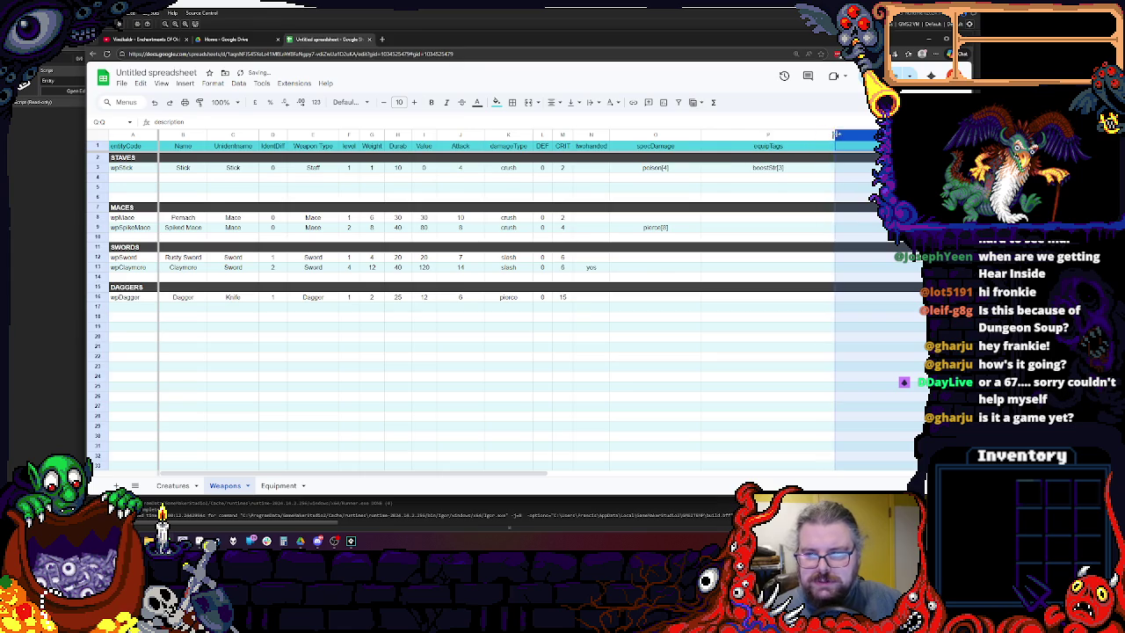
left_click(800, 179)
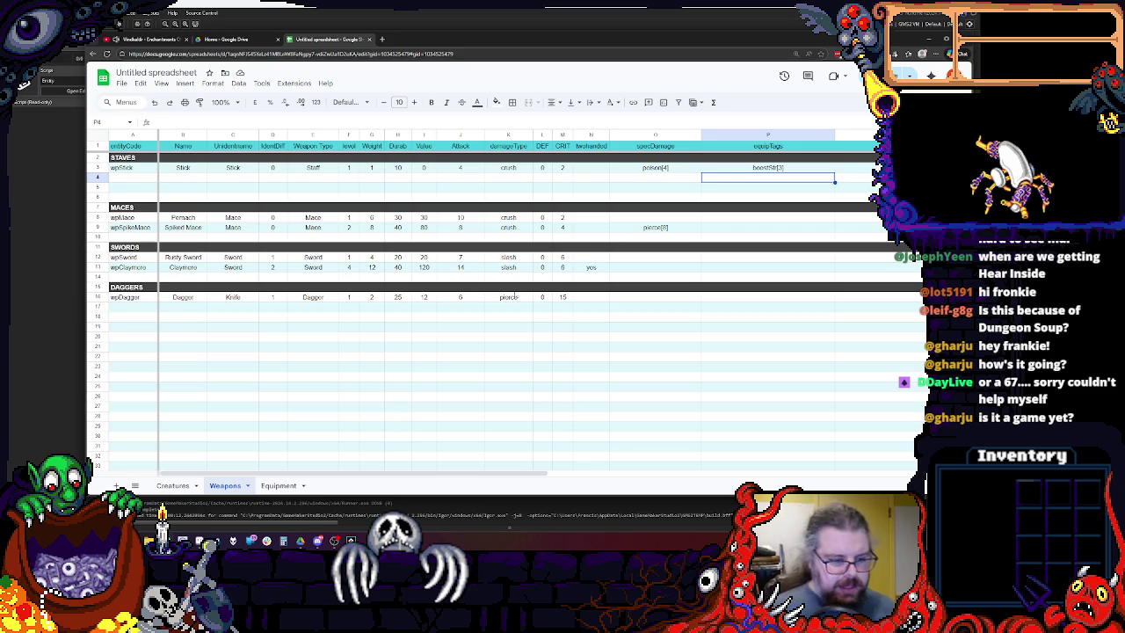
Switch from the Weapons sheet to the Equipment sheet.
left_click(279, 485)
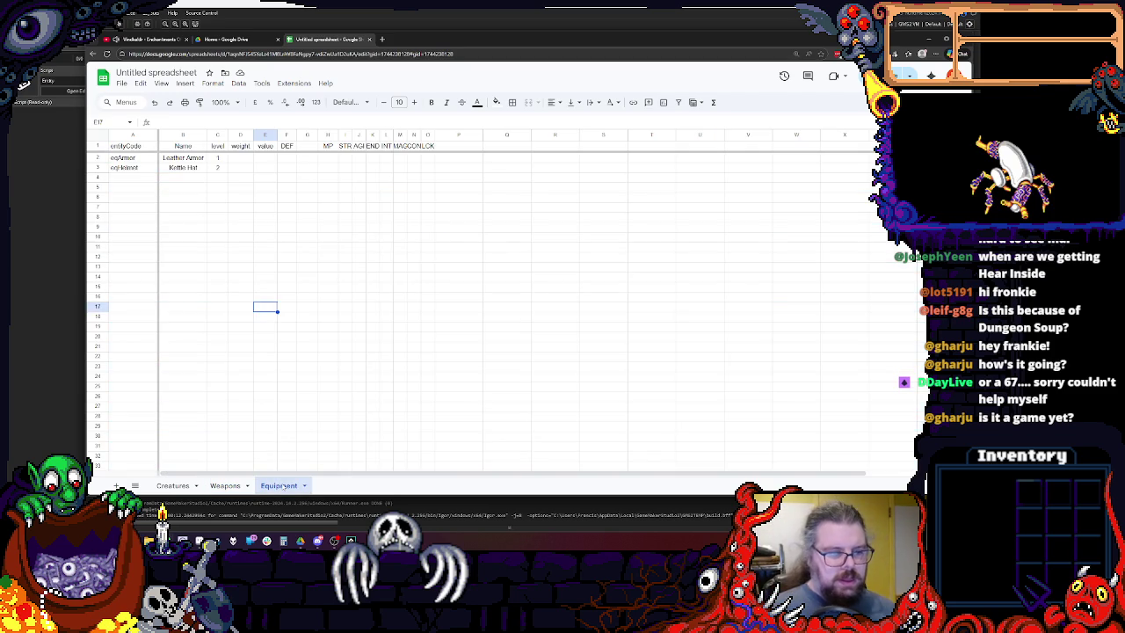
left_click(225, 485)
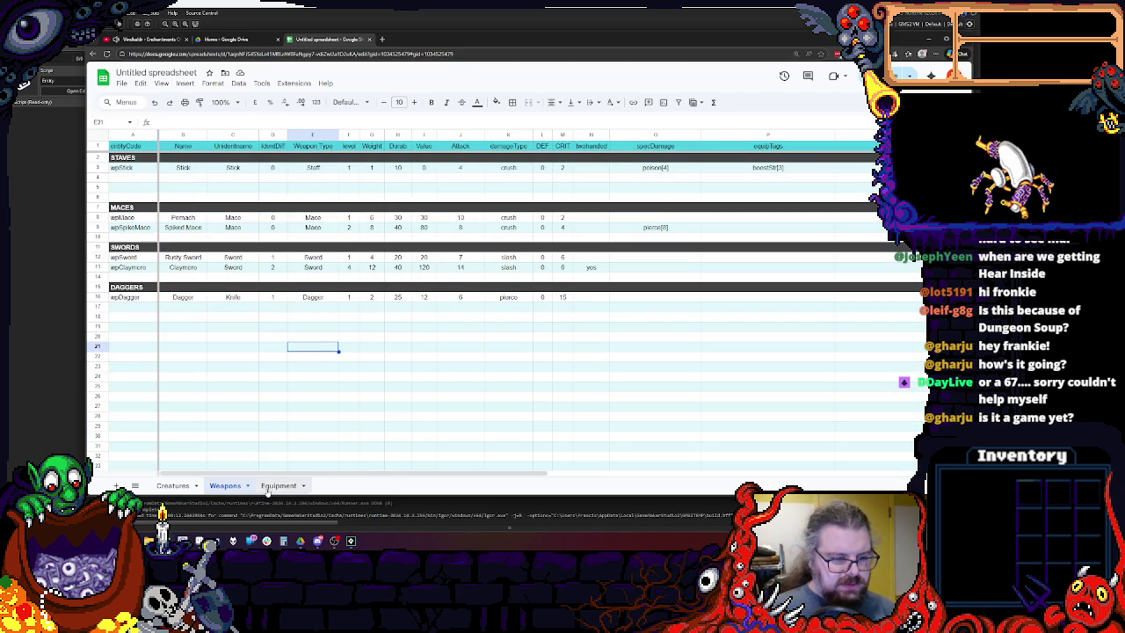
left_click(274, 487)
left_click(307, 316)
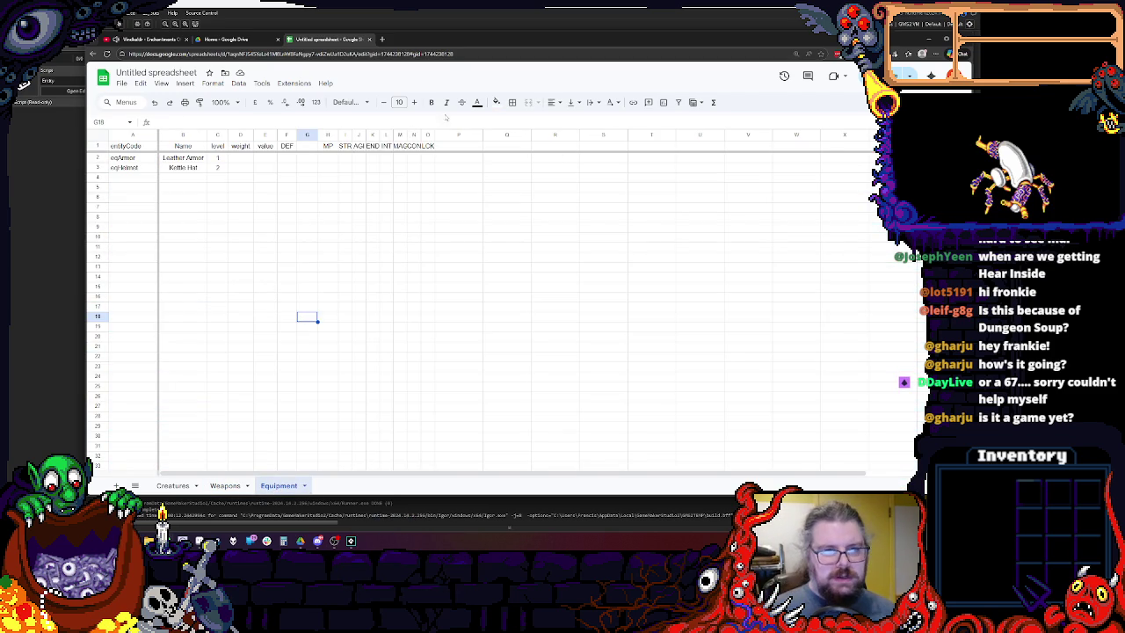
Delete the STR-through-LCK columns and then the MP column, leaving DEF last.
left_click_drag(428, 135, 345, 135)
left_click(344, 208)
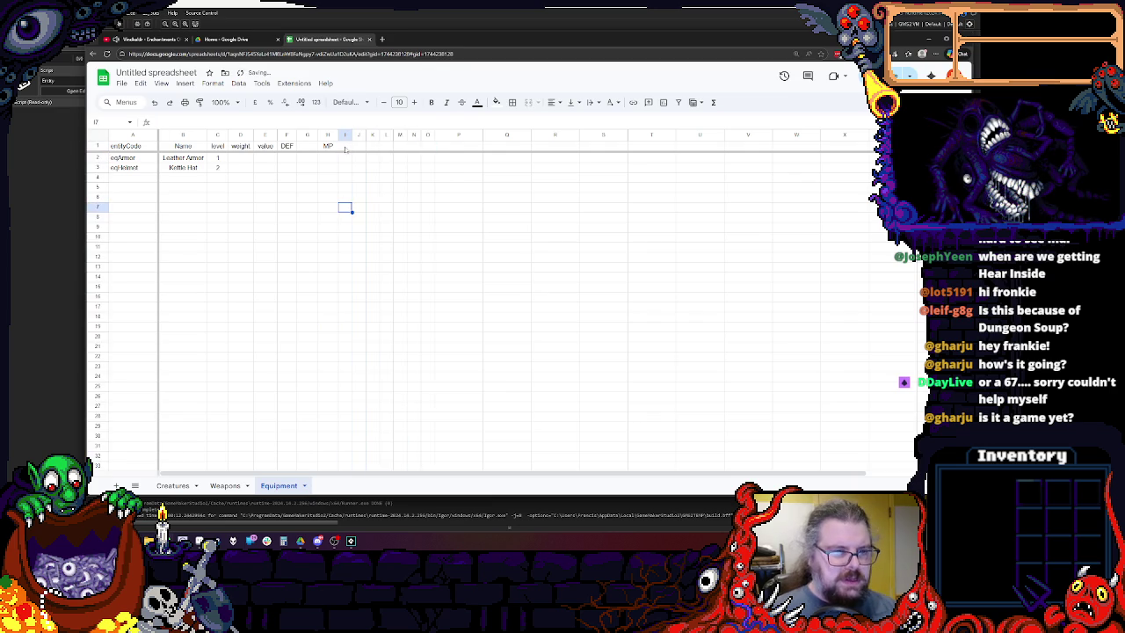
right_click(329, 135)
left_click(320, 134)
left_click(302, 198)
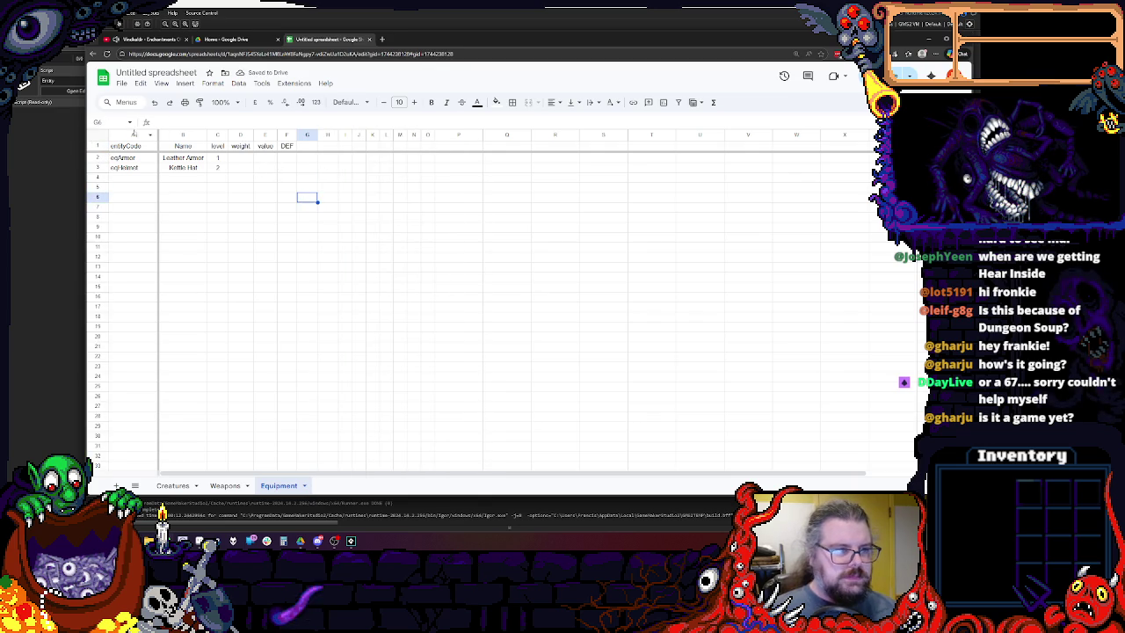
left_click(261, 82)
mouse_move(238, 82)
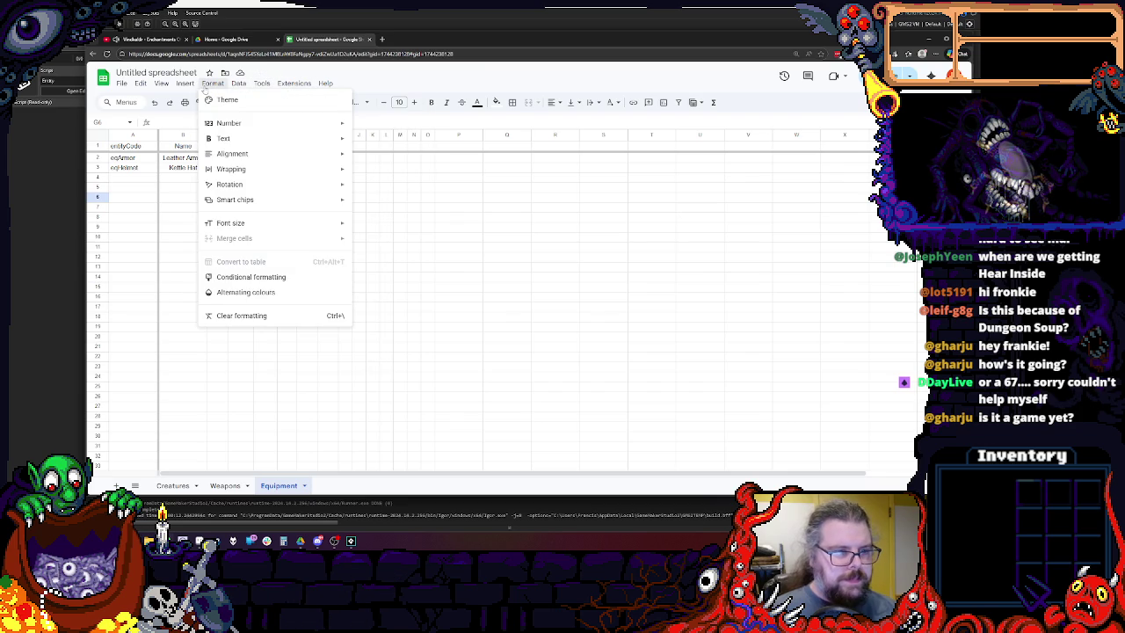
Select the whole Equipment sheet and open Alternating colours from the Format menu.
left_click(284, 293)
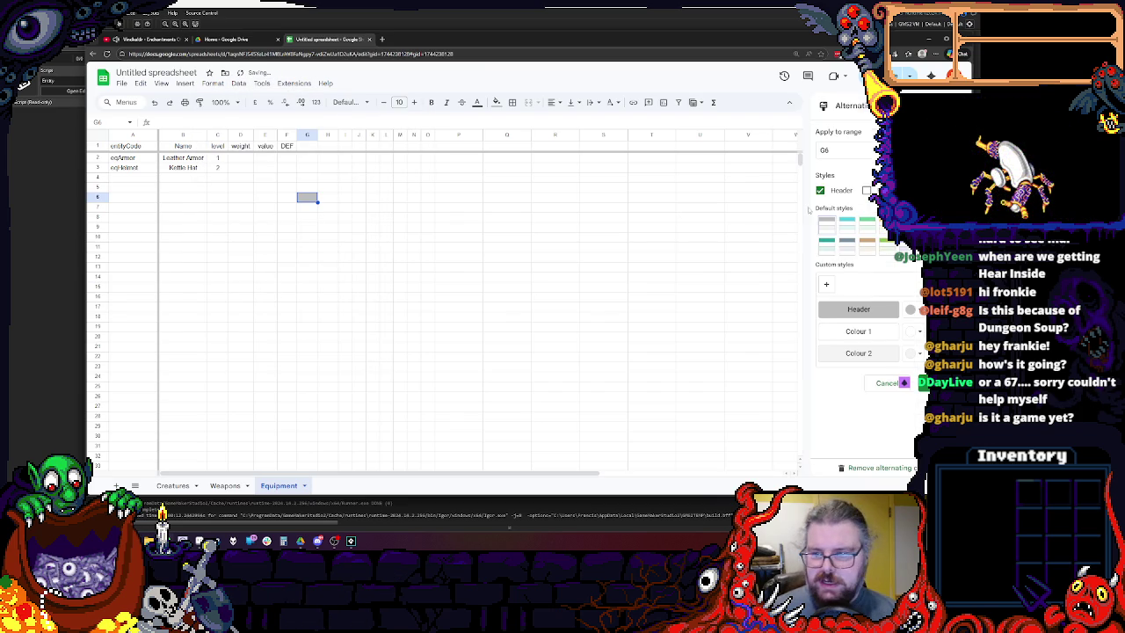
left_click(918, 383)
key("ctrl+a")
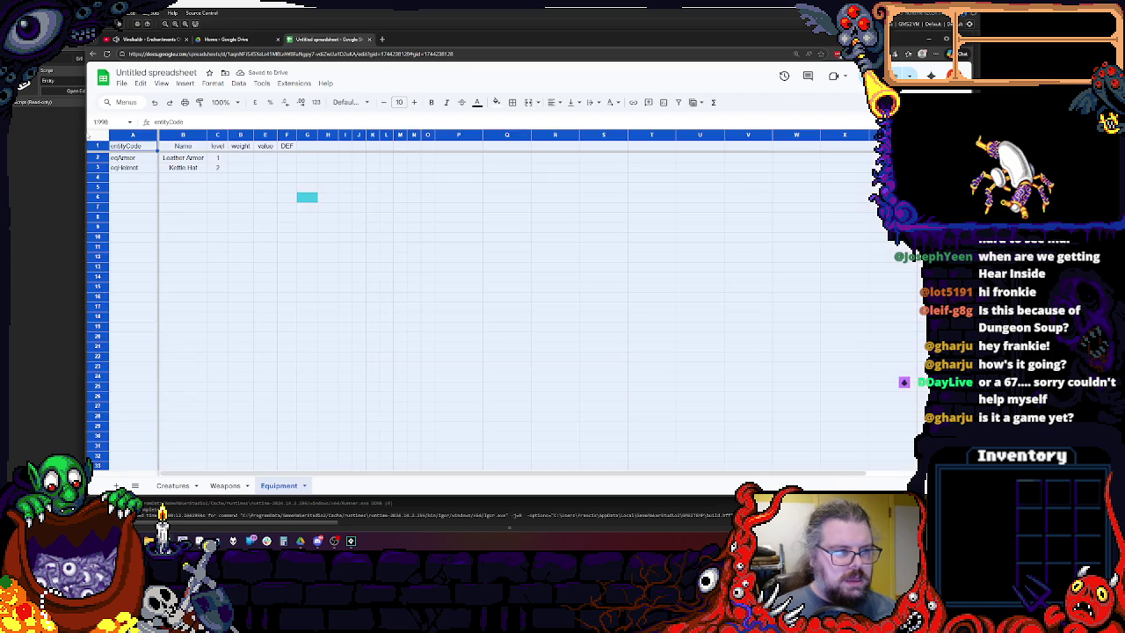
left_click(261, 84)
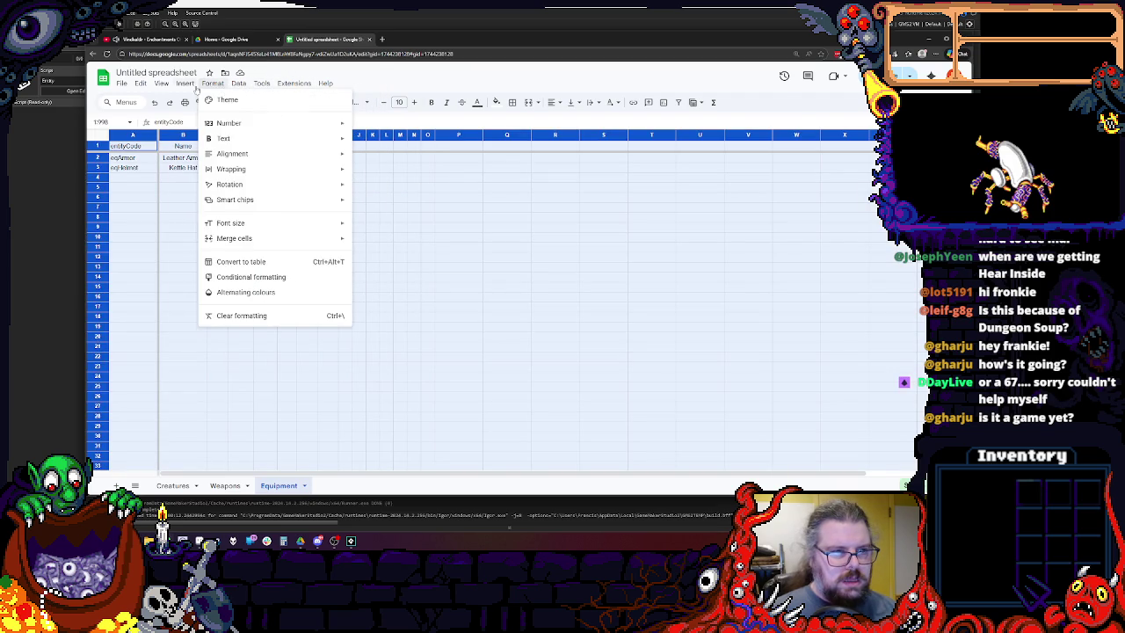
left_click(246, 292)
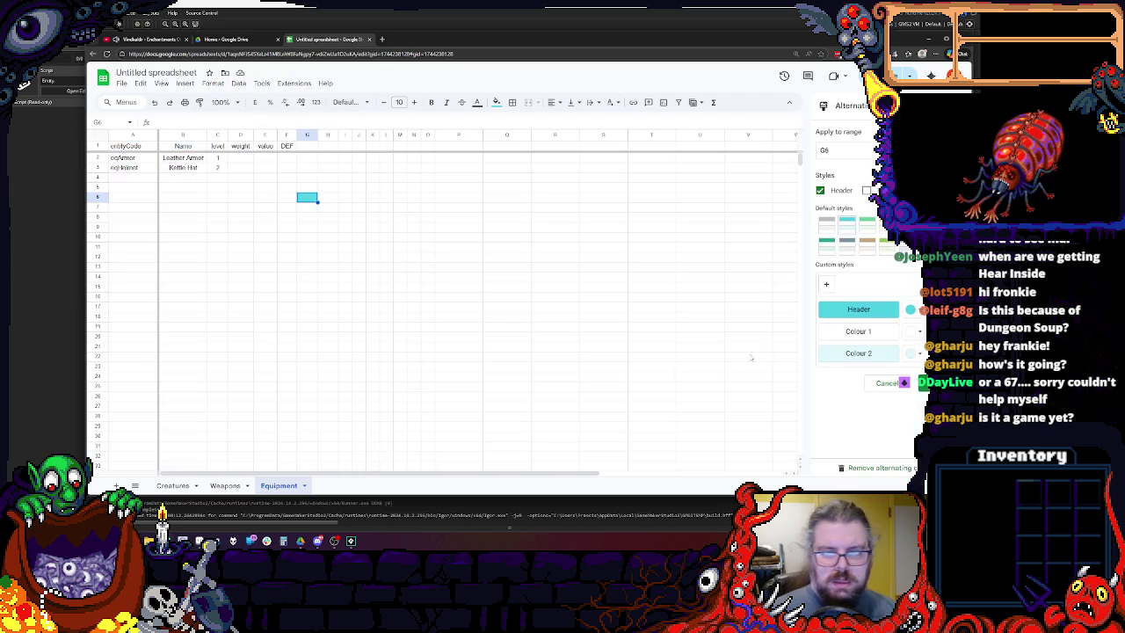
left_click(414, 326)
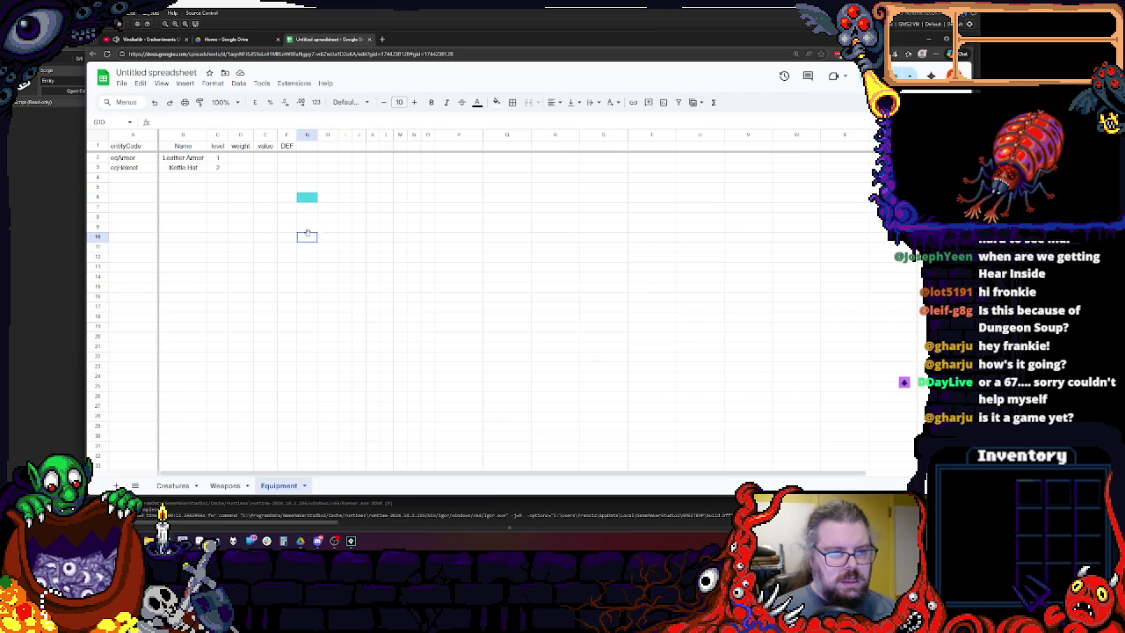
left_click(306, 236)
left_click(99, 144)
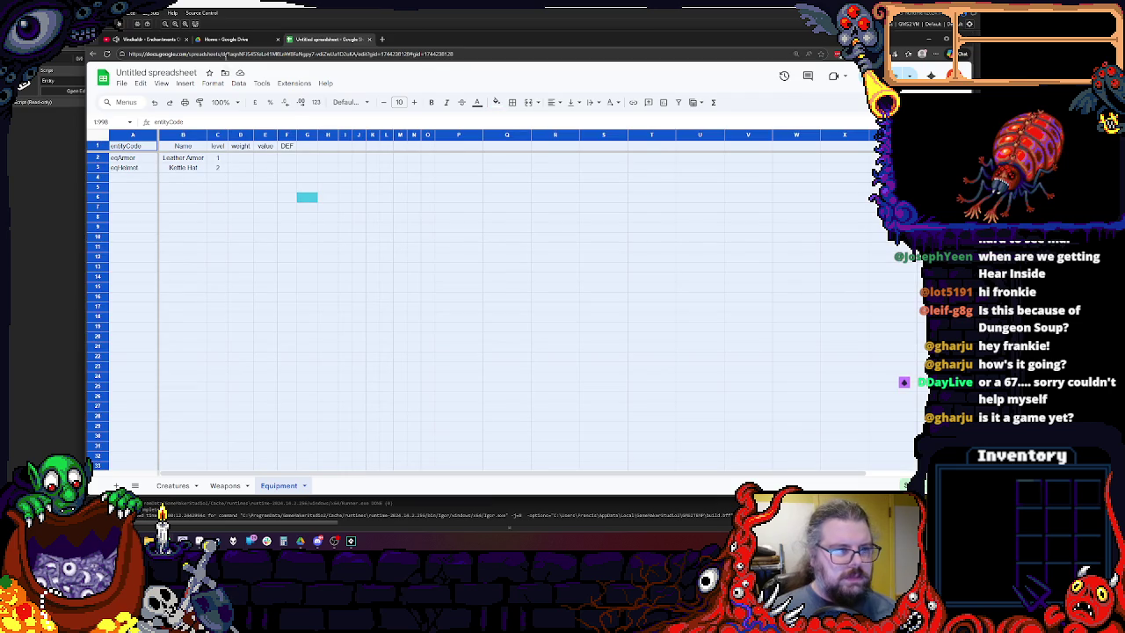
left_click(238, 83)
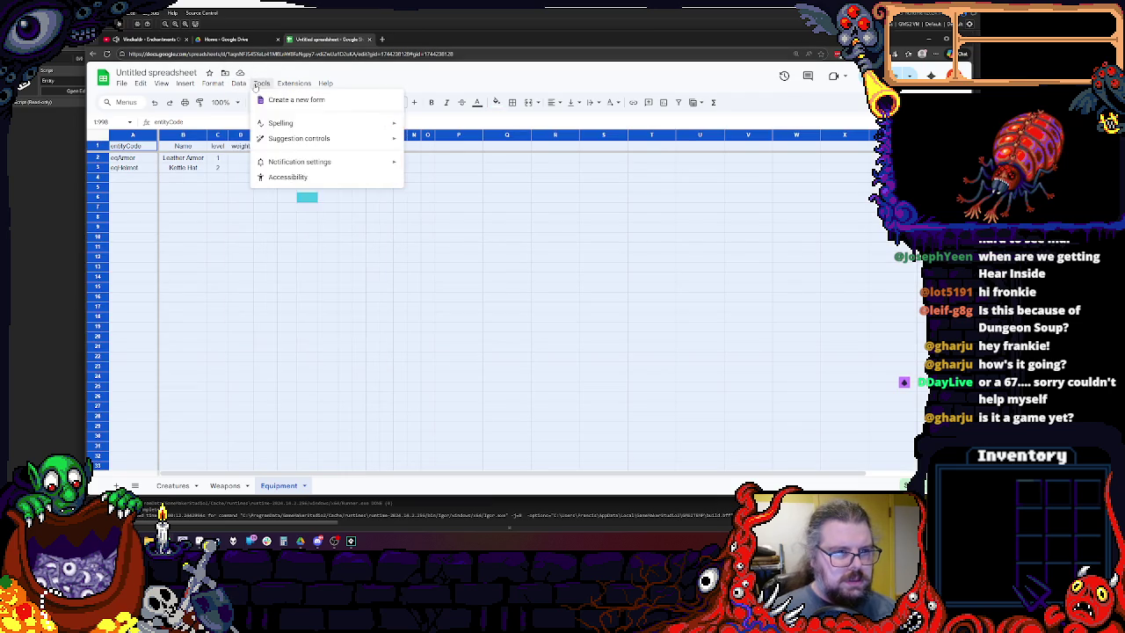
mouse_move(212, 83)
left_click(250, 292)
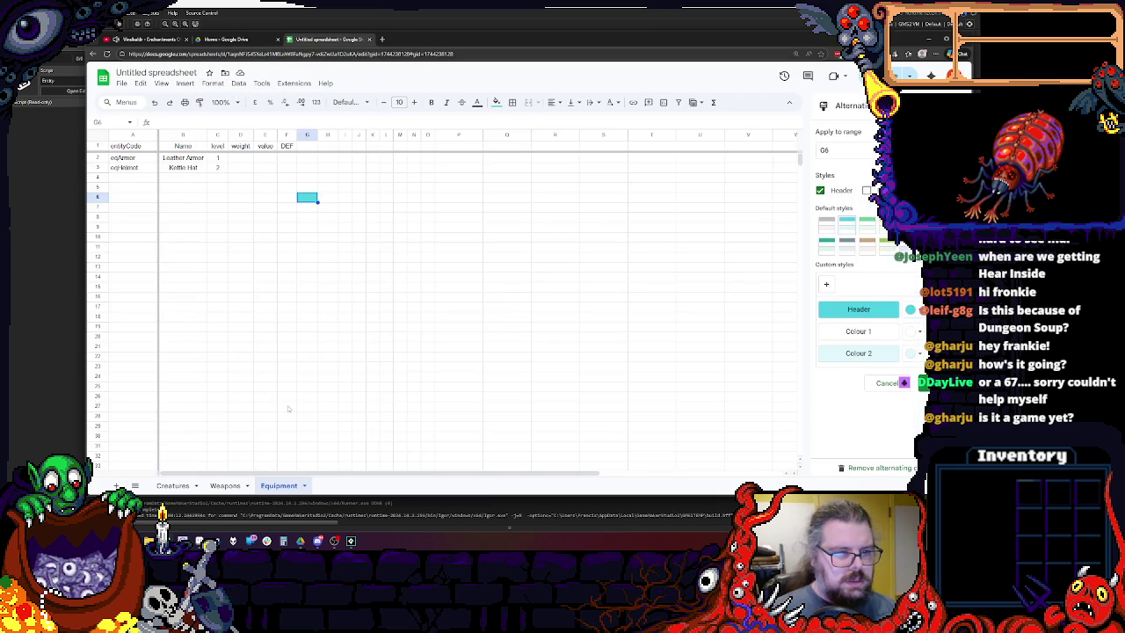
Click cells J16:K16 and G6, cancelling an accidental entry in G6.
left_click(373, 297)
key("ctrl+a")
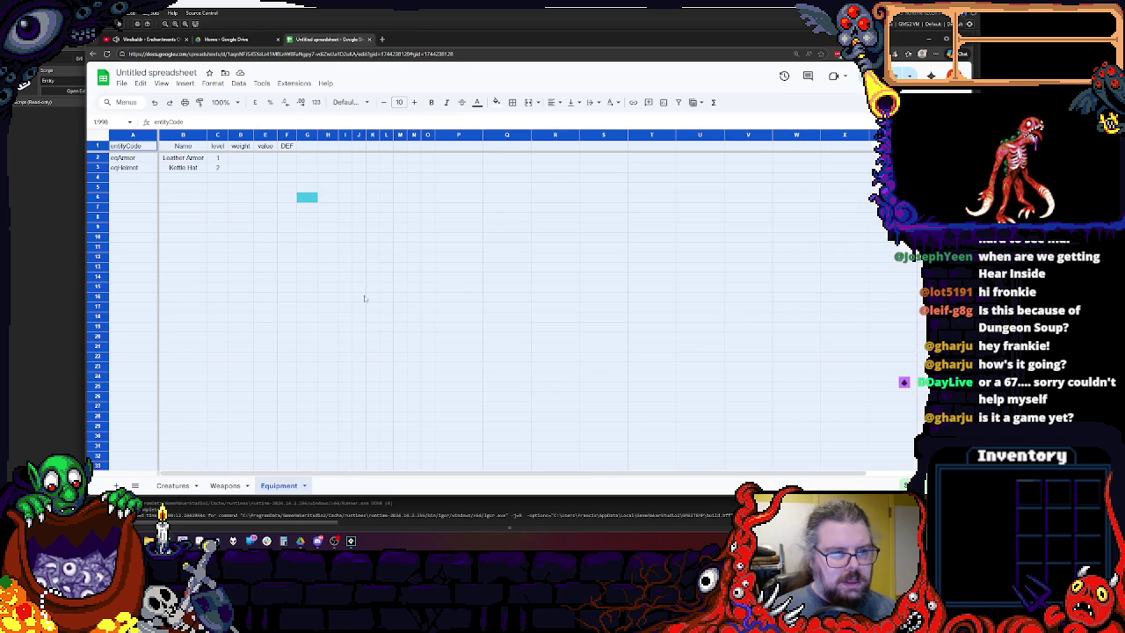
left_click_drag(363, 295, 373, 297)
left_click(283, 205)
left_click(306, 197)
key("Escape")
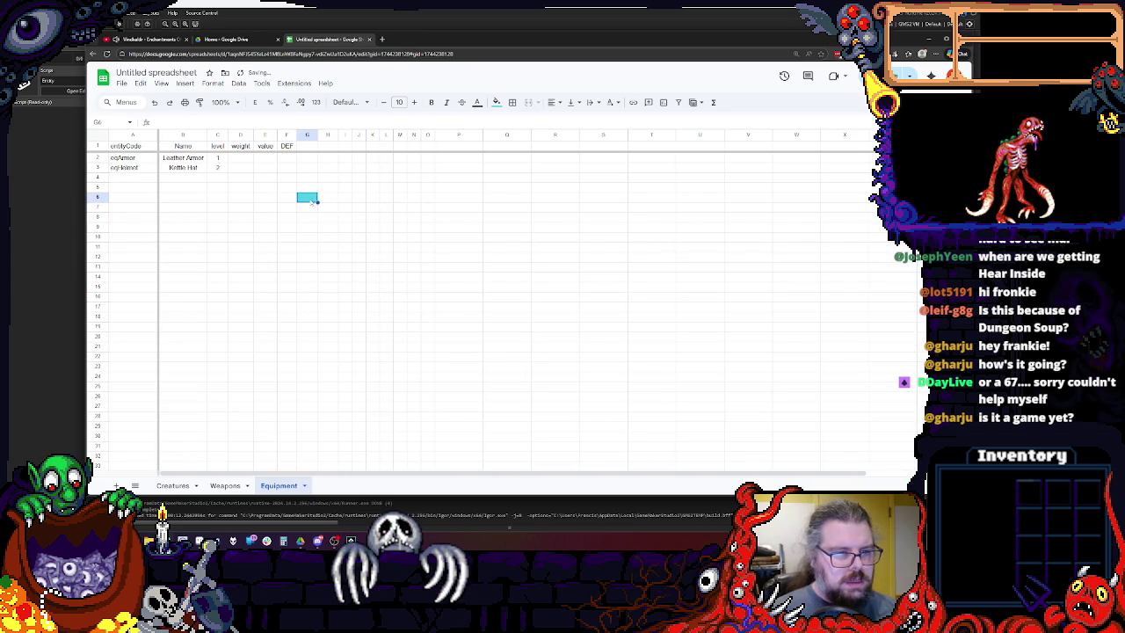
Set the alternating colours range to the whole sheet (1:998) and apply it.
left_click(103, 137)
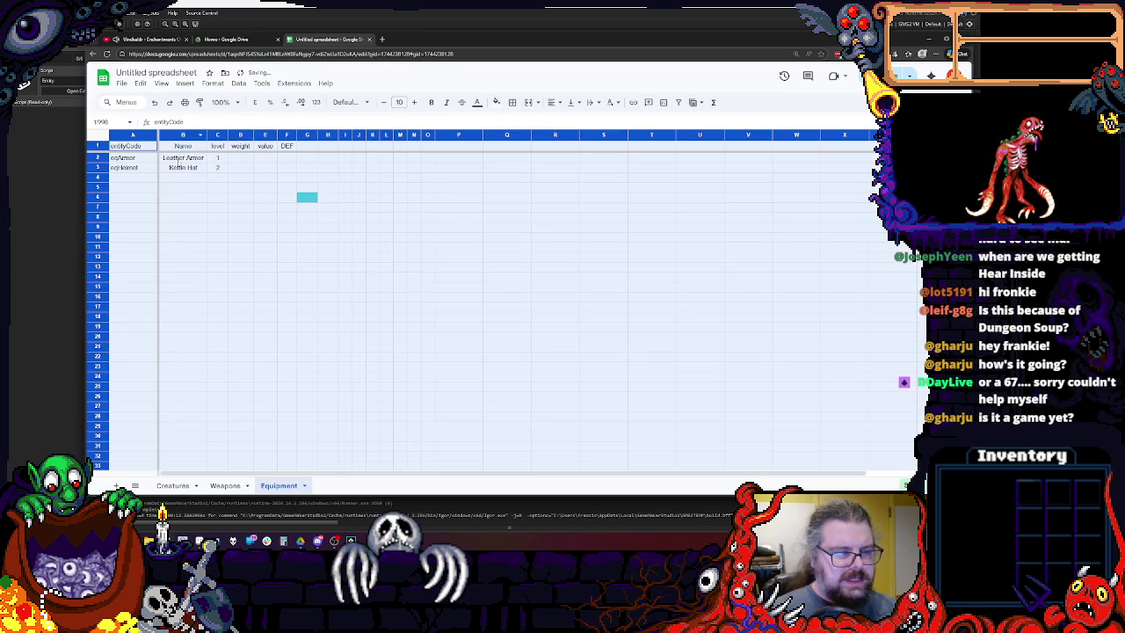
left_click(261, 82)
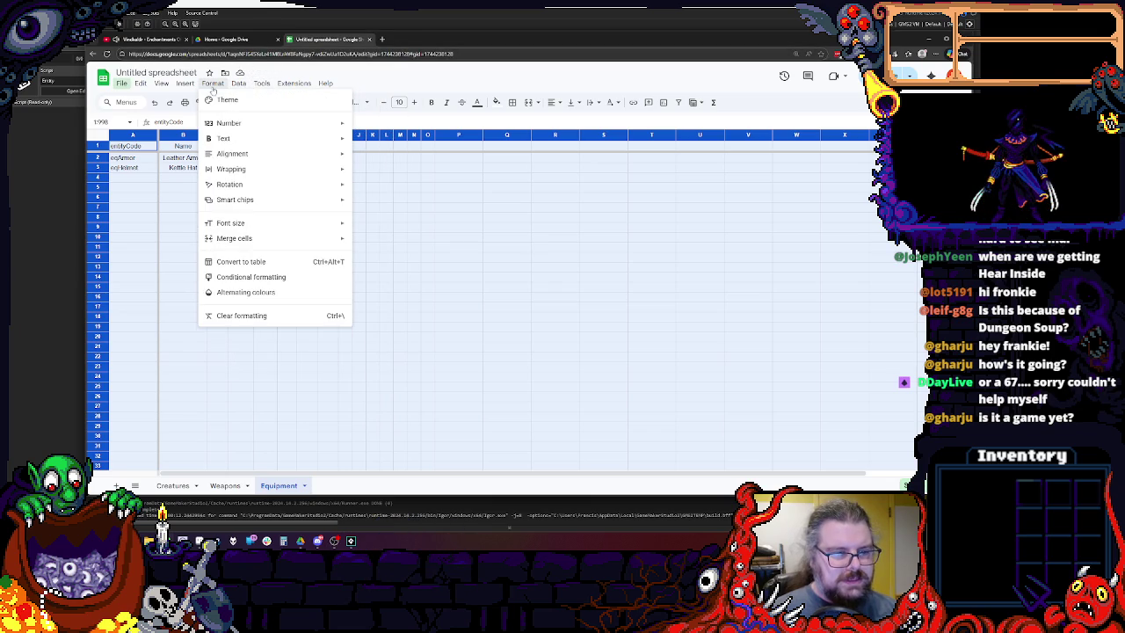
left_click(244, 294)
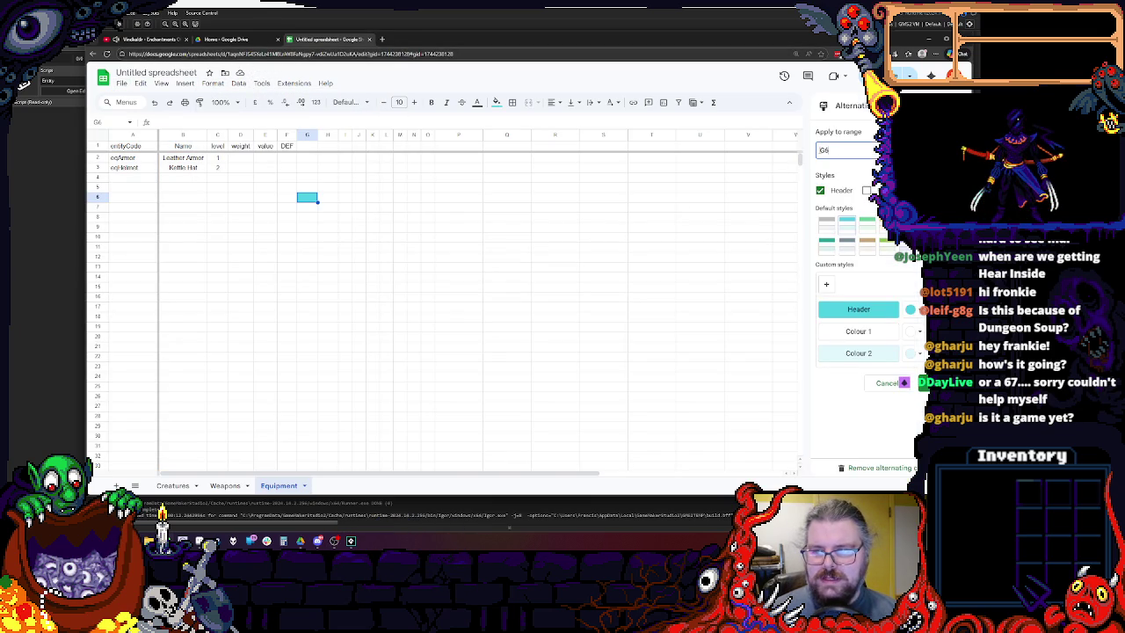
left_click(914, 149)
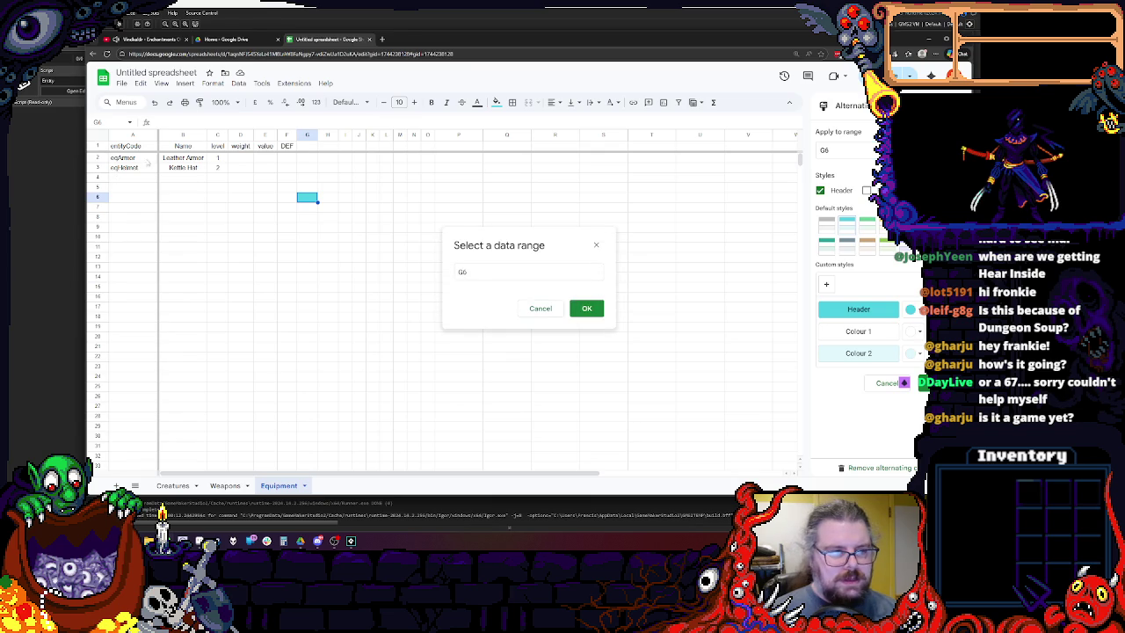
left_click(103, 136)
left_click(587, 308)
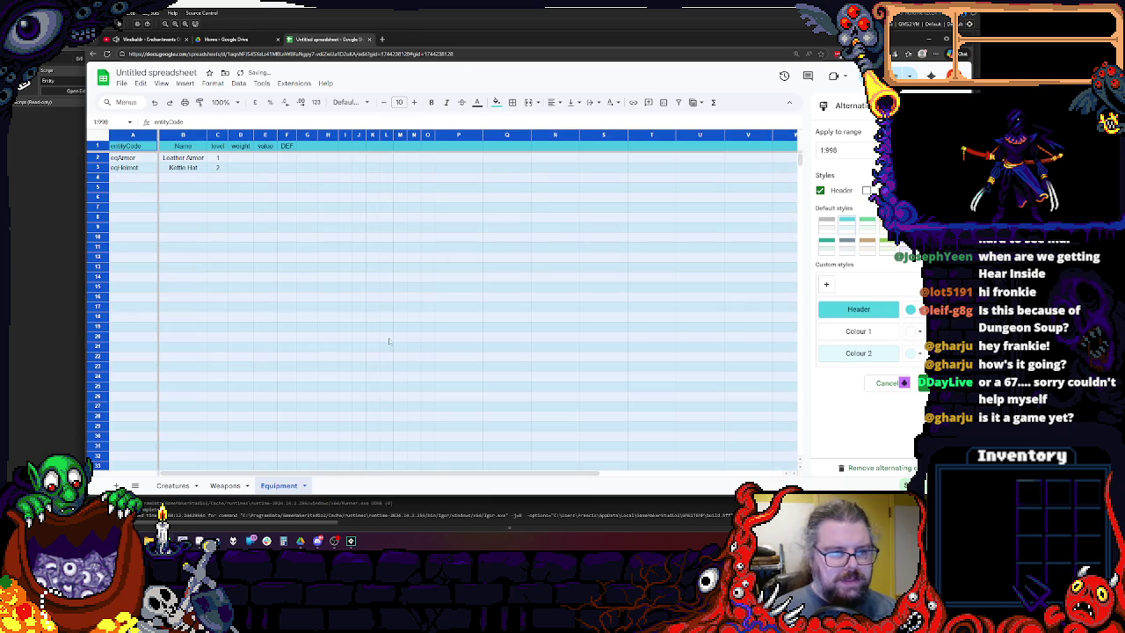
left_click(307, 208)
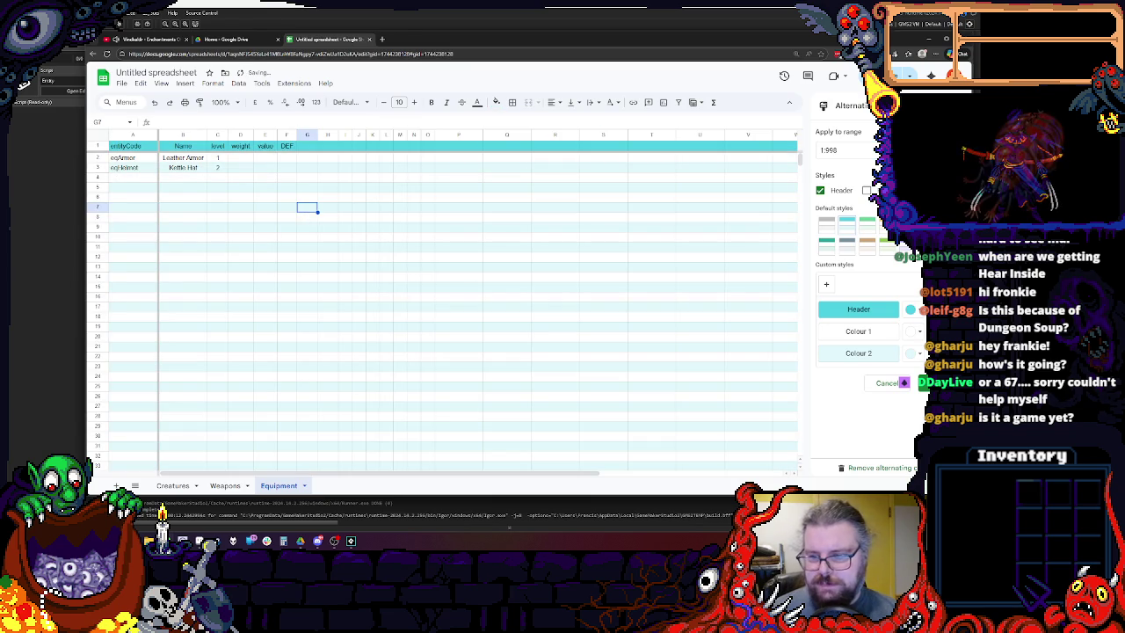
Close the Alternating colours panel and switch to the Weapons sheet.
left_click(923, 382)
left_click(346, 217)
left_click(304, 186)
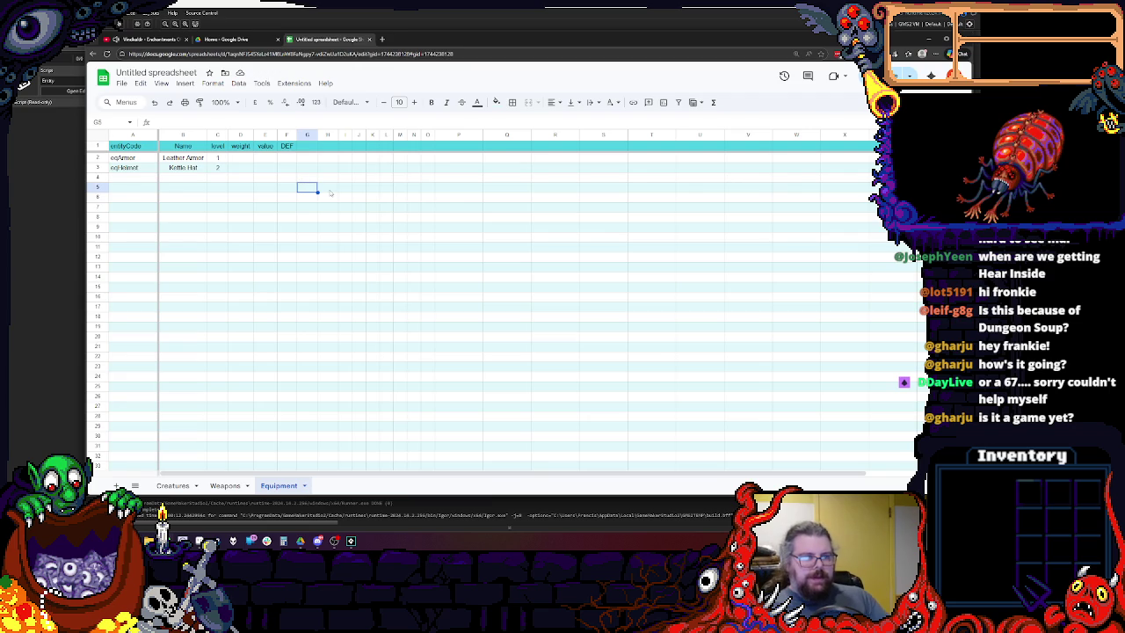
left_click(226, 485)
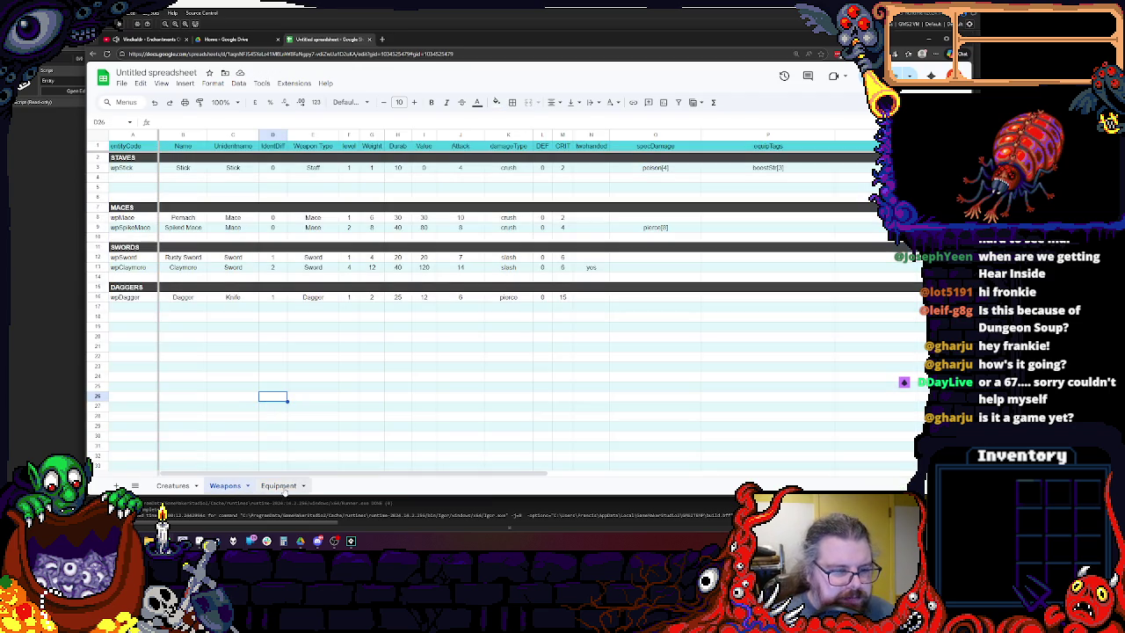
Insert a blank column before level on Equipment and enter the Unidentname header in C1.
left_click(279, 485)
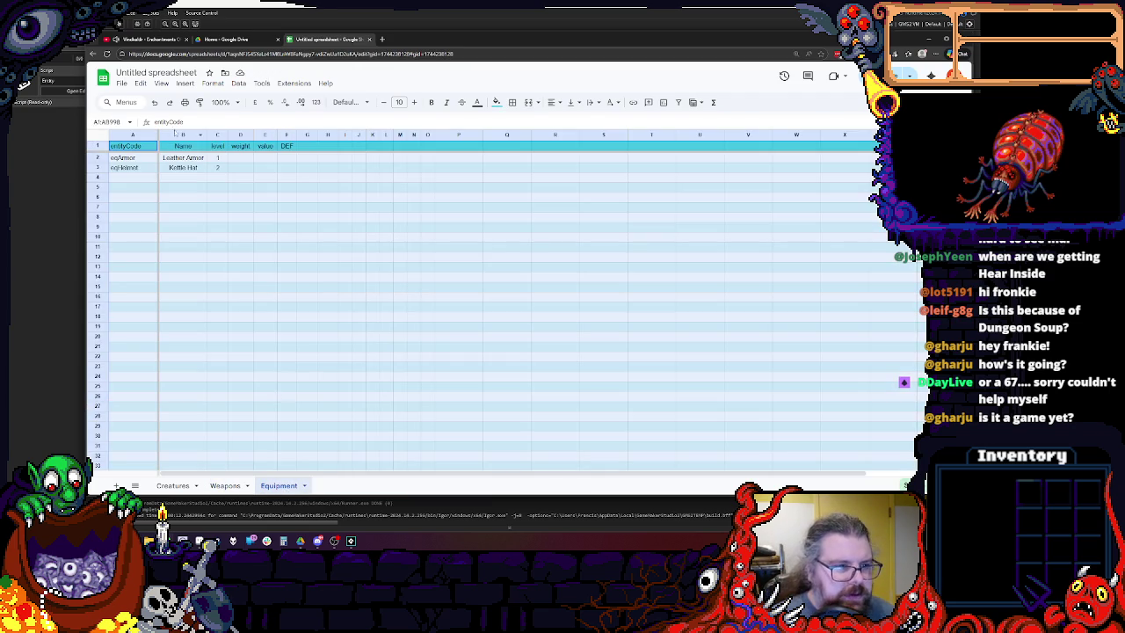
left_click(217, 136)
right_click(218, 137)
left_click(264, 219)
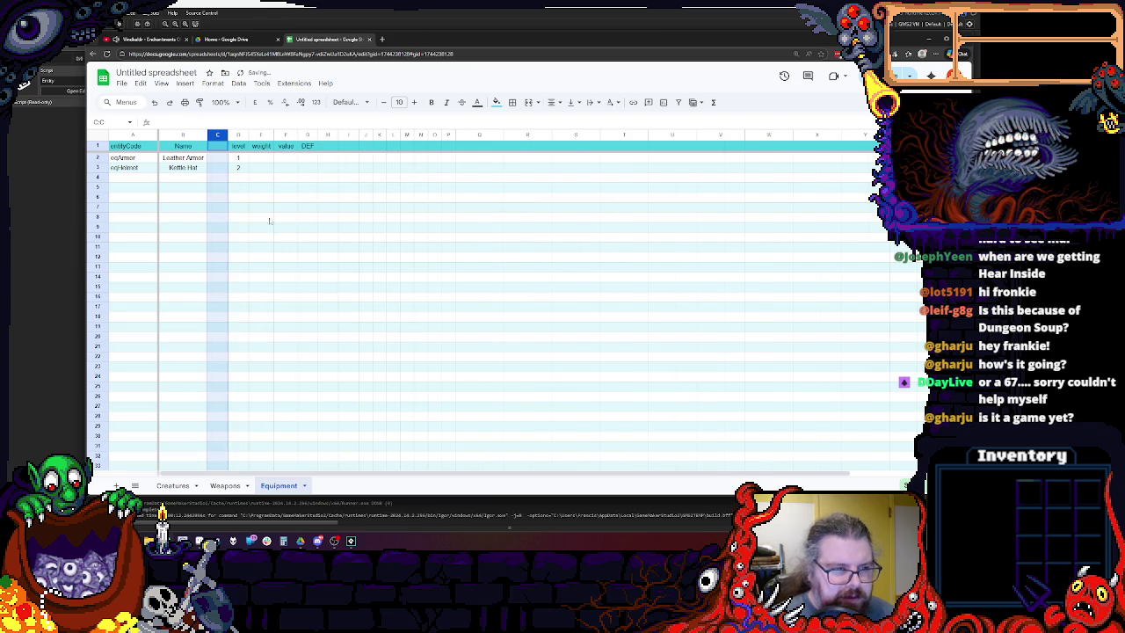
left_click_drag(227, 135, 251, 135)
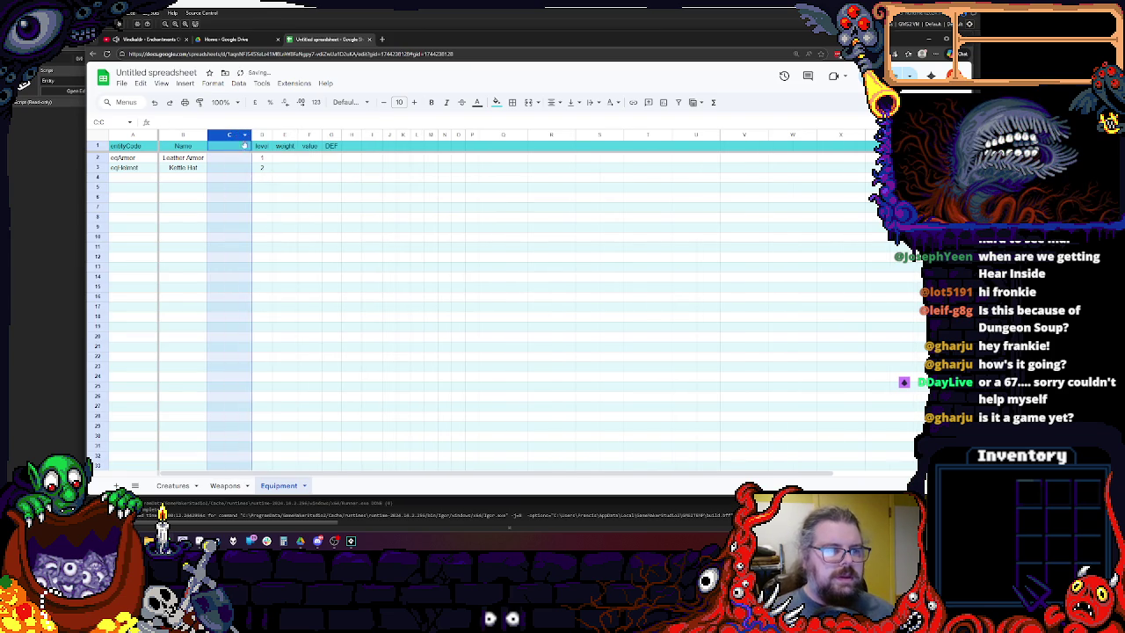
left_click(228, 146)
type("Uuid")
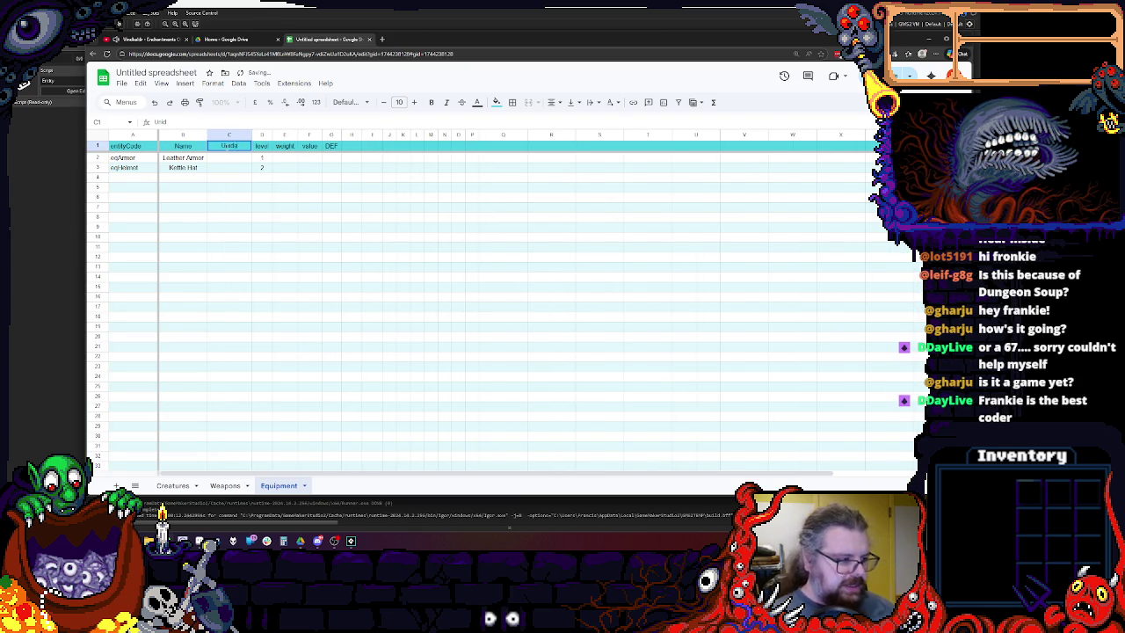
type("ame")
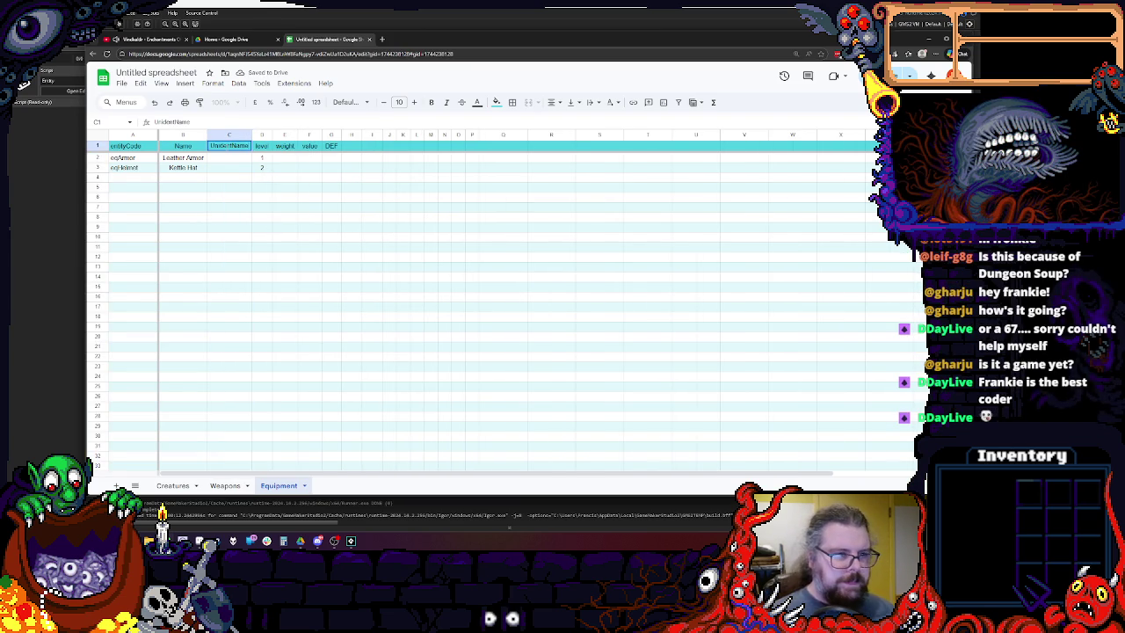
key("Return")
Compare against the Weapons headers and widen column C slightly.
left_click(225, 485)
left_click(278, 485)
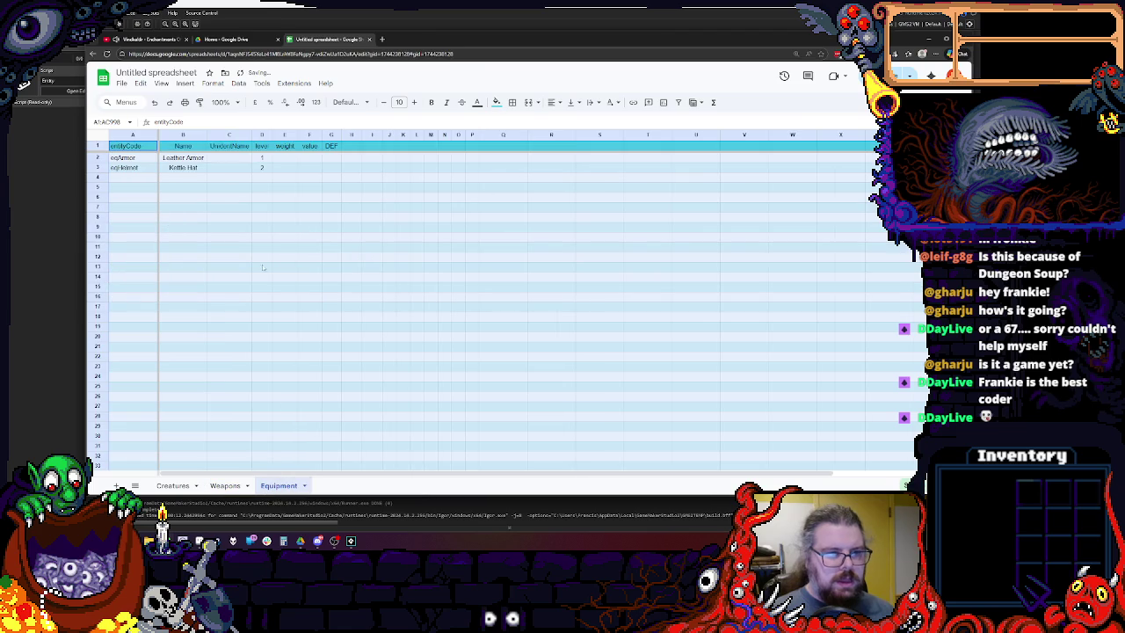
left_click(233, 145)
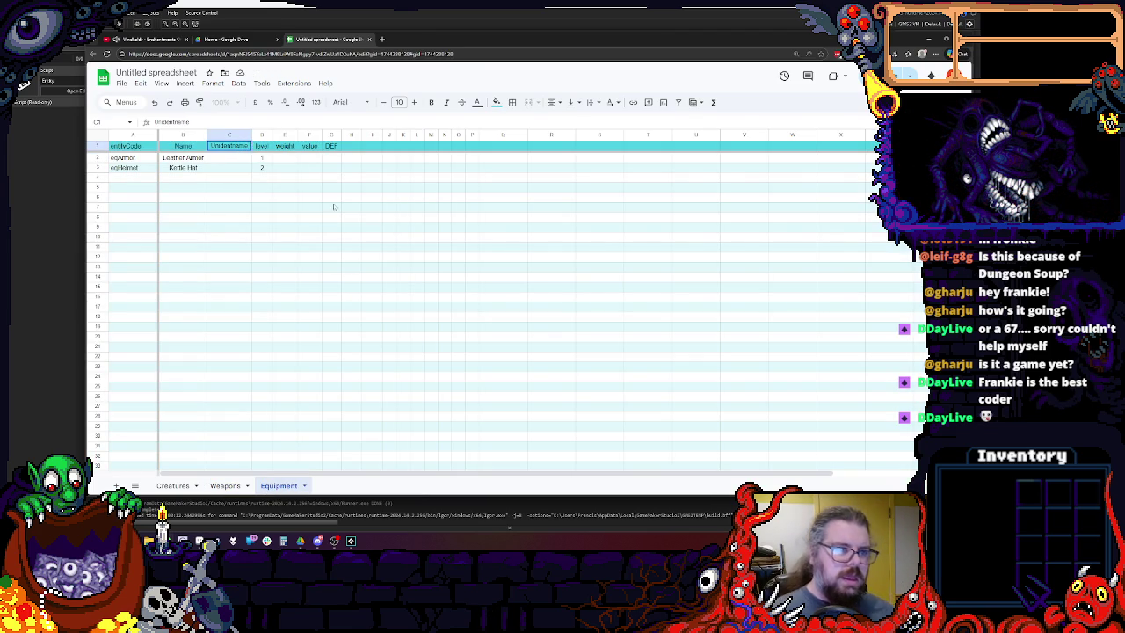
left_click(309, 226)
left_click_drag(251, 134, 257, 134)
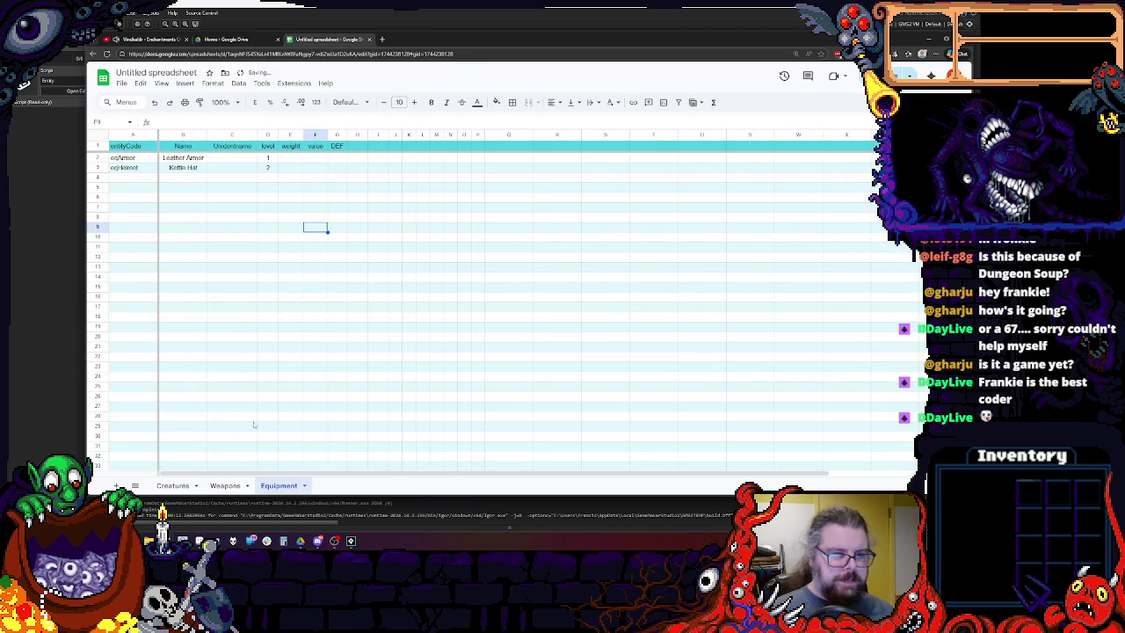
left_click(225, 485)
left_click(279, 485)
Insert a second column before level, head D1 IdentDif, and switch to Weapons.
key("ctrl+a")
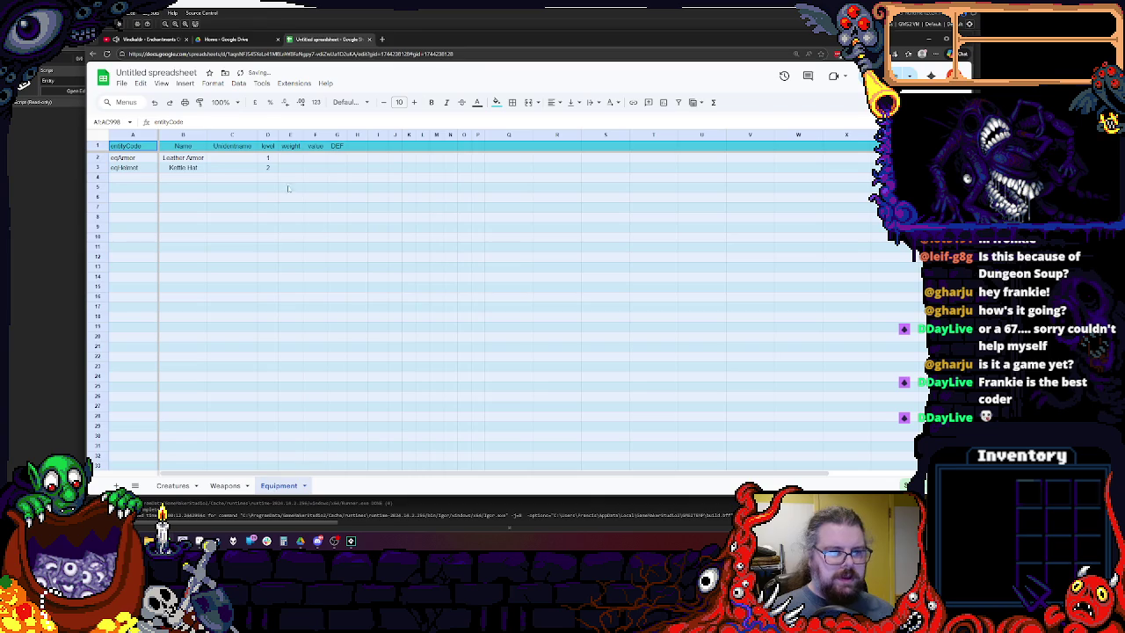
right_click(268, 135)
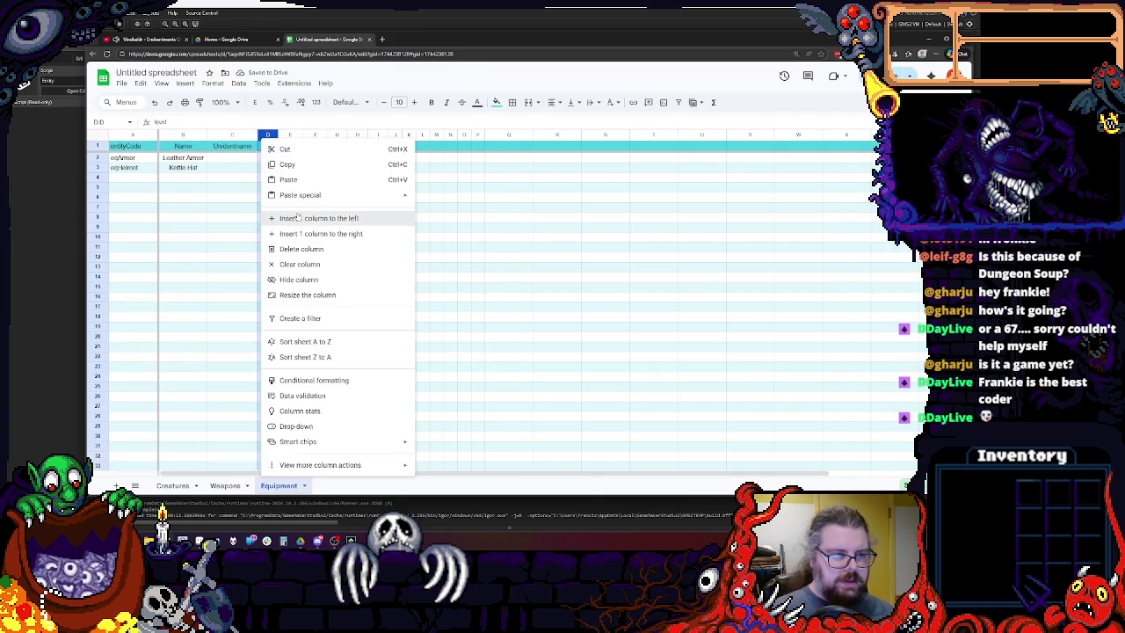
left_click(290, 219)
left_click(271, 148)
type("i")
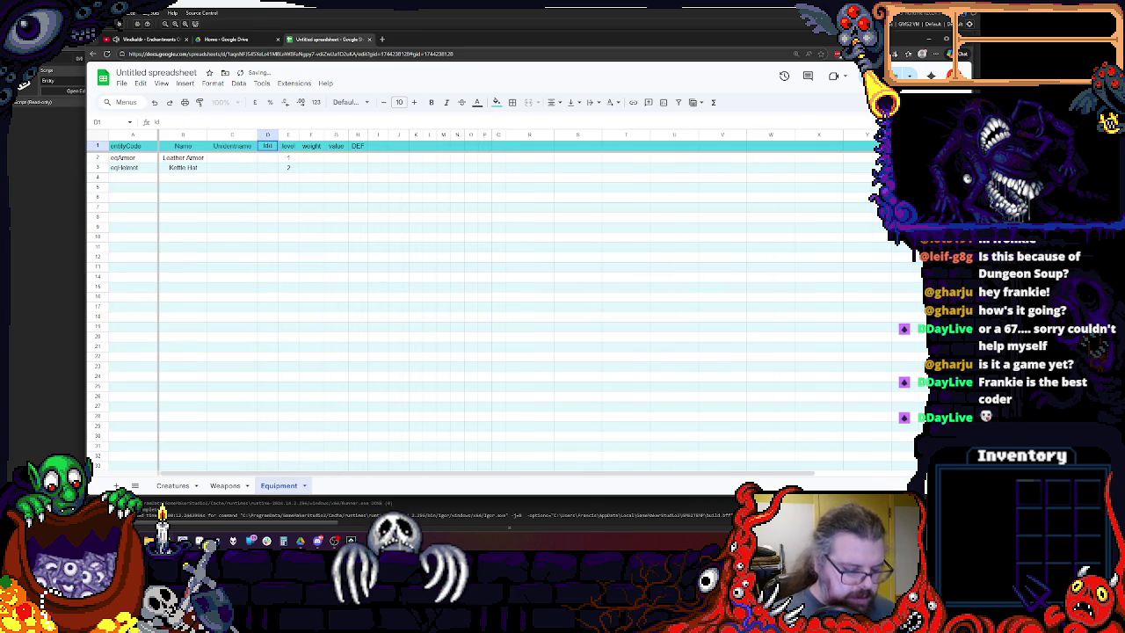
type("dentifi")
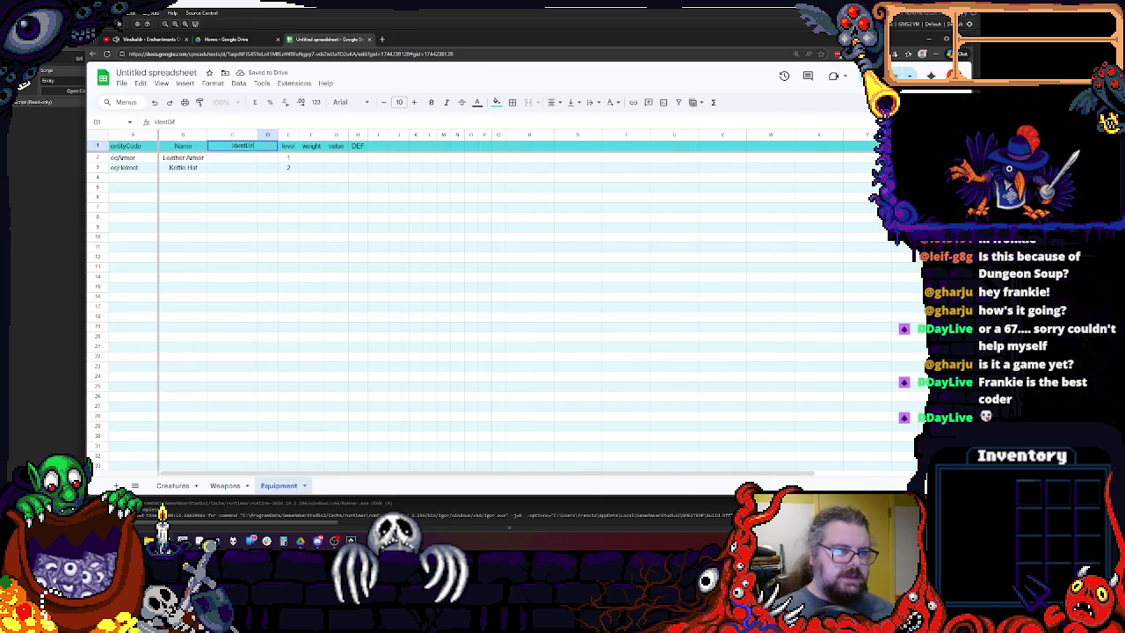
left_click(225, 485)
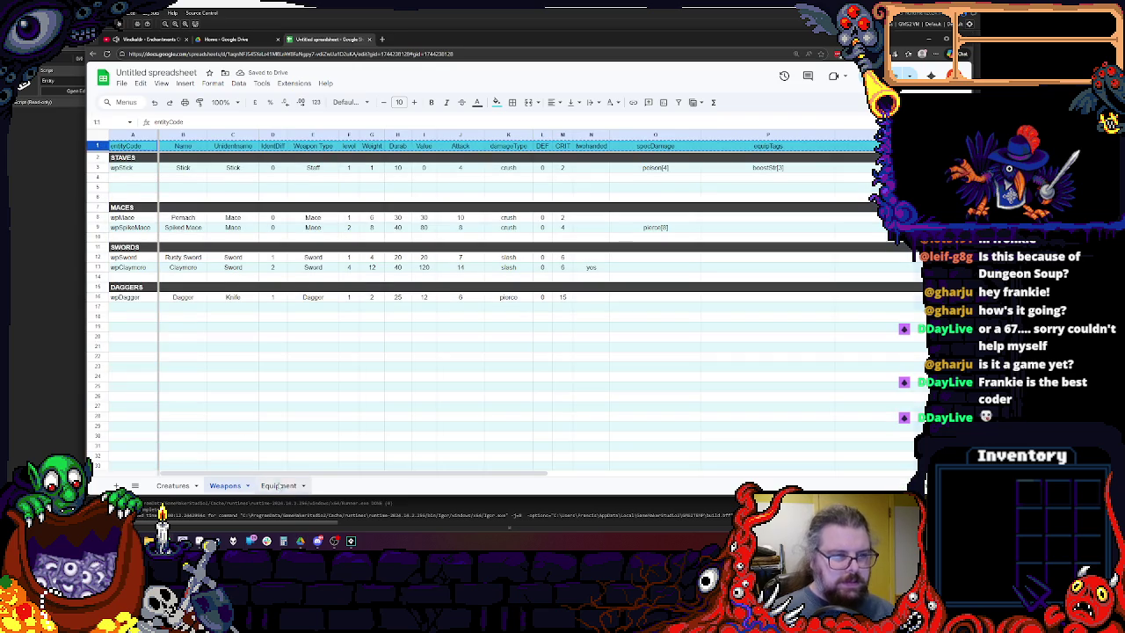
Paste the Weapons headers into Equipment row 1 and resize columns H through Q.
left_click(279, 485)
left_click(97, 145)
key("ctrl+v")
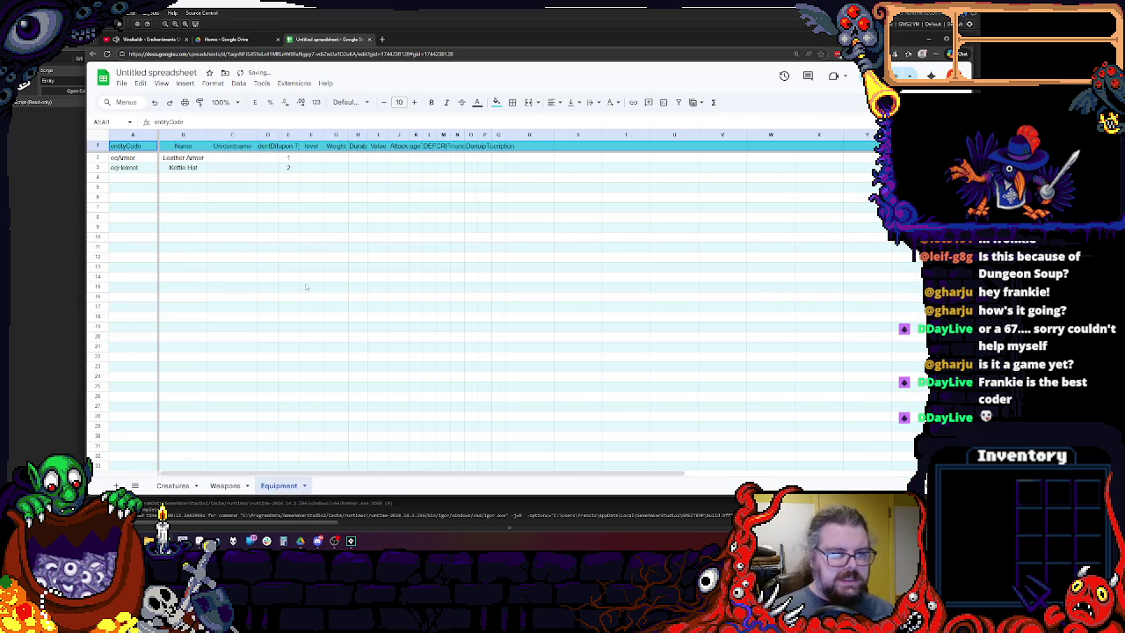
left_click(312, 286)
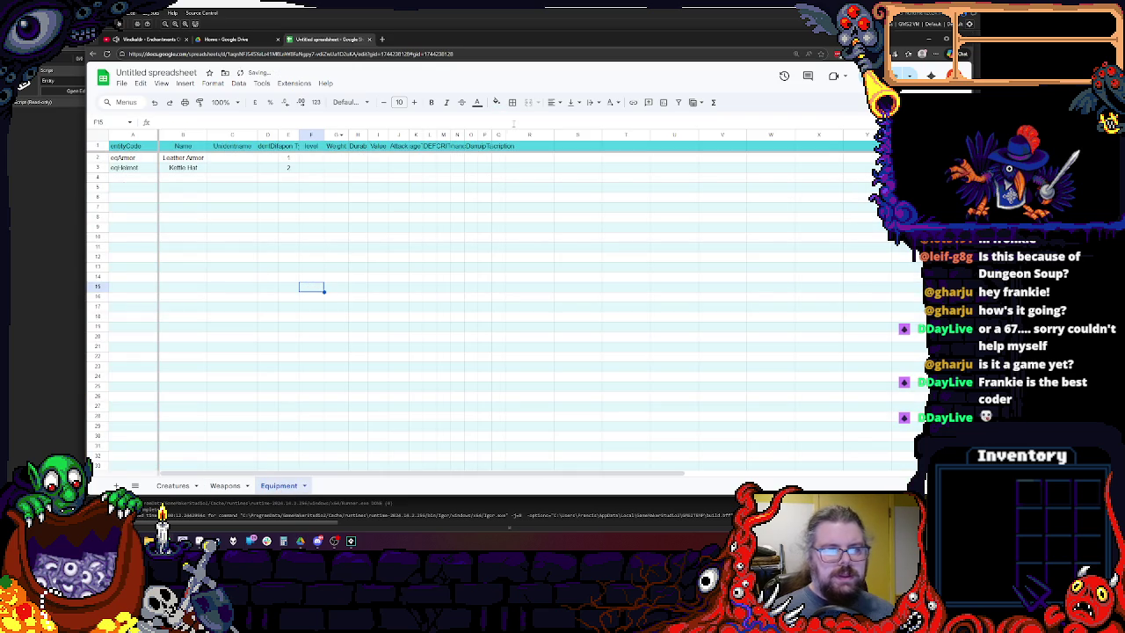
left_click(498, 134)
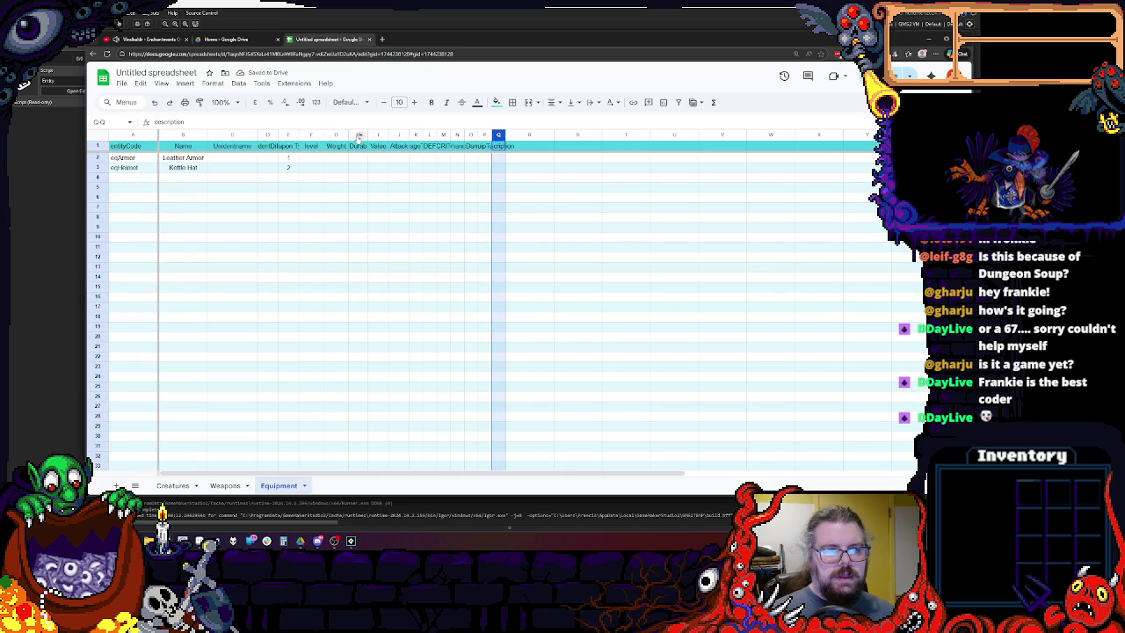
right_click(359, 134)
left_click(674, 217)
mouse_move(498, 135)
left_mouse_down()
mouse_move(358, 134)
mouse_move(390, 133)
left_mouse_up()
left_click(368, 197)
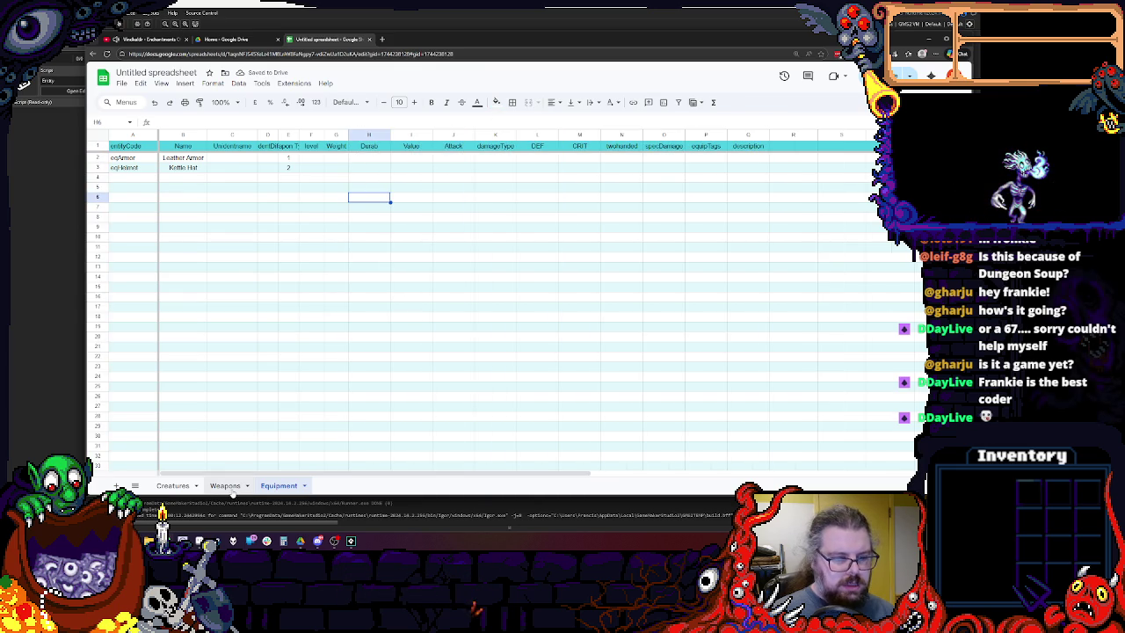
Autofit column E to the Weapon Type header and widen the IdentDif column D.
left_click(225, 485)
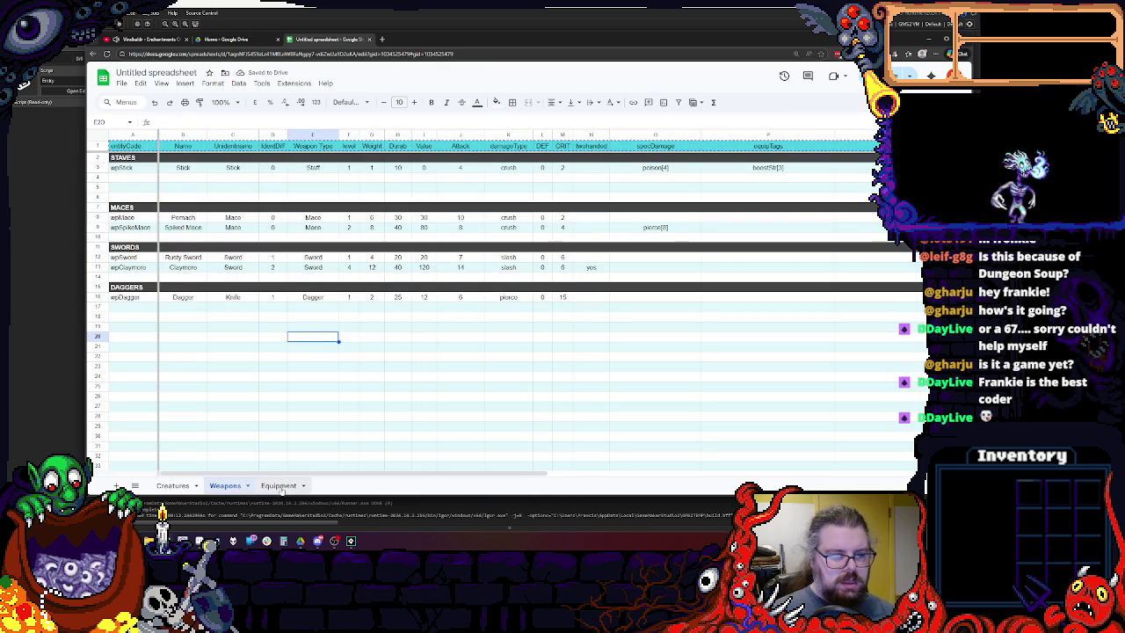
left_click(279, 485)
left_click(310, 211)
double_click(297, 134)
left_click(301, 185)
mouse_move(277, 133)
left_mouse_down()
mouse_move(299, 134)
mouse_move(343, 165)
left_mouse_up()
left_click(330, 227)
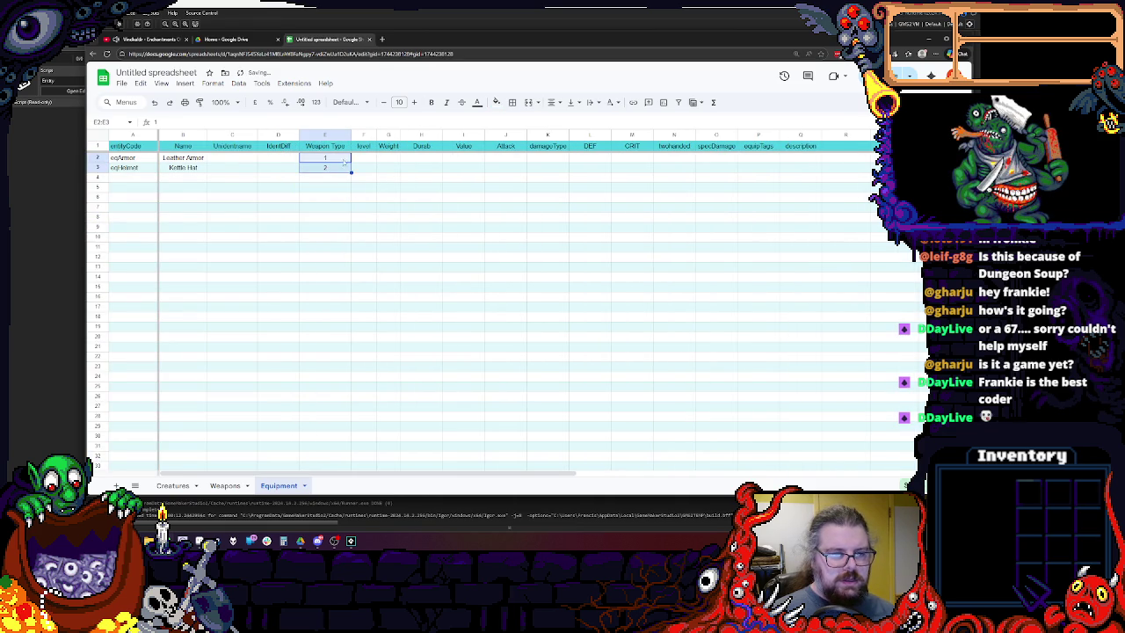
Delete the Weapon Type, Attack and damageType columns from the Equipment sheet.
left_click(326, 226)
left_click(325, 135)
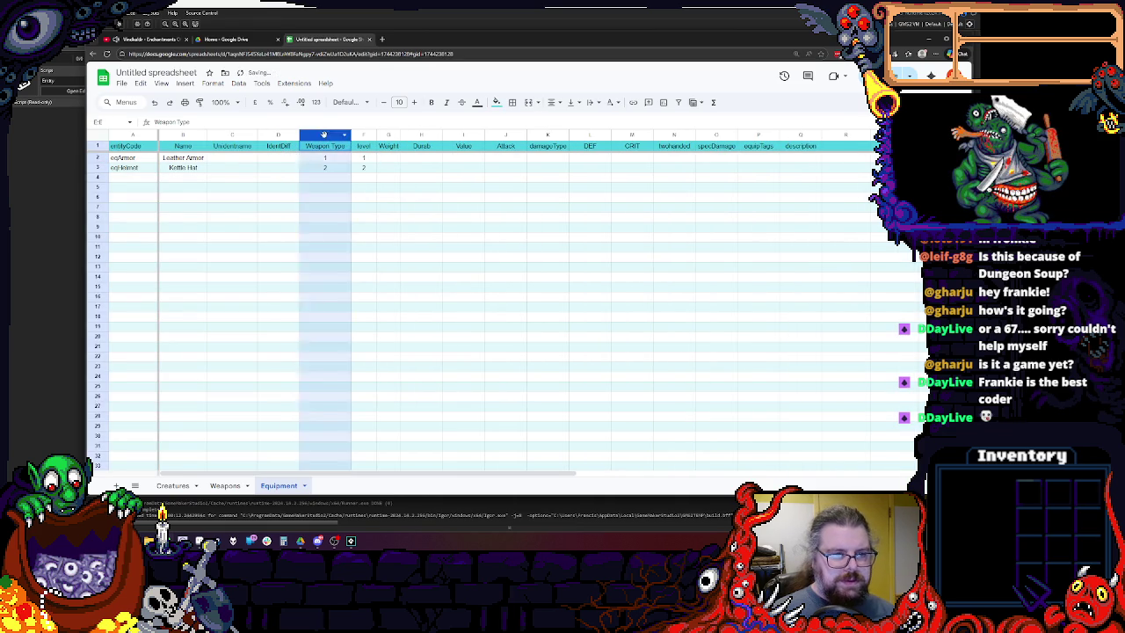
right_click(326, 138)
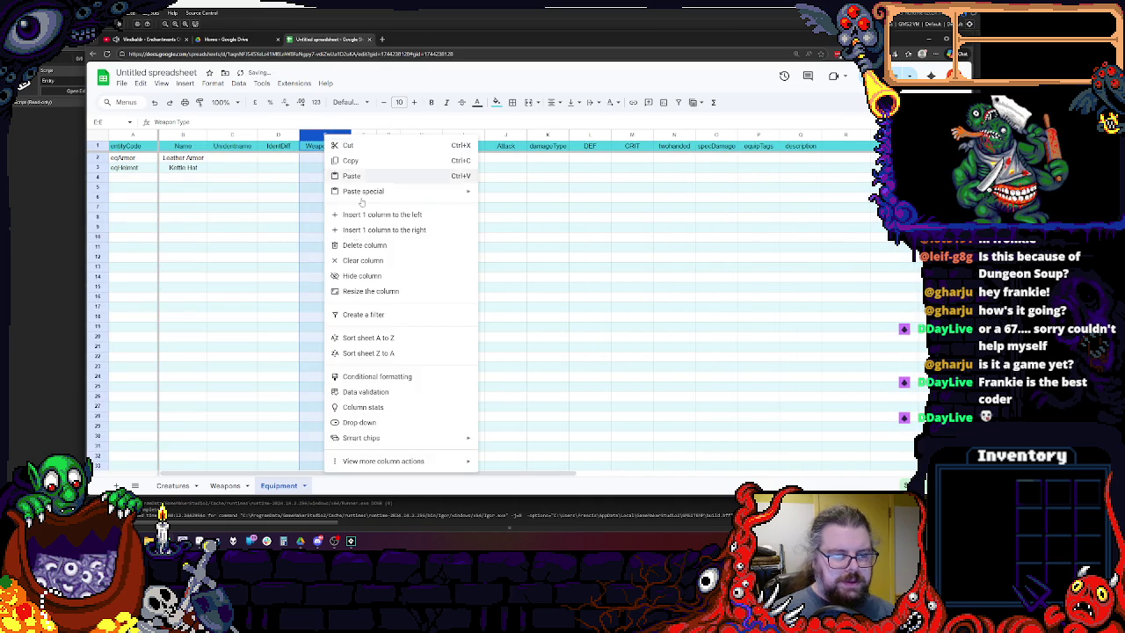
left_click(364, 245)
left_click(309, 267)
left_click(369, 162)
left_click(411, 160)
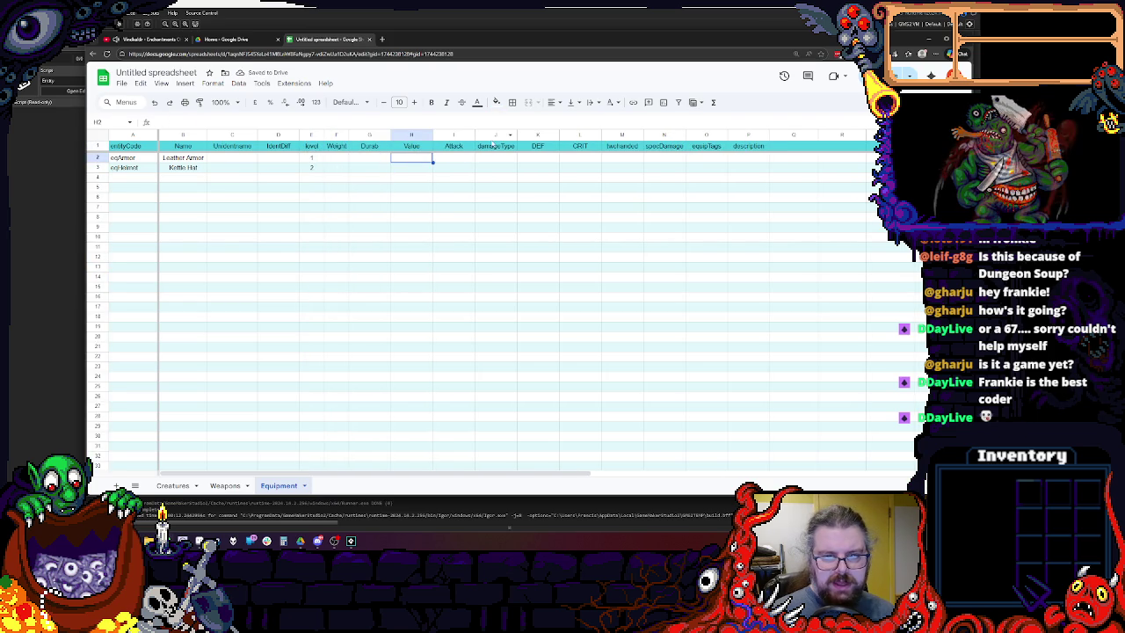
left_click_drag(496, 135, 458, 137)
right_click(458, 136)
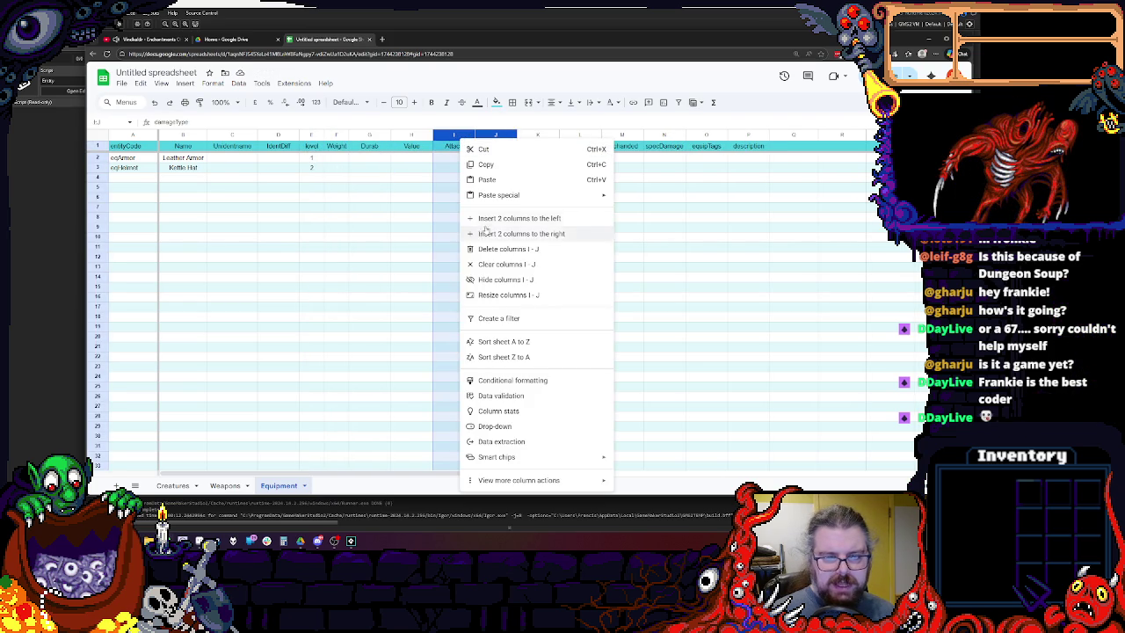
left_click(488, 250)
left_click(490, 256)
left_click(448, 161)
left_click(493, 161)
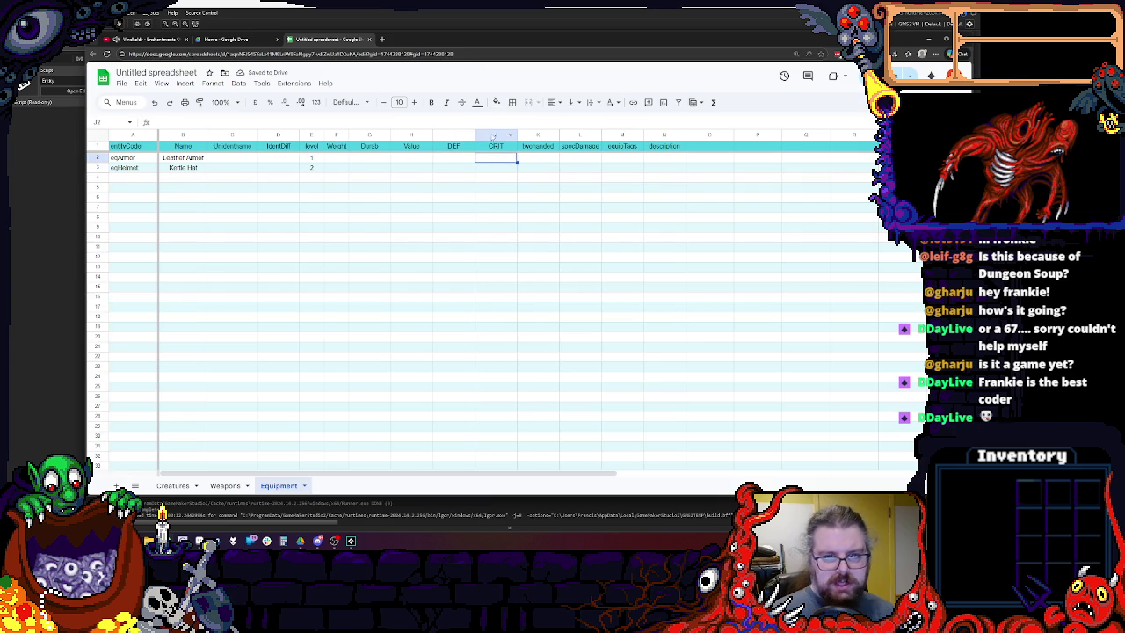
Delete the CRIT and twohanded columns.
left_click(494, 135)
right_click(494, 135)
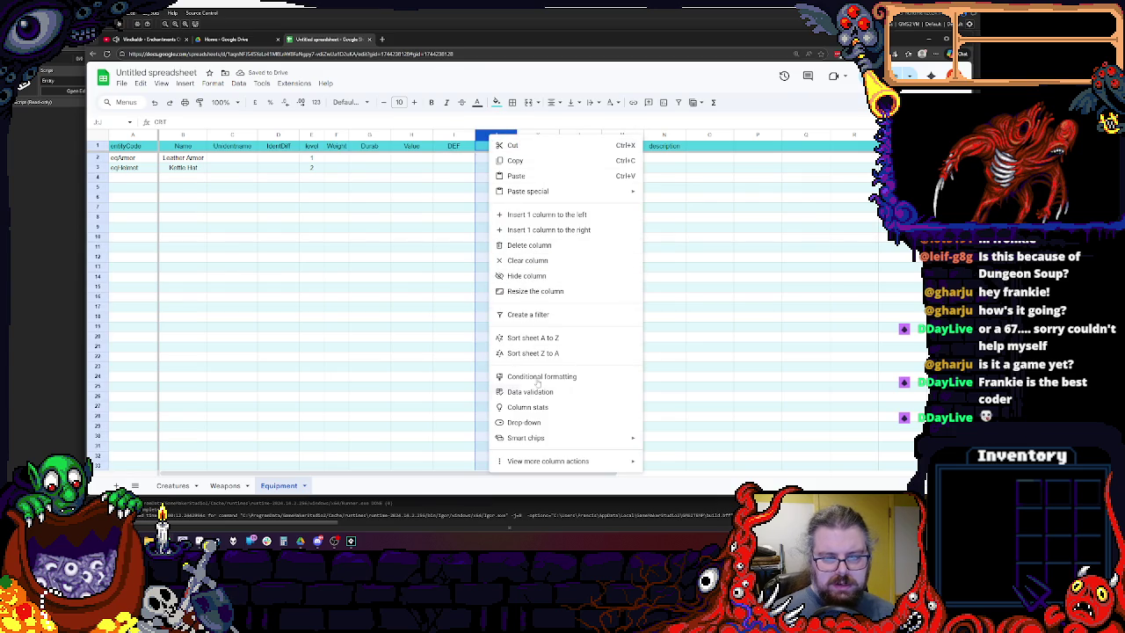
left_click(510, 245)
left_click(454, 257)
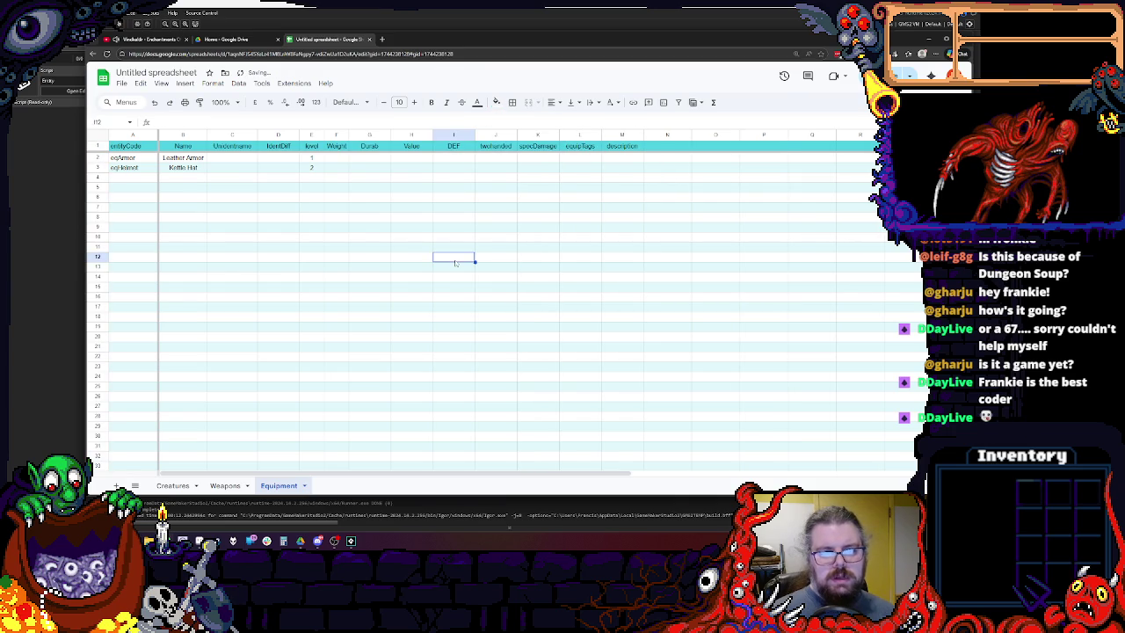
left_click(495, 136)
right_click(495, 136)
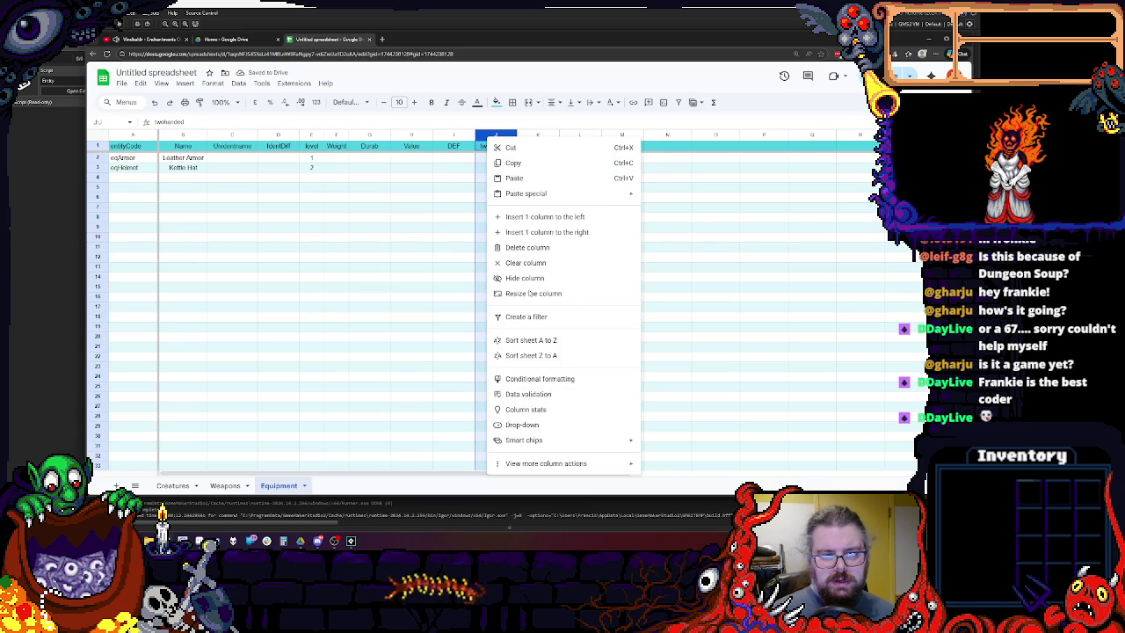
left_click(429, 267)
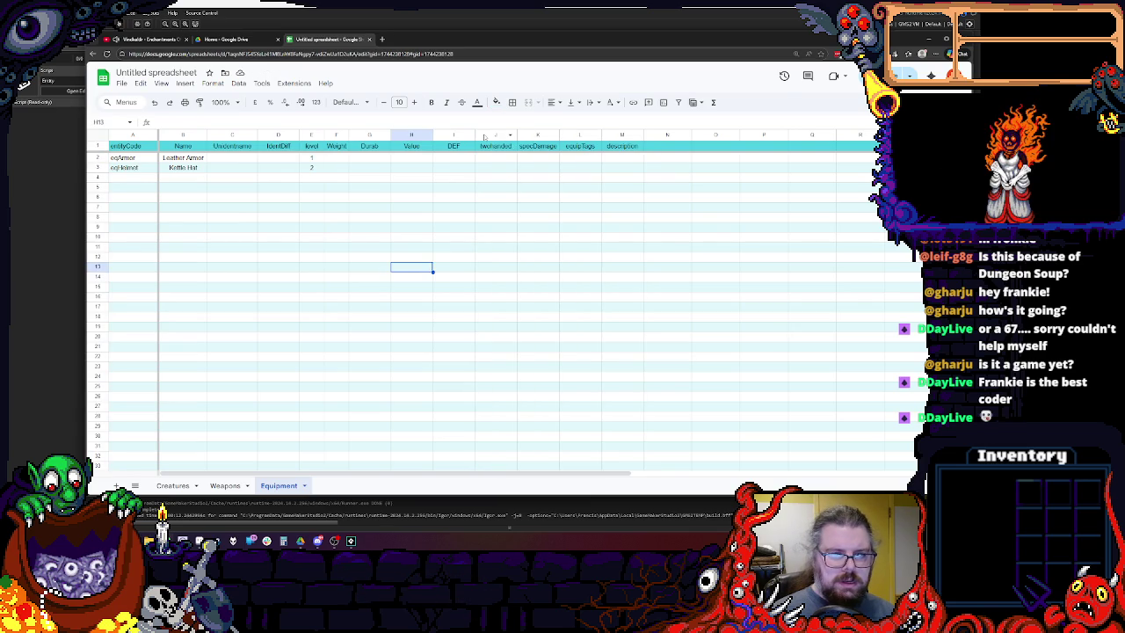
left_click(485, 136)
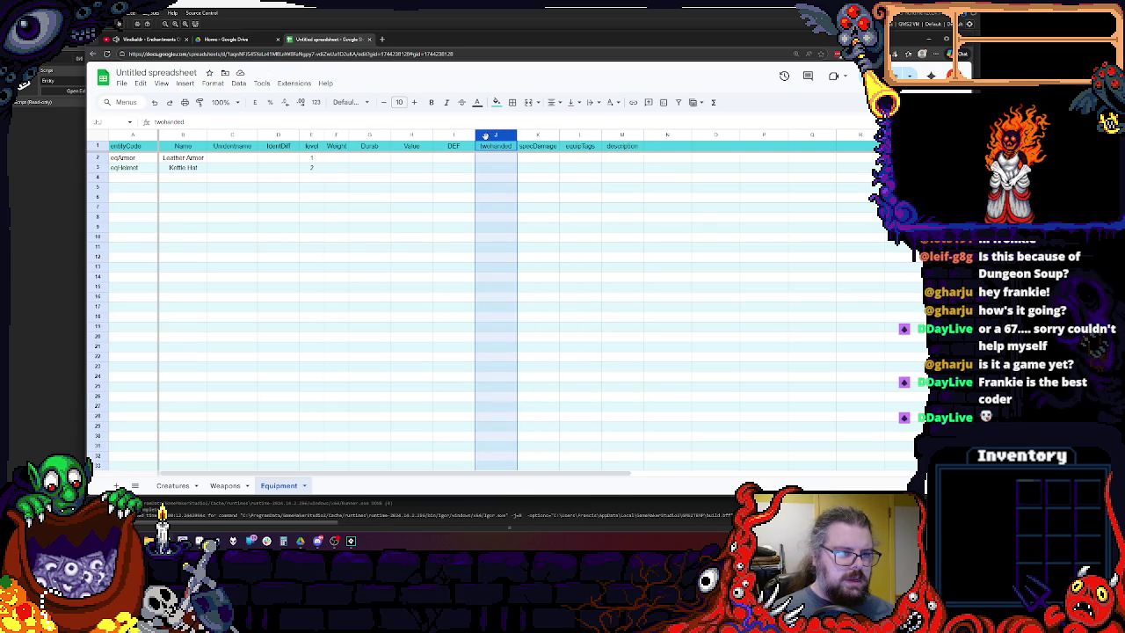
right_click(485, 136)
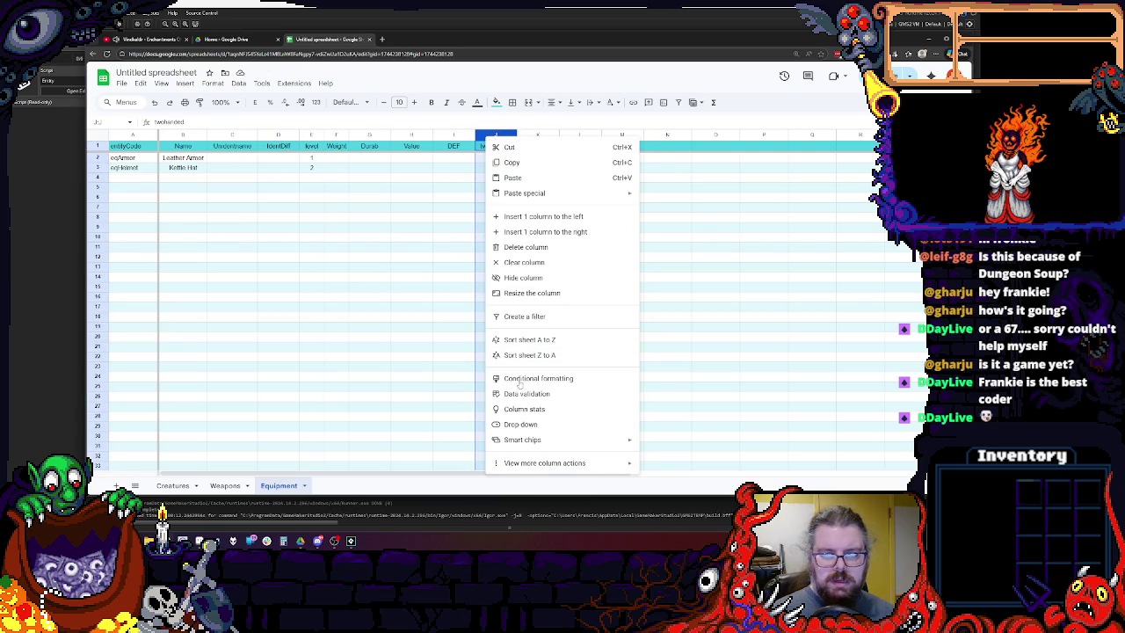
left_click(525, 247)
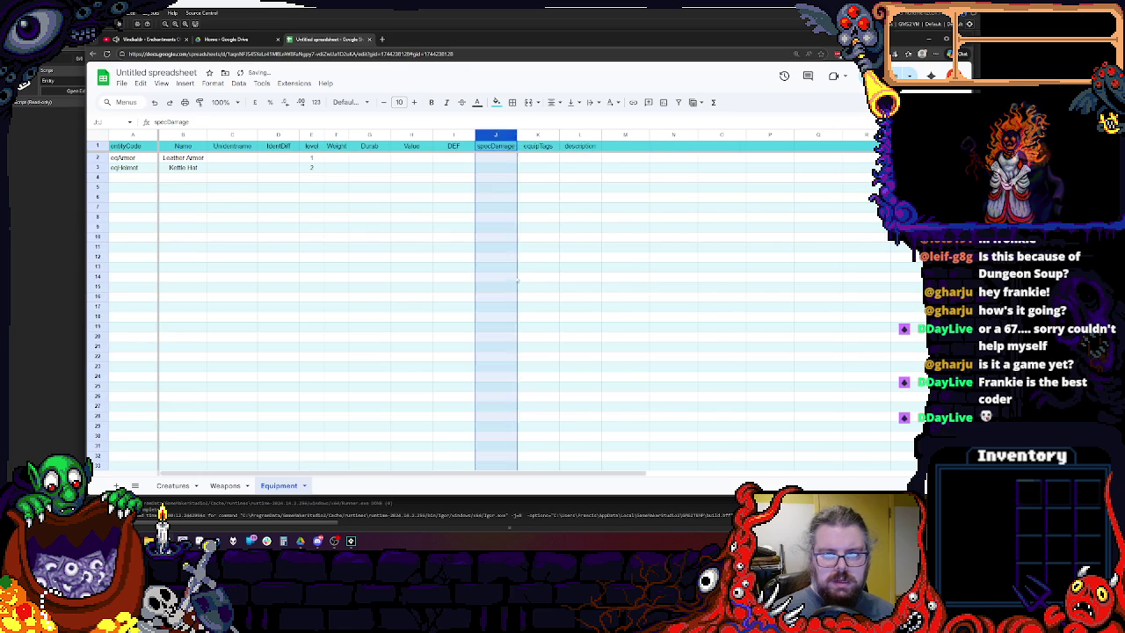
left_click(509, 277)
Delete the specDamage column and widen the equipTags column.
left_click(486, 136)
right_click(486, 137)
left_click(526, 247)
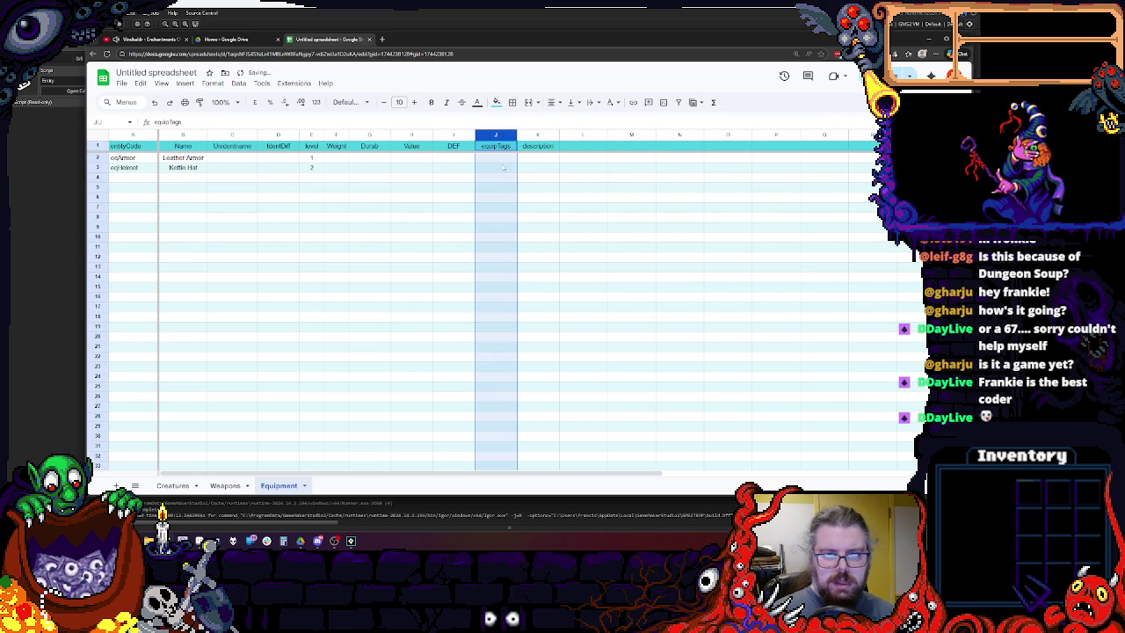
left_click(505, 162)
mouse_move(558, 136)
left_mouse_down()
mouse_move(689, 135)
mouse_move(573, 136)
mouse_move(597, 136)
left_mouse_up()
left_click(599, 227)
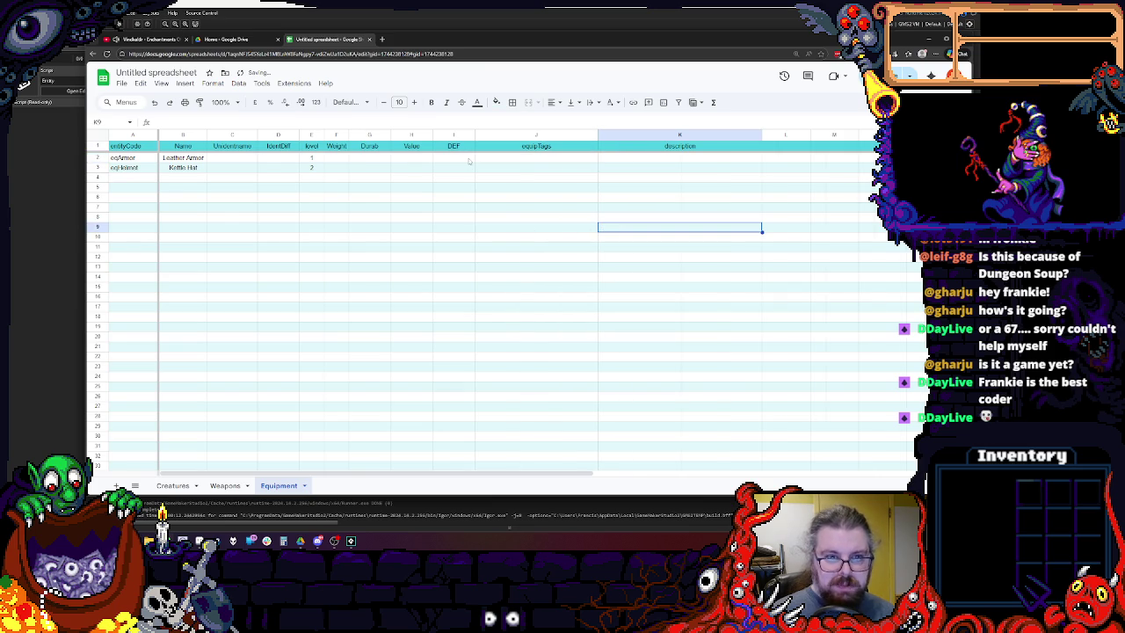
Narrow the DEF column slightly and compare the Equipment layout with Weapons.
left_click_drag(474, 134, 468, 135)
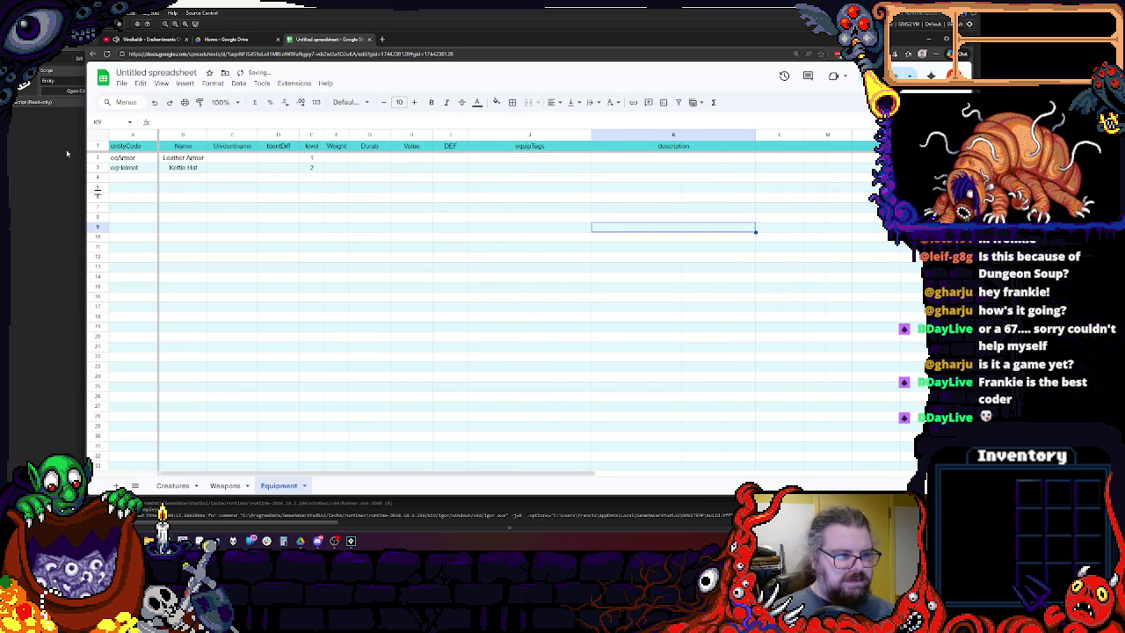
left_click(175, 179)
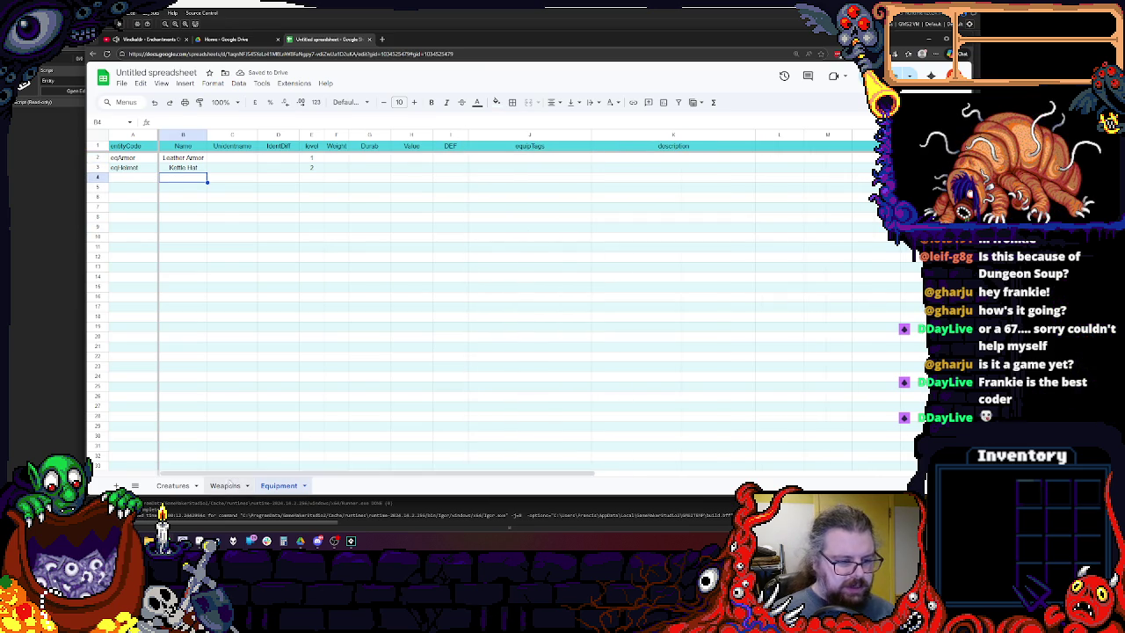
left_click(225, 484)
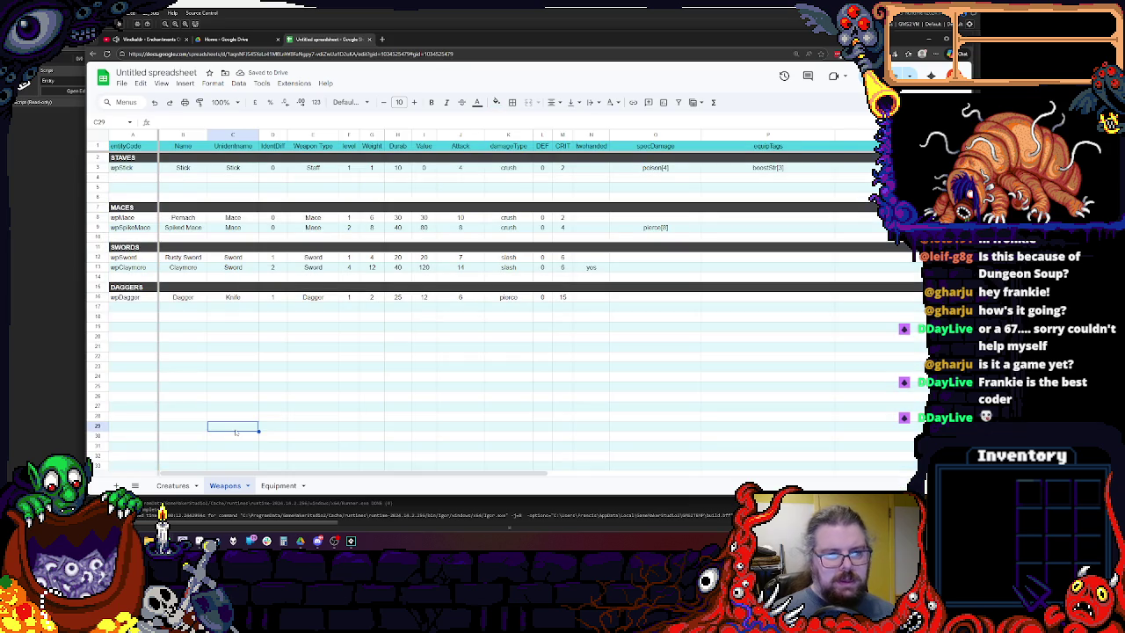
left_click(279, 485)
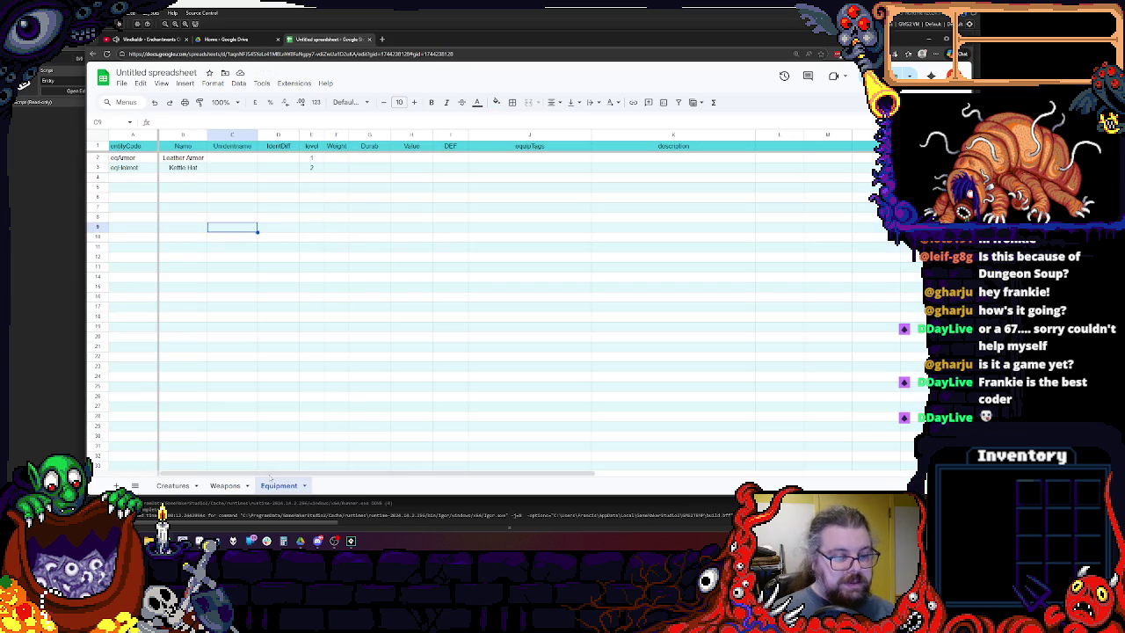
left_click(233, 487)
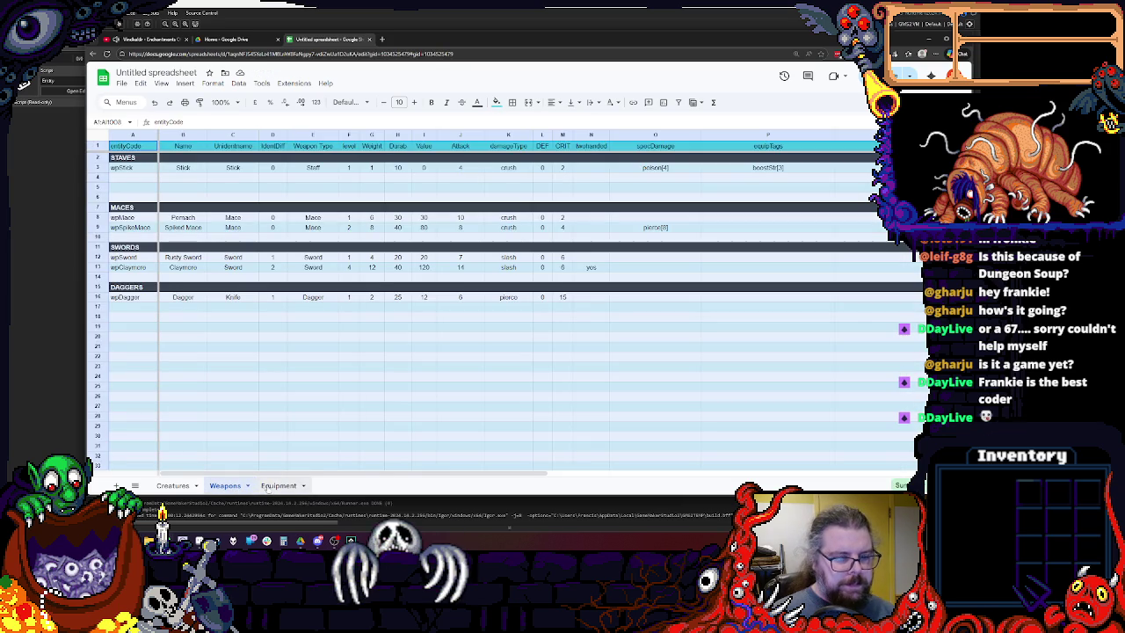
left_click(278, 485)
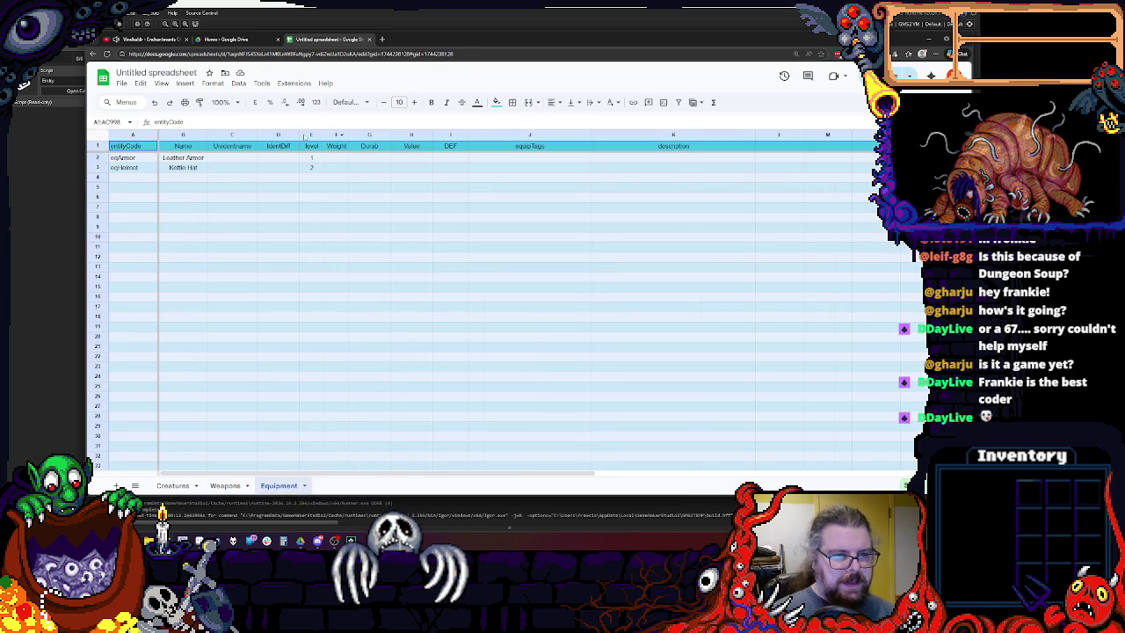
Insert a widened EquipType column E before level, then view the Weapons sheet.
right_click(308, 135)
left_click(360, 213)
left_click(311, 257)
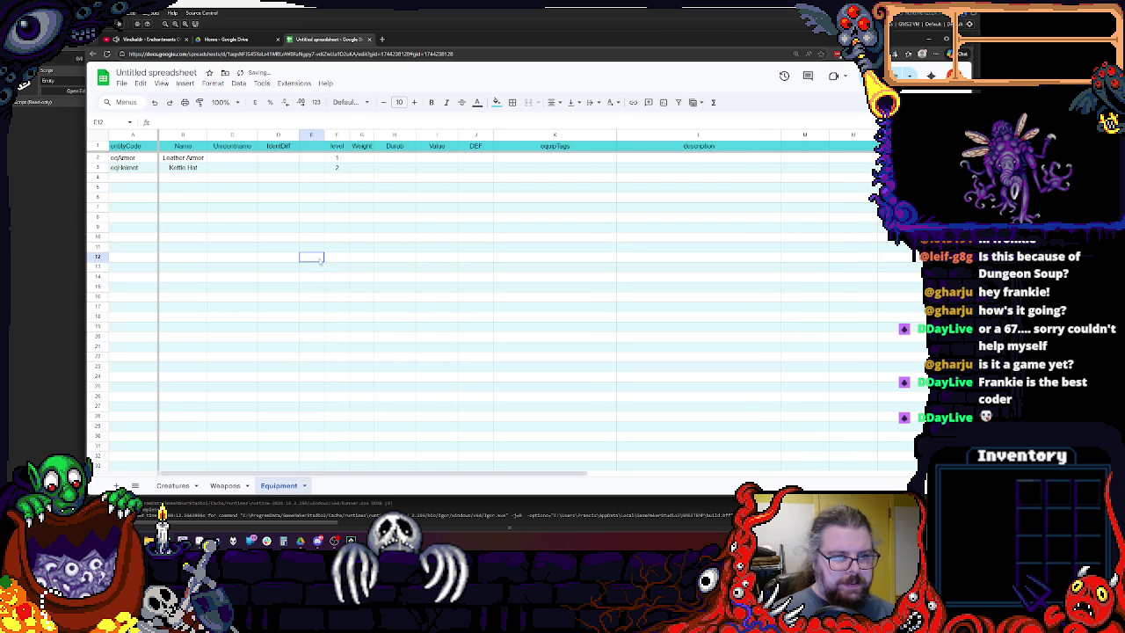
left_click_drag(324, 134, 362, 134)
left_click(341, 147)
type("EquipType")
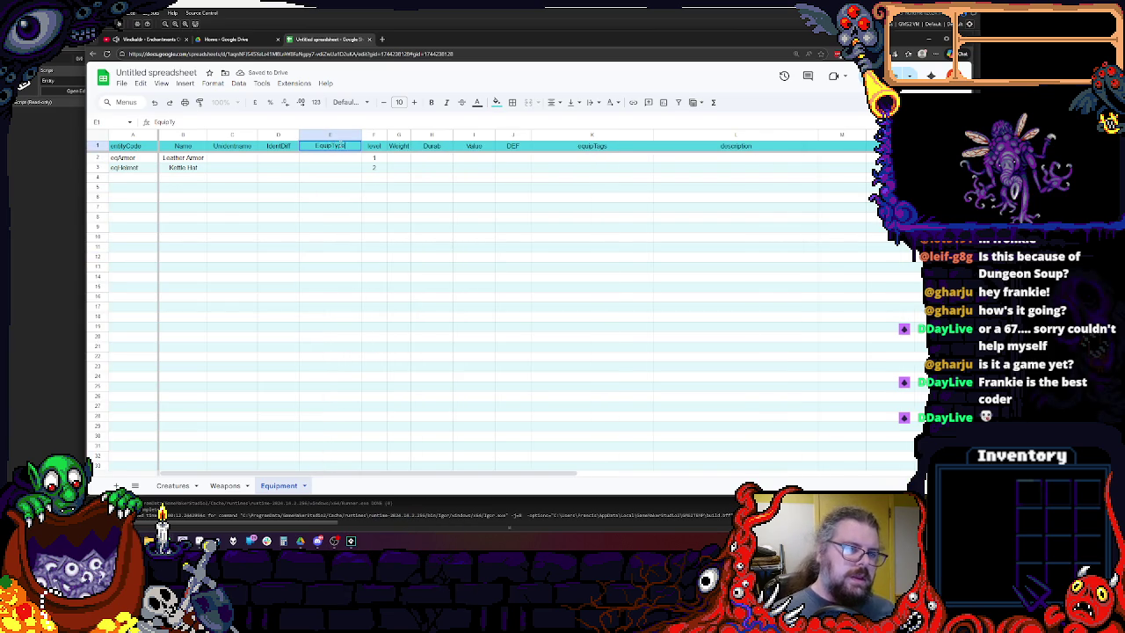
left_click(235, 485)
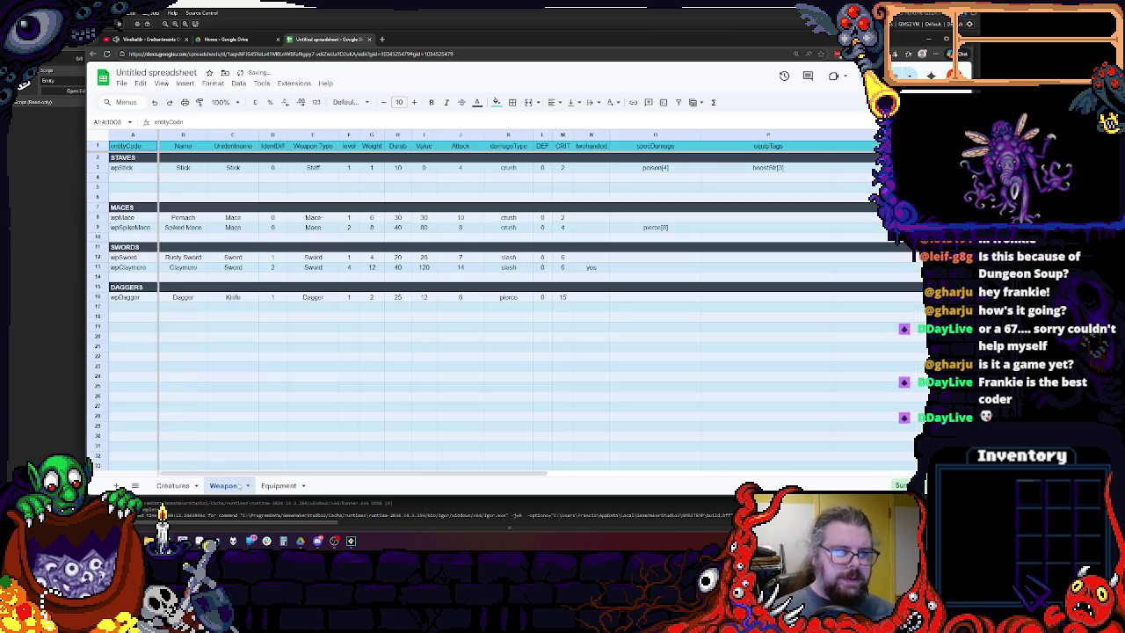
Insert an empty row above Leather Armor on the Equipment sheet.
left_click(278, 485)
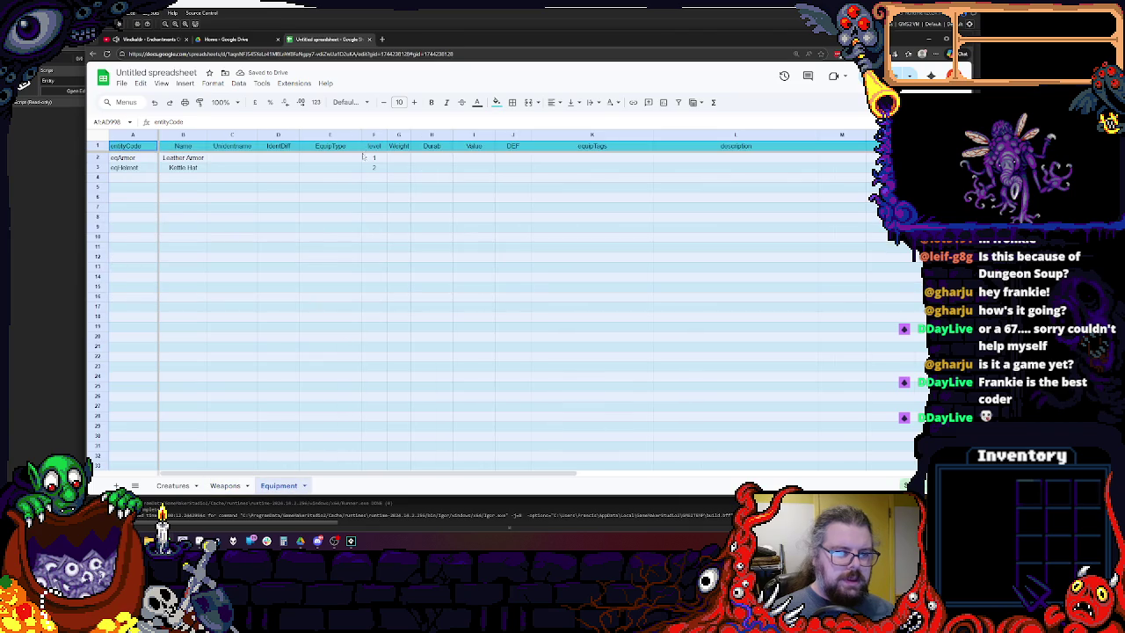
left_click(331, 237)
left_click(97, 157)
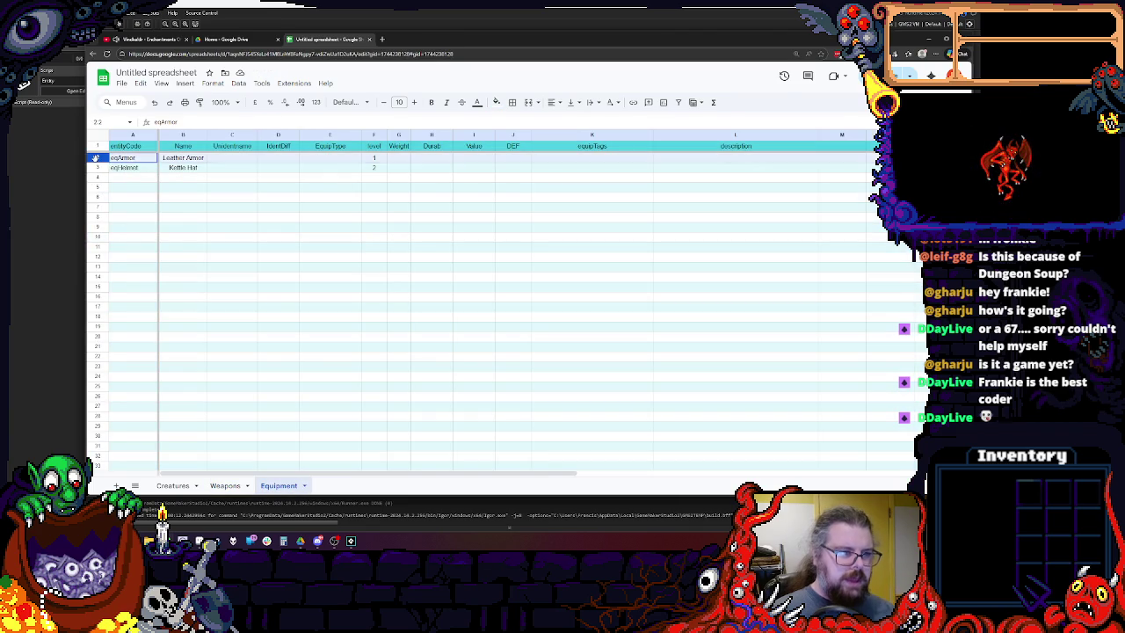
right_click(98, 158)
left_click(141, 239)
left_click(183, 305)
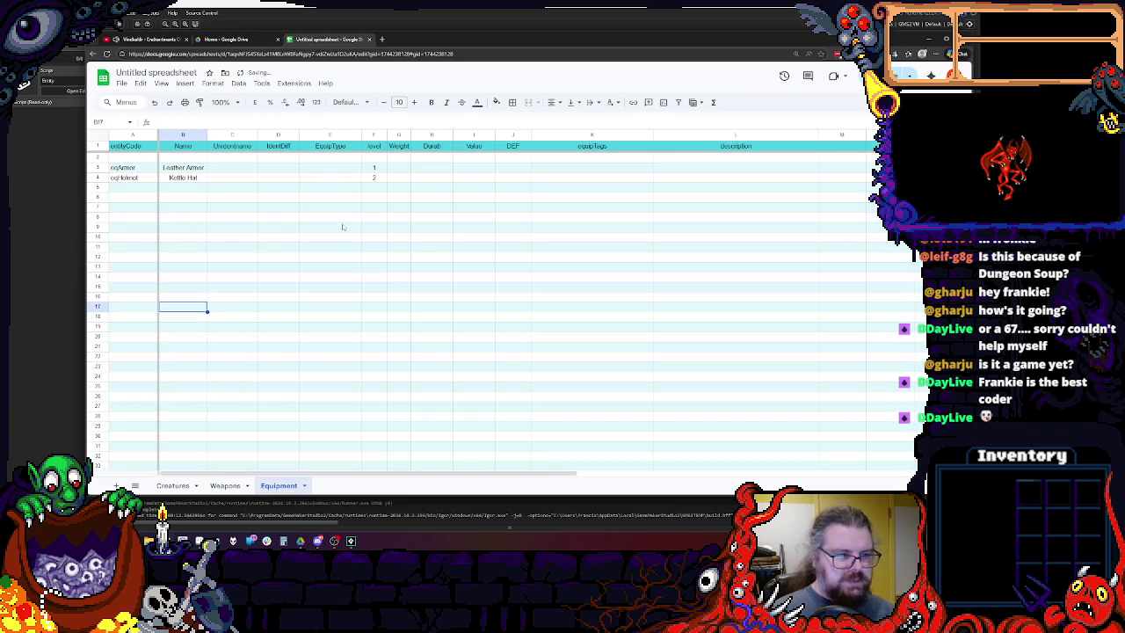
left_click(384, 180)
left_click(330, 237)
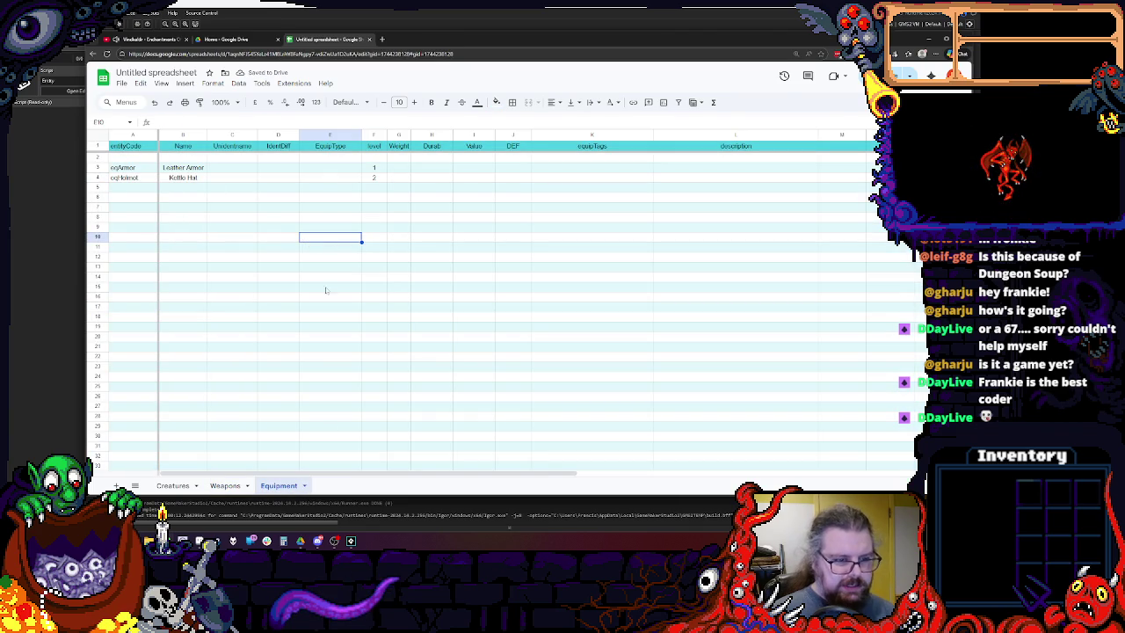
Copy the dark STAVES category header row from Weapons and return to Equipment.
left_click(226, 485)
left_click(279, 485)
left_click(133, 238)
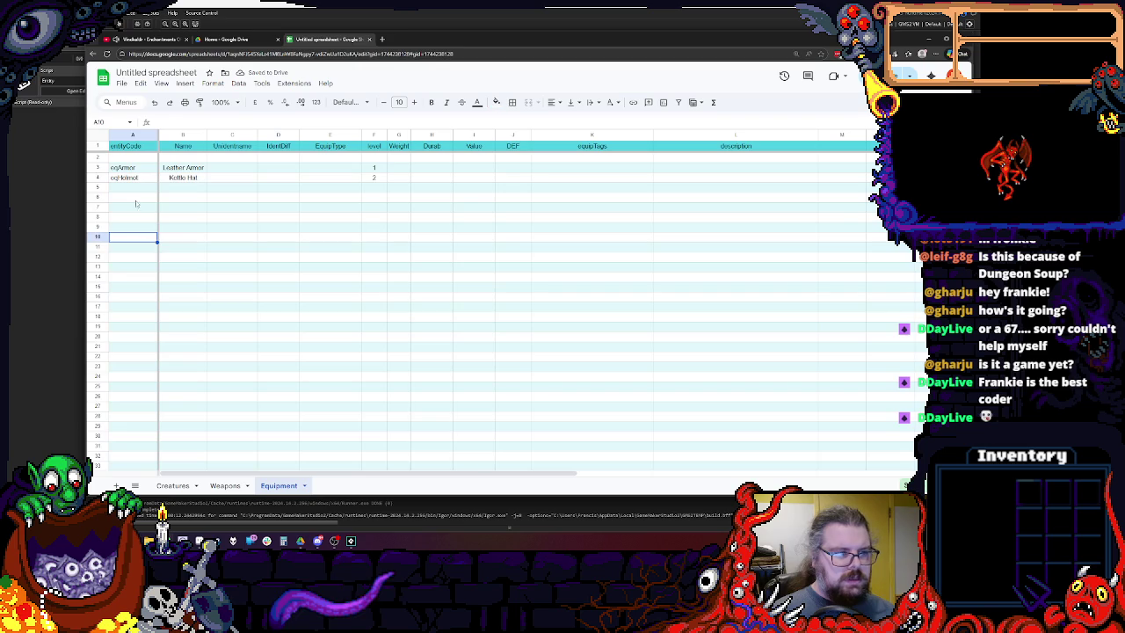
left_click(128, 167)
key("ctrl+Page_Up")
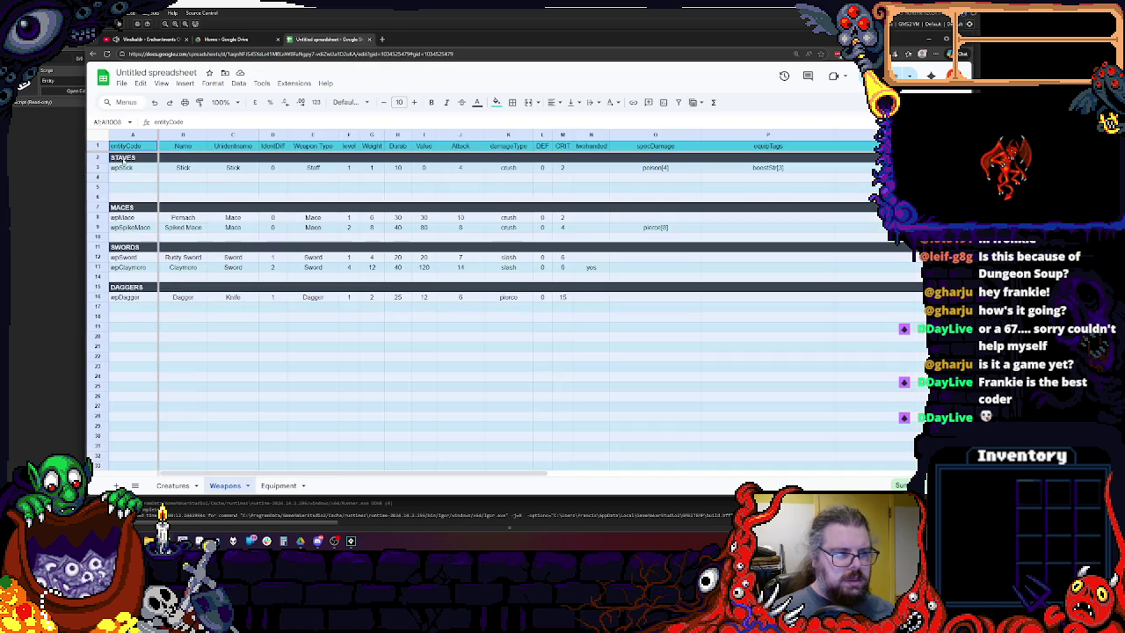
left_click(98, 157)
left_click(279, 486)
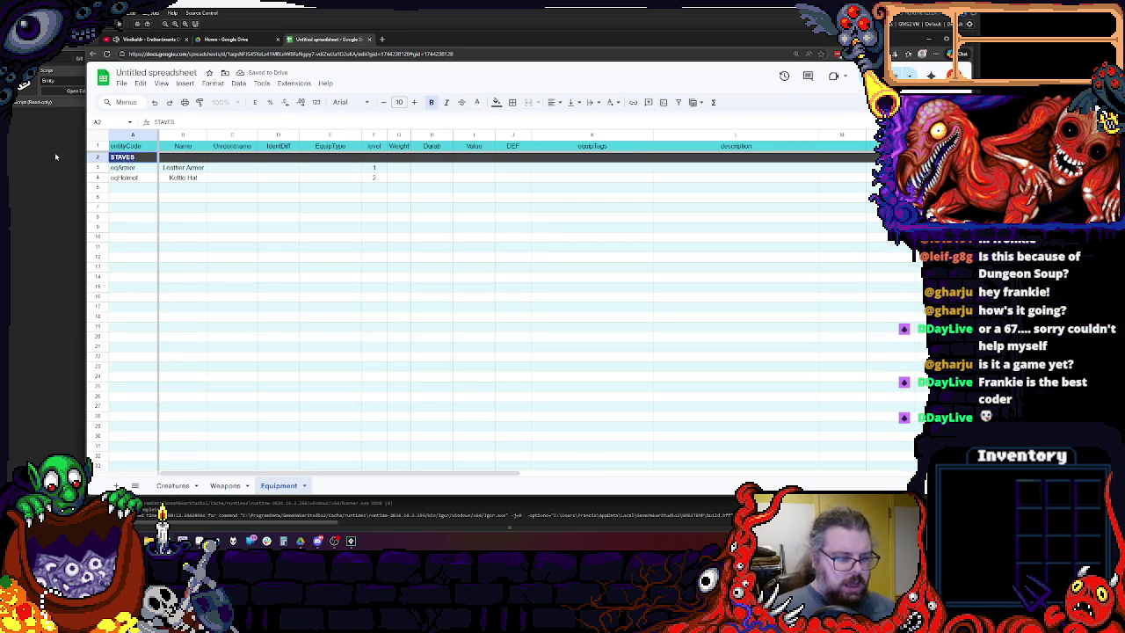
Paste the dark category header row into rows 9, 15, 21 and 27.
type("Body")
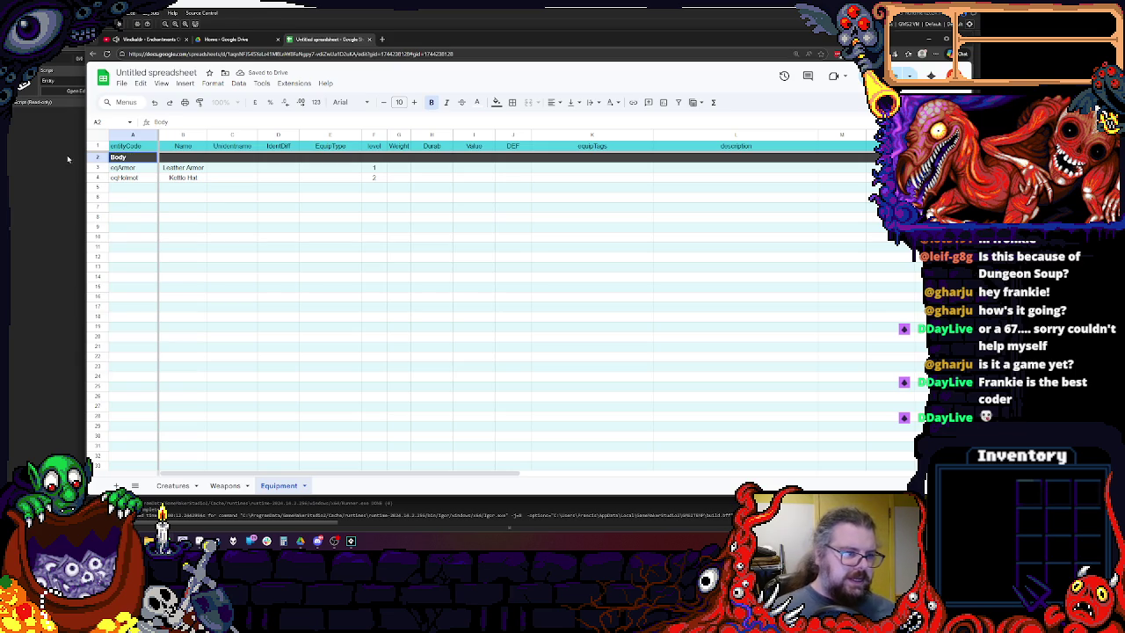
left_click(100, 227)
type("STAVES")
left_click(97, 286)
type("STAVES")
left_click(96, 345)
type("STAVES")
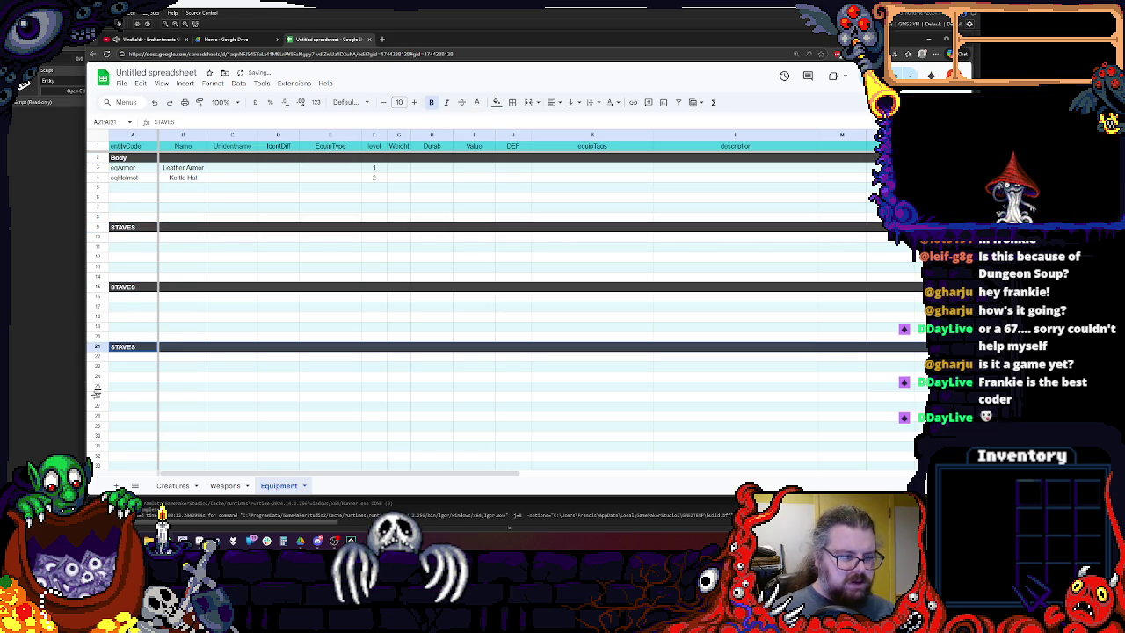
left_click(97, 410)
type("STAVES")
left_click(232, 346)
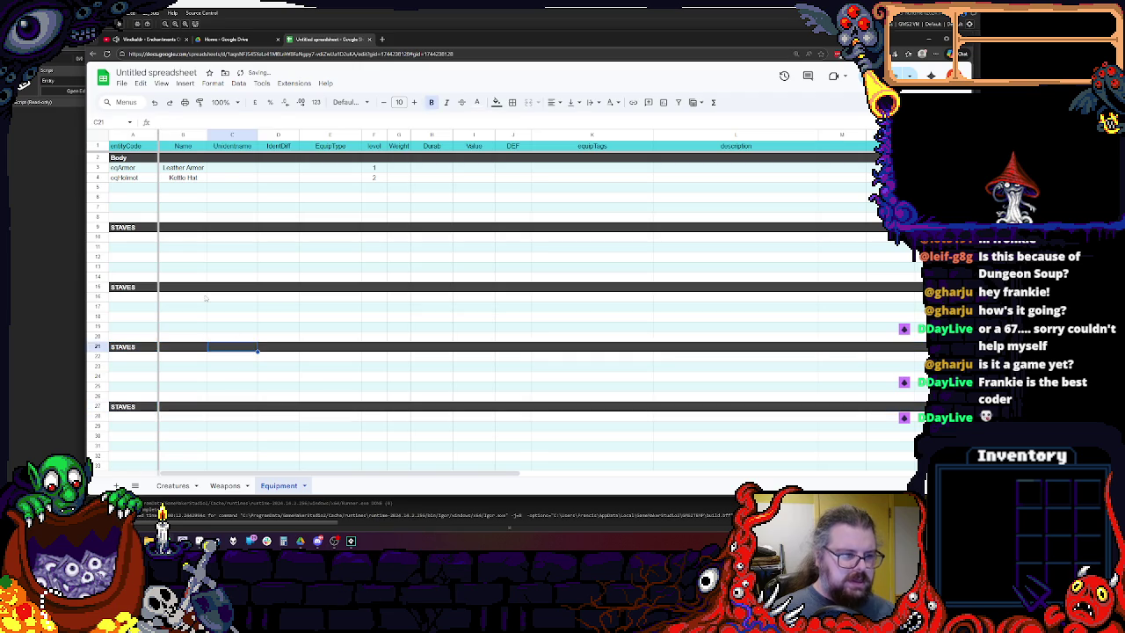
Label the section headings, entering HEAD in A15 and ACCESSORY in A21.
double_click(136, 228)
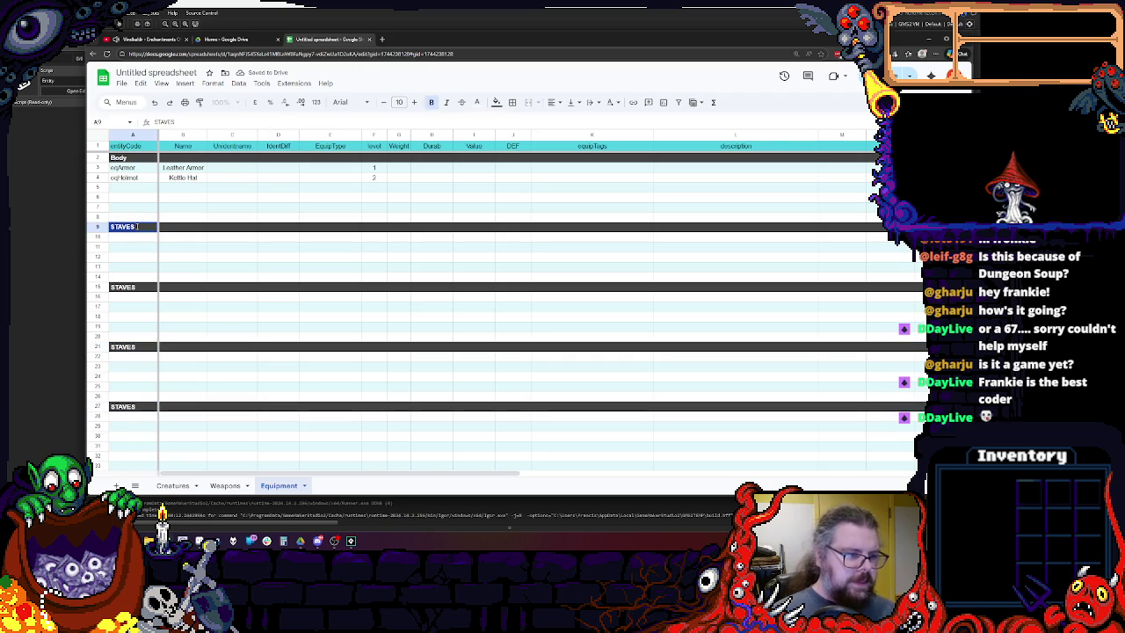
type("SHIELD")
left_click(143, 157)
type("BODY")
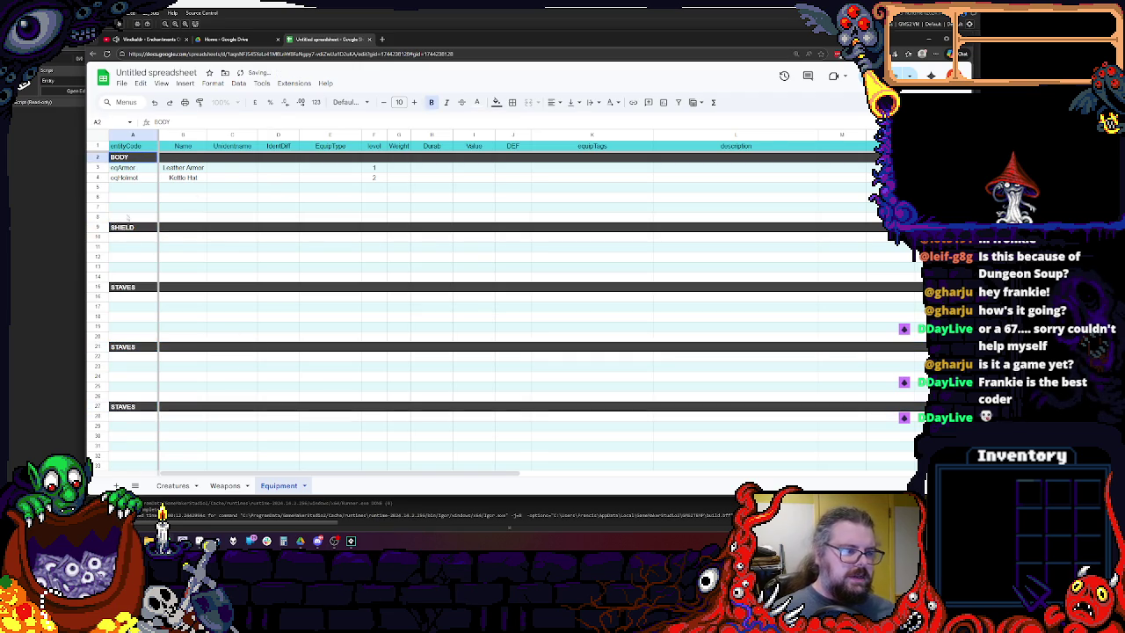
left_click(132, 288)
type("HEAD")
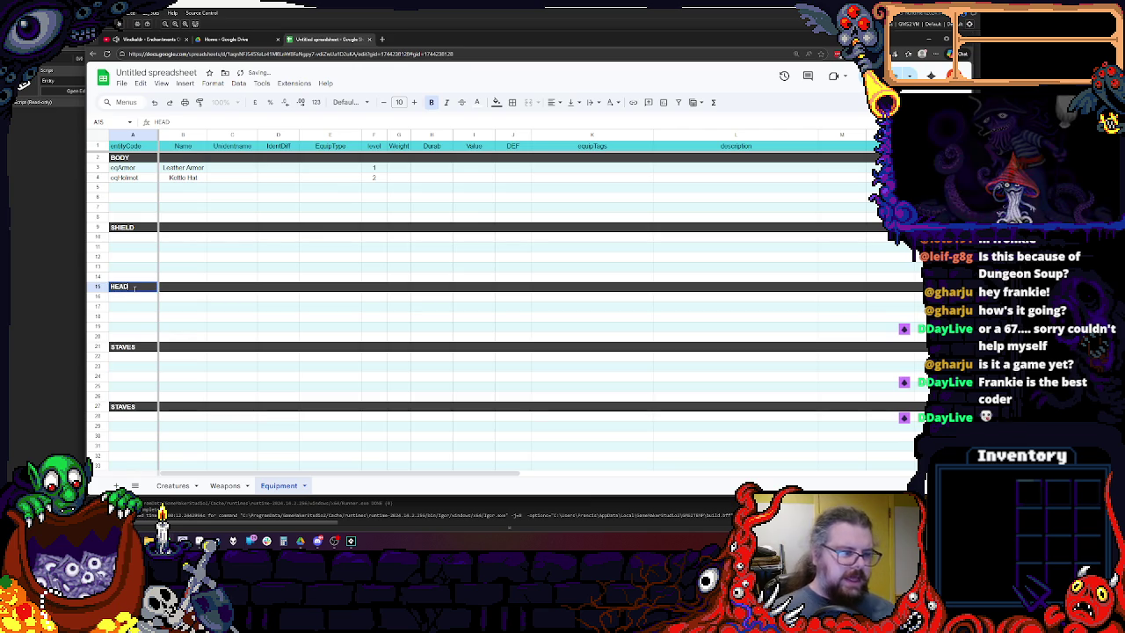
left_click(132, 347)
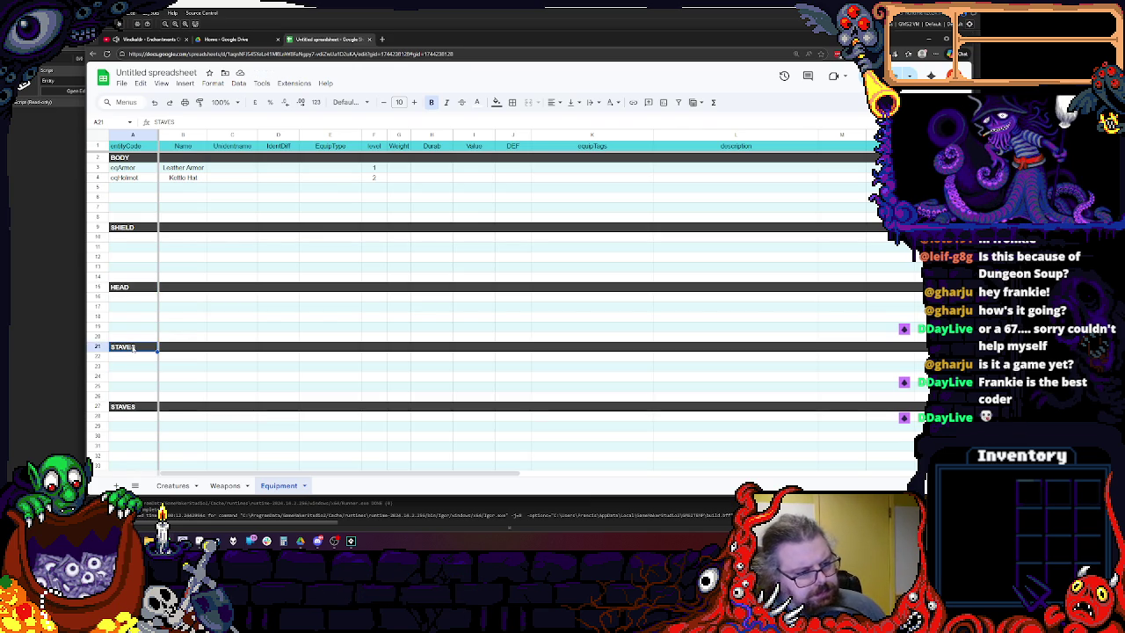
type("W")
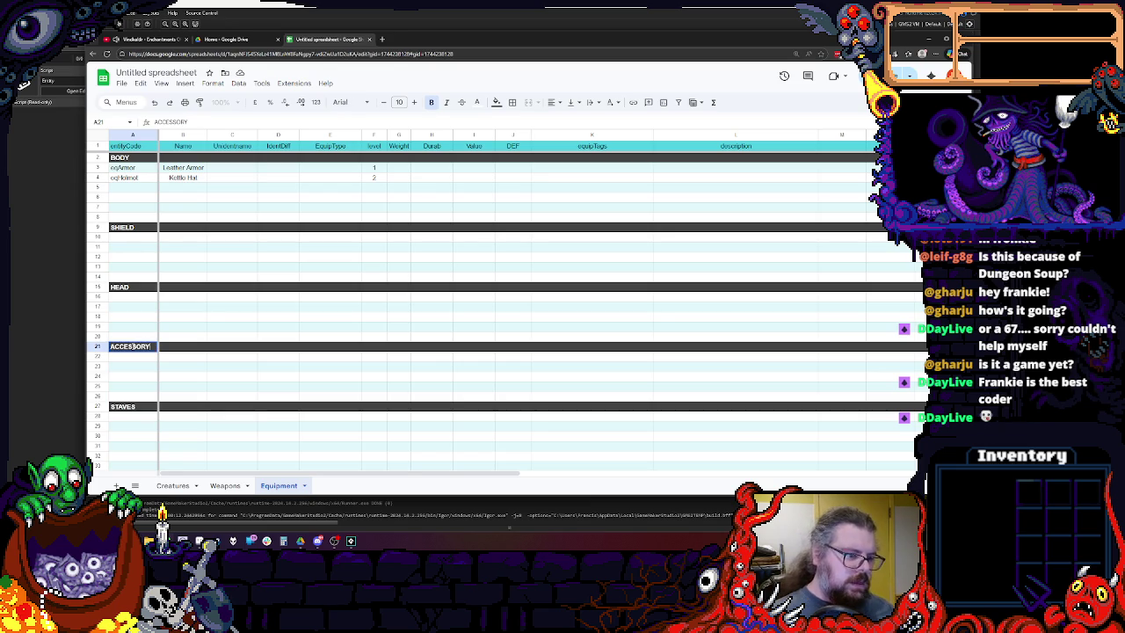
key("Return")
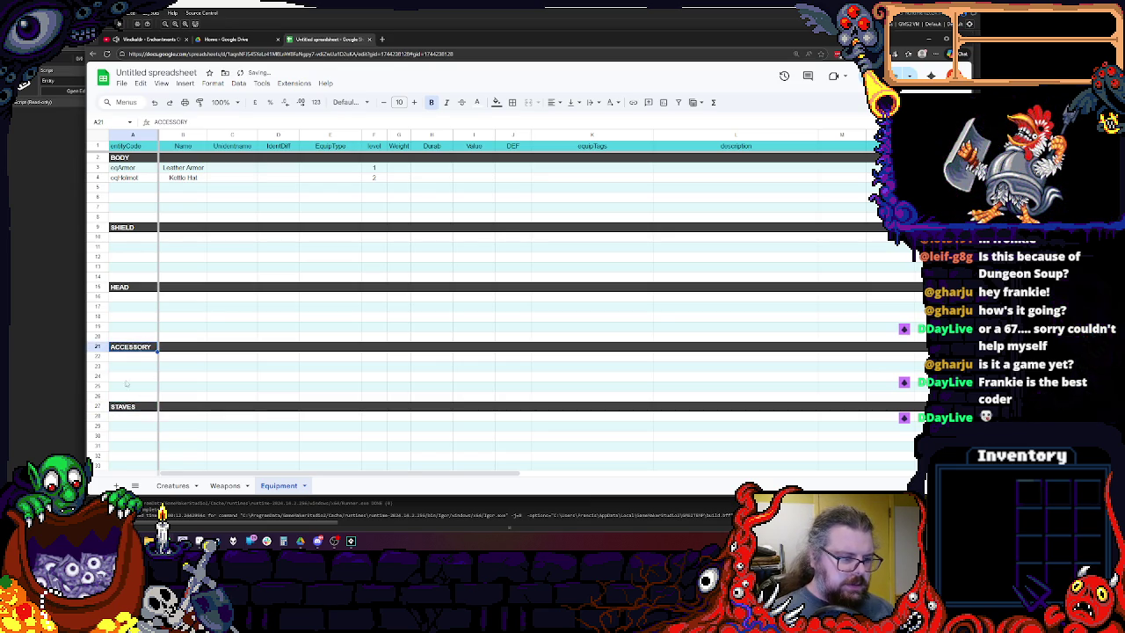
Put ACCESSORY over the STAVES heading in A27 and rename A21 to BOOTS.
left_click(129, 407)
type("ACCESSORY")
left_click(140, 347)
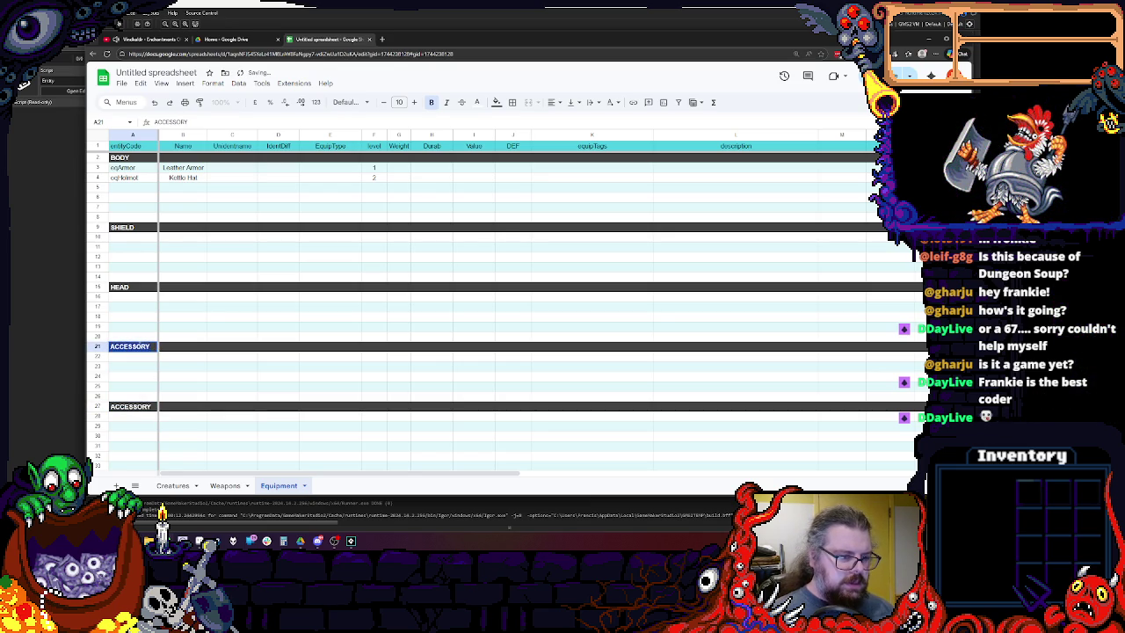
type("BOOTS")
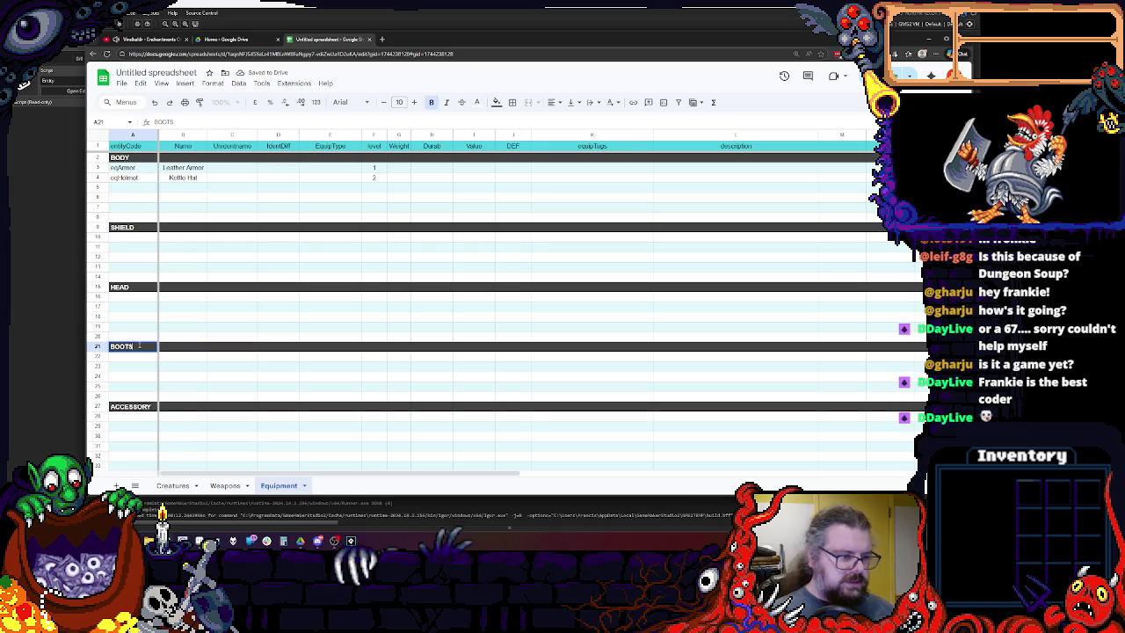
left_click(184, 386)
left_click(197, 269)
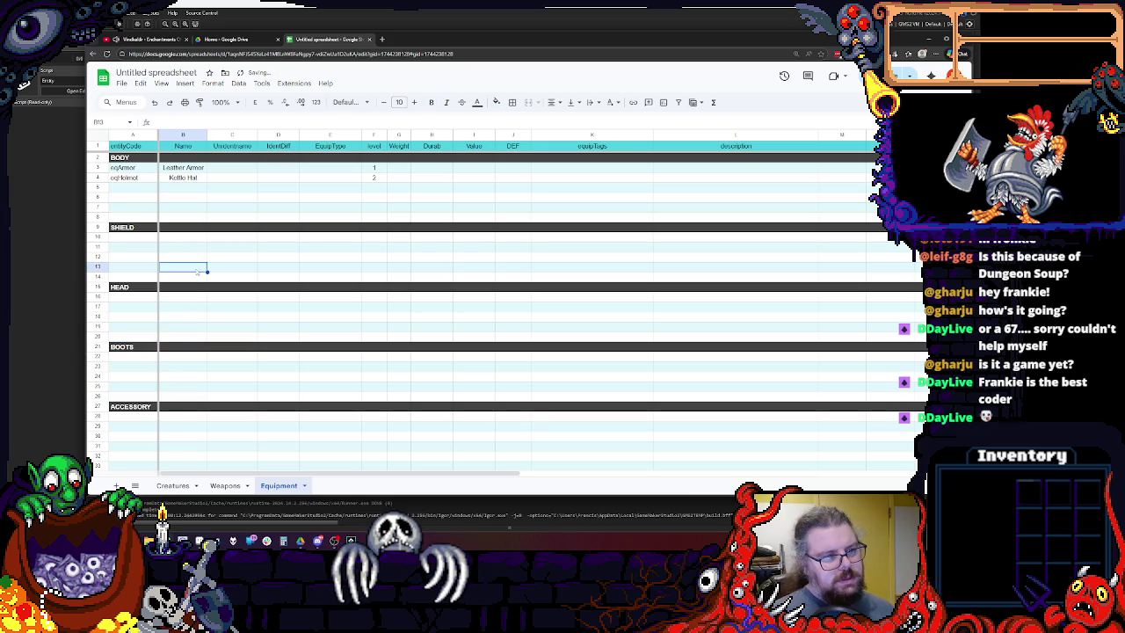
Copy the ACCESSORY row's dark styling to row 33 and label it RINGS.
scroll(177, 273, "down", 2)
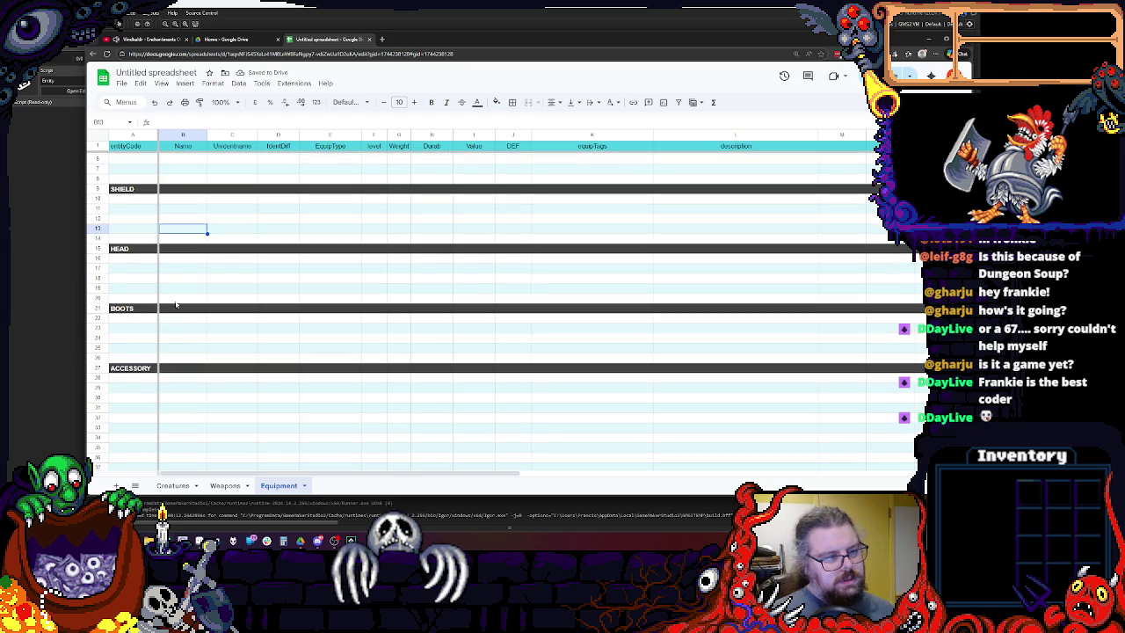
left_click(99, 368)
key("ctrl+c")
left_click(98, 428)
key("ctrl+v")
left_click(132, 428)
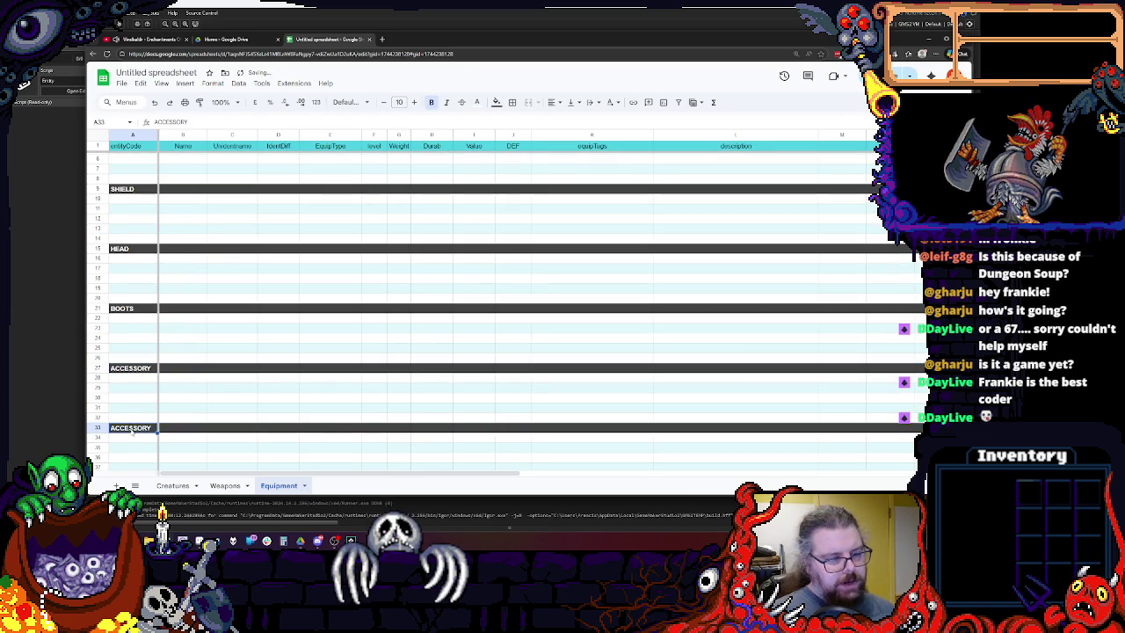
type("Ri")
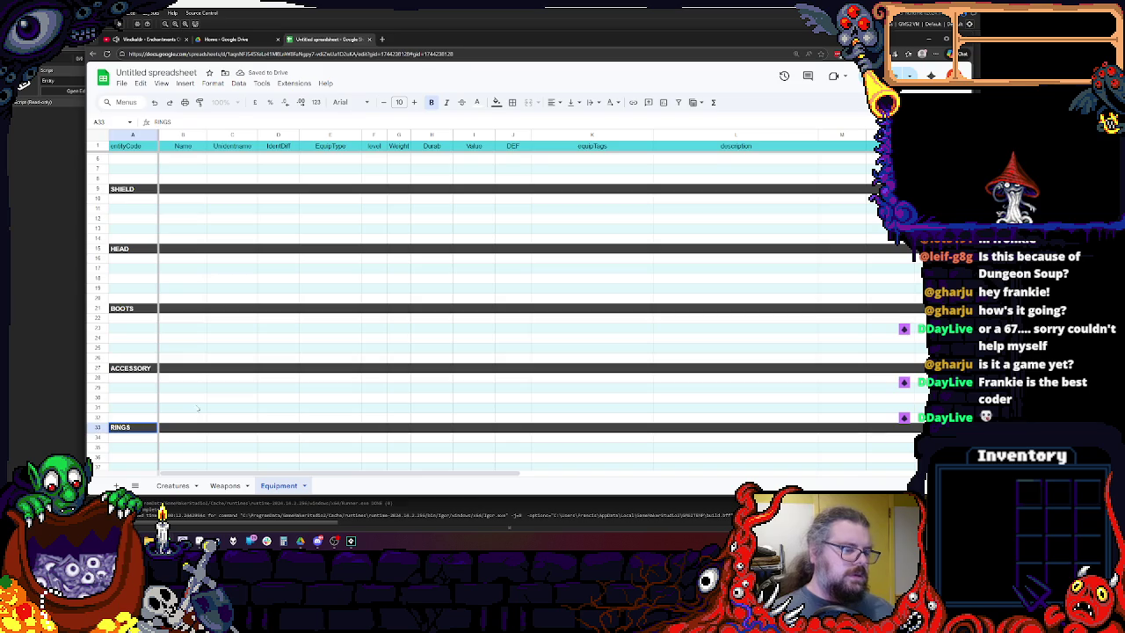
left_click(199, 407)
scroll(205, 395, "up", 2)
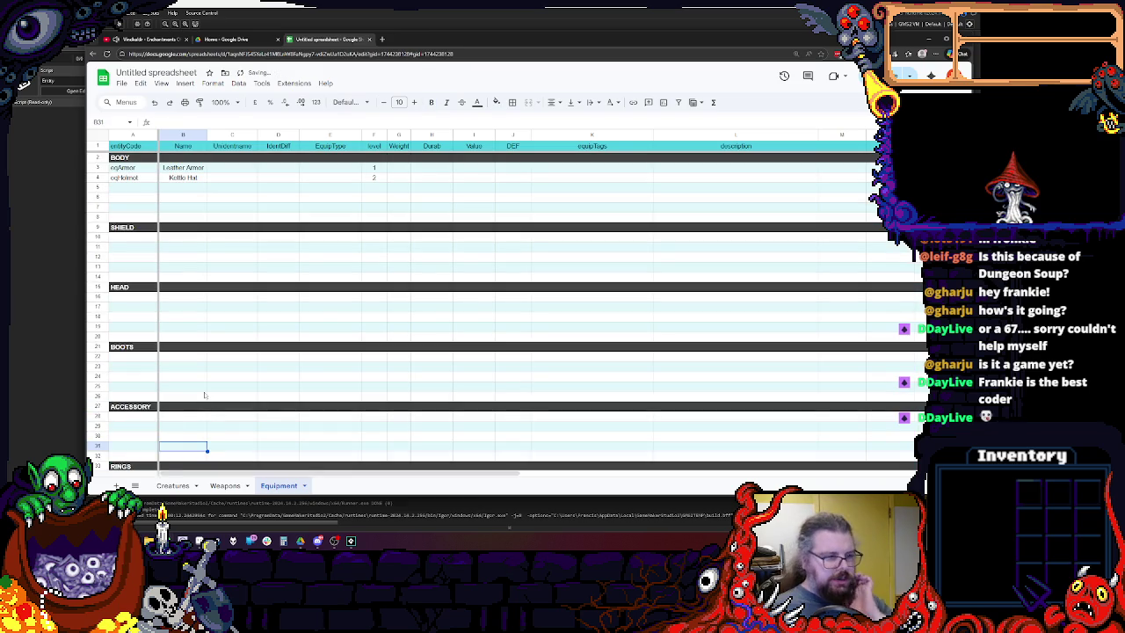
scroll(255, 312, "down", 3)
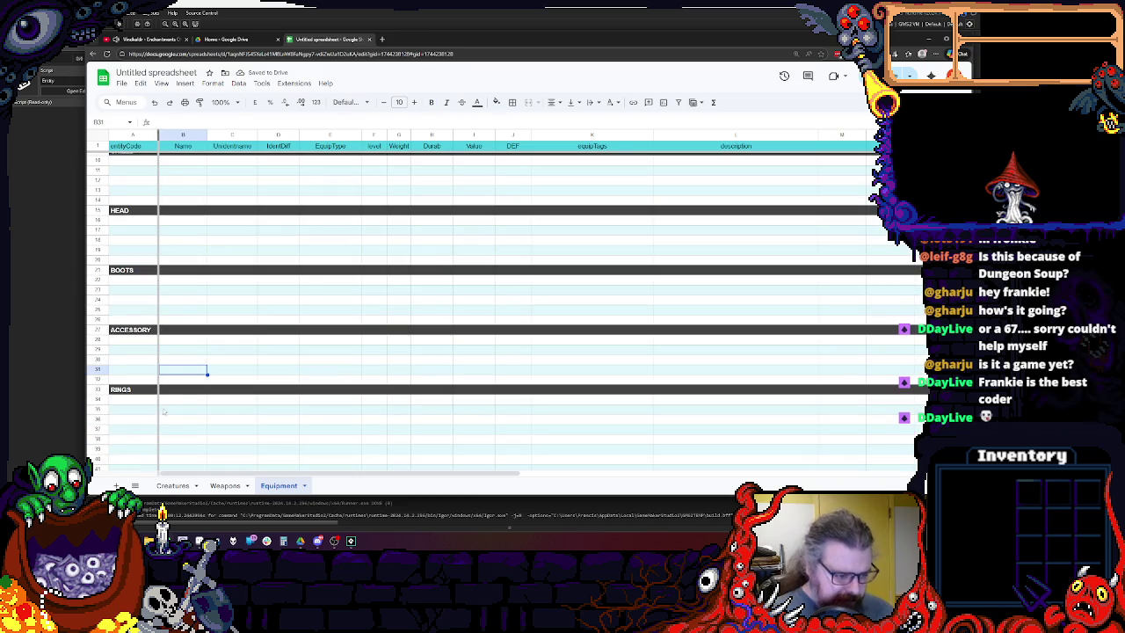
scroll(190, 355, "up", 3)
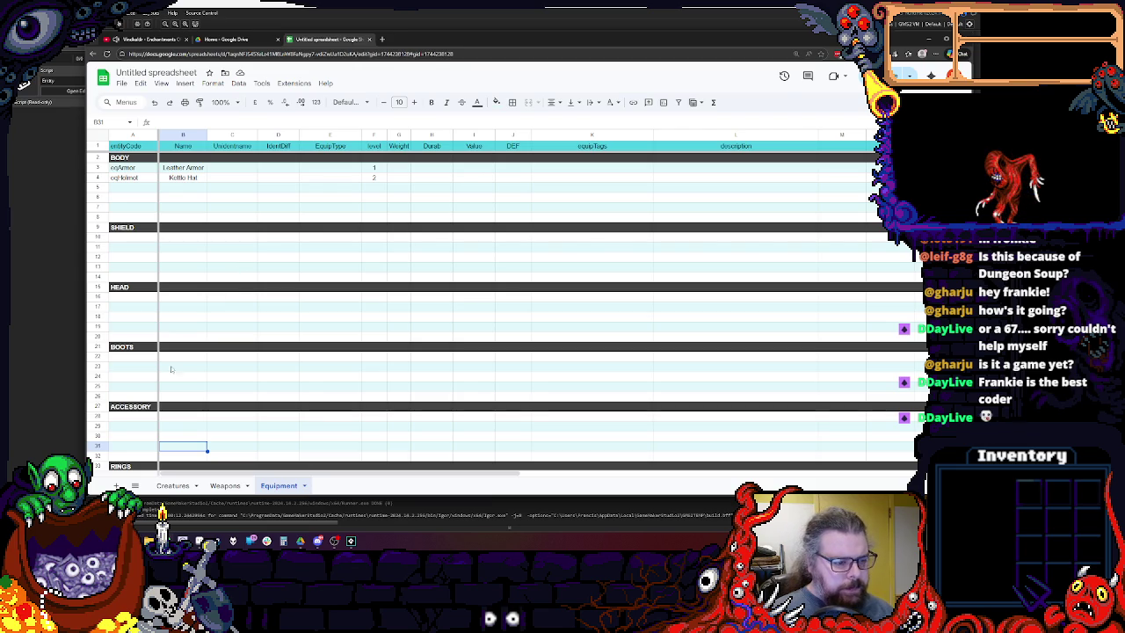
left_click(156, 407)
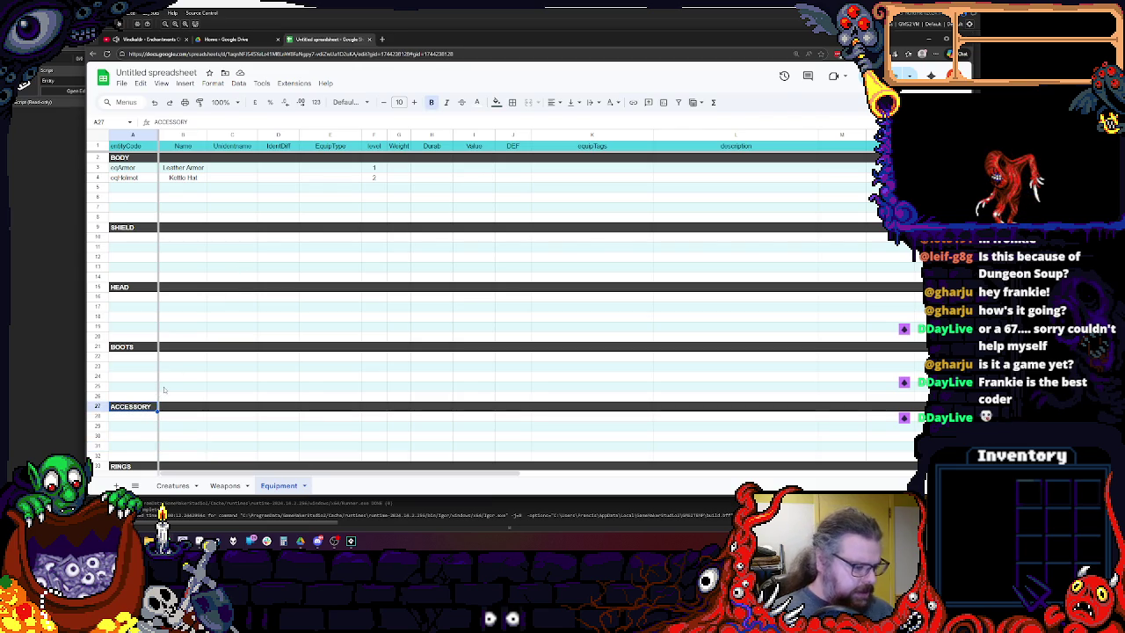
Insert a row above BOOTS and fill it with a copy of the BOOTS header row.
left_click(163, 387)
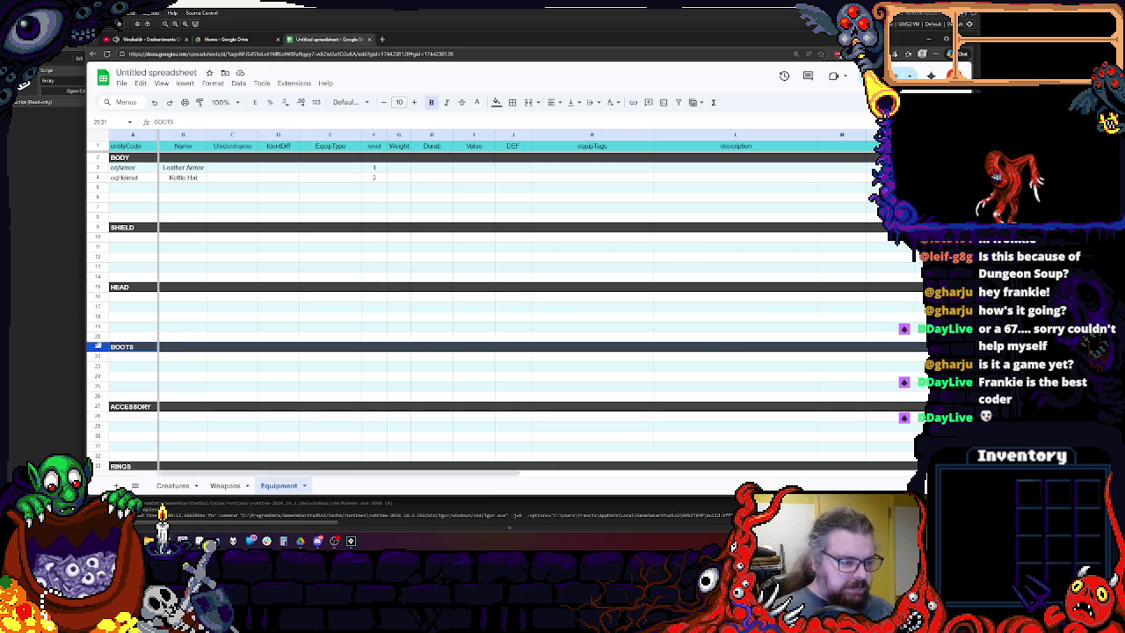
right_click(97, 326)
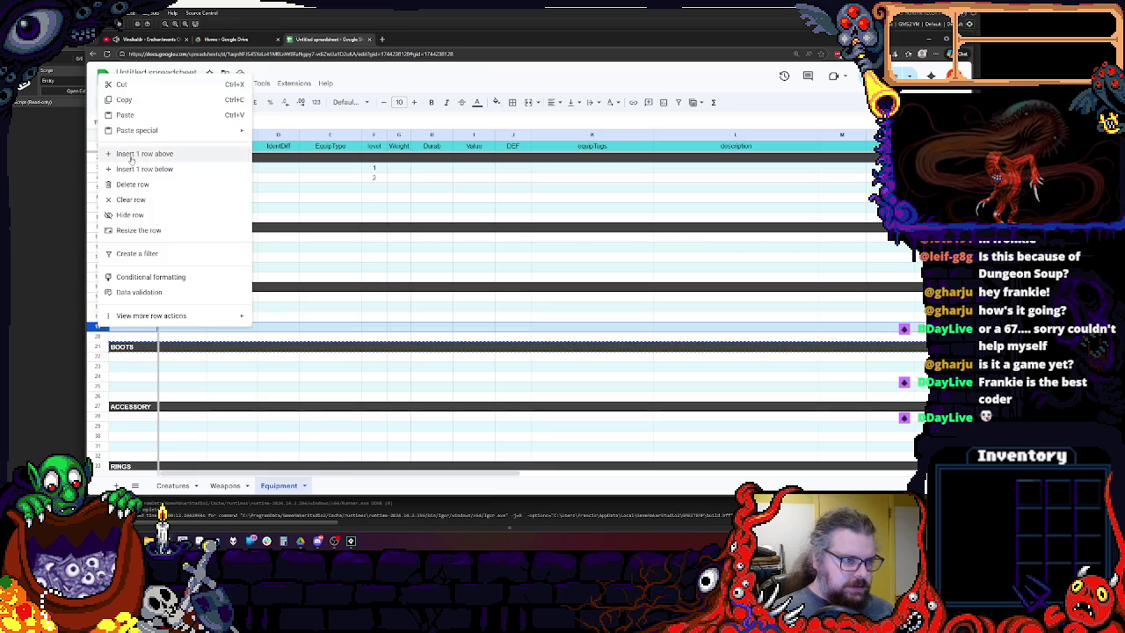
left_click(141, 153)
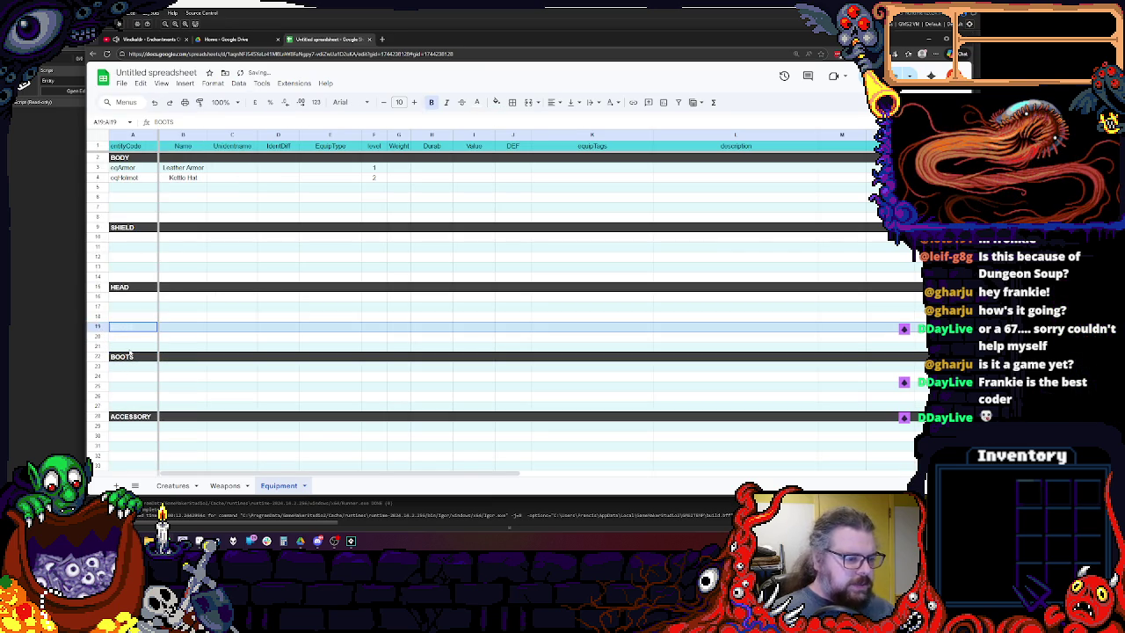
left_click(97, 356)
key("ctrl+c")
left_click(96, 326)
key("ctrl+v")
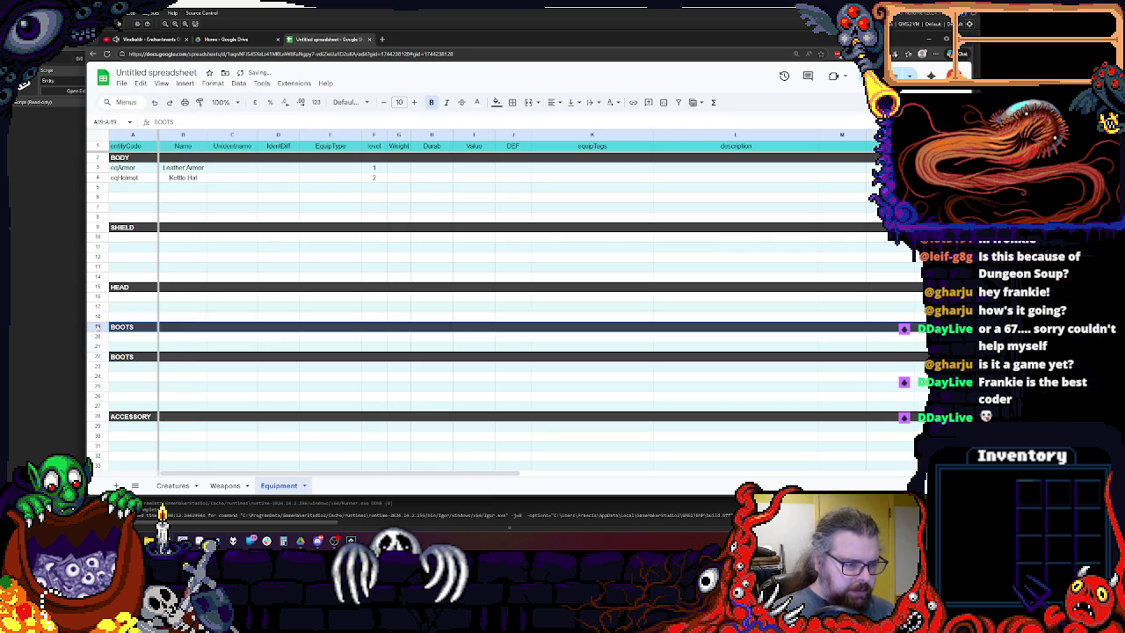
Insert blank rows above rows 20, 25, 21 and 17.
left_click(118, 346)
left_click(97, 335)
right_click(97, 336)
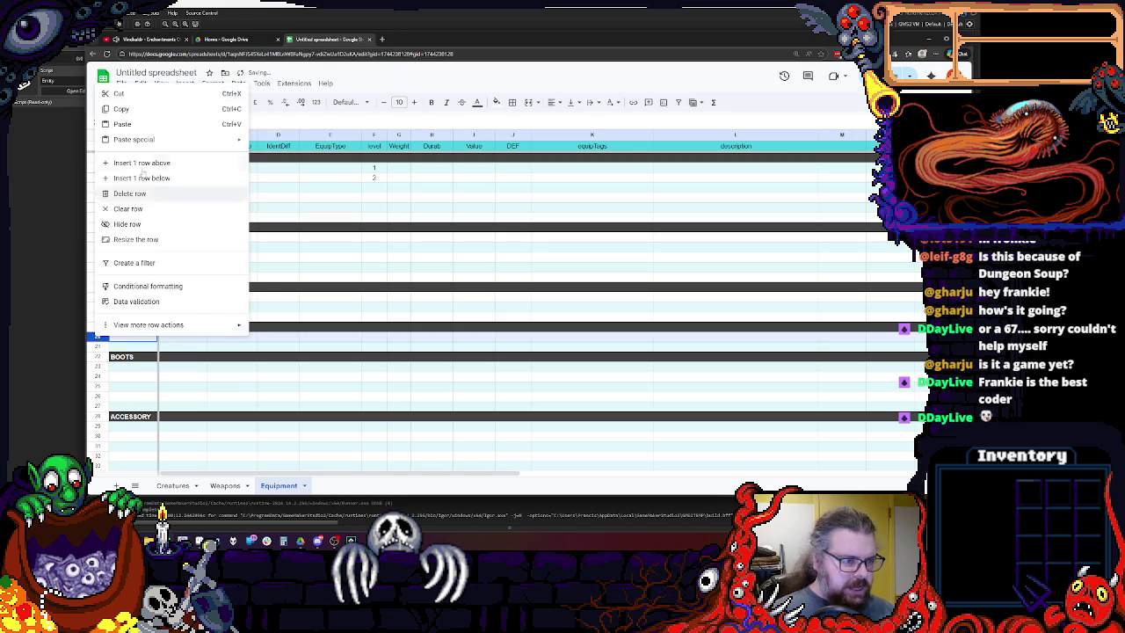
left_click(132, 163)
left_click(96, 387)
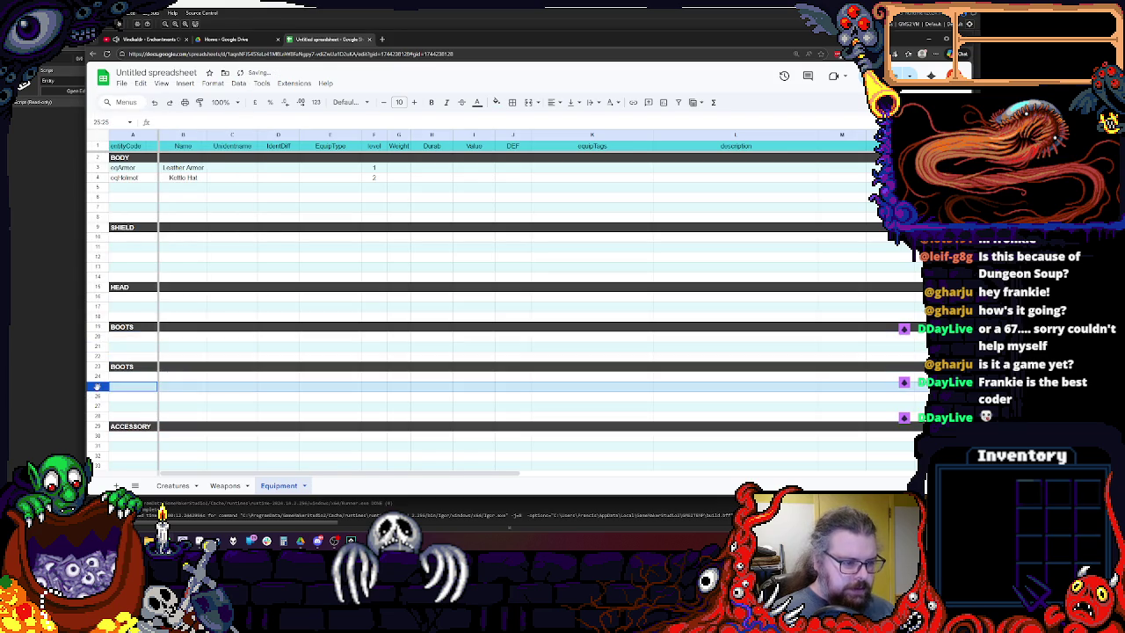
right_click(97, 387)
left_click(145, 214)
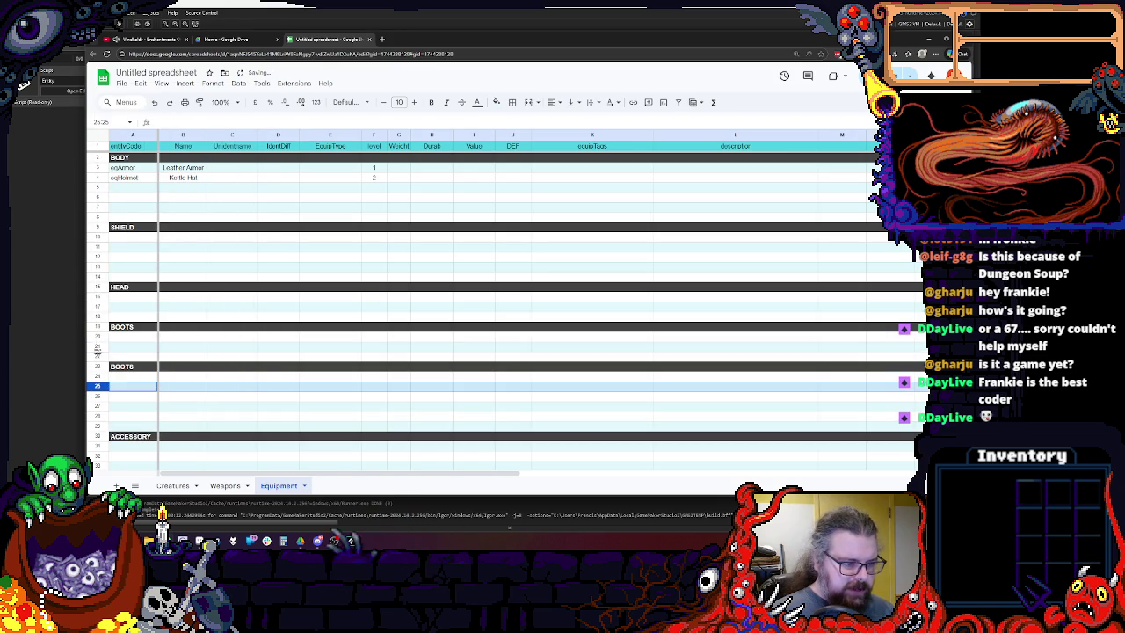
left_click(97, 346)
right_click(97, 346)
left_click(172, 174)
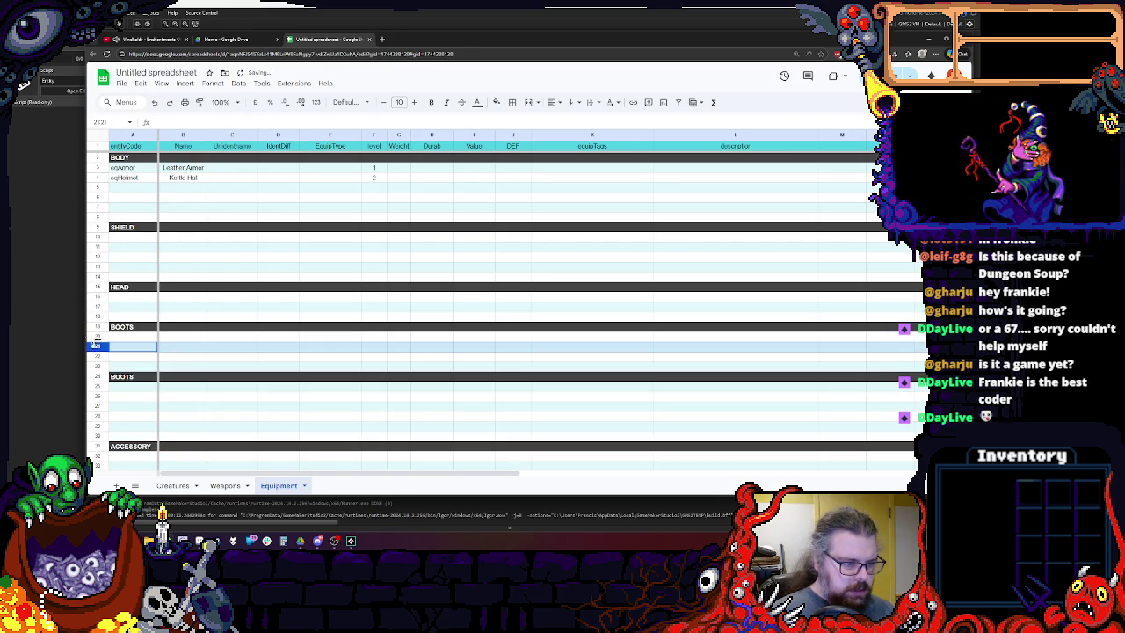
left_click(97, 307)
right_click(97, 307)
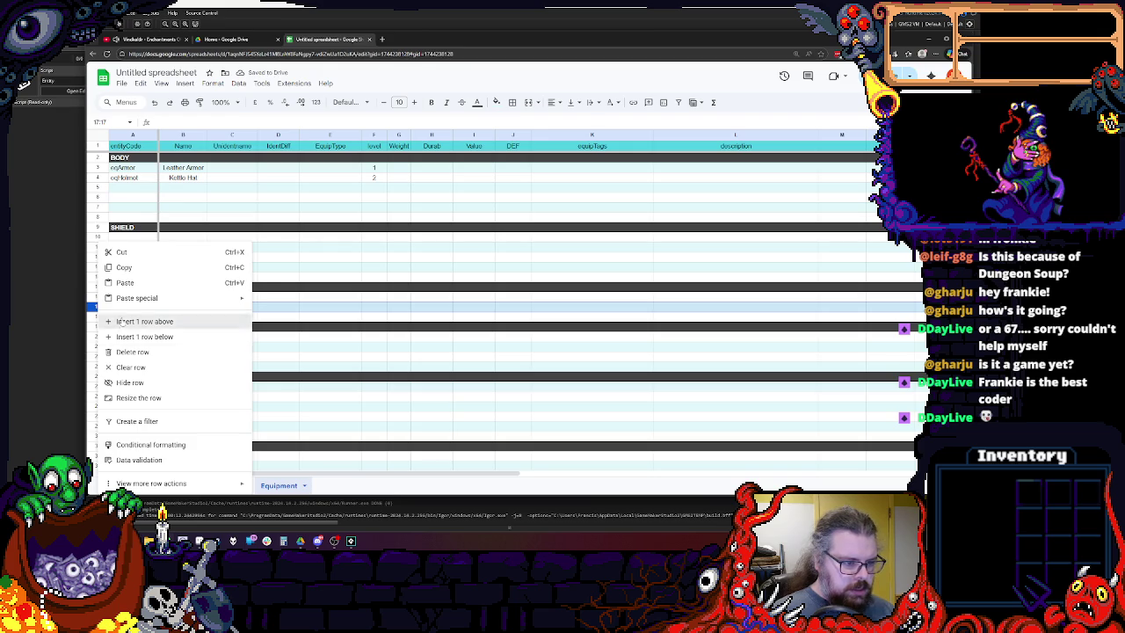
left_click(138, 321)
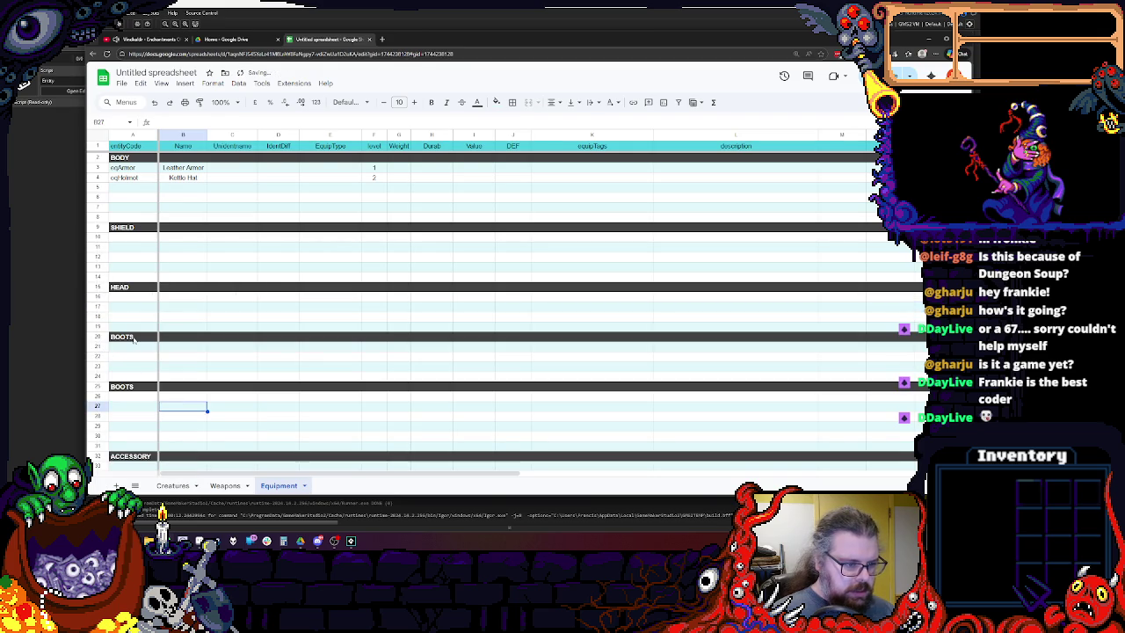
Rename the duplicate BOOTS heading to GLOVES and the ACCESSORY heading to AMULET.
double_click(134, 338)
type("GLOB")
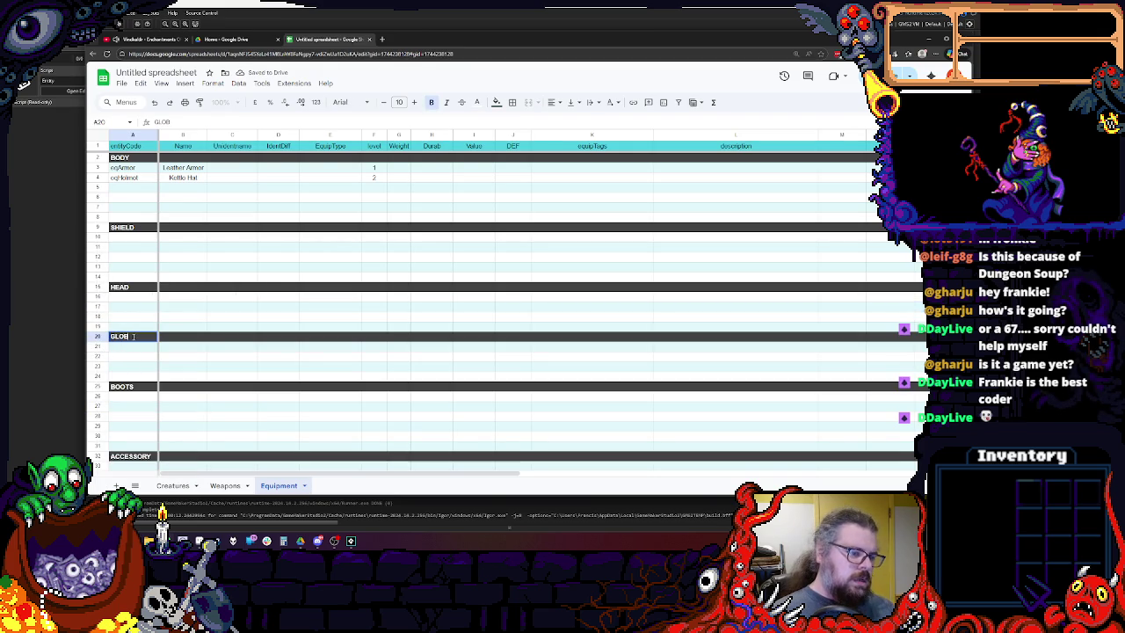
key("BackSpace")
type("VES")
left_click(132, 386)
scroll(132, 385, "down", 2)
left_click(123, 417)
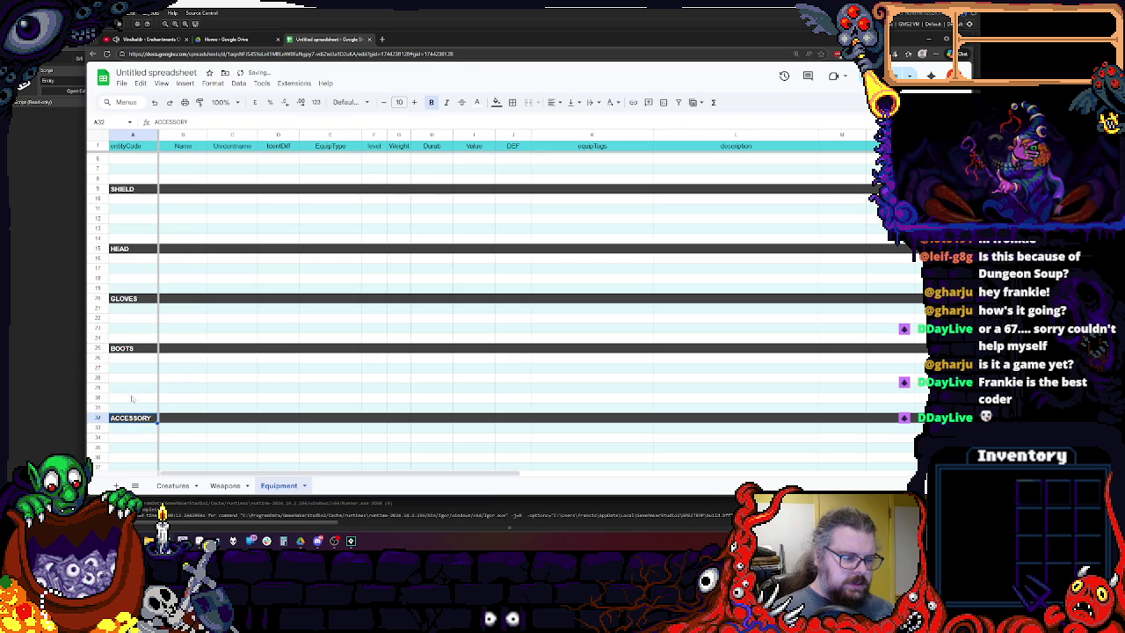
scroll(127, 413, "down", 2)
double_click(141, 382)
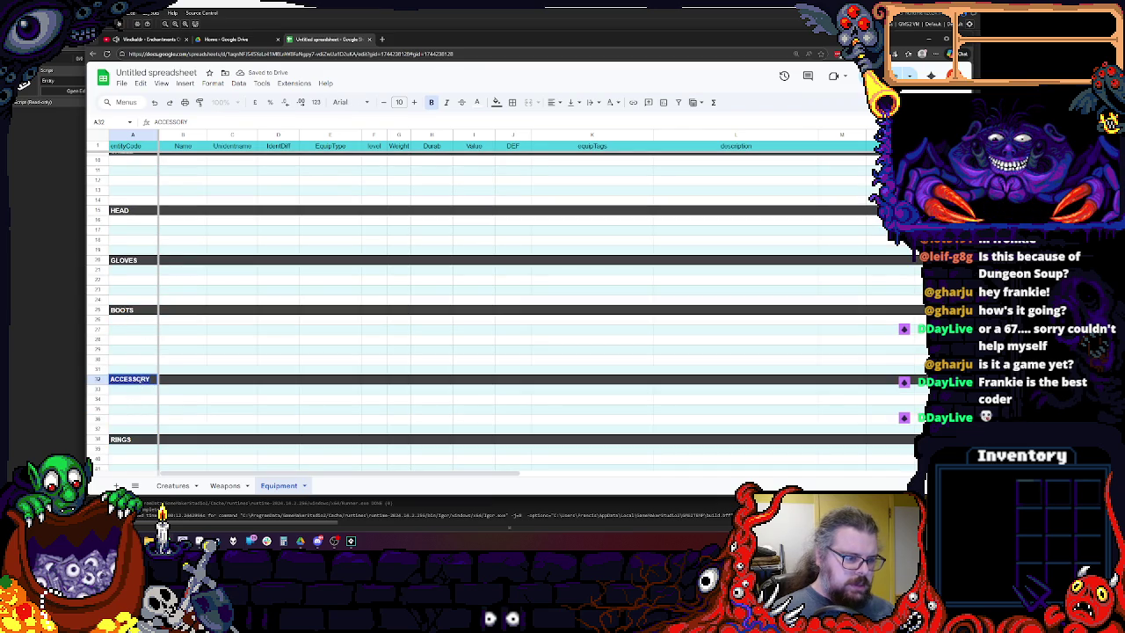
type("AMULET")
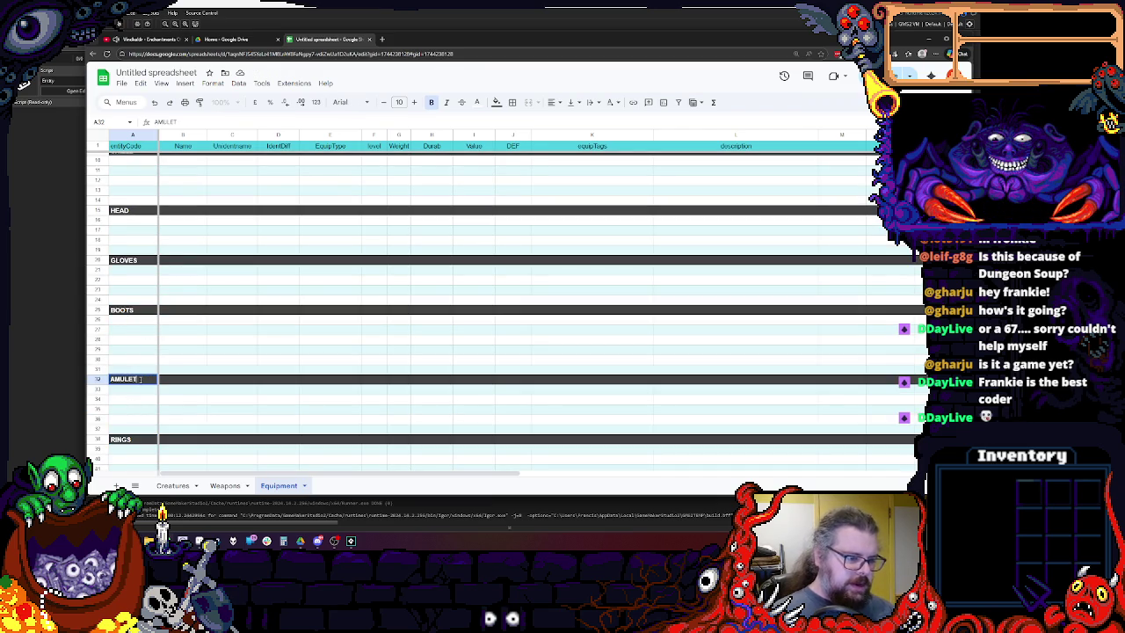
left_click(148, 349)
Insert a new dark section header at row 29 labelled BELT.
scroll(150, 356, "up", 3)
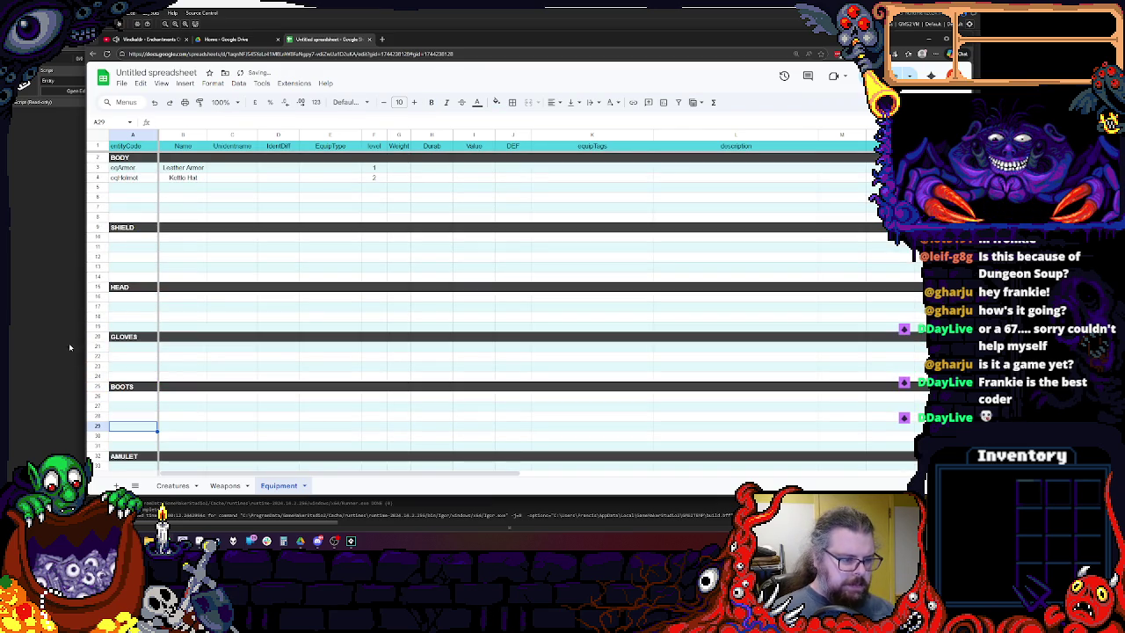
scroll(147, 379, "down", 3)
left_click(103, 349)
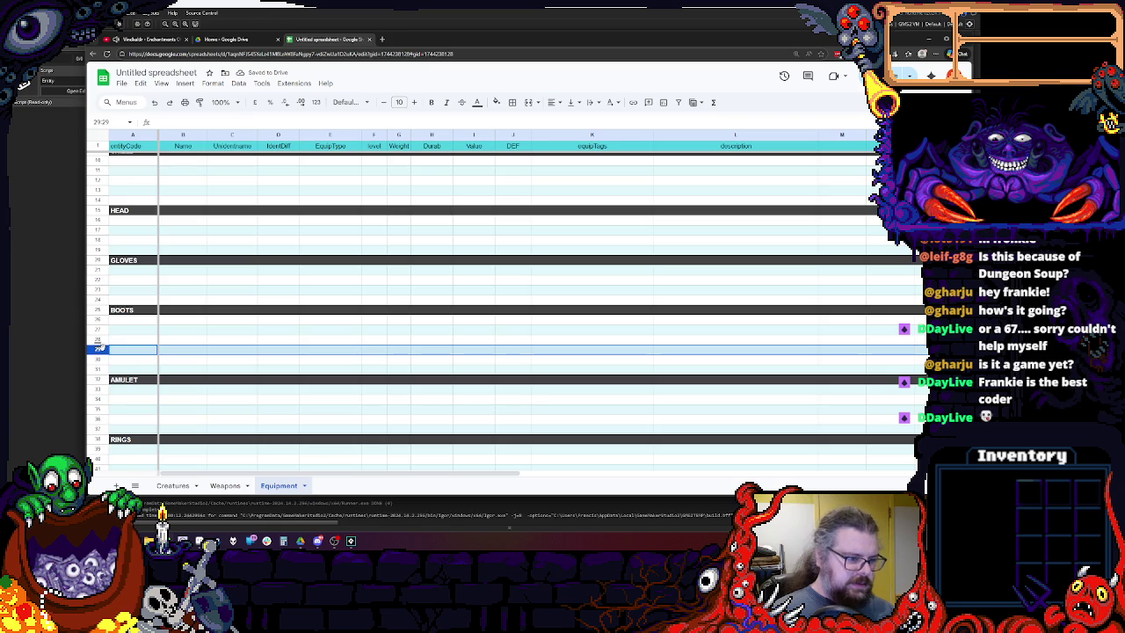
right_click(103, 349)
left_click(146, 175)
left_click(98, 310)
key("ctrl+c")
left_click(97, 349)
key("ctrl+v")
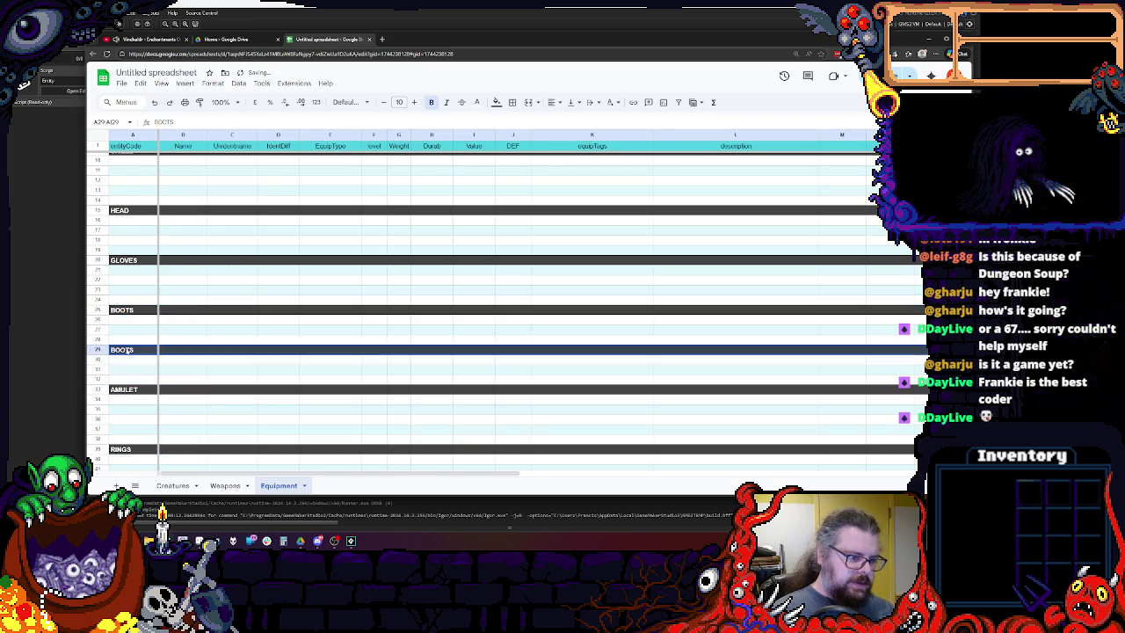
left_click(126, 349)
type("BEL")
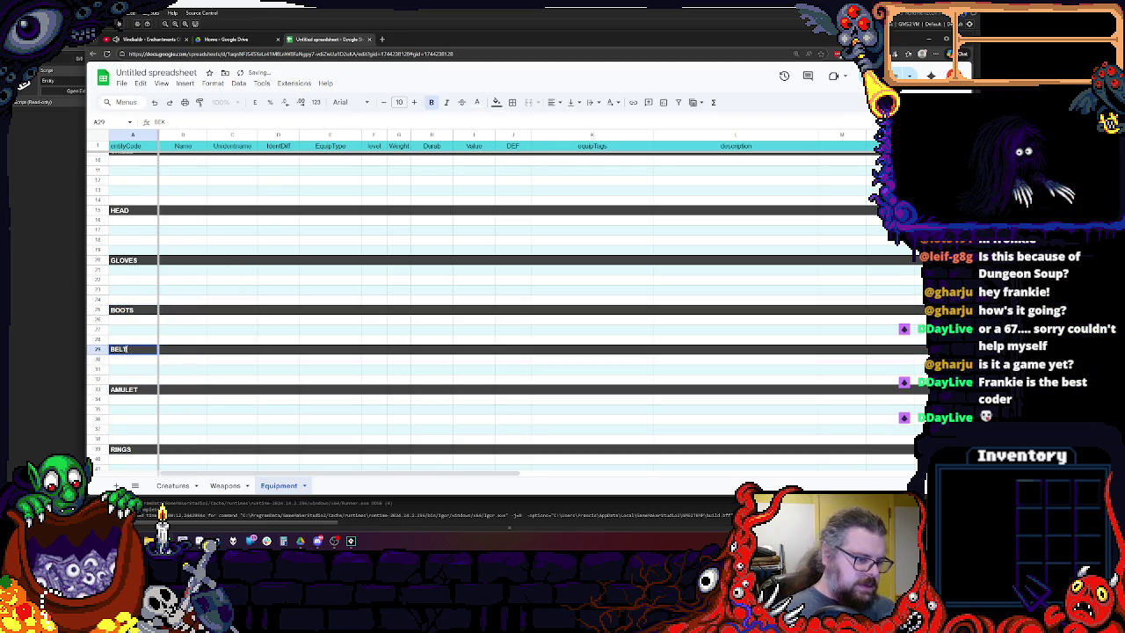
key("Return")
Add blank item rows at row 17 in HEAD and row 24 in GLOVES.
scroll(174, 385, "down", 2)
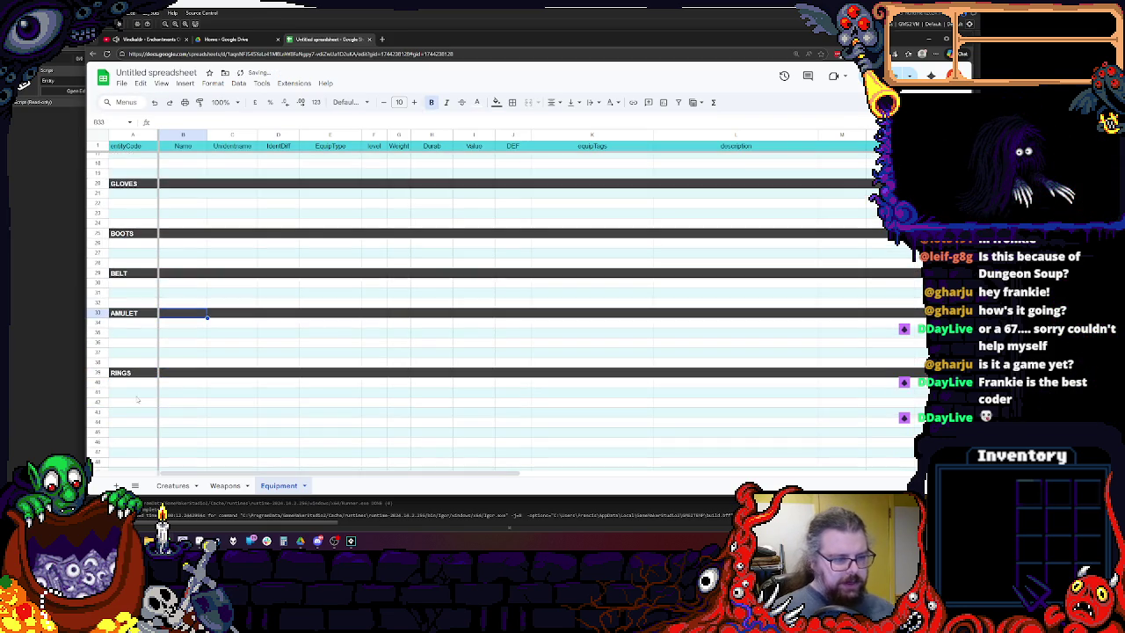
scroll(174, 385, "up", 2)
scroll(174, 385, "up", 3)
left_click(113, 188)
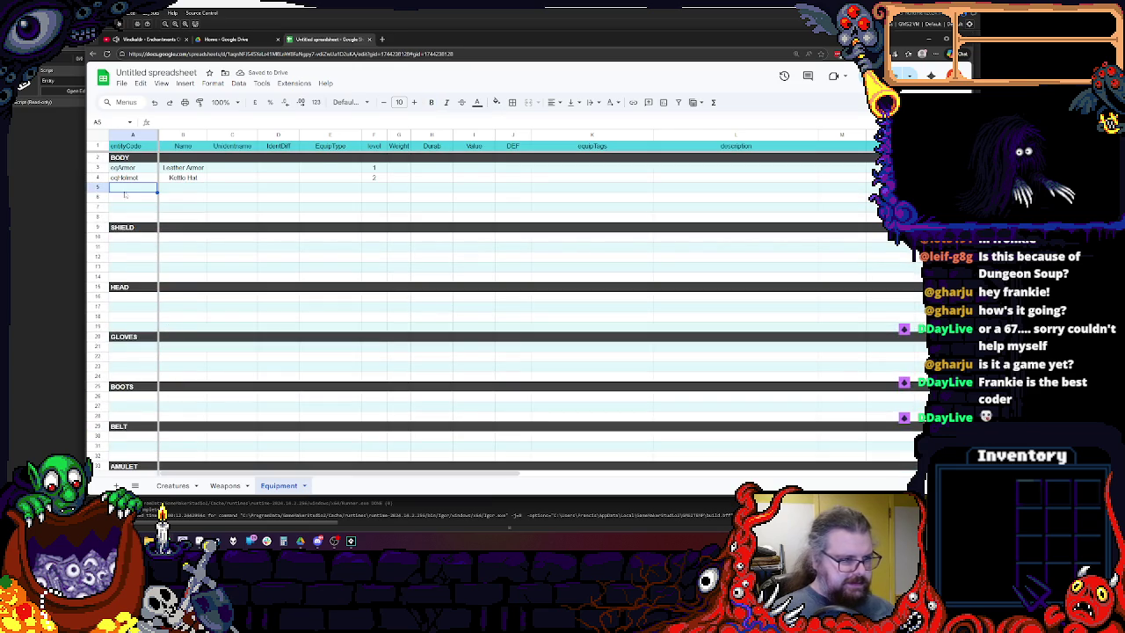
left_click(98, 307)
right_click(98, 306)
left_click(132, 334)
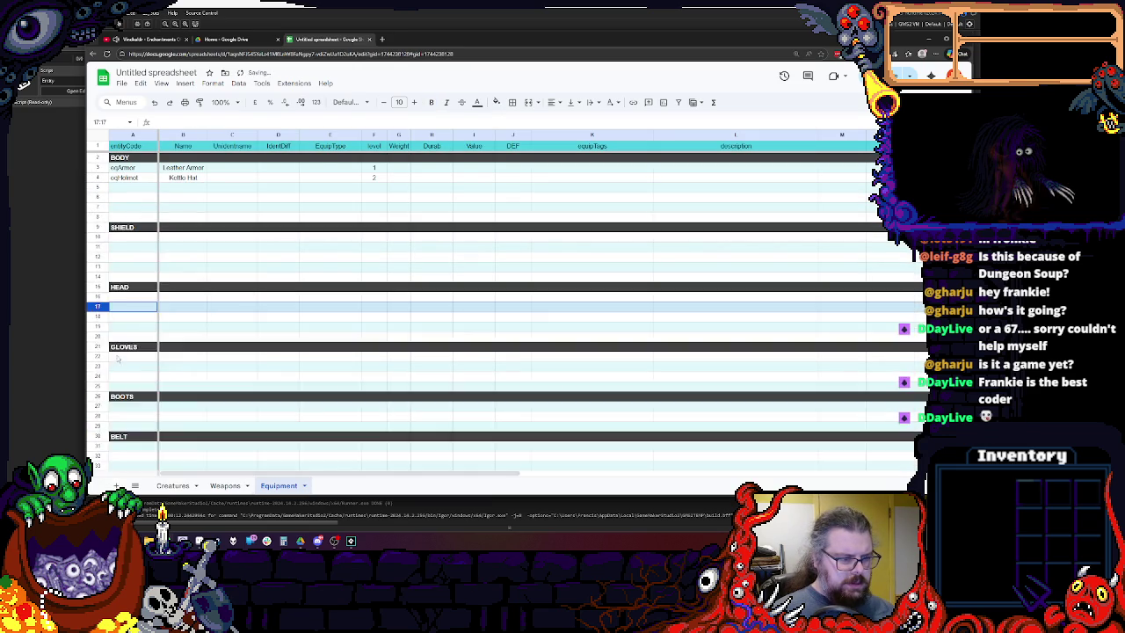
scroll(126, 352, "down", 3)
left_click(98, 300)
right_click(97, 299)
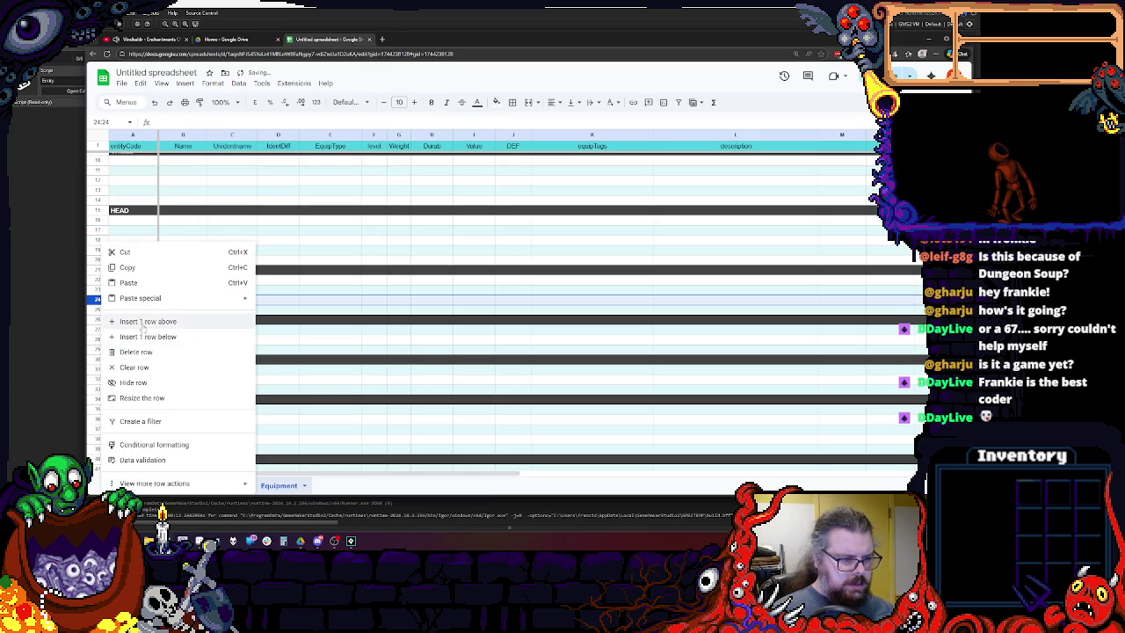
left_click(145, 322)
Add blank item rows above the BELT, AMULET and RINGS headings.
left_click(98, 349)
right_click(97, 349)
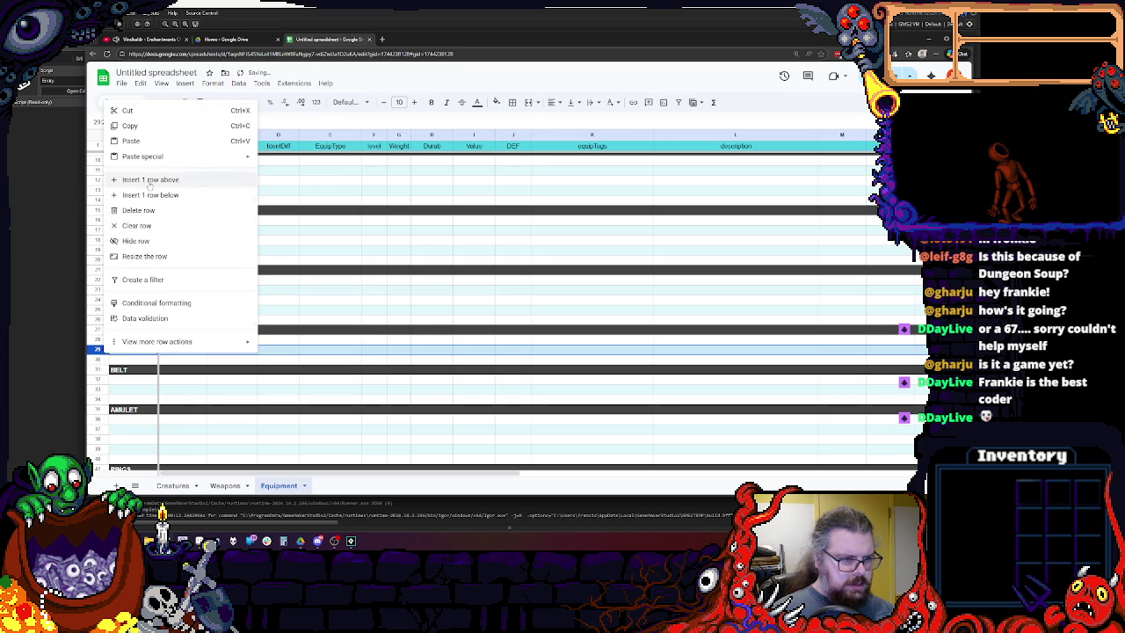
left_click(150, 180)
left_click(97, 400)
right_click(98, 400)
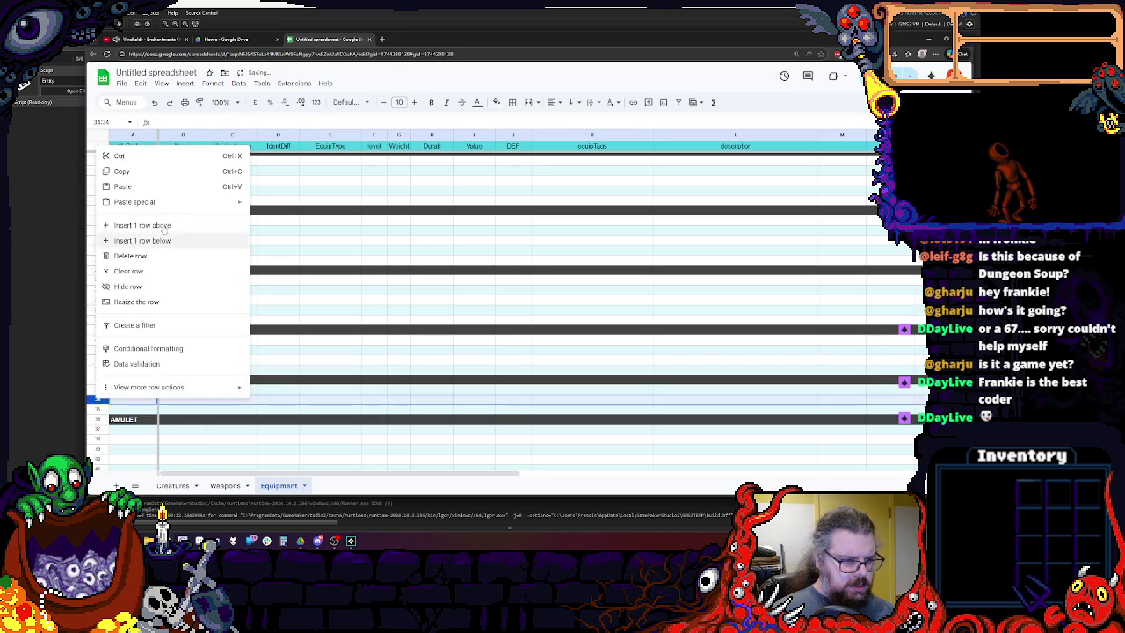
left_click(155, 223)
scroll(155, 223, "down", 3)
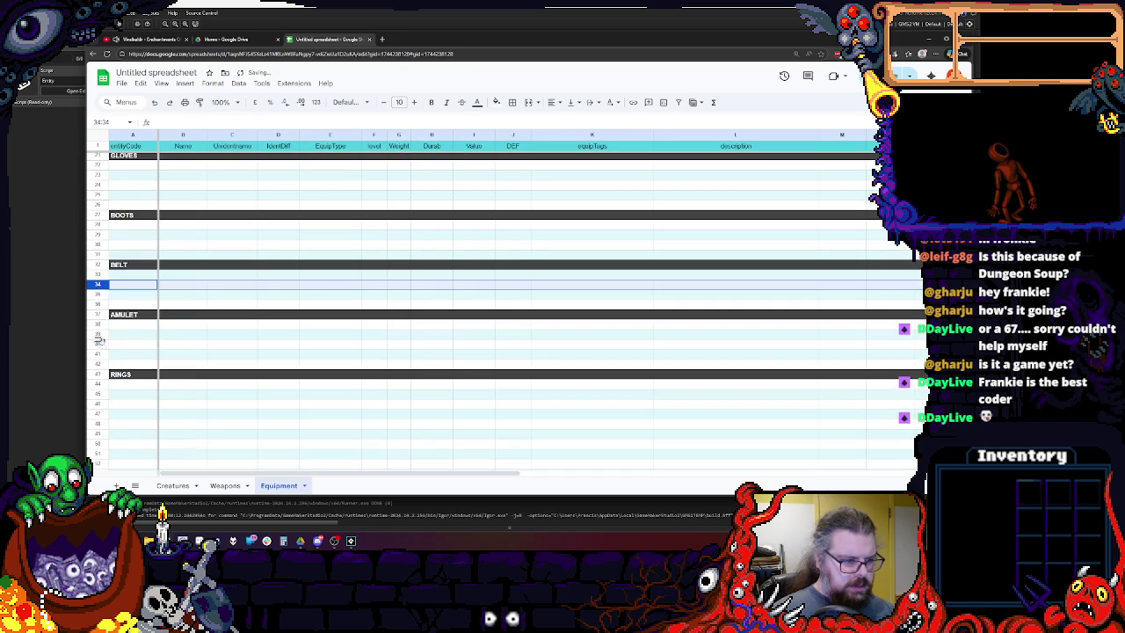
right_click(99, 343)
left_click(150, 168)
scroll(196, 324, "up", 5)
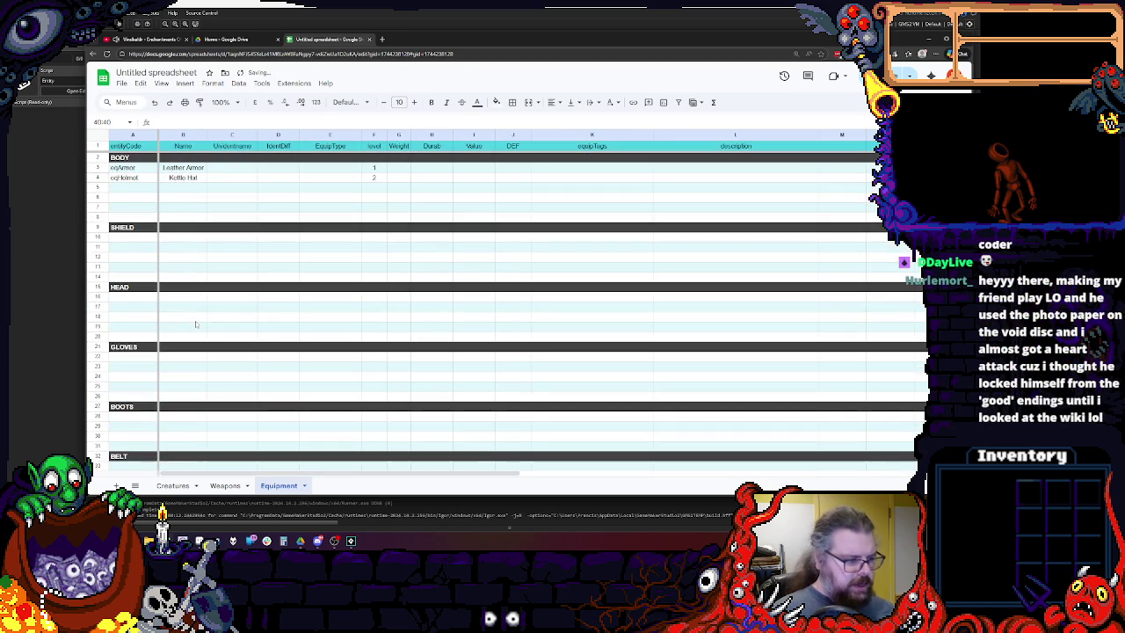
left_click(195, 318)
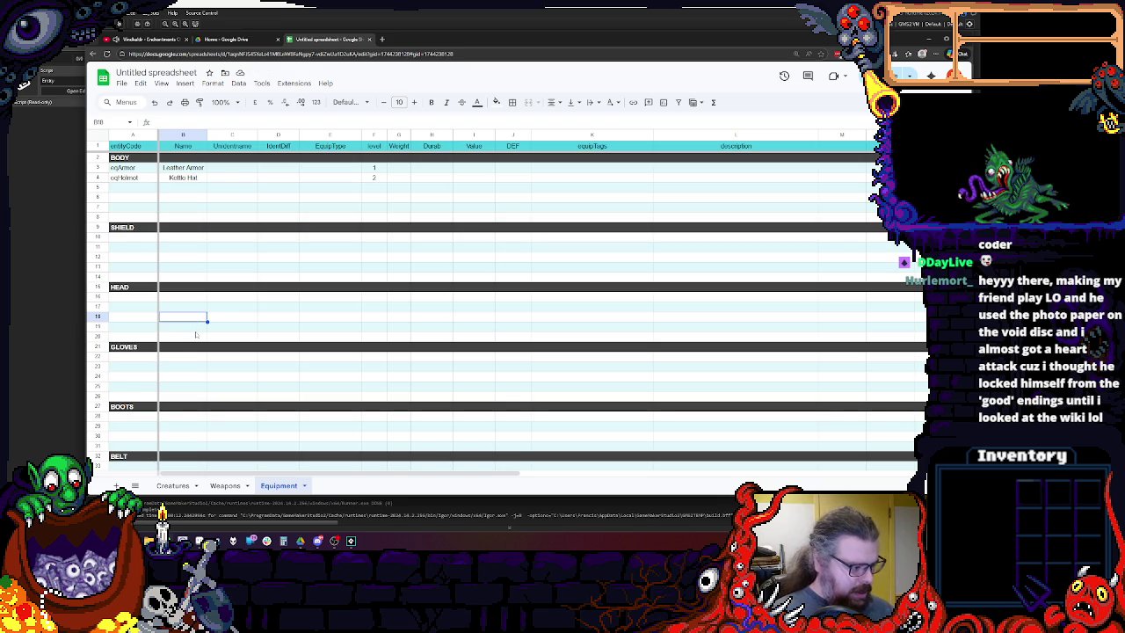
Move the Kettle Hat row from row 4 to row 16 under HEAD.
left_click(275, 278)
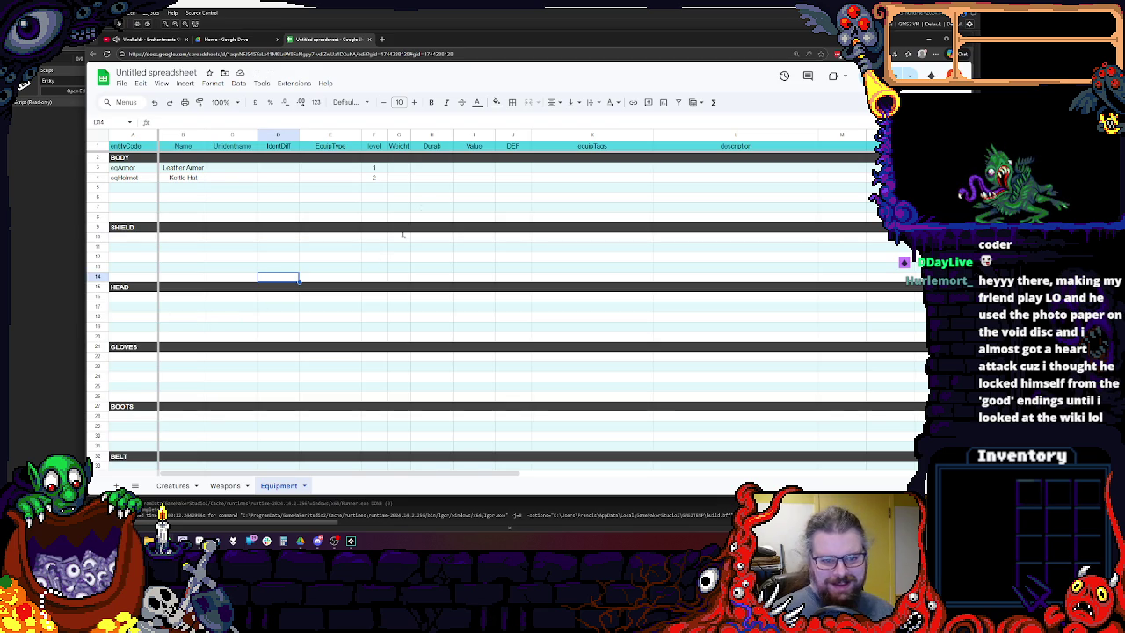
left_click(100, 178)
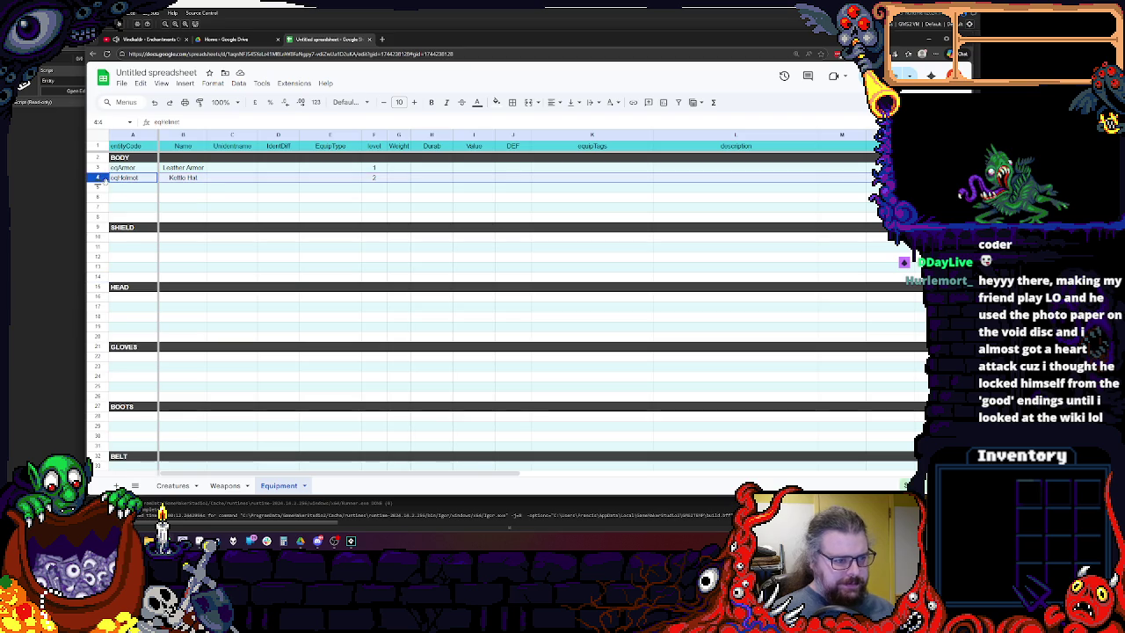
left_click(98, 296)
key("ctrl+v")
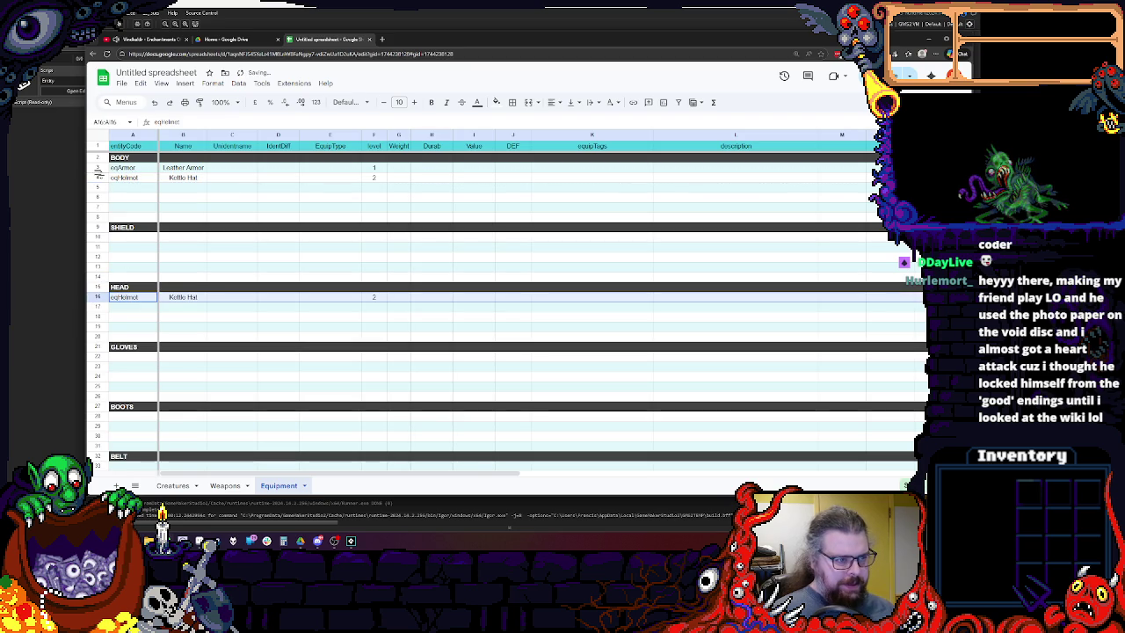
left_click(99, 178)
key("Delete")
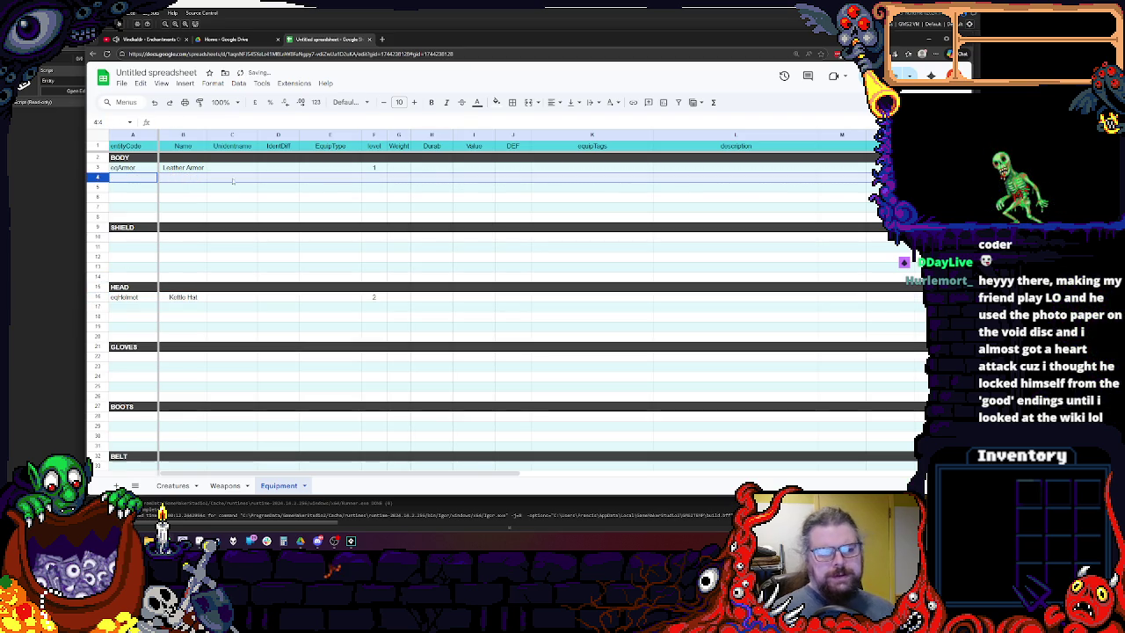
left_click(343, 196)
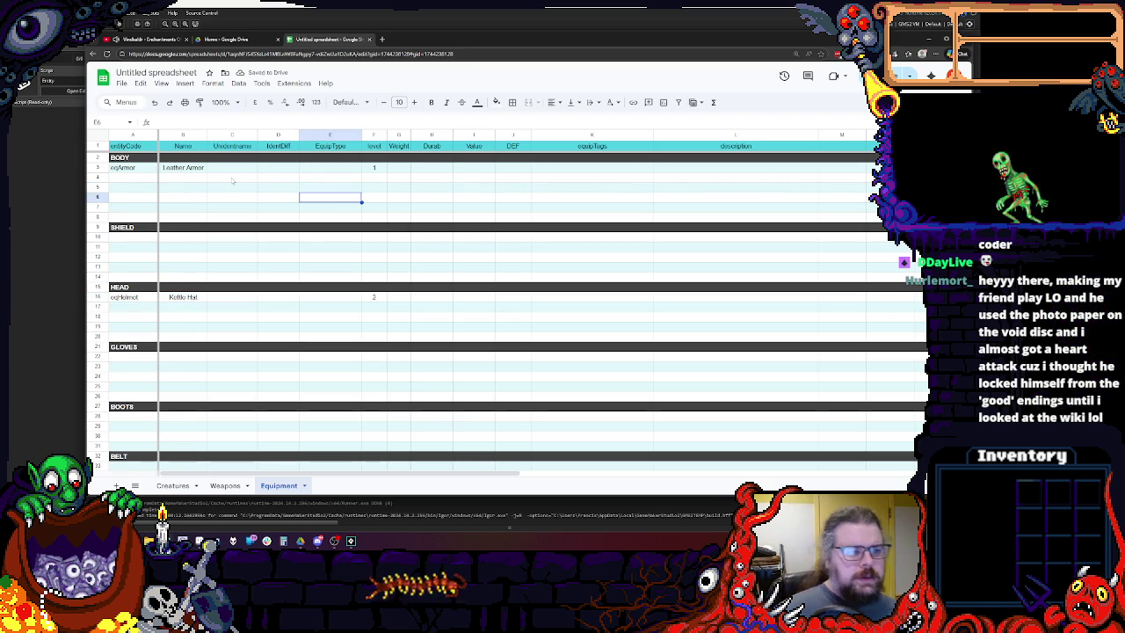
Narrow column D and enter EquipType Body in E3 and Shield in E10.
left_click(232, 179)
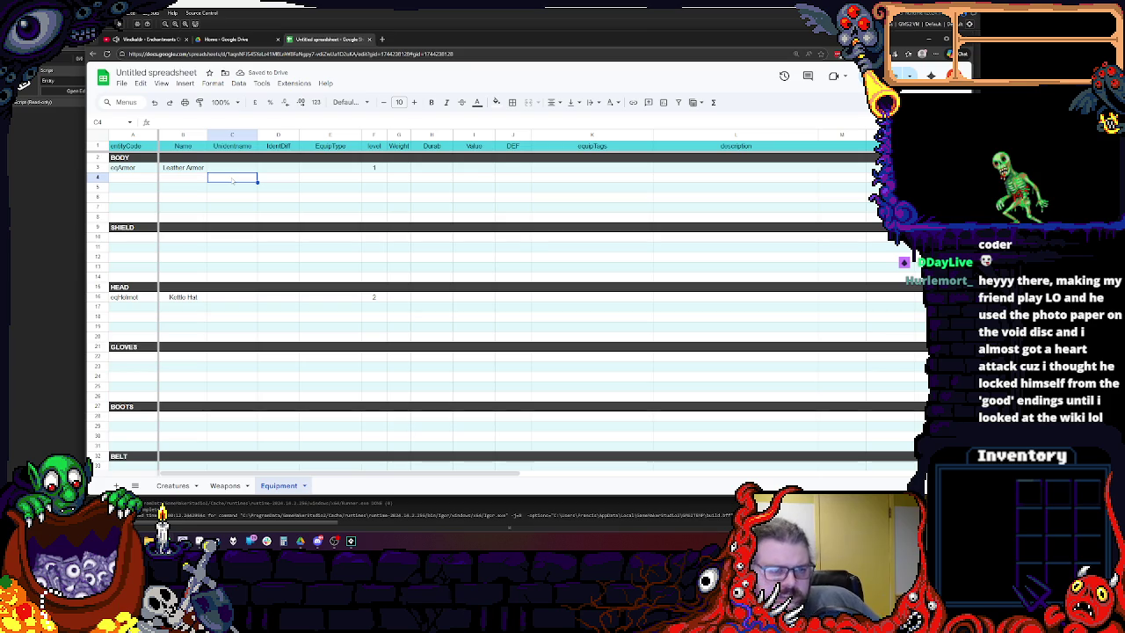
left_click_drag(298, 134, 285, 135)
left_click(302, 171)
type("Body")
key("Return")
key("Up")
key("ctrl+c")
left_click(321, 237)
type("Shield")
left_click(317, 197)
Centre-align the EquipType column E.
left_click(316, 136)
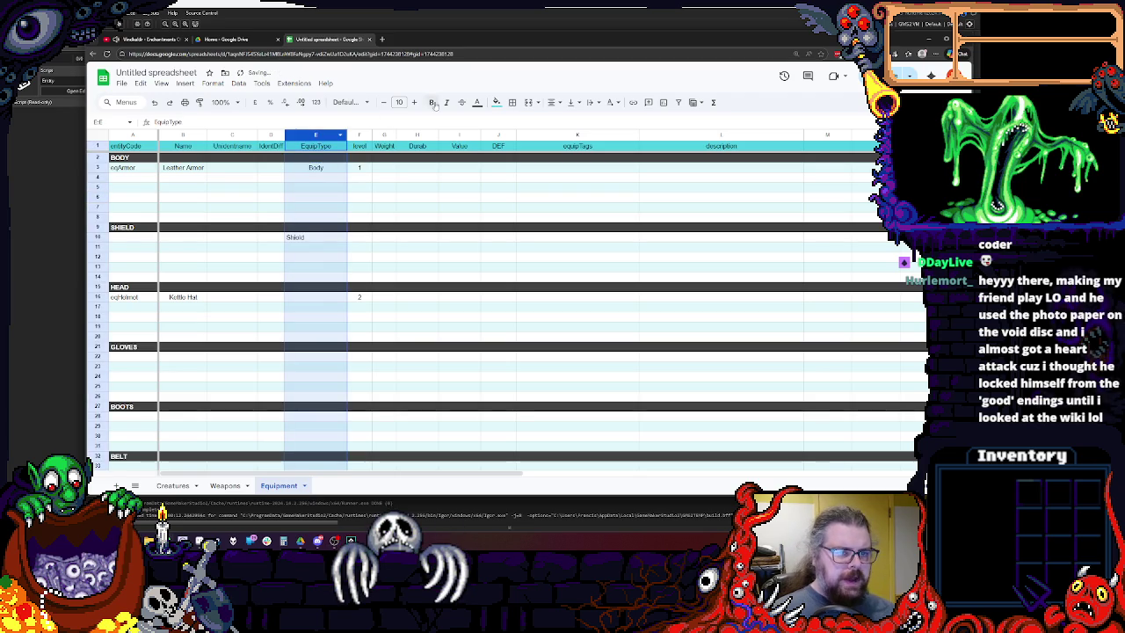
left_click(553, 103)
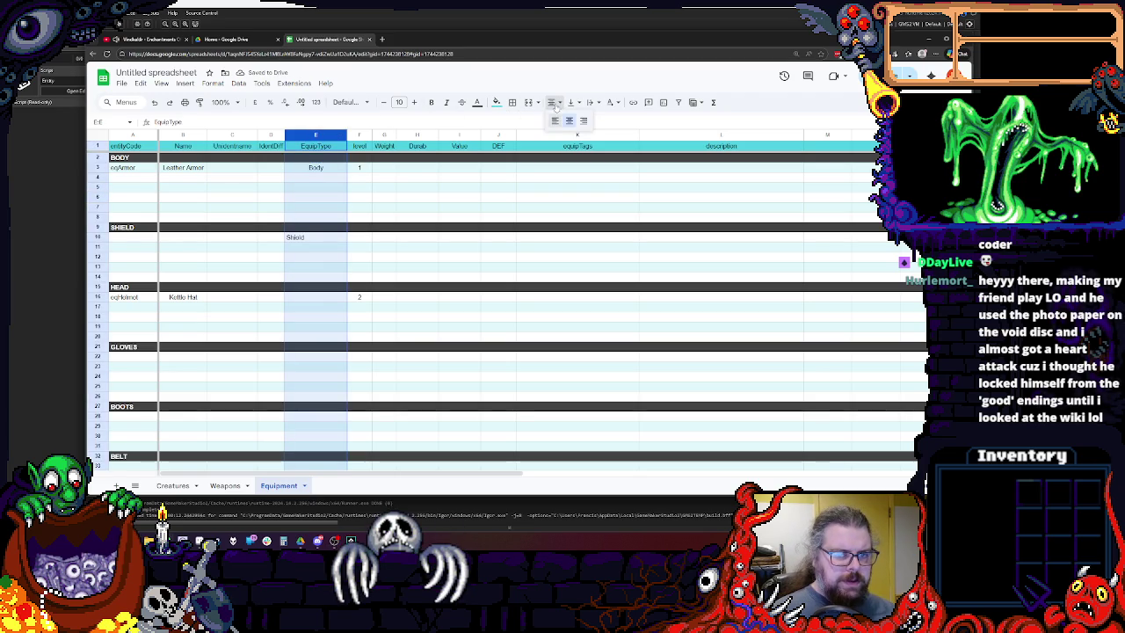
left_click(569, 121)
left_click(383, 207)
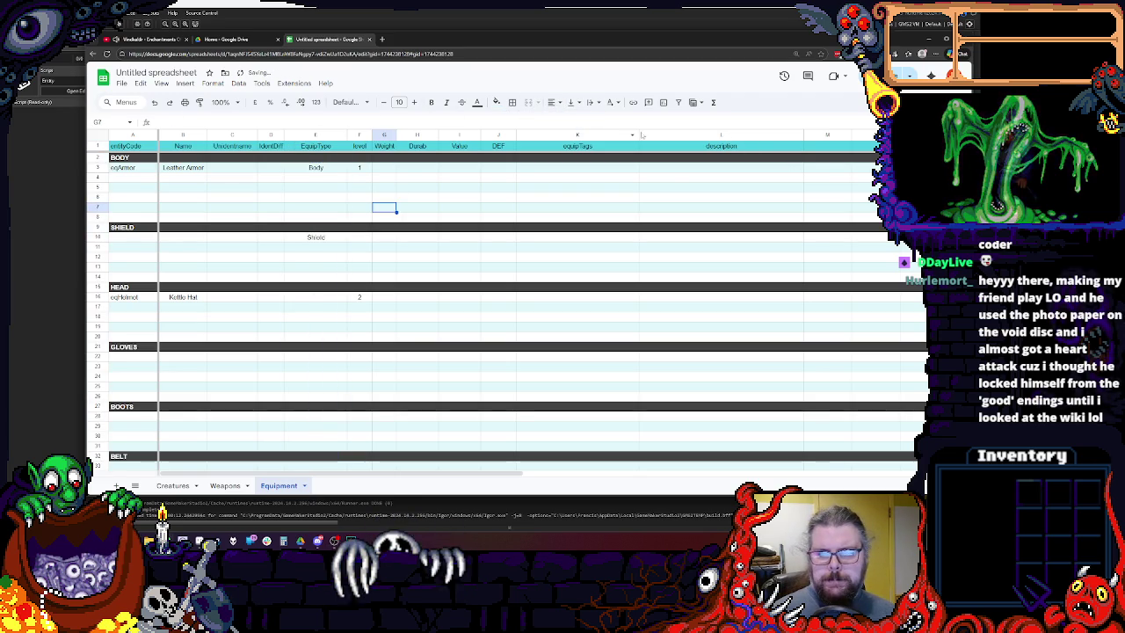
left_click_drag(599, 138, 306, 135)
left_click_drag(498, 135, 204, 136)
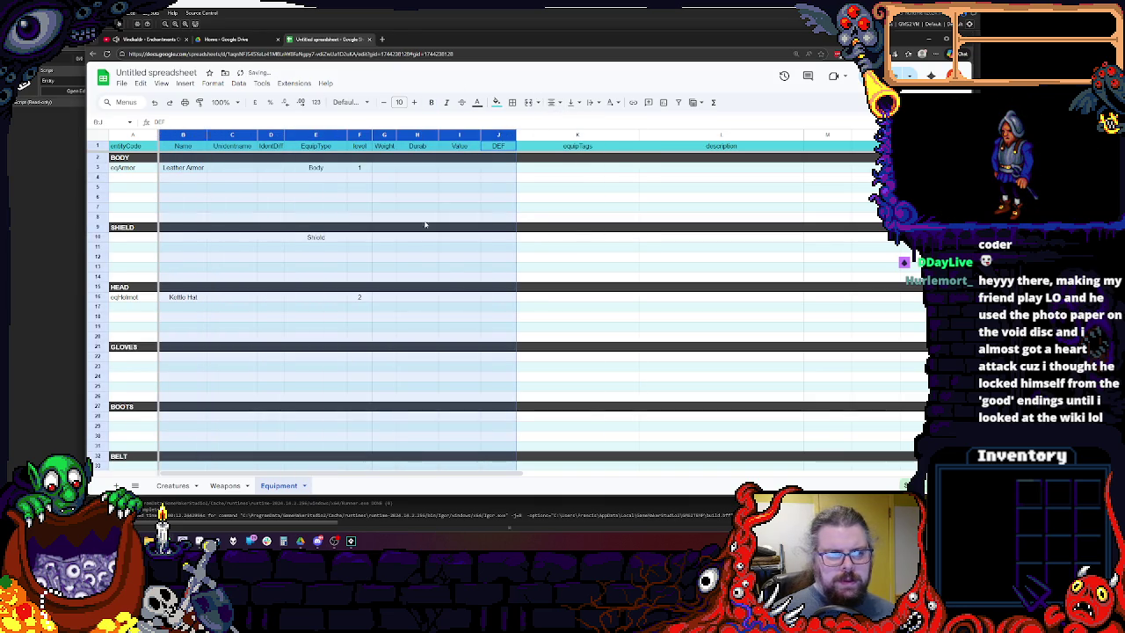
left_click(379, 168)
left_click(326, 196)
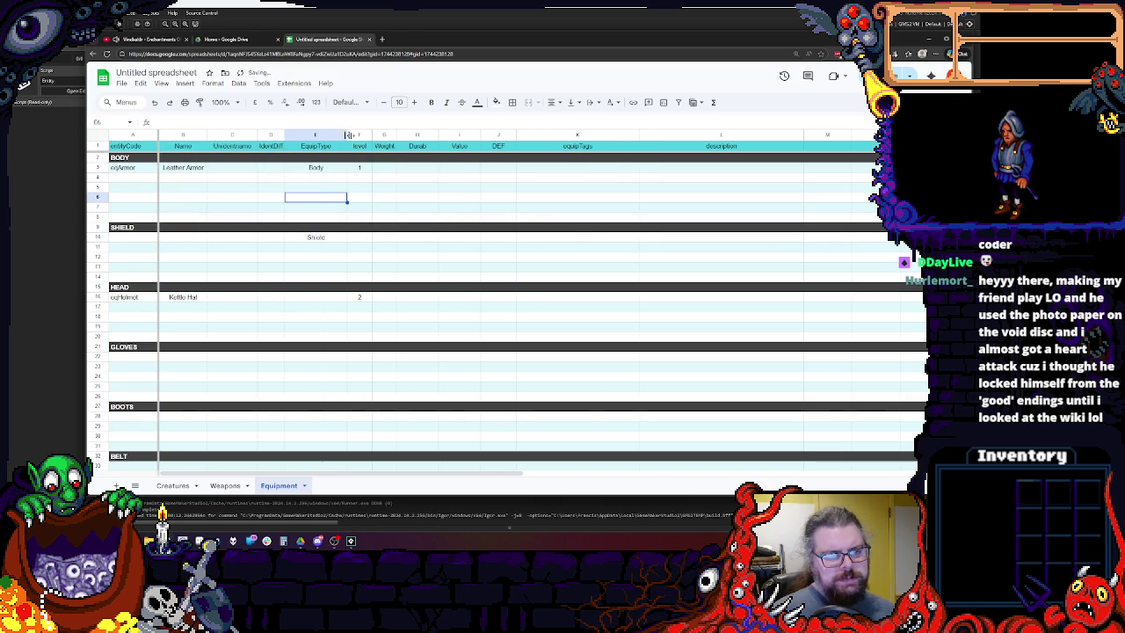
right_click(292, 137)
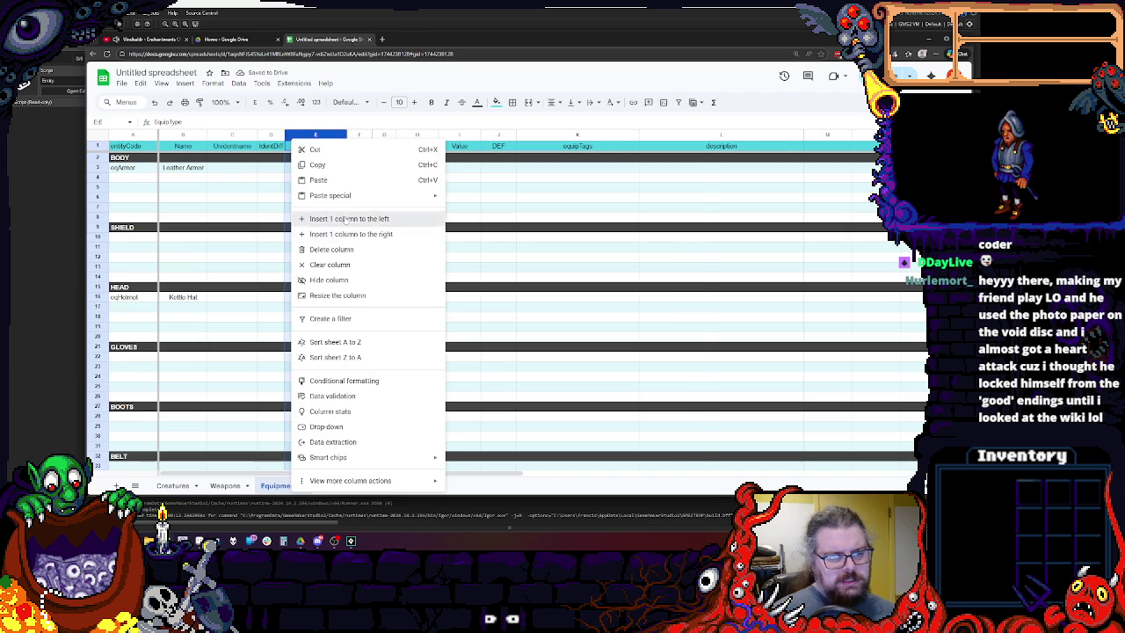
Insert a new column left of EquipType and name it EquipSlot.
left_click(347, 219)
left_click(315, 197)
left_click(323, 147)
type("ID")
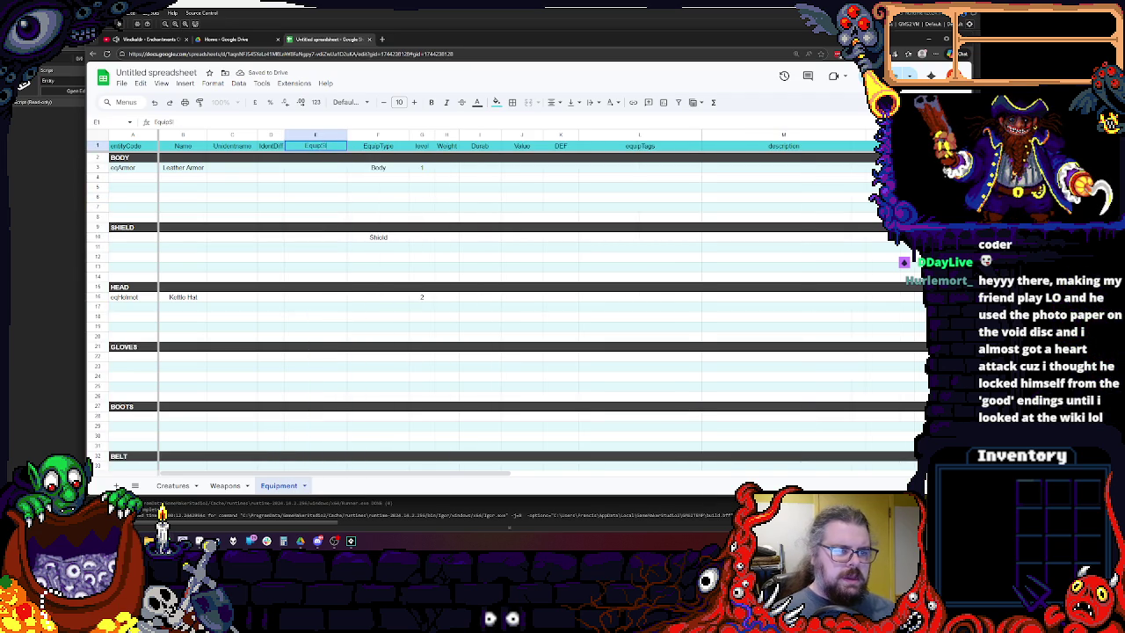
left_click(360, 187)
Set the EquipSlot to Body for Leather Armor and Offhand for the Shield section.
key("Up")
key("Up")
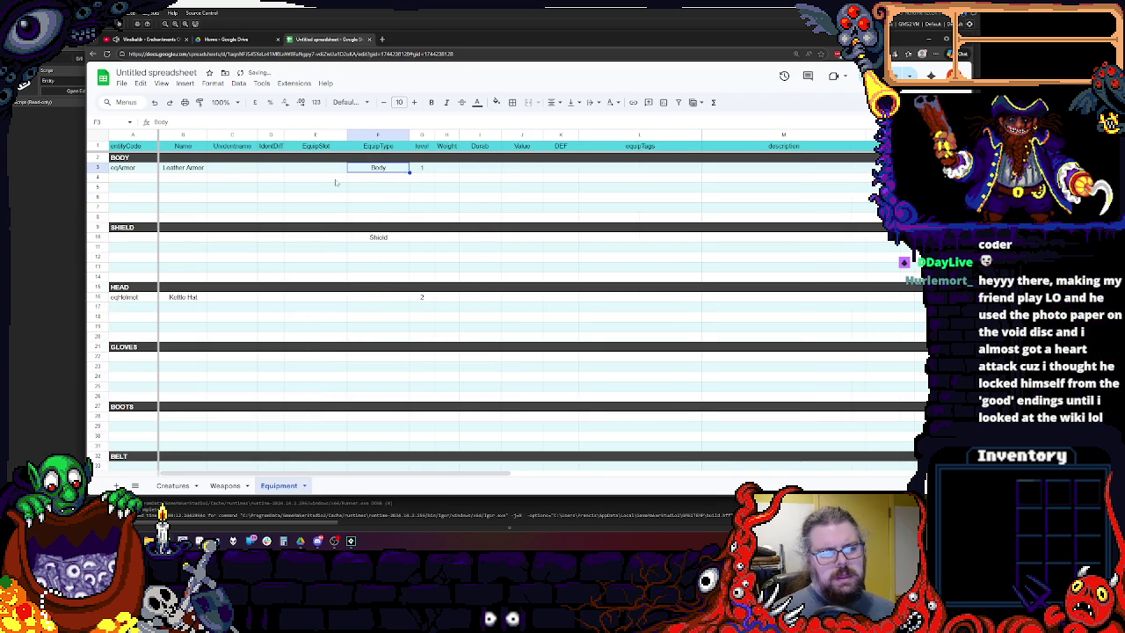
left_click(325, 174)
key("ctrl+v")
left_click(388, 238)
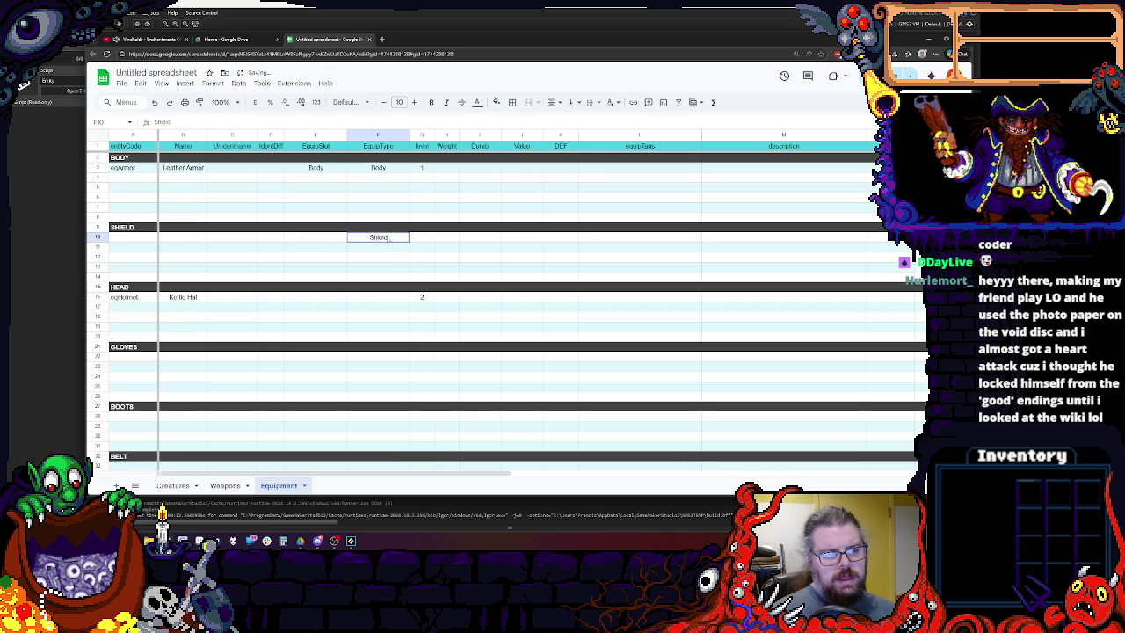
left_click(319, 240)
key("ctrl+v")
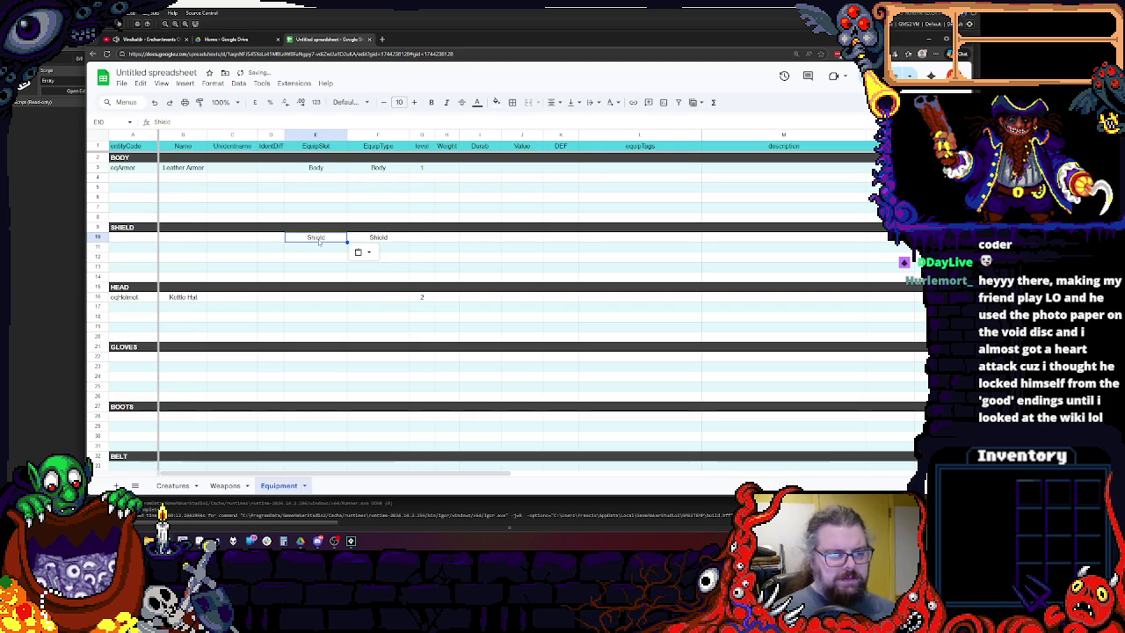
type("Offhand")
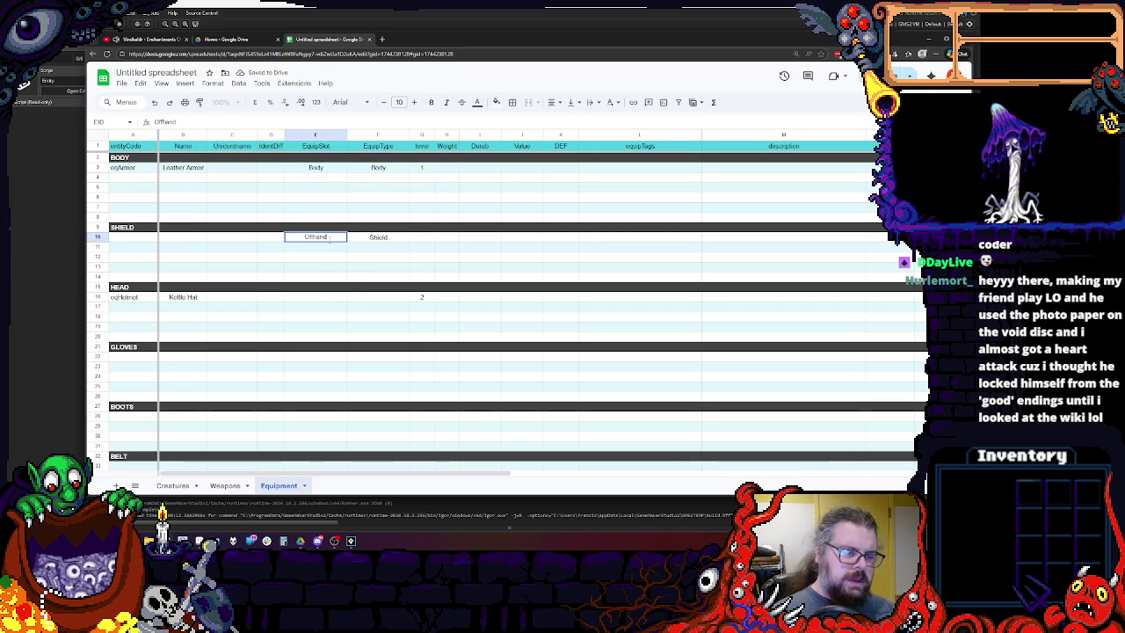
key("Tab")
Enter Head, Hands and Feet as the slots for the helmet, gloves and boots sections.
left_click(314, 296)
type("Head")
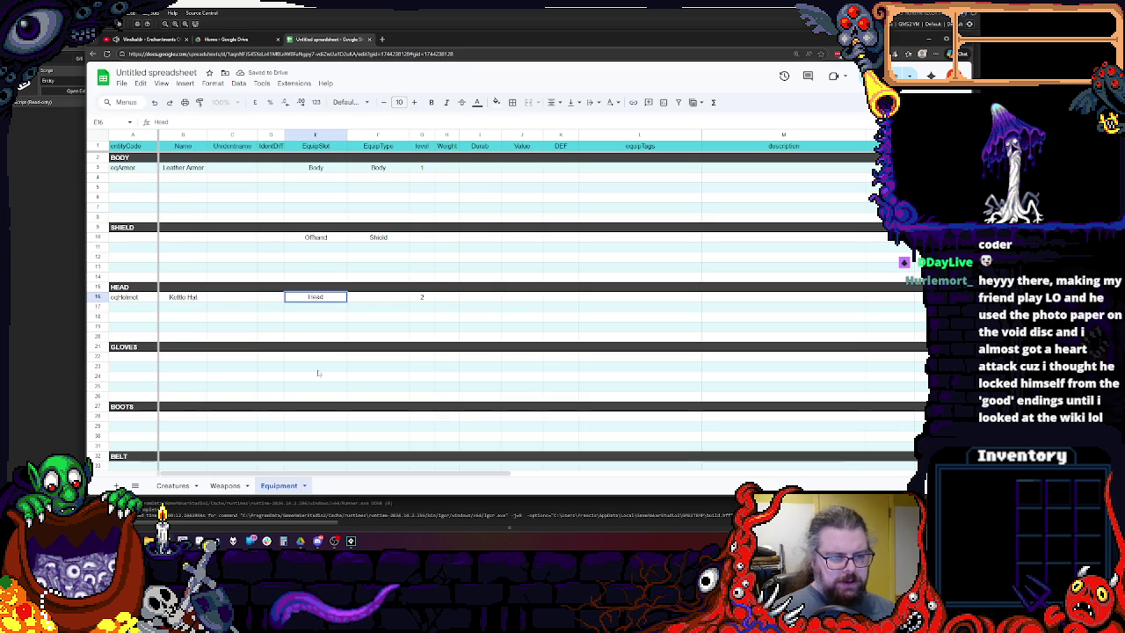
left_click(322, 356)
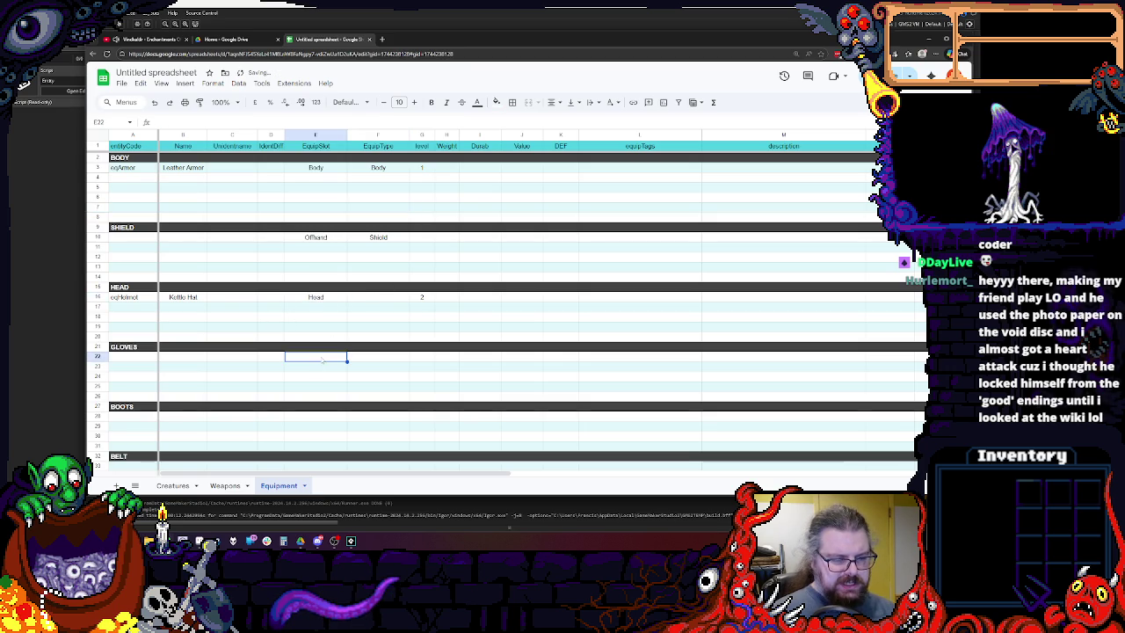
type("Hands")
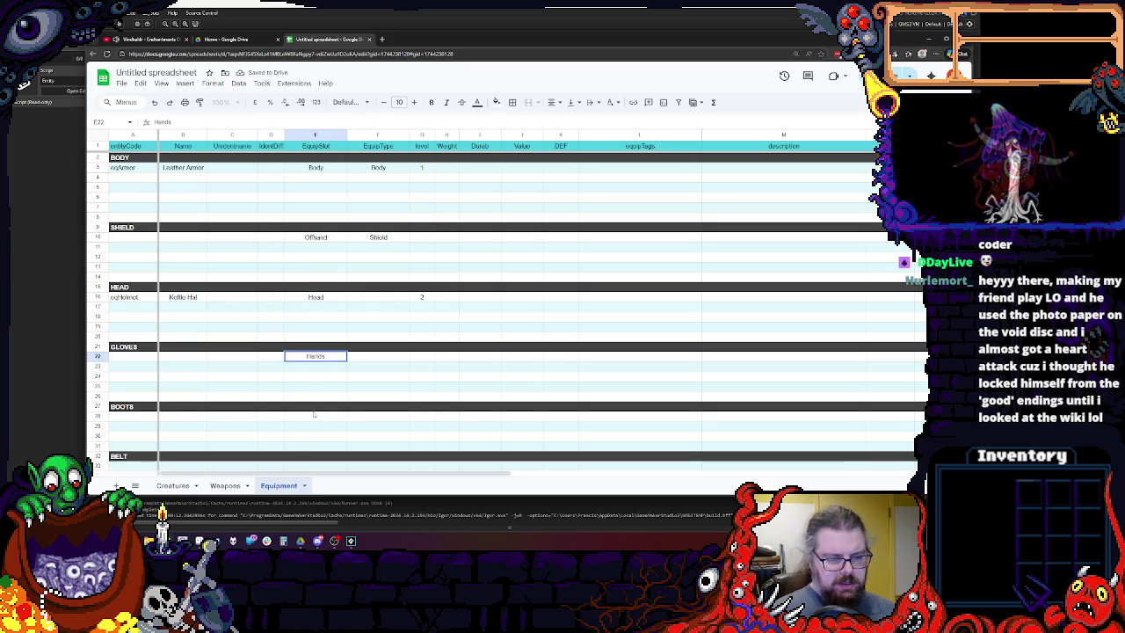
left_click(313, 418)
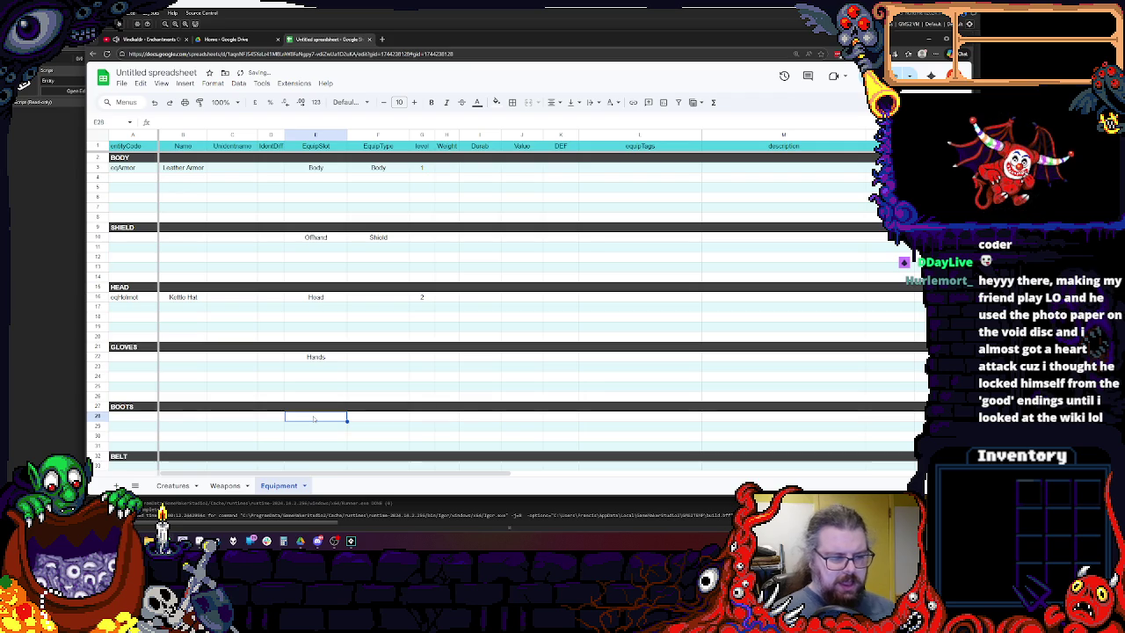
type("Feet")
scroll(349, 399, "down", 2)
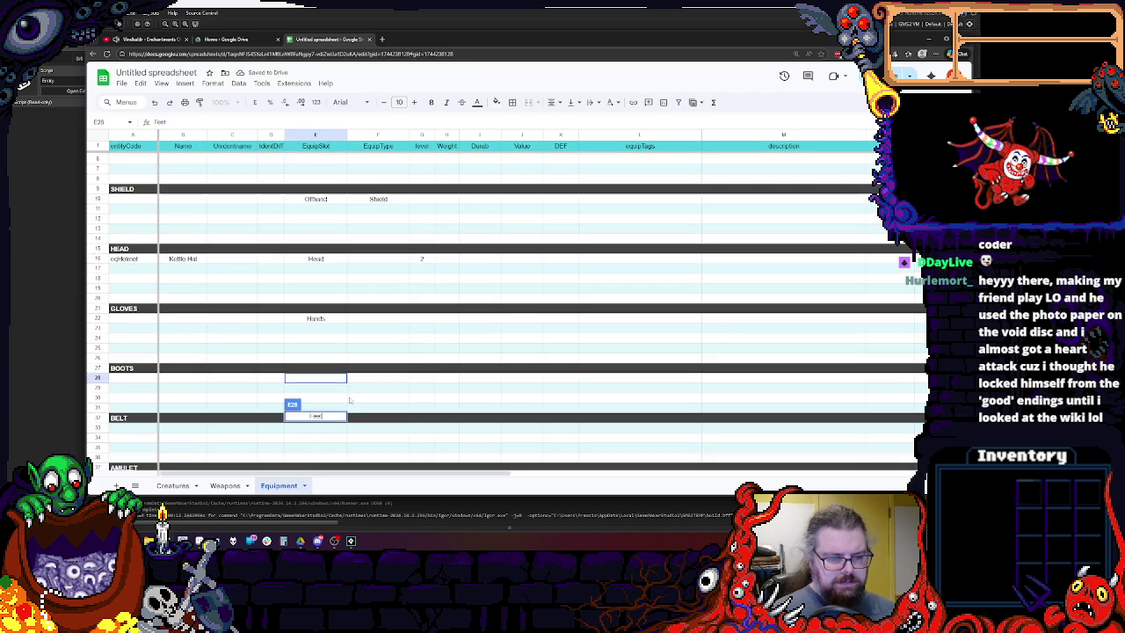
Enter Waist for the Belt row and Neck for the Amulet row.
left_click(334, 429)
type("Wa")
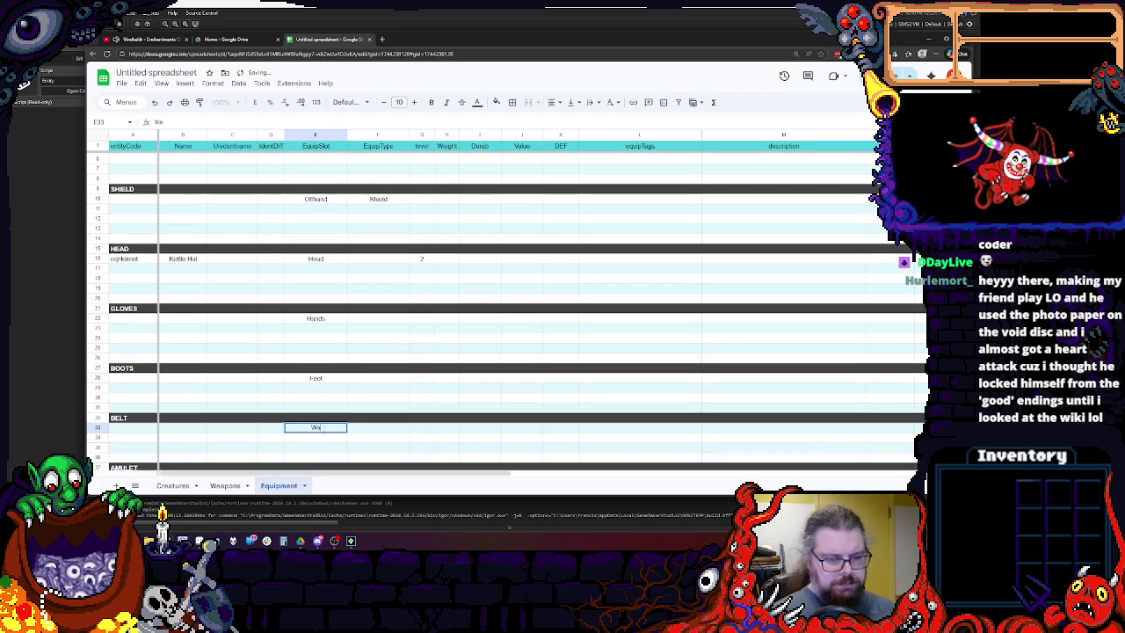
left_click(450, 372)
scroll(373, 398, "down", 3)
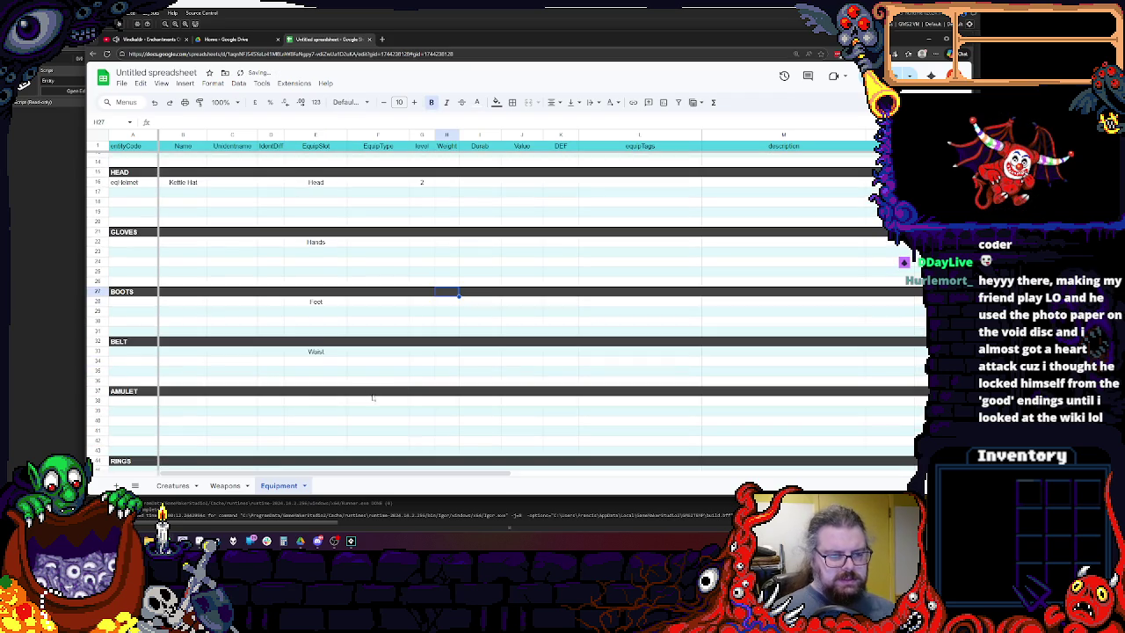
left_click(309, 404)
type("N")
left_click(309, 419)
Enter Finger as the EquipSlot for the Rings row.
scroll(306, 407, "down", 3)
left_click(313, 394)
type("Fin")
left_click(342, 360)
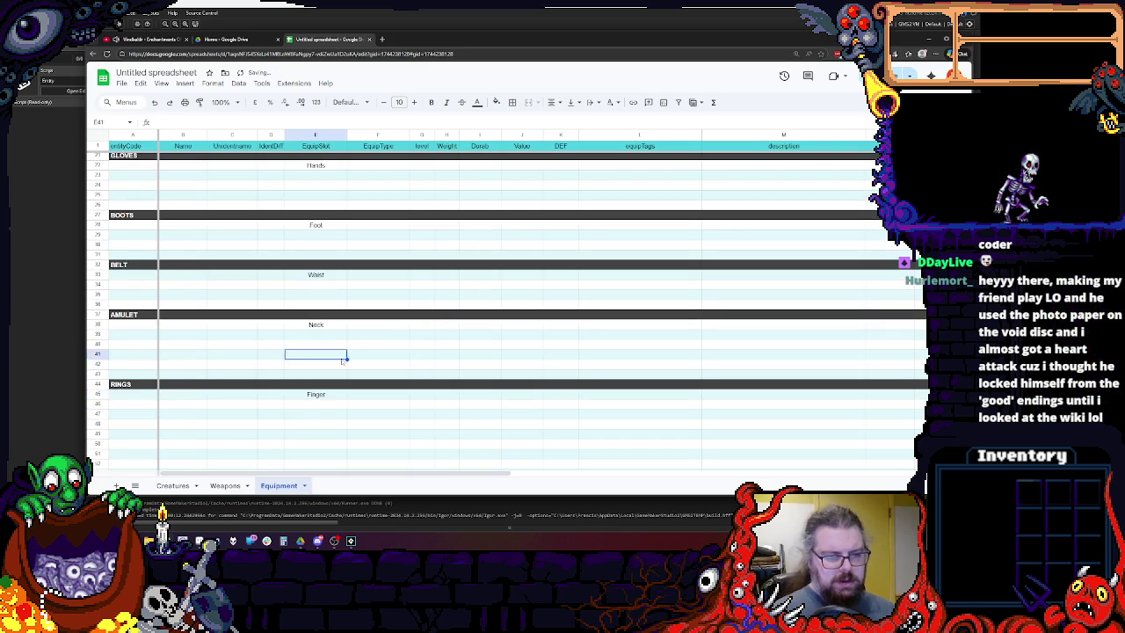
scroll(342, 357, "up", 5)
key("Return")
left_click(380, 167)
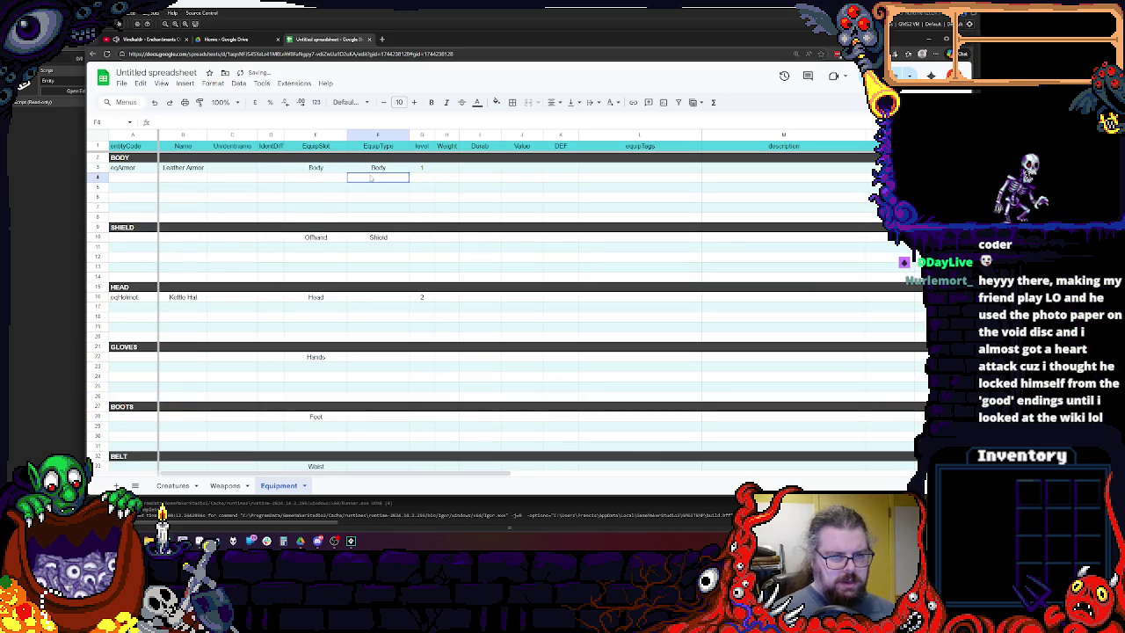
Replace the Body entry in EquipType, and type Amulet and Ring for the Amulet and Rings rows.
double_click(380, 167)
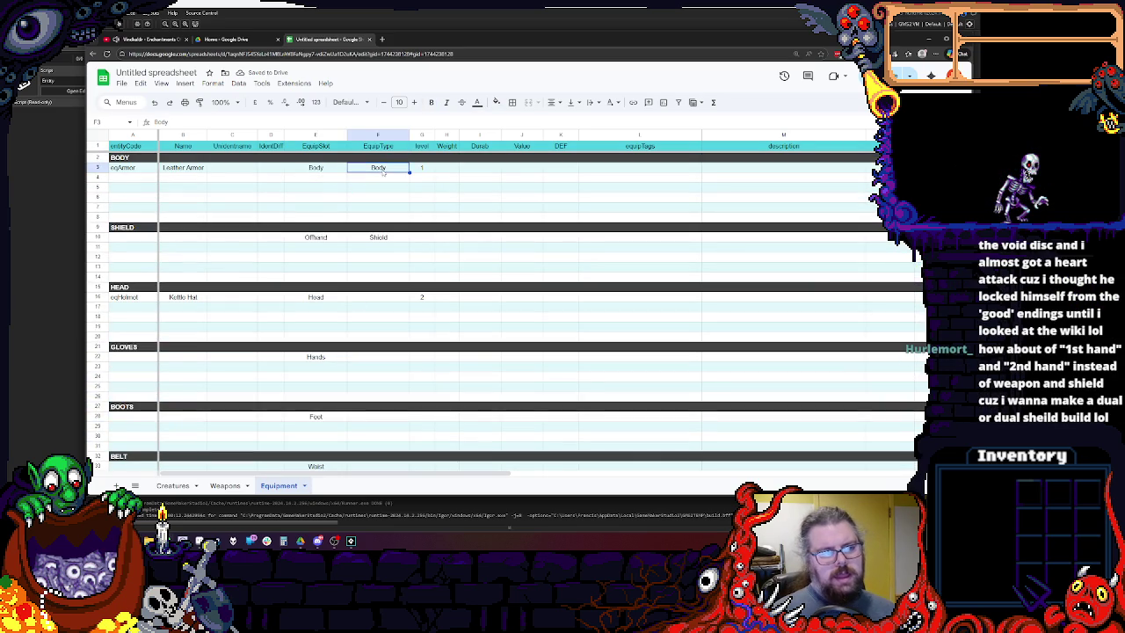
type("Boots")
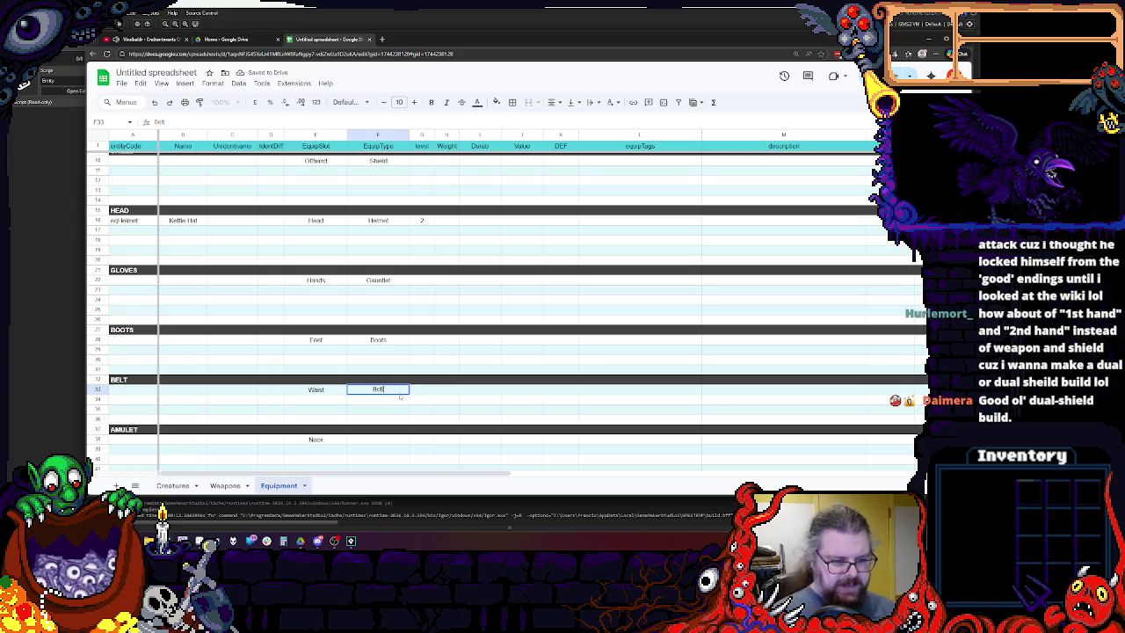
left_click(376, 439)
type("Amu")
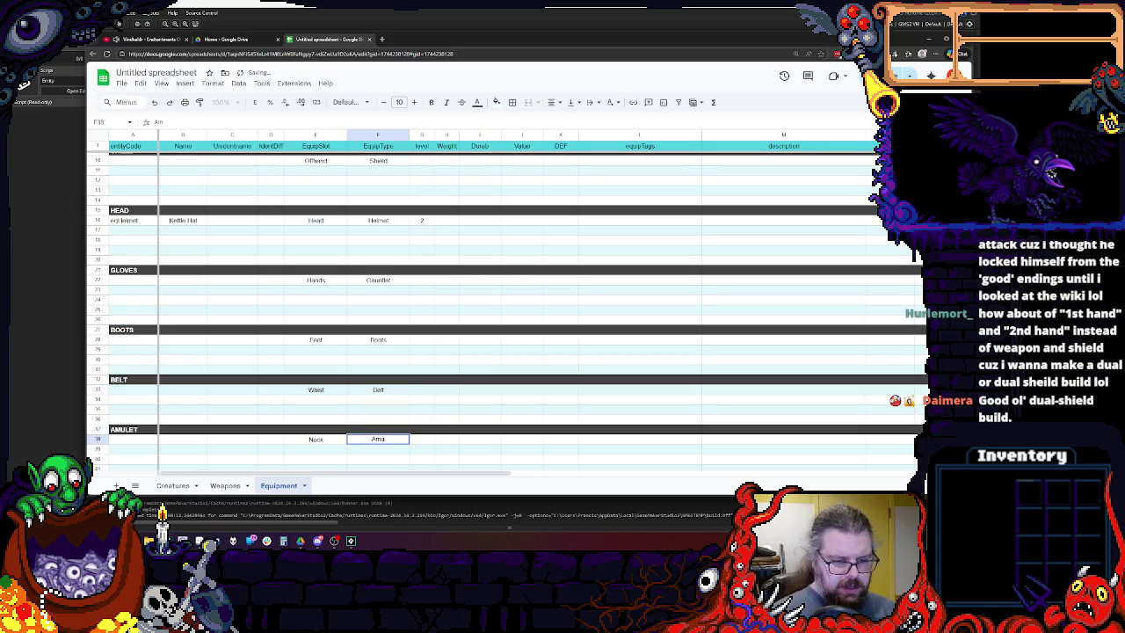
key("Return")
scroll(386, 433, "down", 3)
left_click(385, 434)
type("Ring")
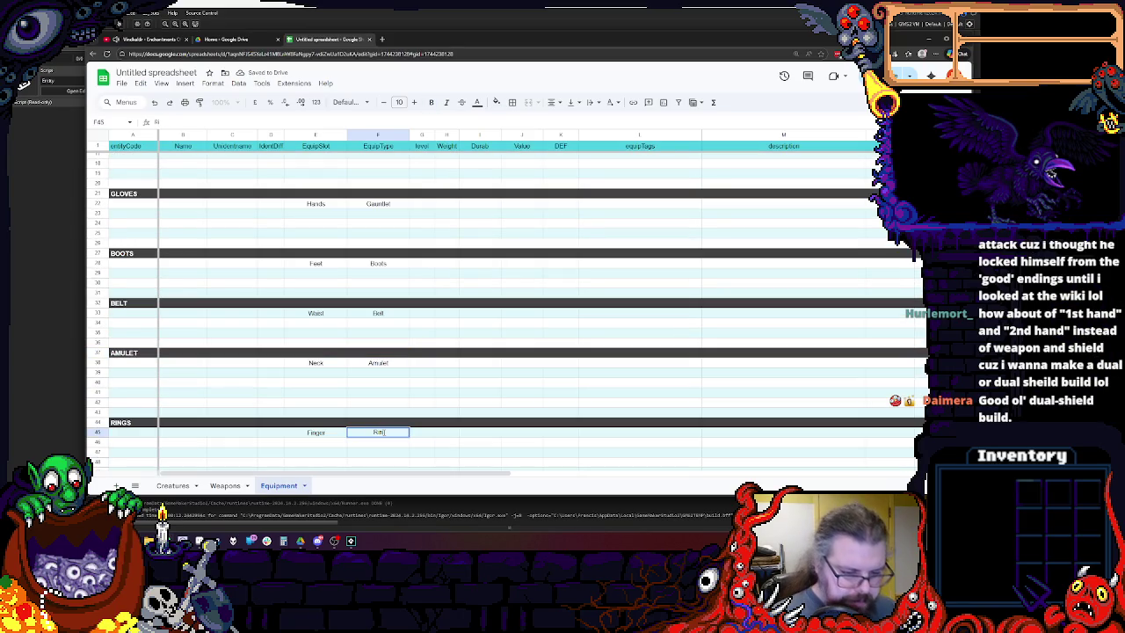
left_click(413, 403)
scroll(413, 405, "up", 6)
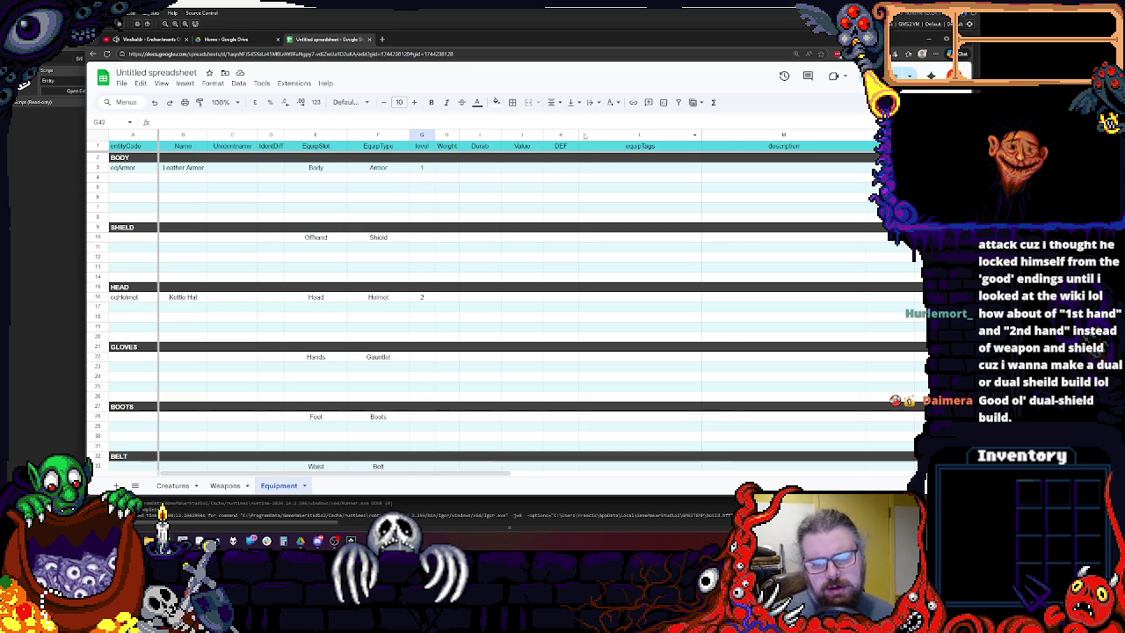
Insert a narrow column L before equipTags headed Encumb.
right_click(587, 136)
left_click(632, 211)
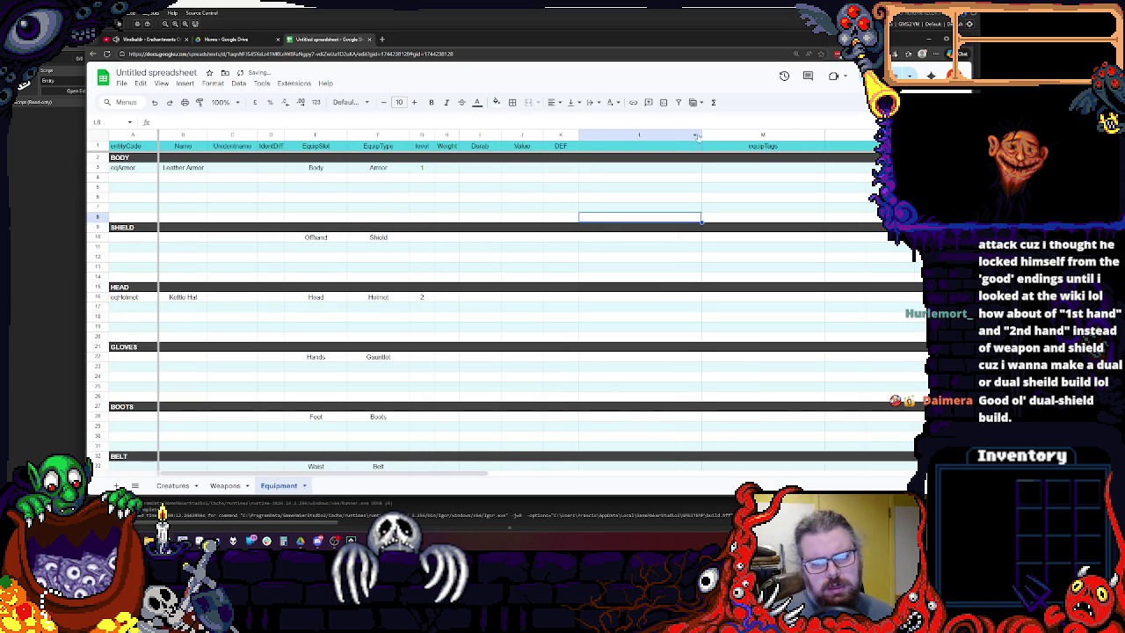
left_click_drag(701, 135, 613, 135)
left_click(605, 148)
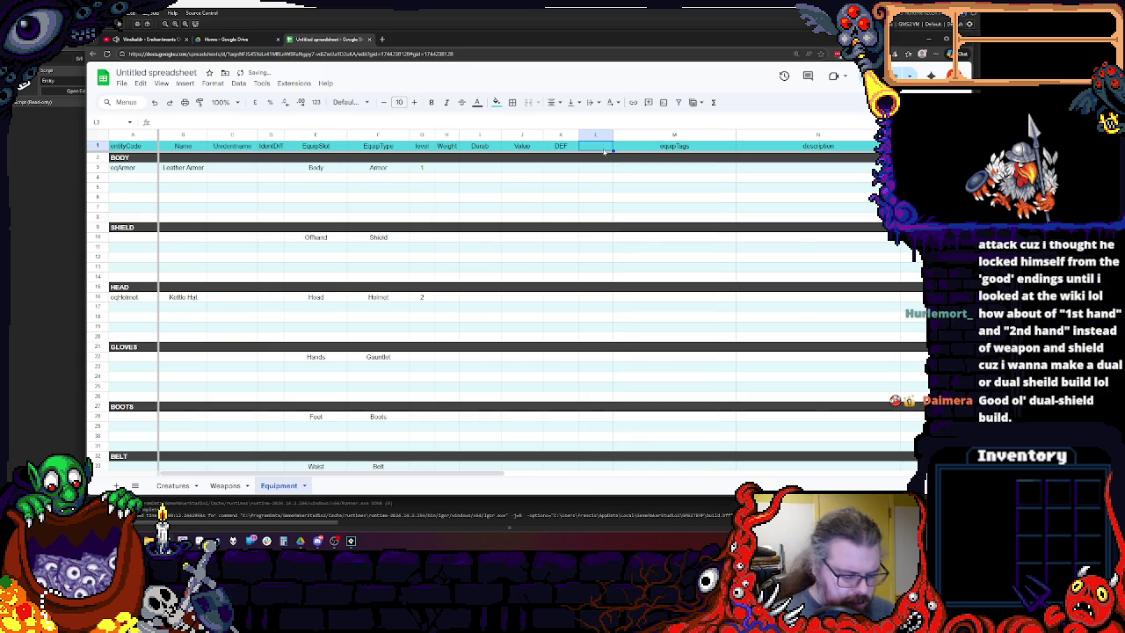
type("Encumb")
left_click(599, 171)
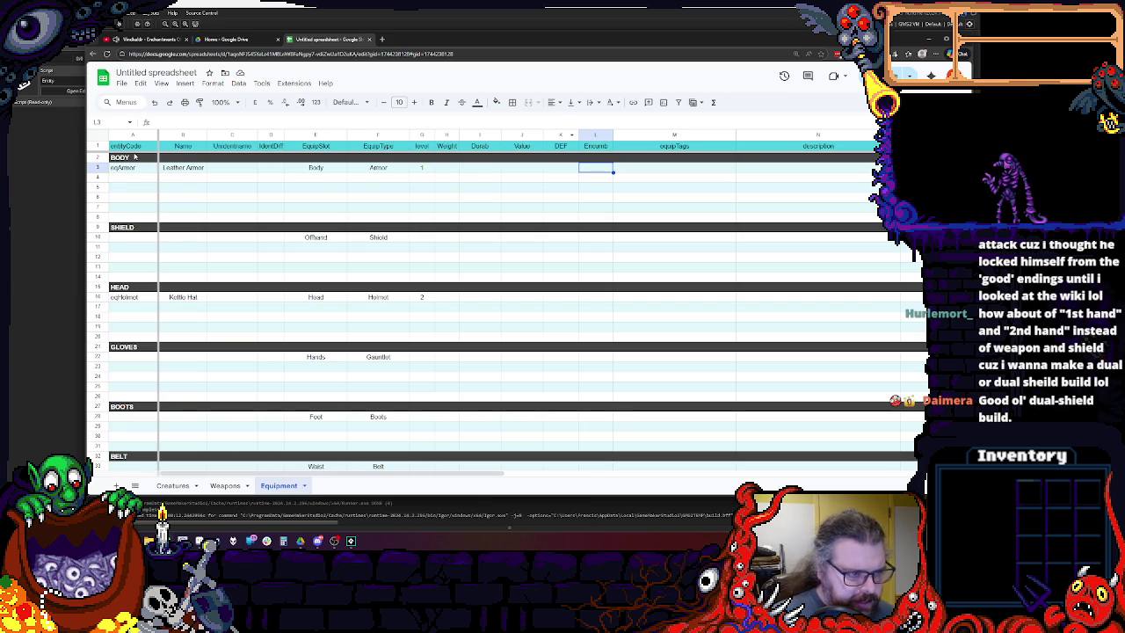
Rename the item codes eqArmor to eqLthArmor and eqHelmet to eqKettleHat.
left_click(123, 166)
double_click(117, 167)
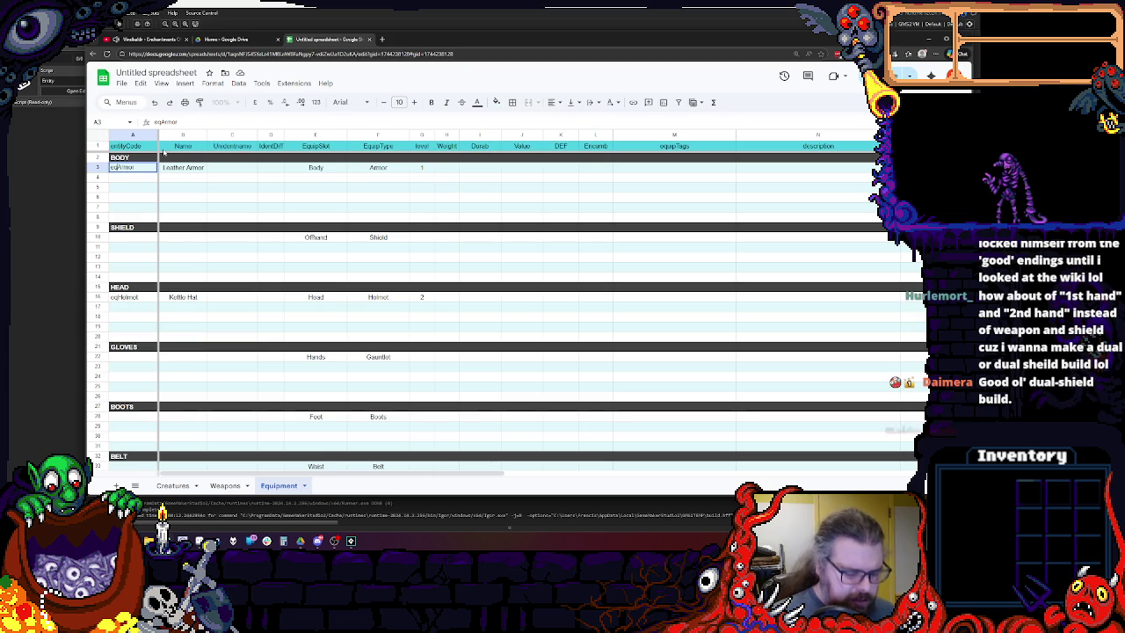
type("Lth")
double_click(123, 296)
type("eqKettleHat")
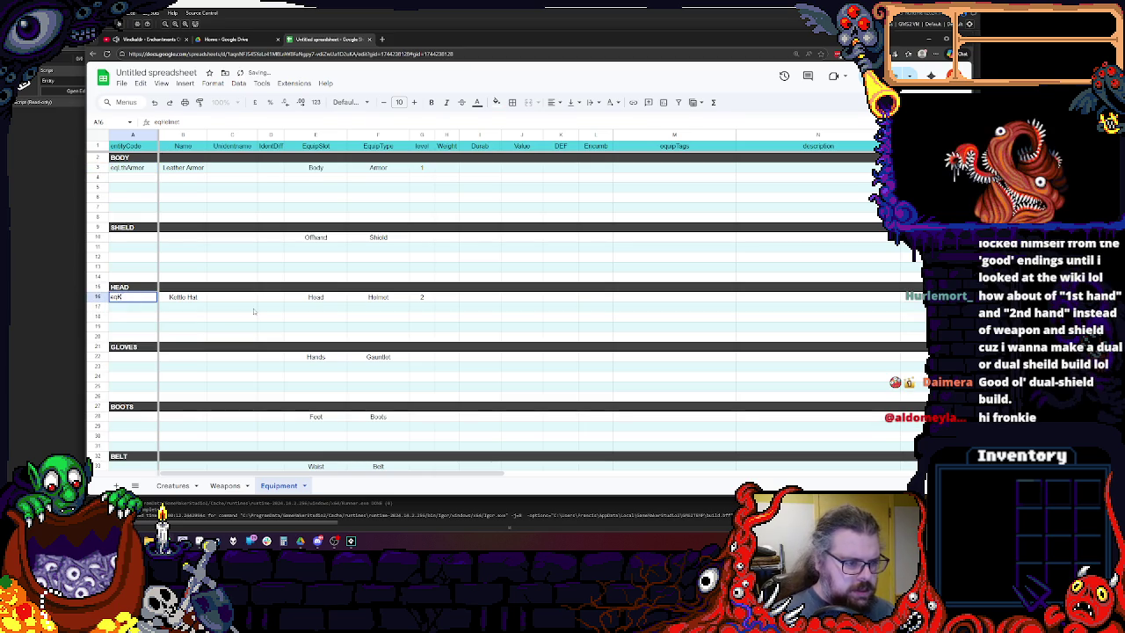
left_click(253, 311)
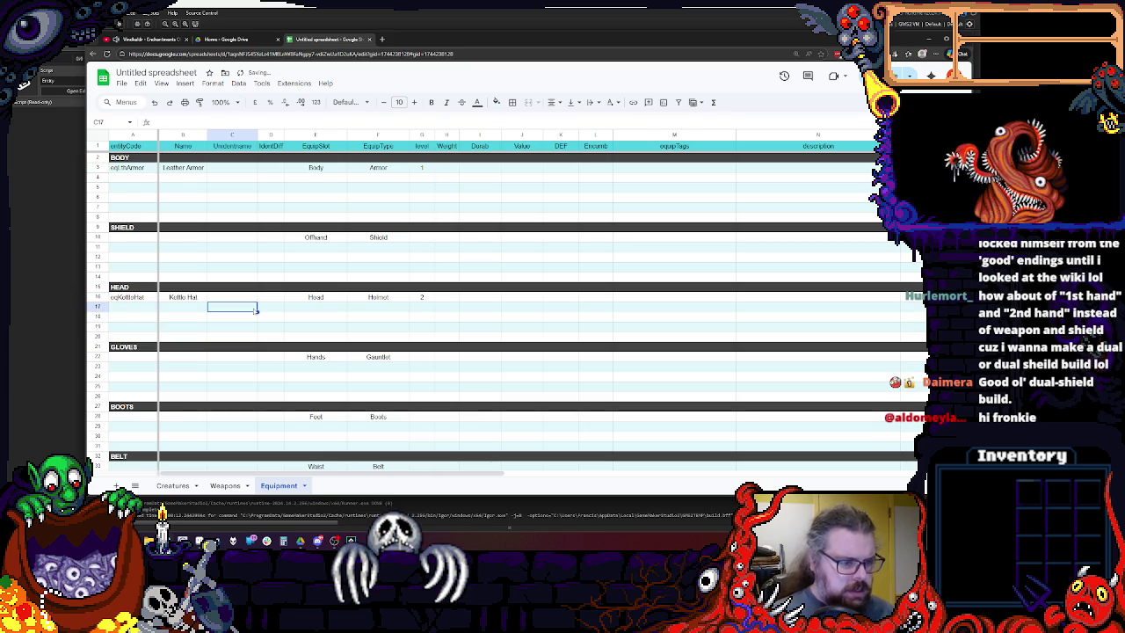
On the Creatures sheet, select everything and remove the alternating row colours.
left_click(172, 485)
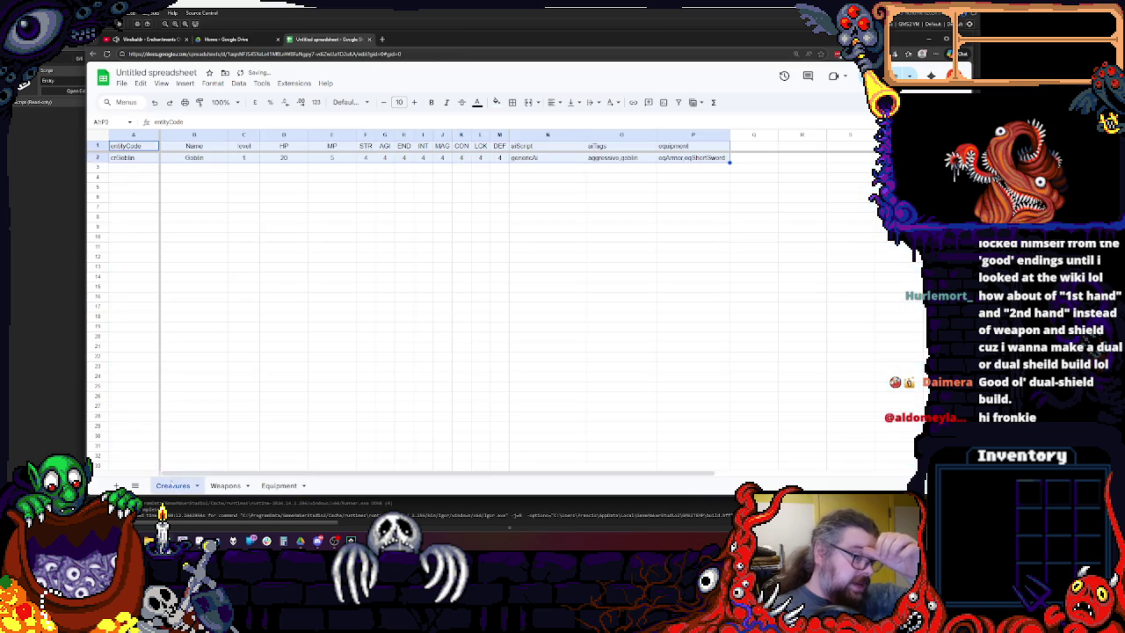
left_click(243, 307)
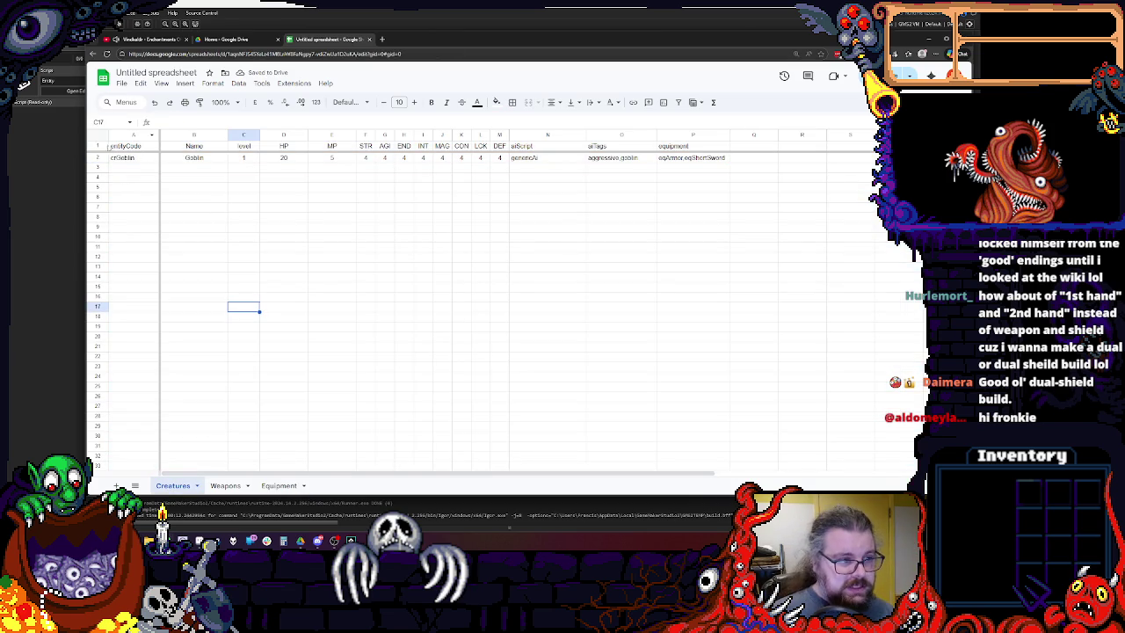
key("ctrl+a")
left_click(242, 85)
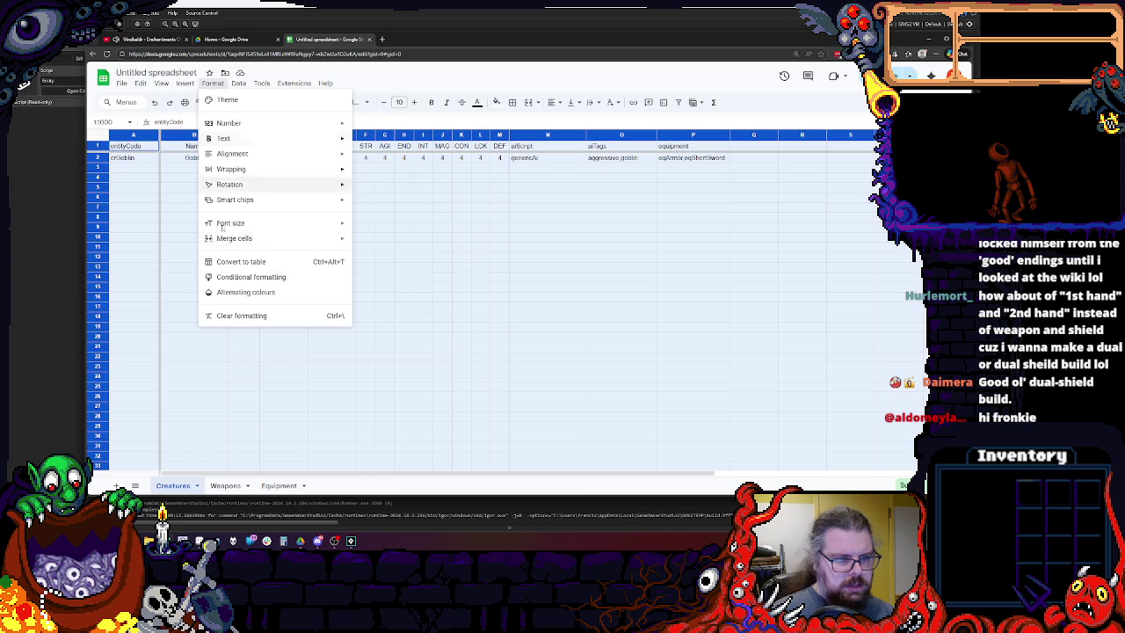
left_click(273, 292)
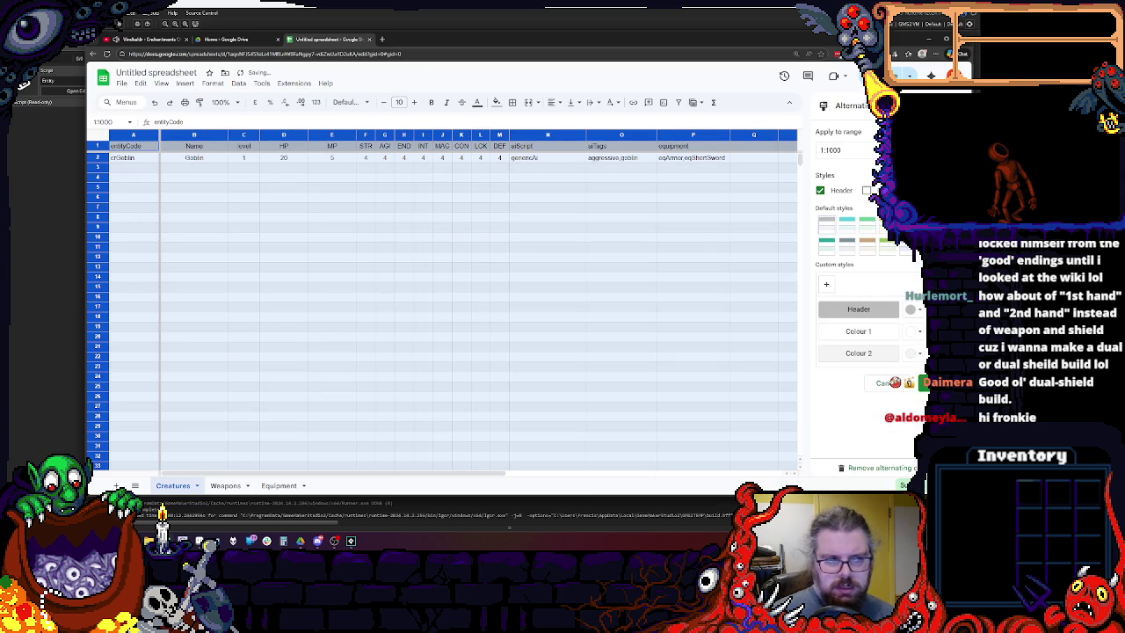
left_click(879, 467)
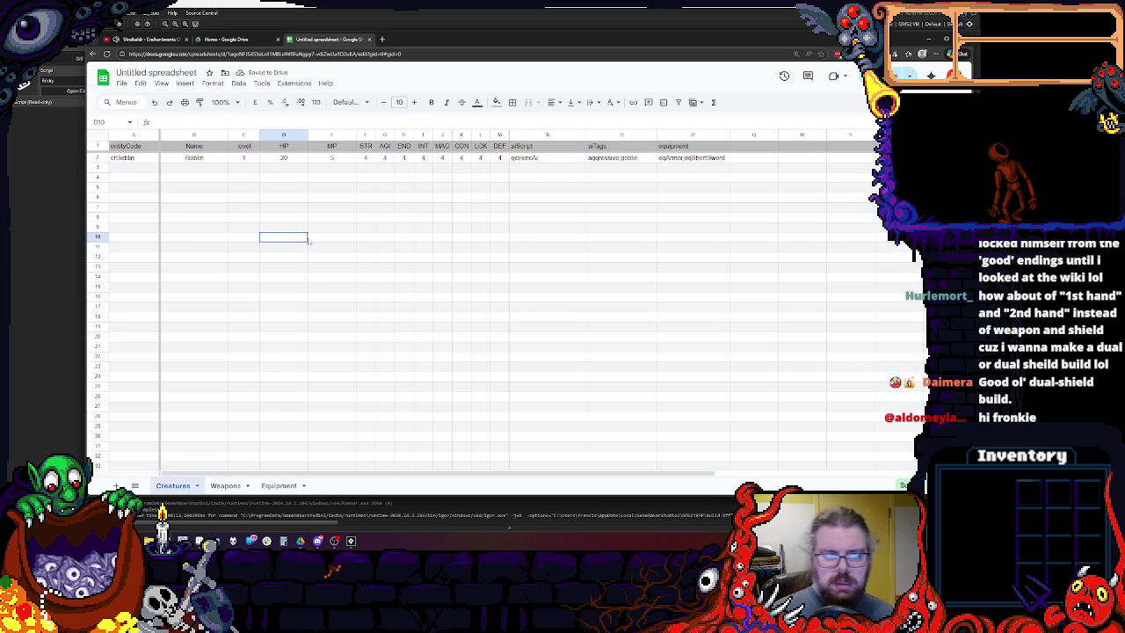
Check the Weapons and Equipment sheets, then widen Creatures column P to fit eqArmor,eqShortSword.
left_click(200, 208)
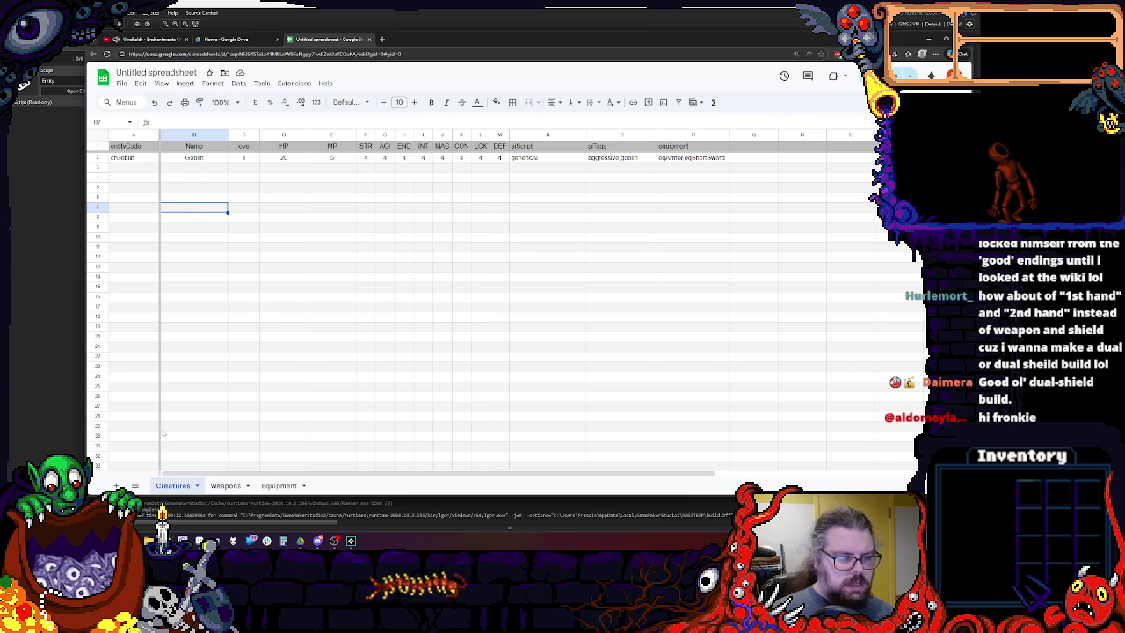
left_click(225, 485)
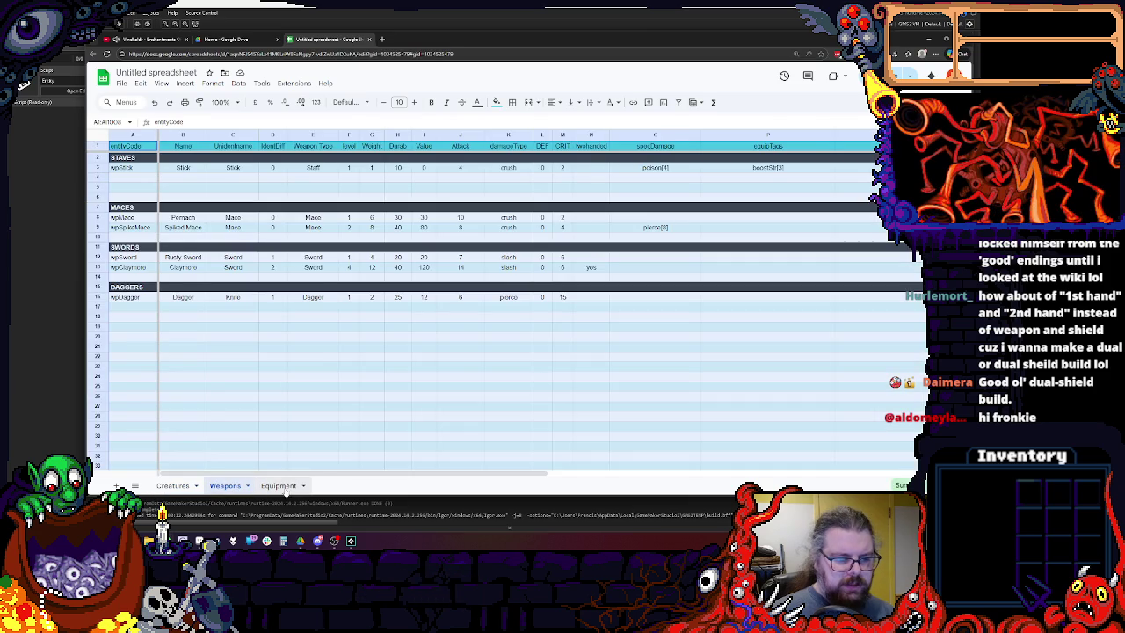
left_click(280, 485)
left_click(281, 389)
left_click(225, 485)
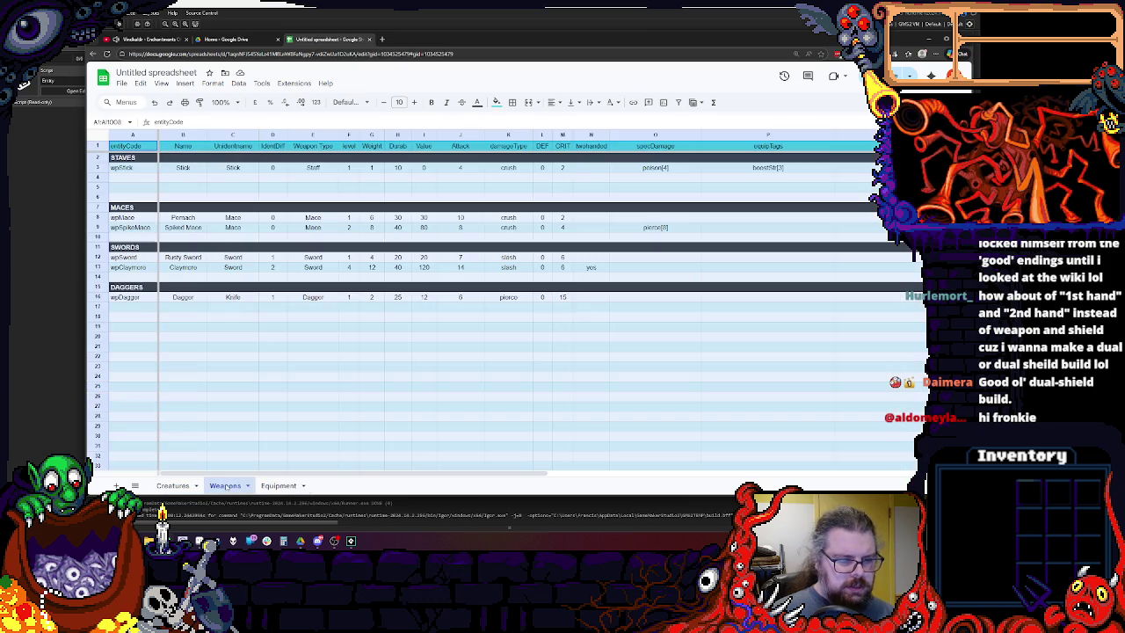
left_click(218, 423)
left_click(174, 485)
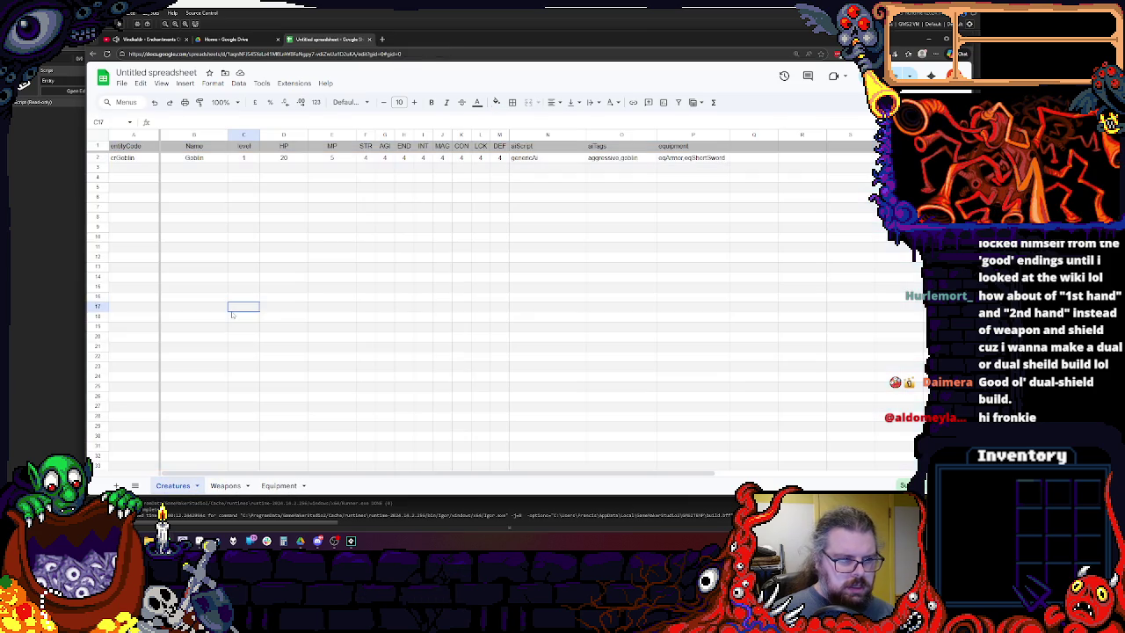
left_click(139, 208)
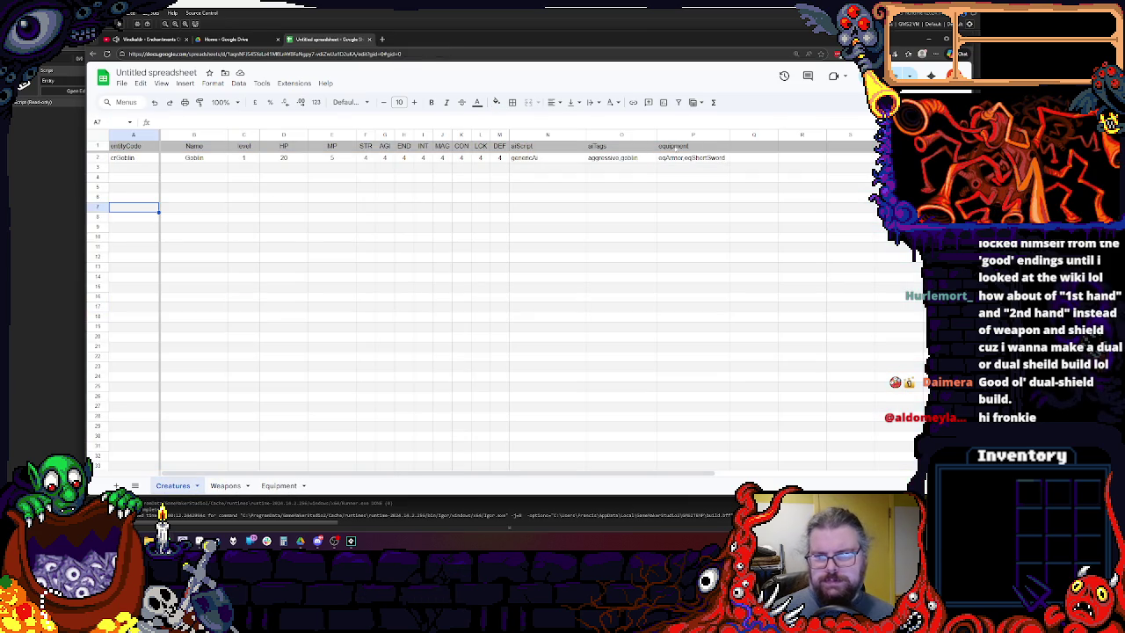
left_click_drag(728, 135, 771, 134)
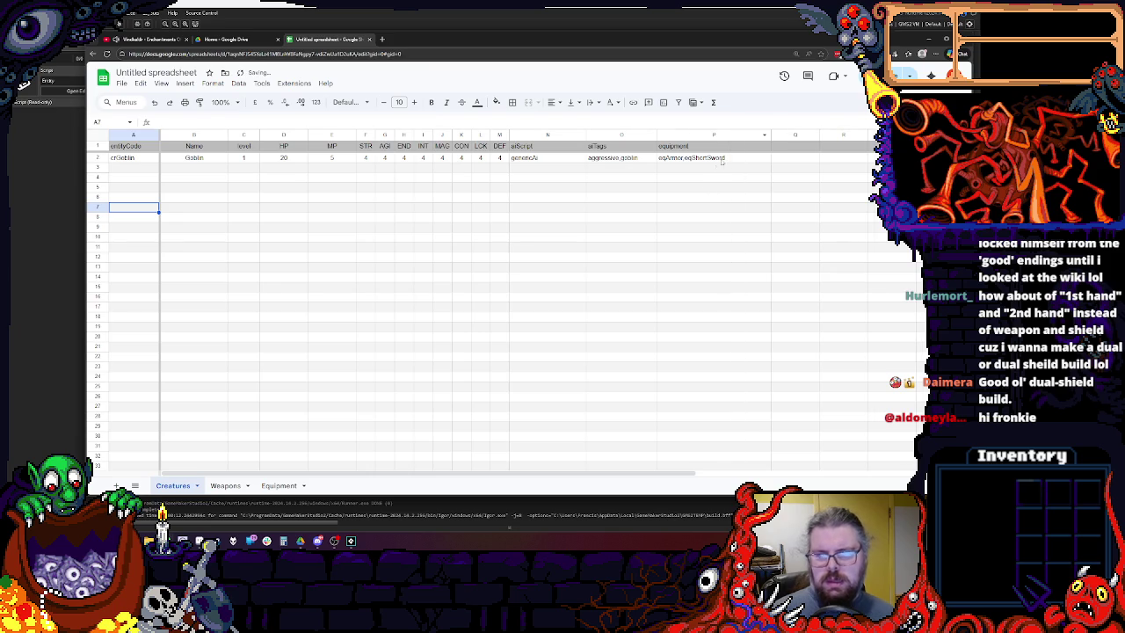
left_click(718, 158)
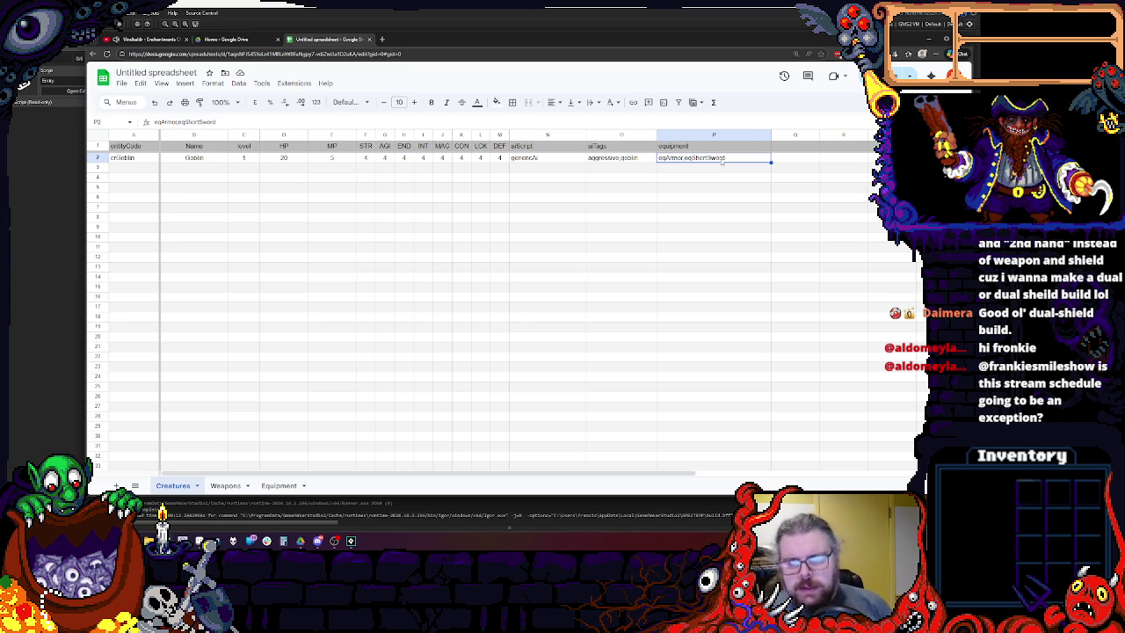
Review the Equipment sheet's Leather Armor row: Armor type, eqLthArmor code and level.
double_click(726, 158)
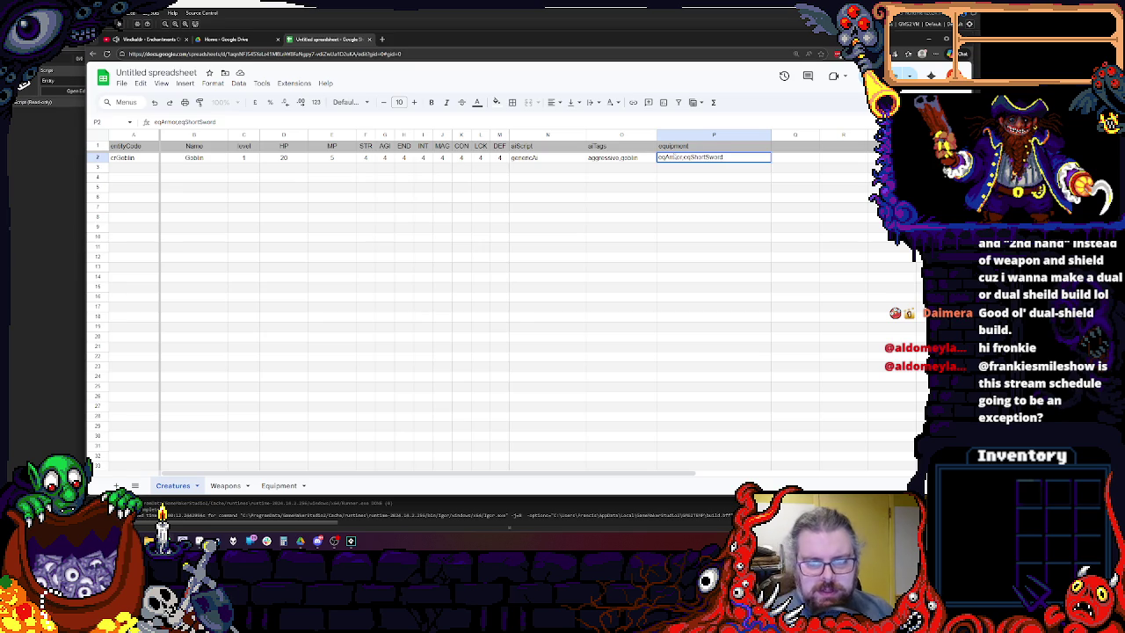
left_click(225, 485)
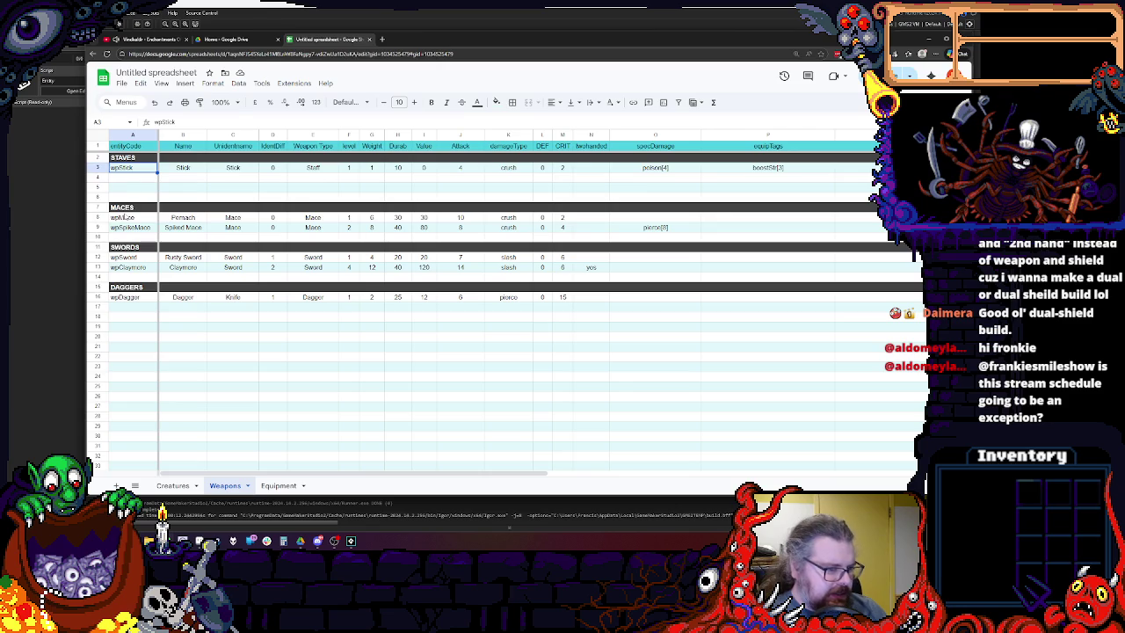
left_click(279, 485)
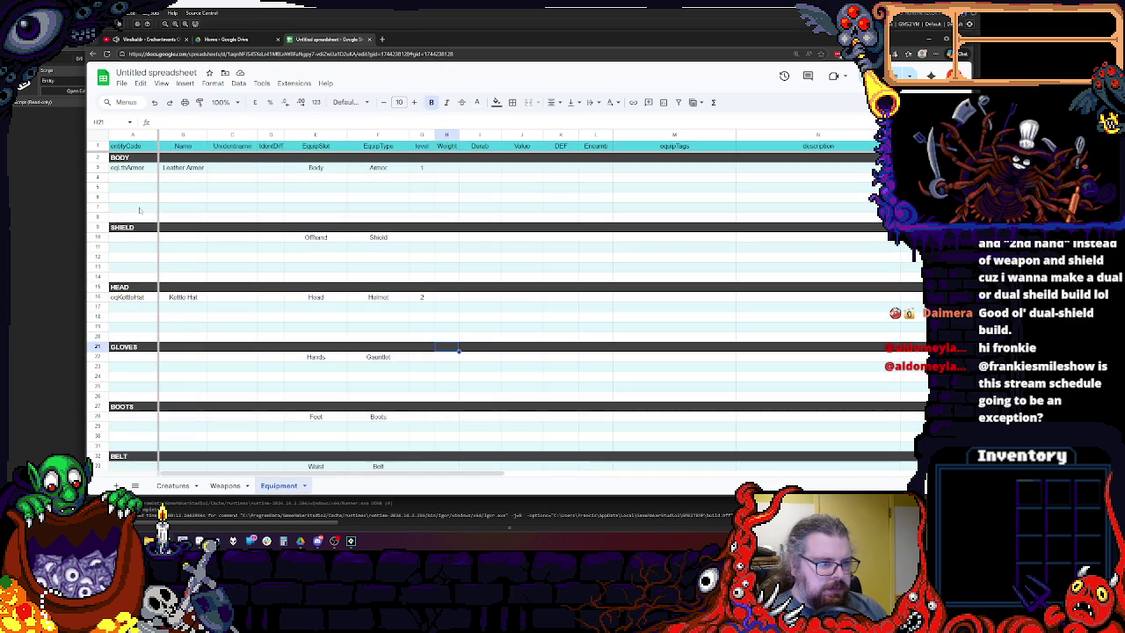
left_click(370, 167)
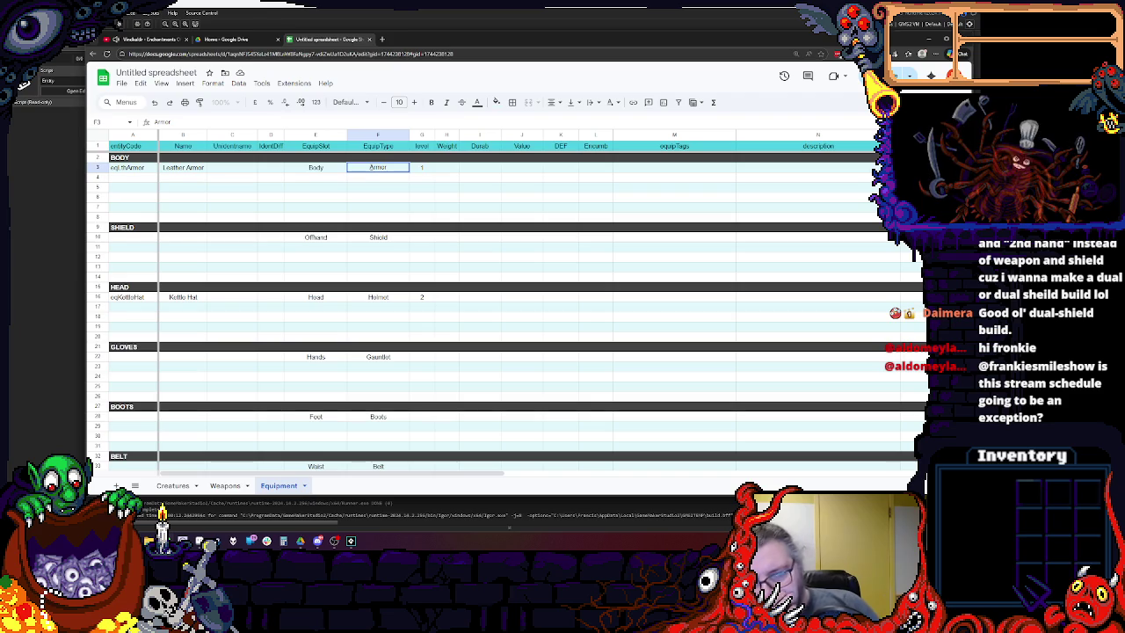
key("Return")
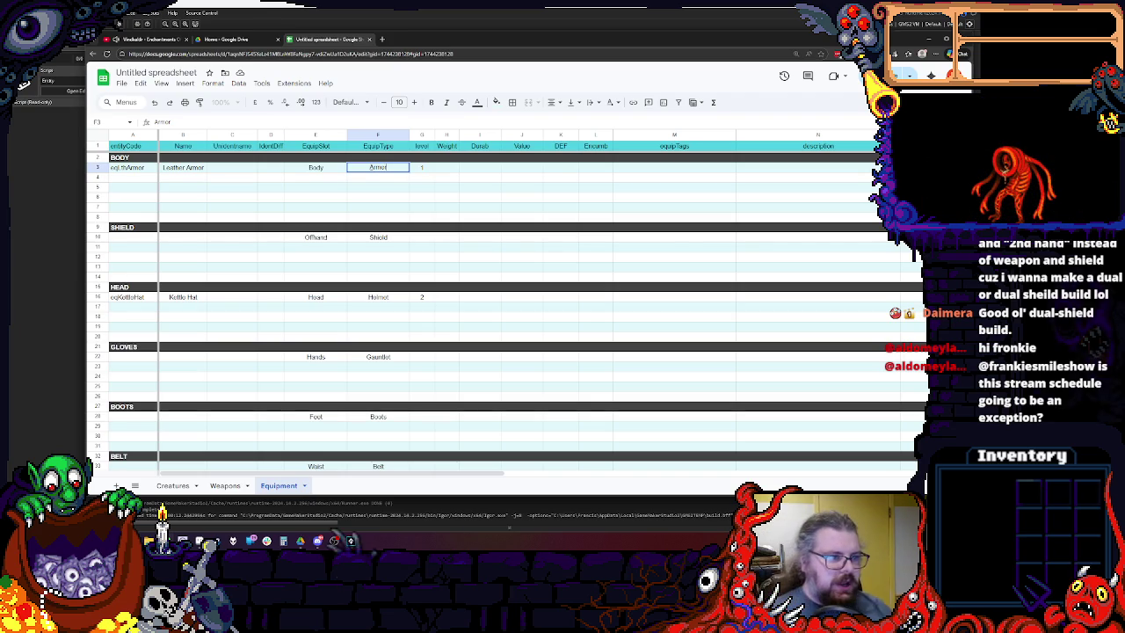
left_click(121, 169)
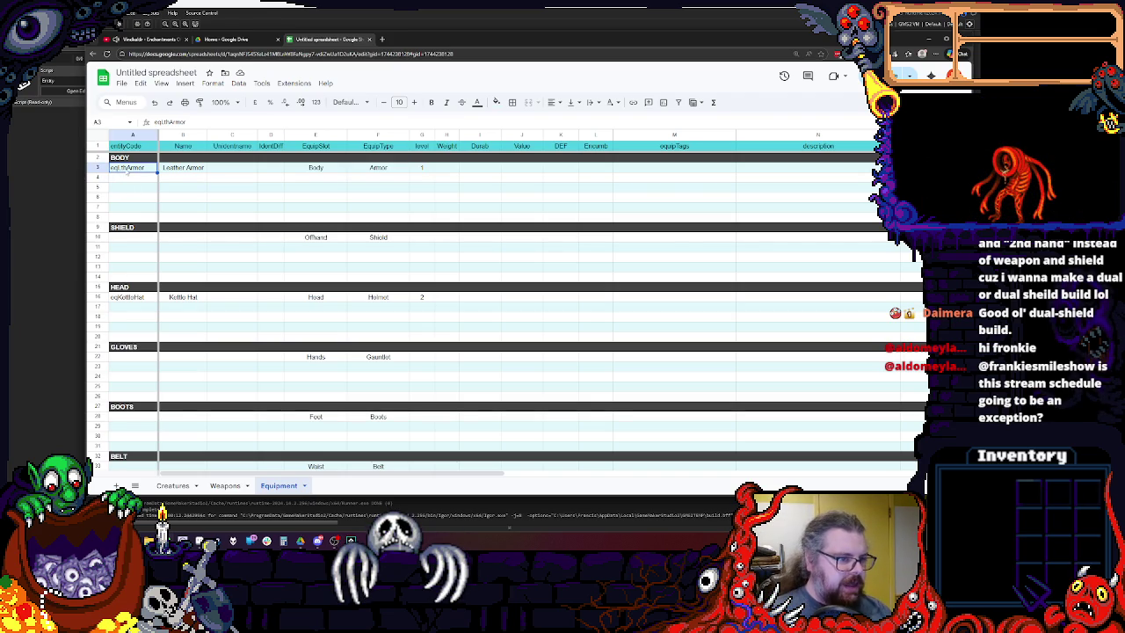
left_click(378, 207)
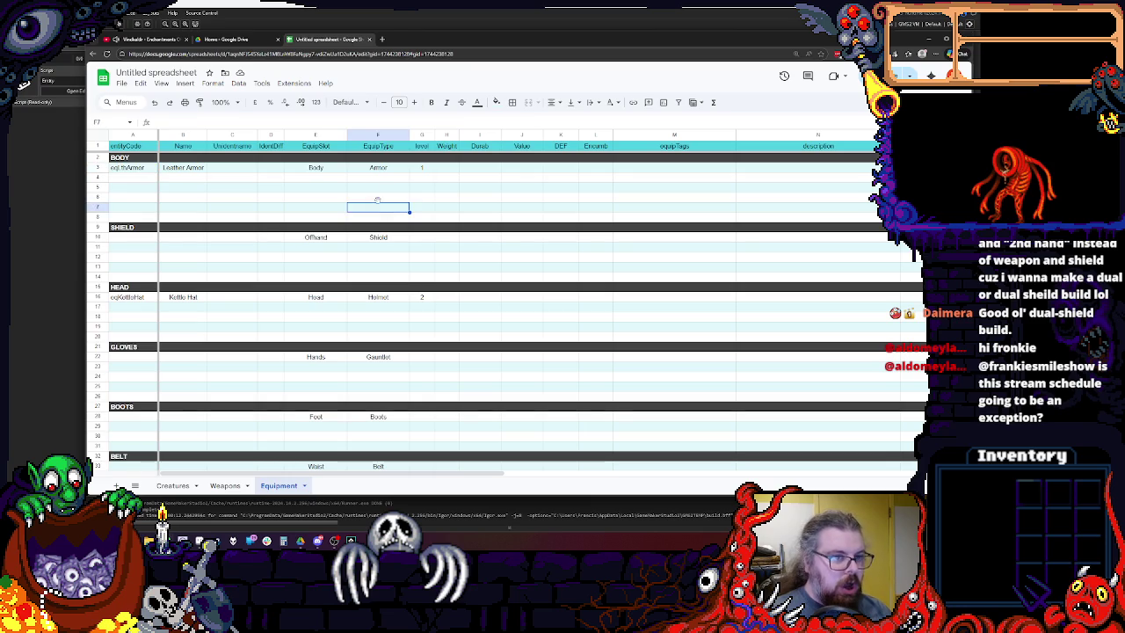
double_click(378, 167)
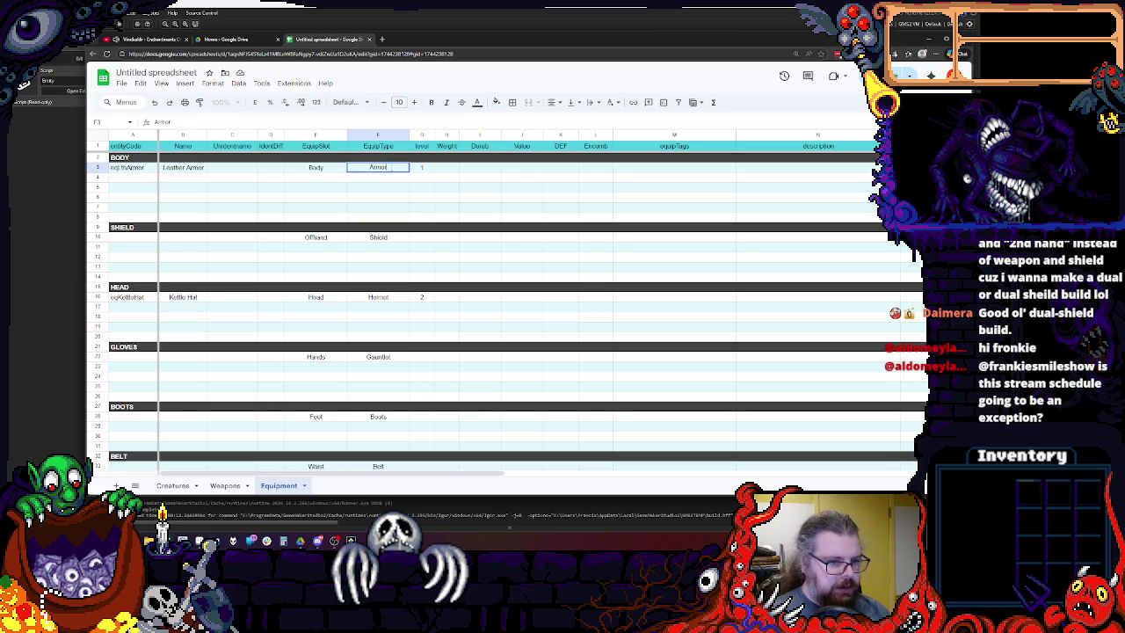
key("Escape")
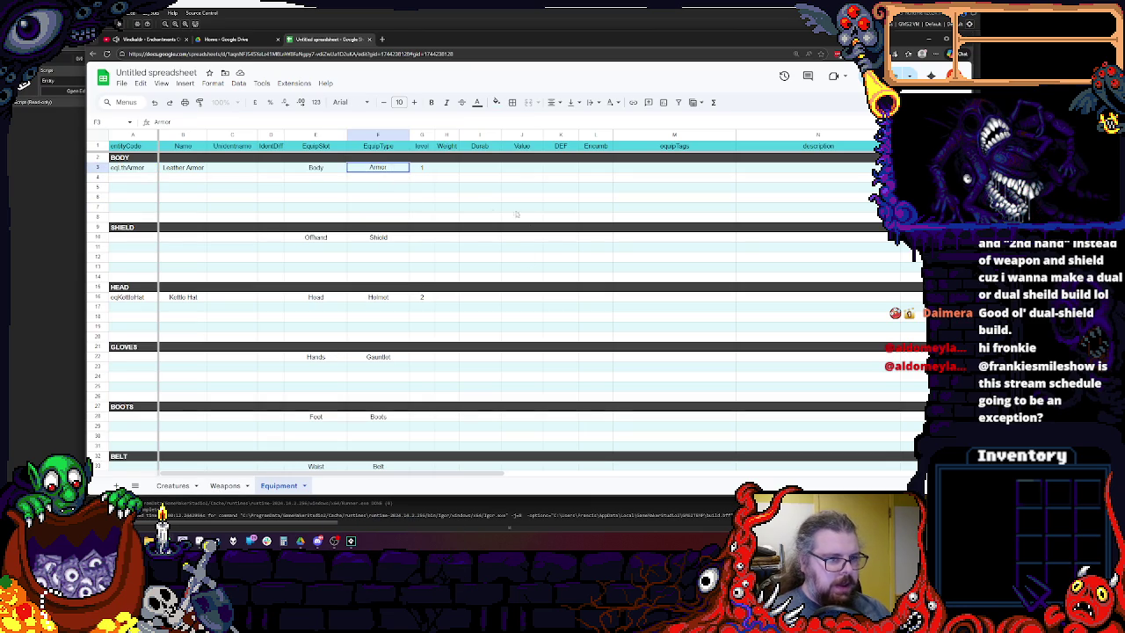
left_click(384, 197)
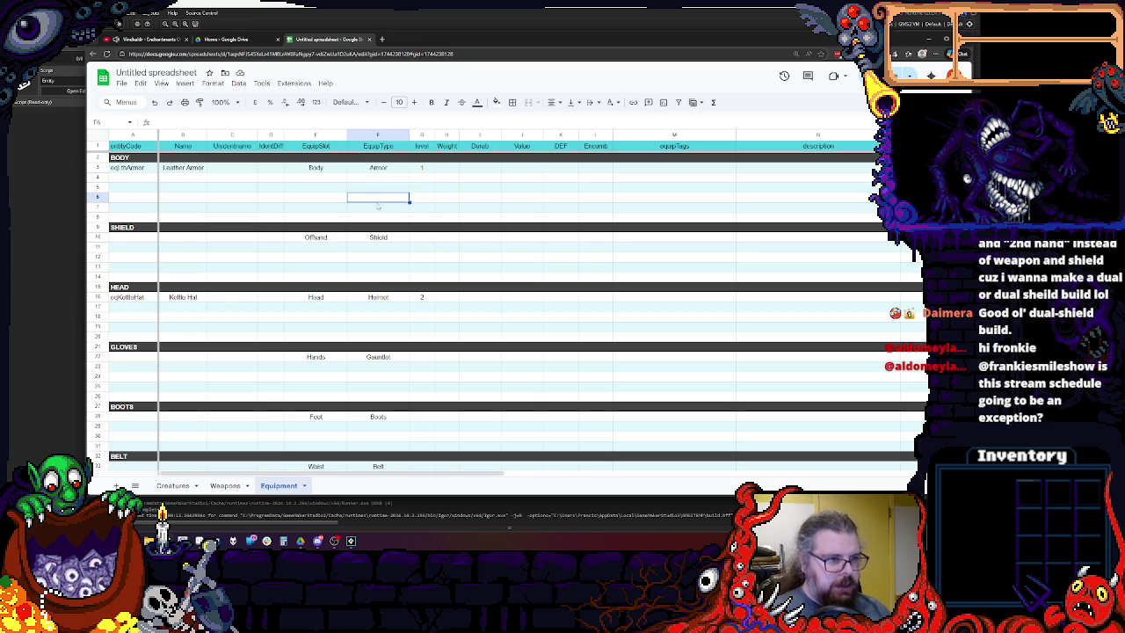
left_click(383, 178)
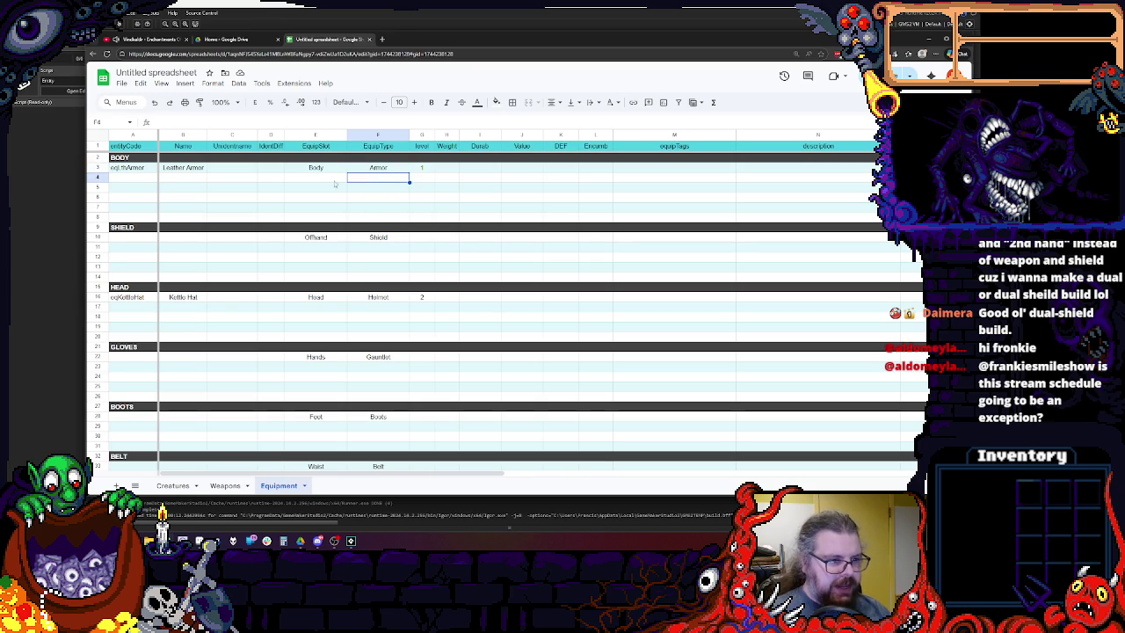
left_click(422, 167)
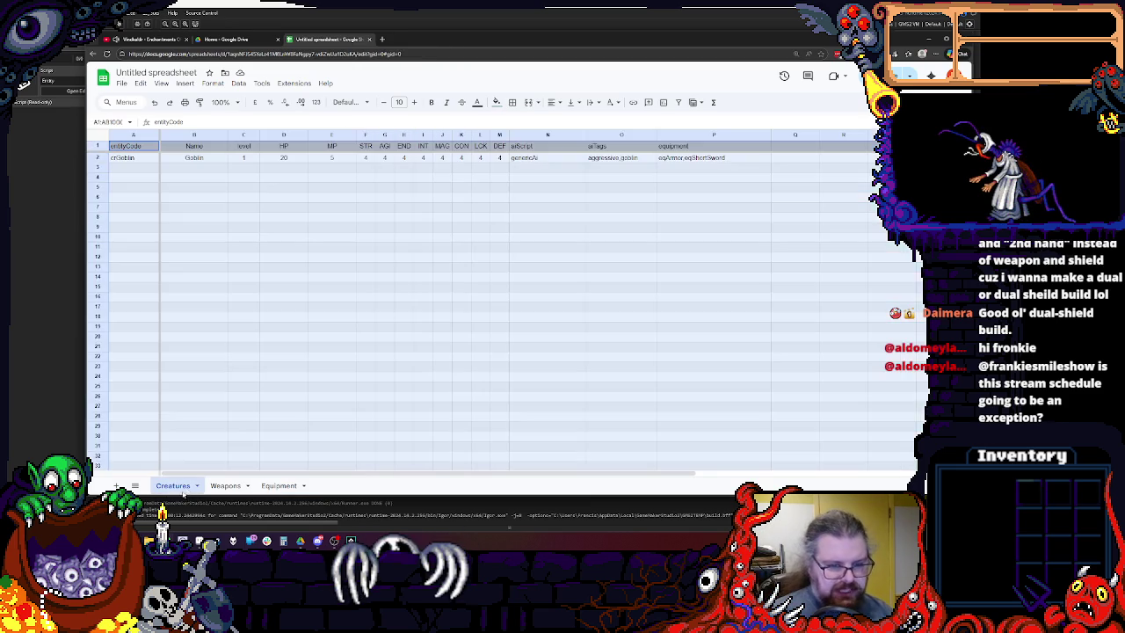
Replace the goblin's equipment entry on the Creatures sheet with just Armor.
key("ctrl+Page_Up")
key("ctrl+Page_Up")
left_click(705, 207)
double_click(722, 157)
left_click_drag(723, 158, 585, 160)
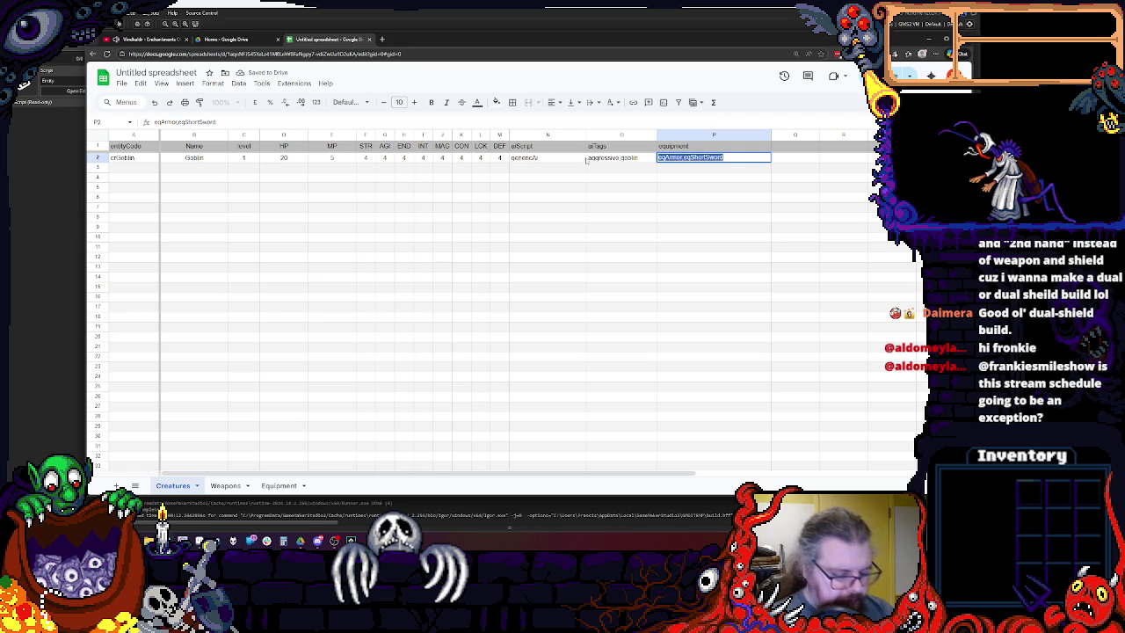
type("Armor")
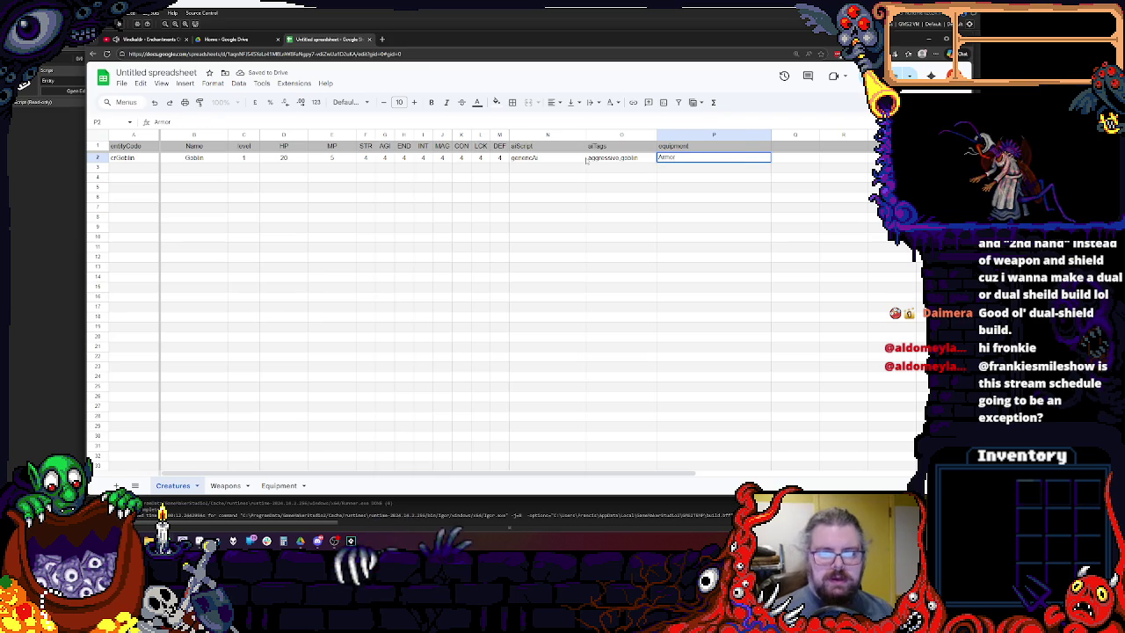
left_click(547, 177)
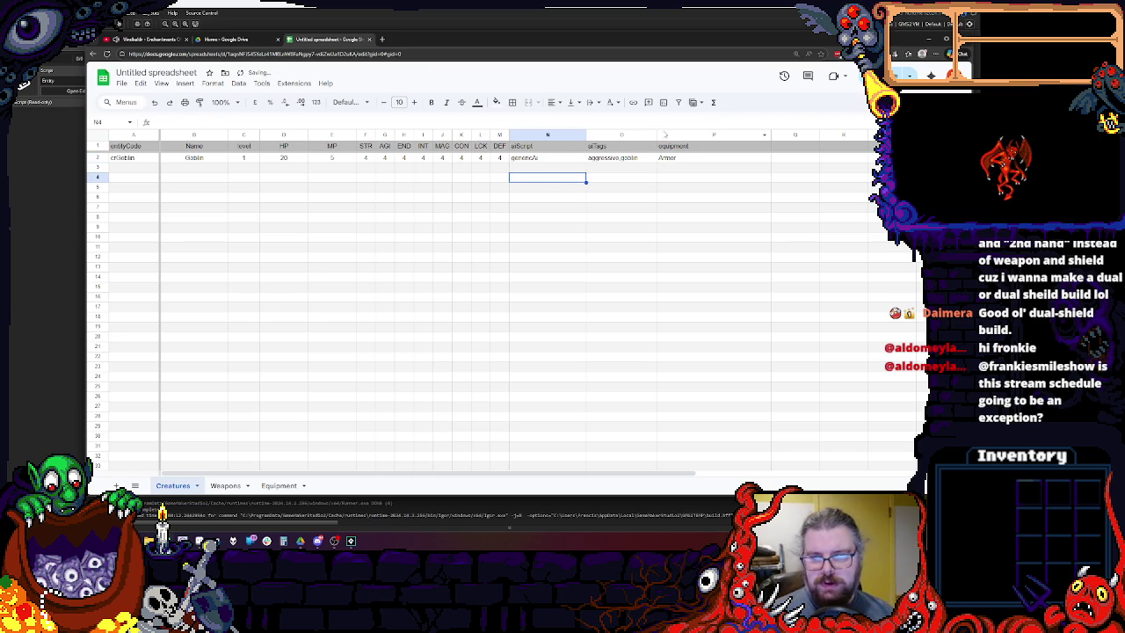
Insert a new empty column to the left of the equipment column.
left_click(665, 134)
left_click(605, 157)
left_click(659, 135)
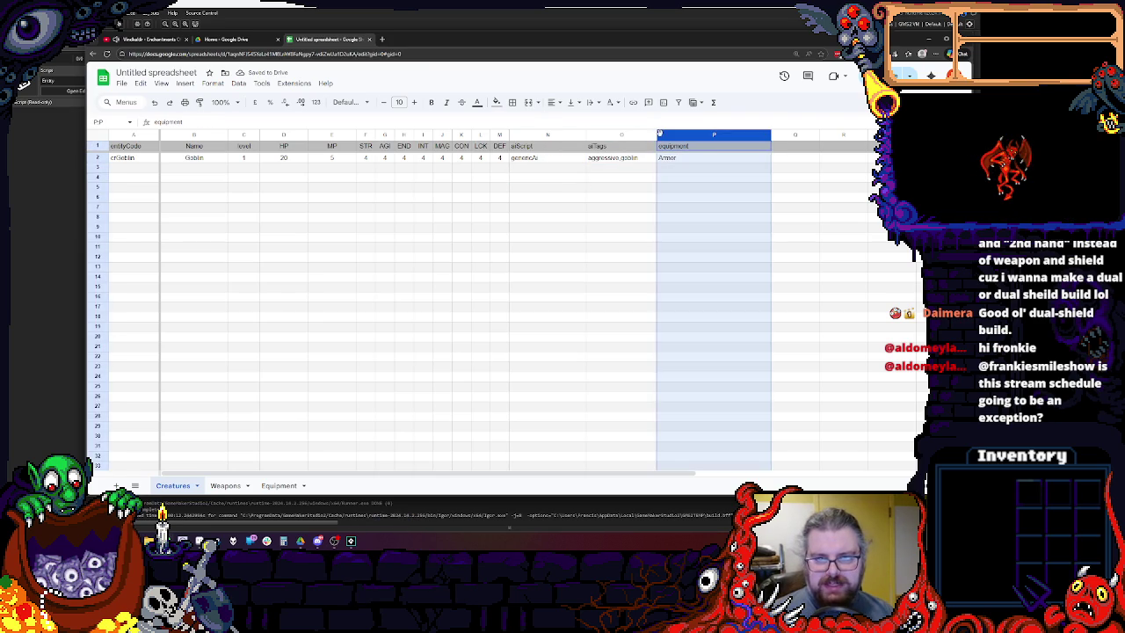
right_click(658, 135)
left_click(693, 213)
left_click(693, 248)
Head the new column creatureTag, enter goblin for the Goblin row, and narrow it.
left_click(700, 148)
type("creatureTag")
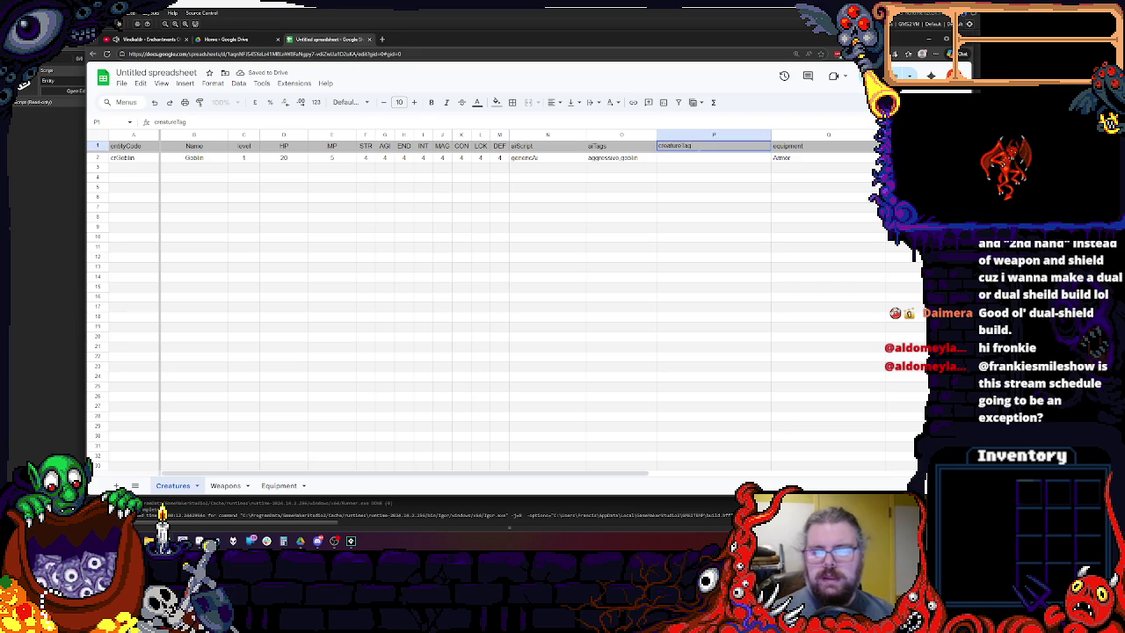
key("Return")
type("goblin")
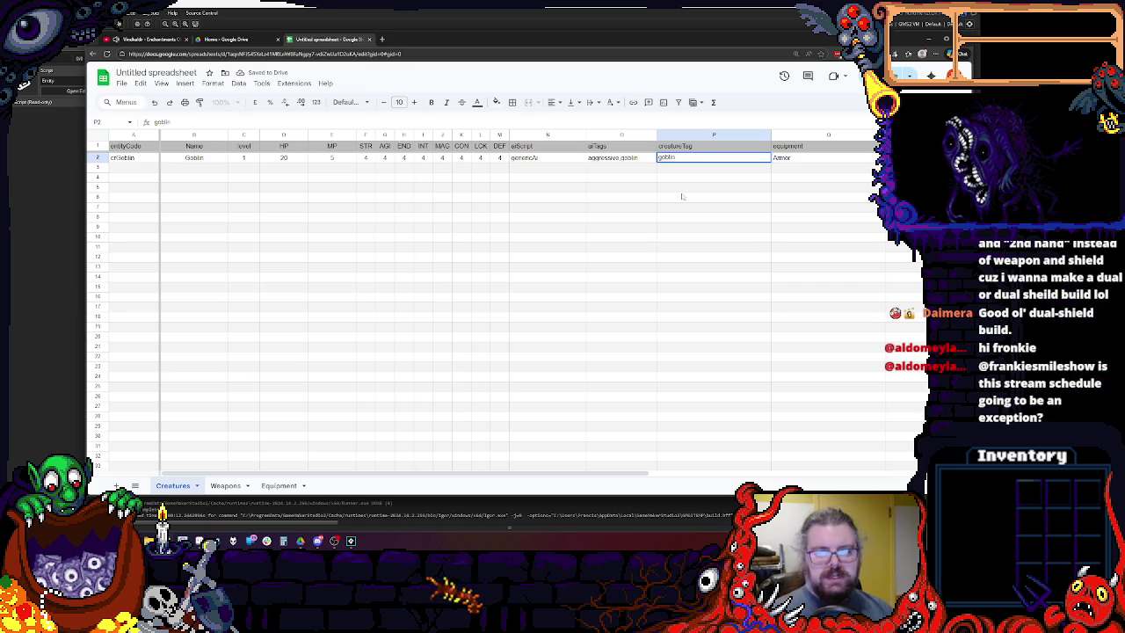
left_click(692, 160)
left_click_drag(771, 137, 752, 136)
left_click(738, 183)
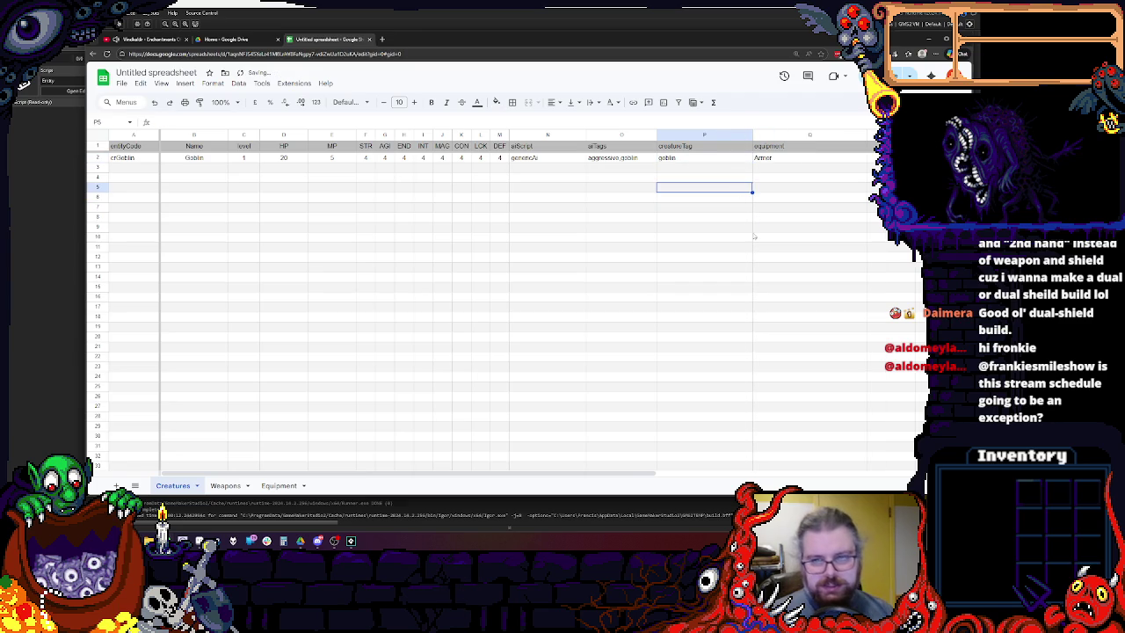
double_click(774, 157)
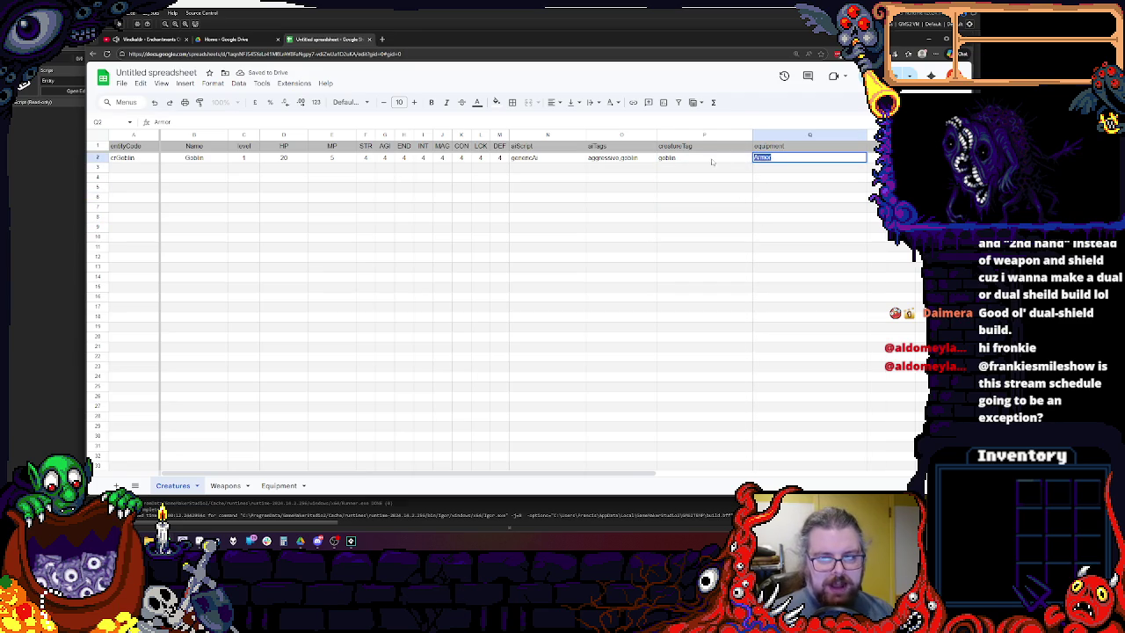
left_click(781, 158)
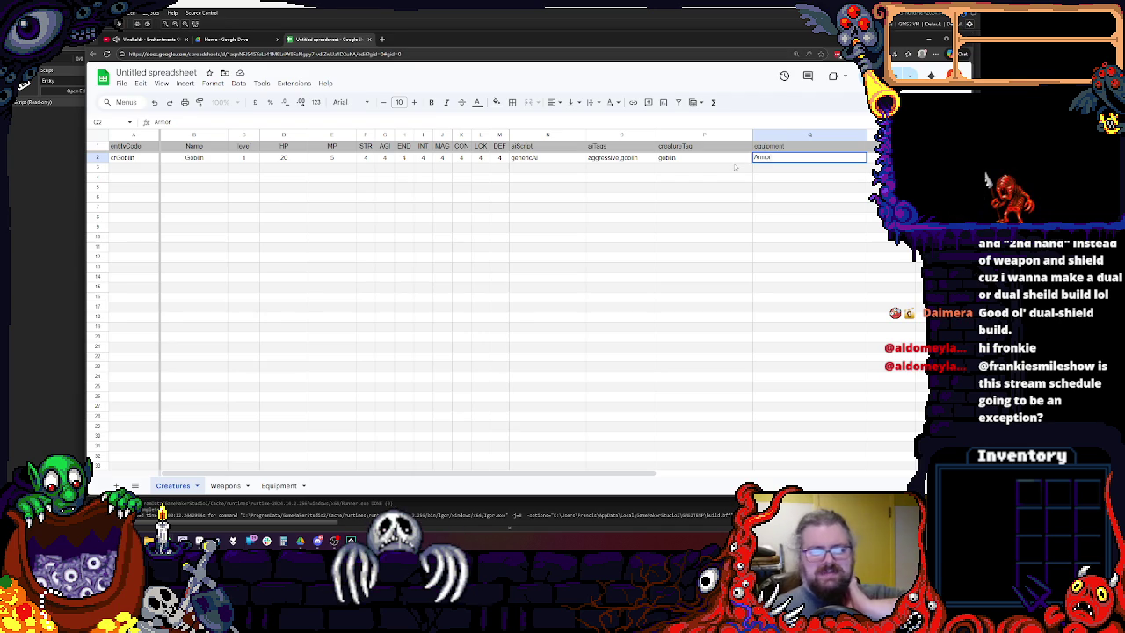
left_click(225, 485)
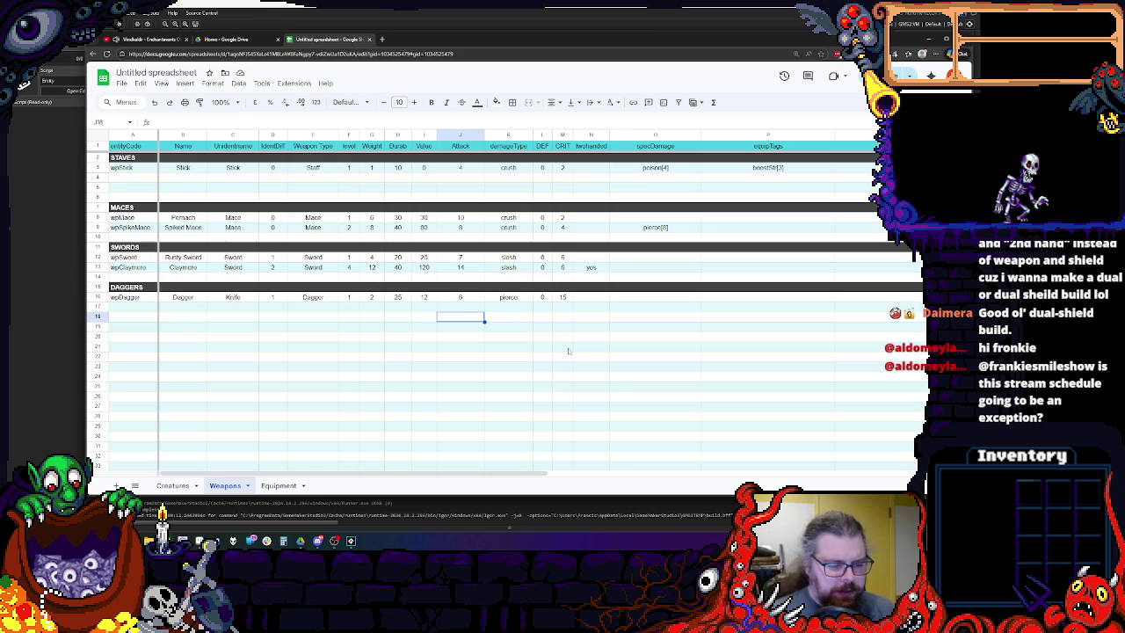
Return to the Creatures tab showing goblin as creatureTag and Armor as equipment.
left_click(172, 485)
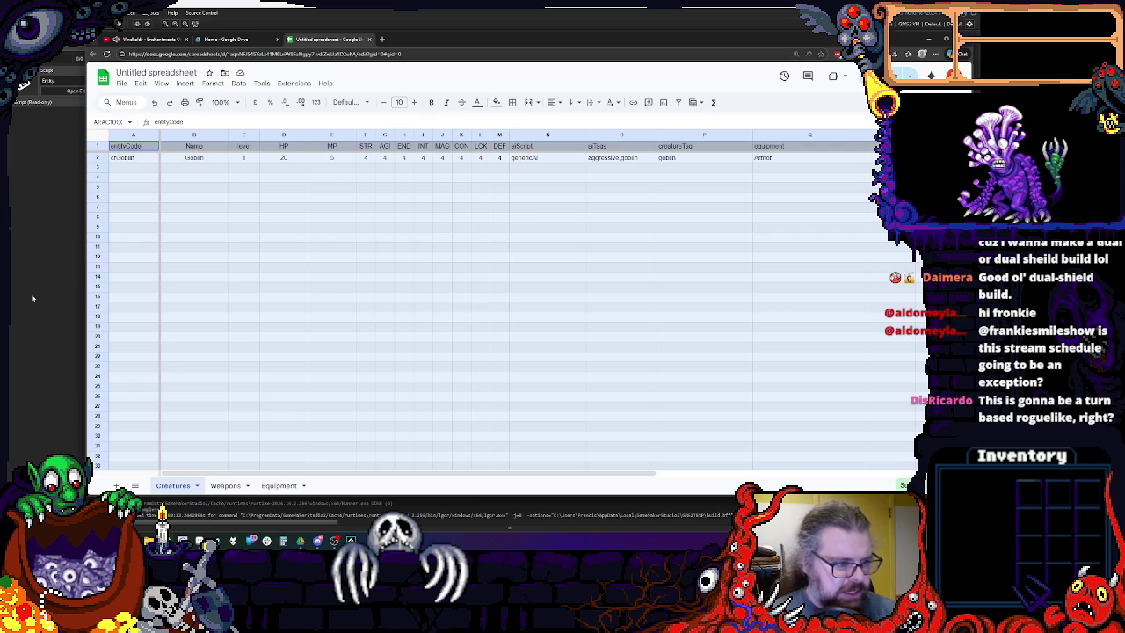
key("alt+Tab")
scroll(375, 143, "up", 5)
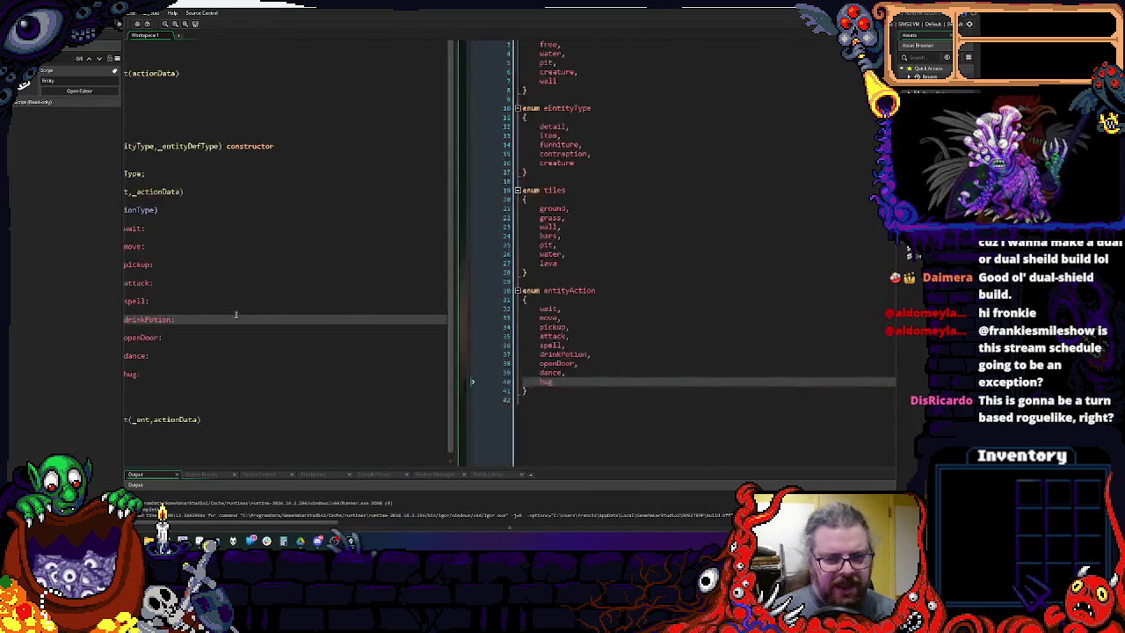
left_click_drag(273, 469, 502, 266)
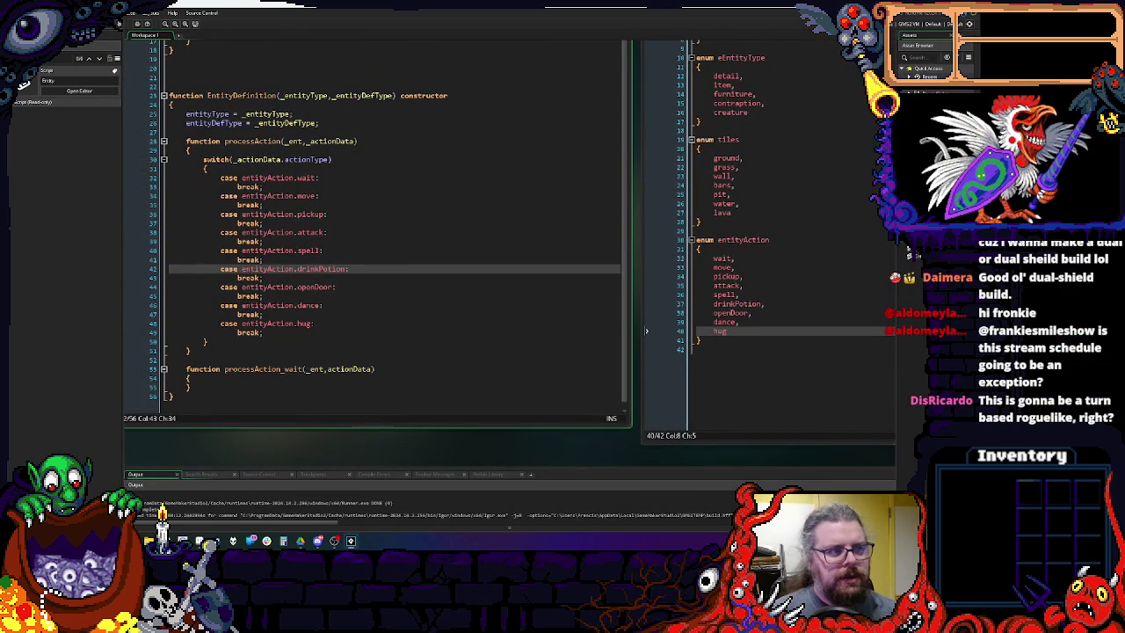
left_click(349, 194)
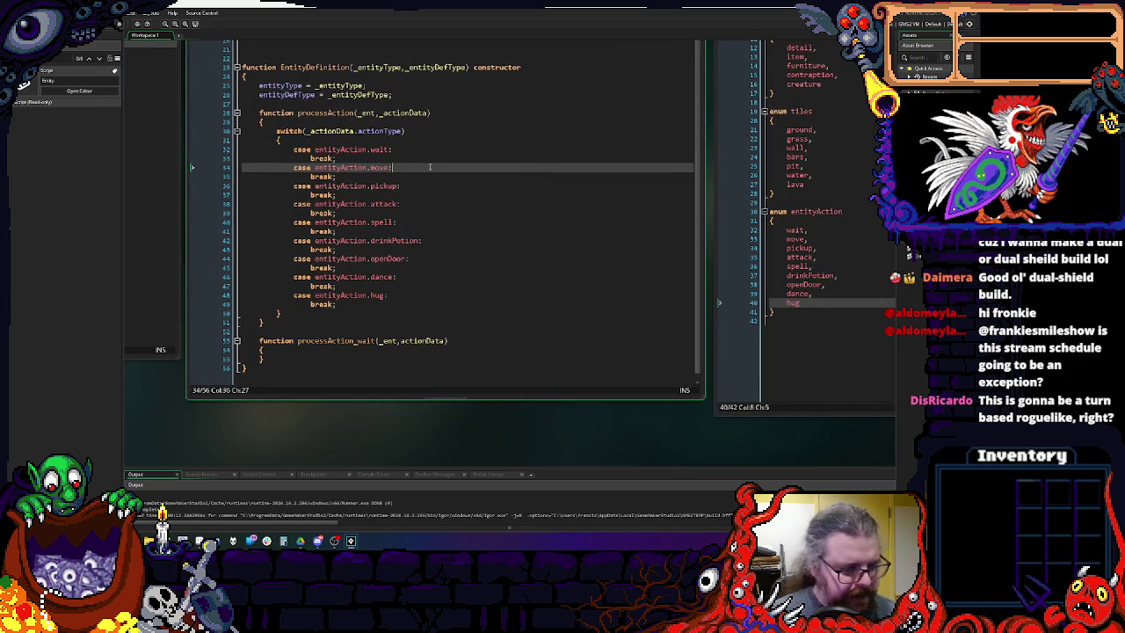
scroll(389, 238, "down", 4)
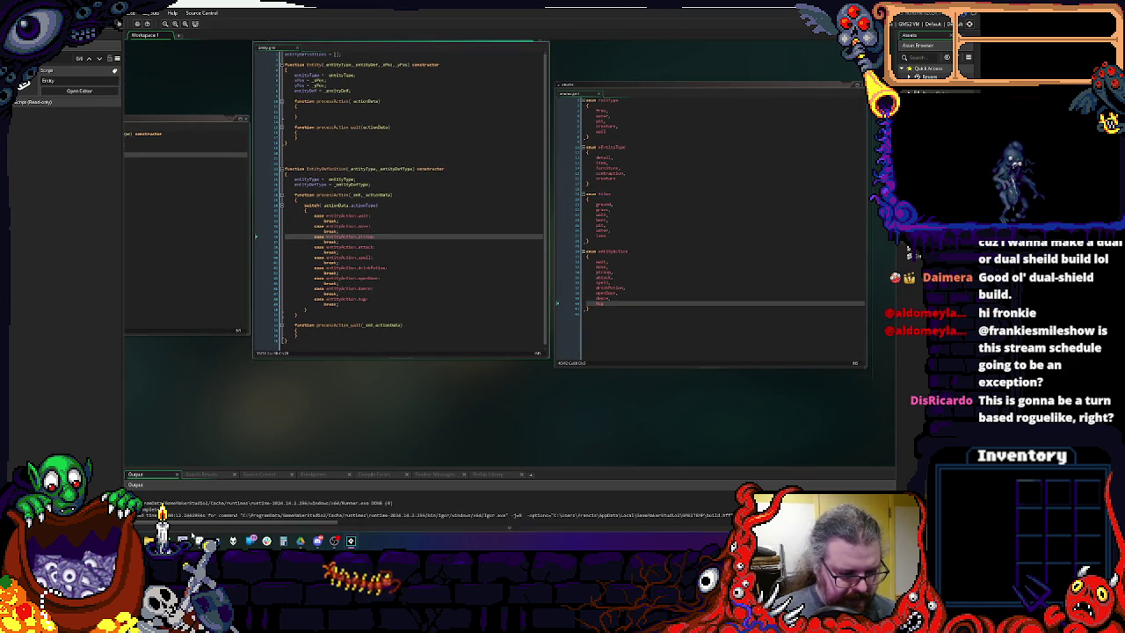
mouse_move(251, 540)
left_click(253, 501)
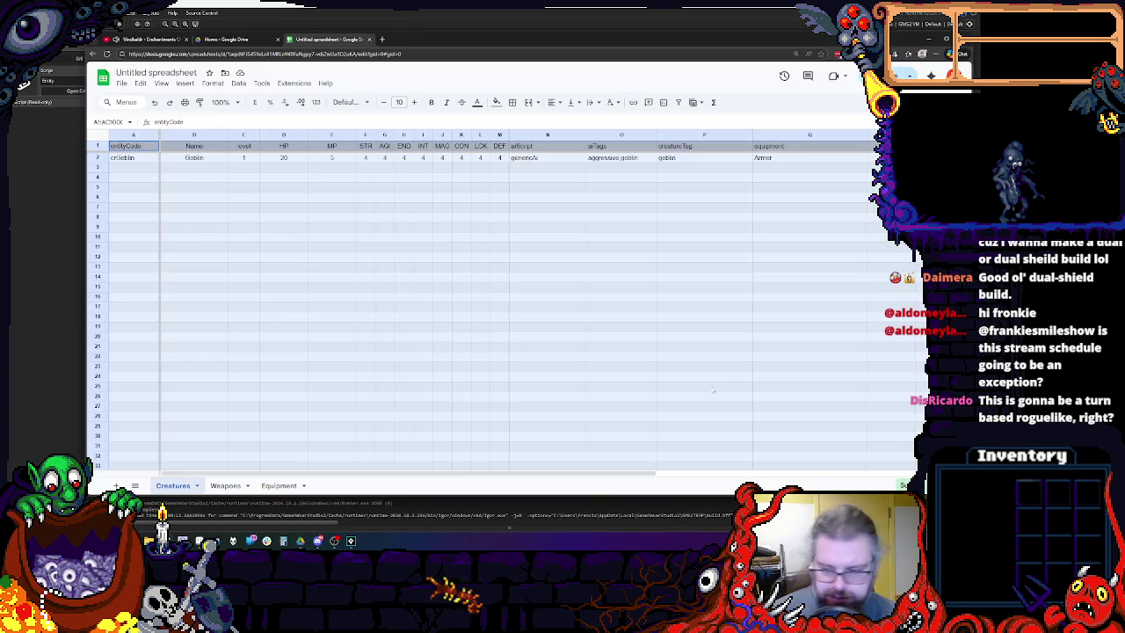
left_click(527, 210)
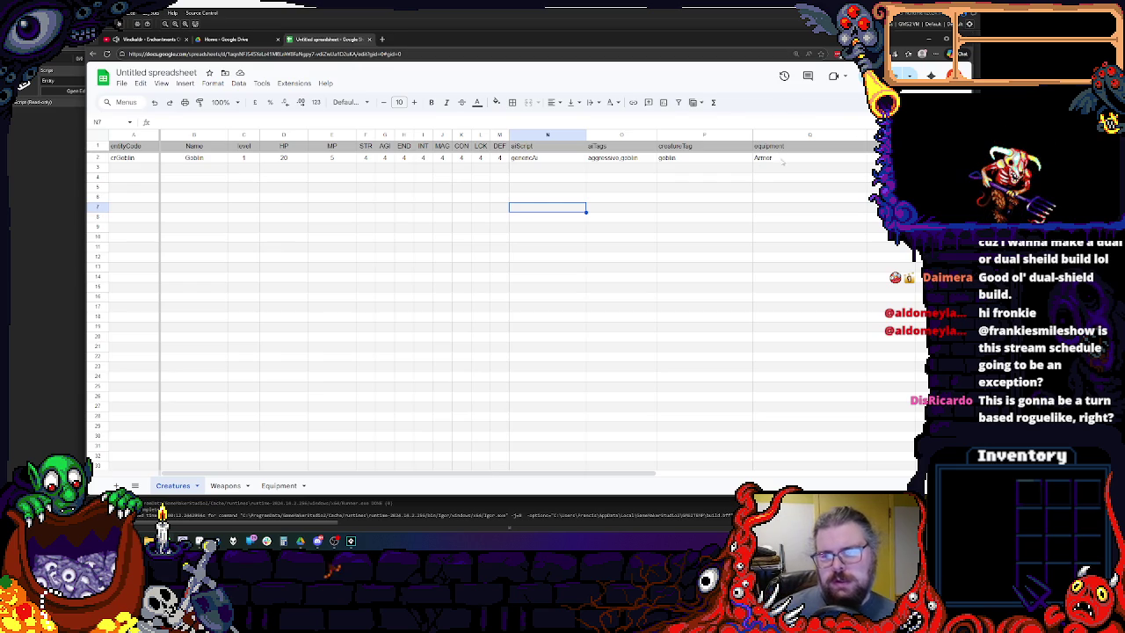
left_click(780, 157)
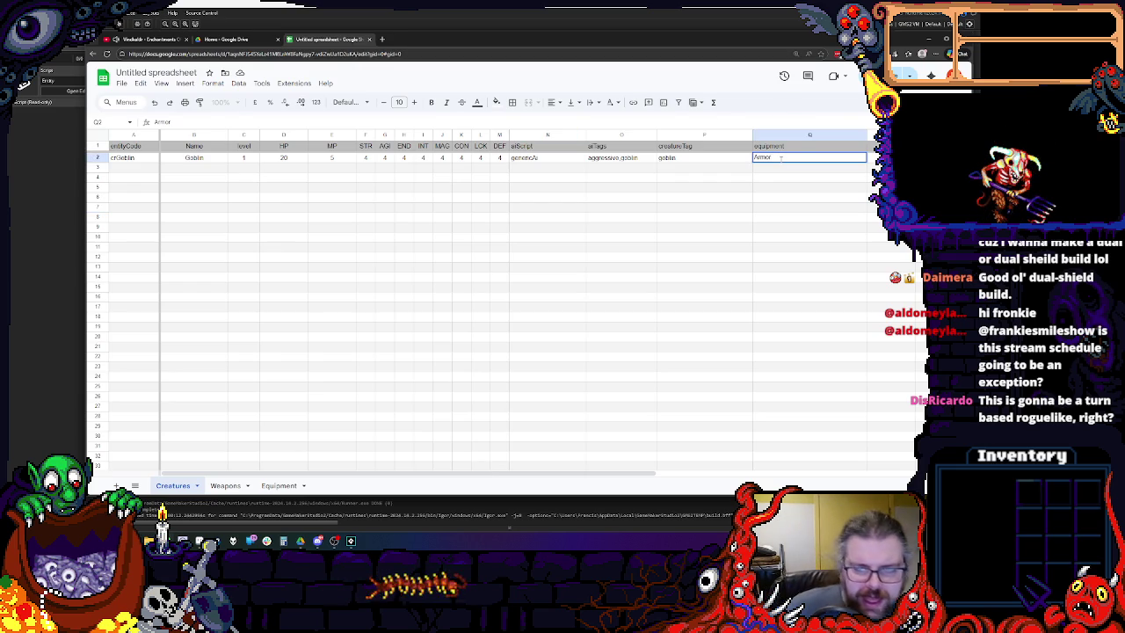
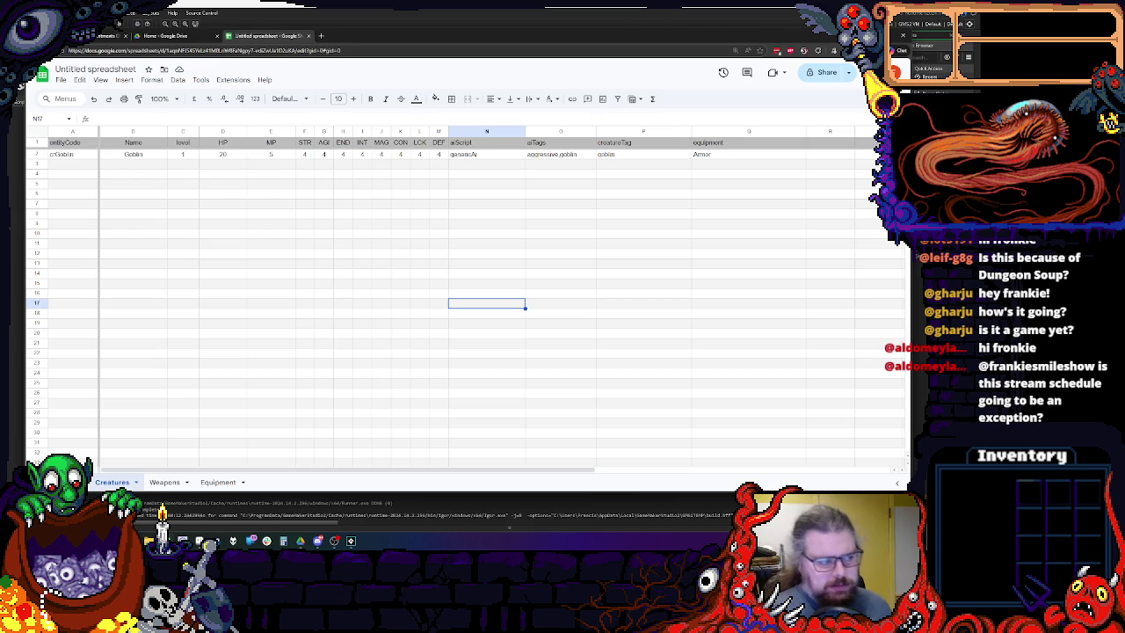
Append ',Helmet,Sword,Amulet' to the goblin's equipment in Q2 so it reads Armor,Helmet,Sword,Amulet.
double_click(723, 154)
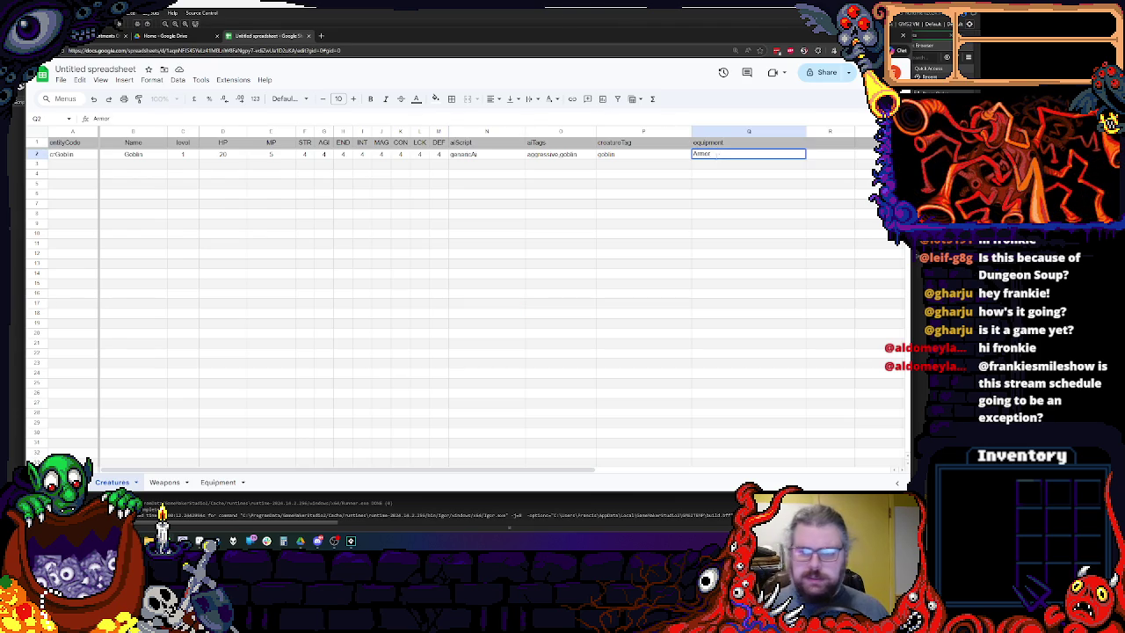
key("ctrl+plus")
key("ctrl+plus")
key("ctrl+plus")
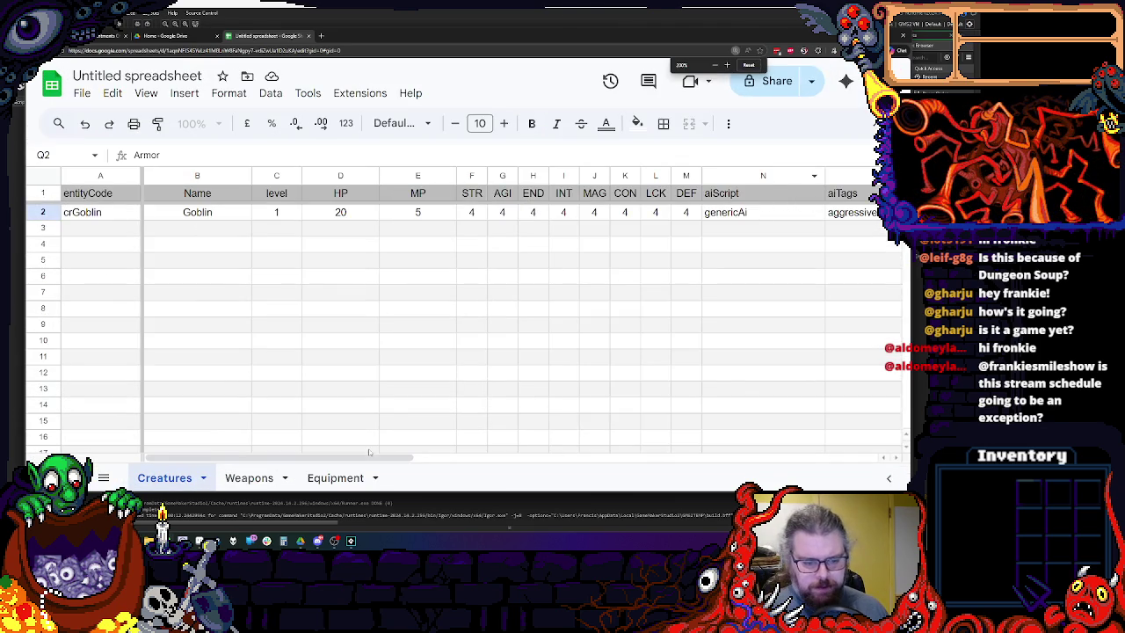
left_click_drag(369, 456, 592, 456)
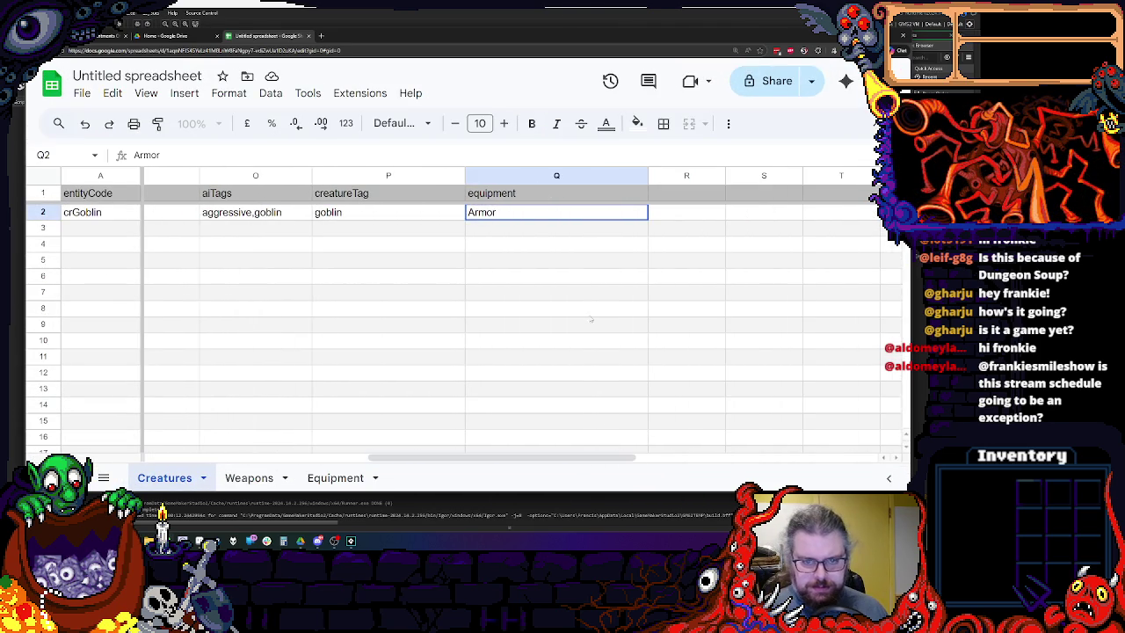
left_click(515, 215)
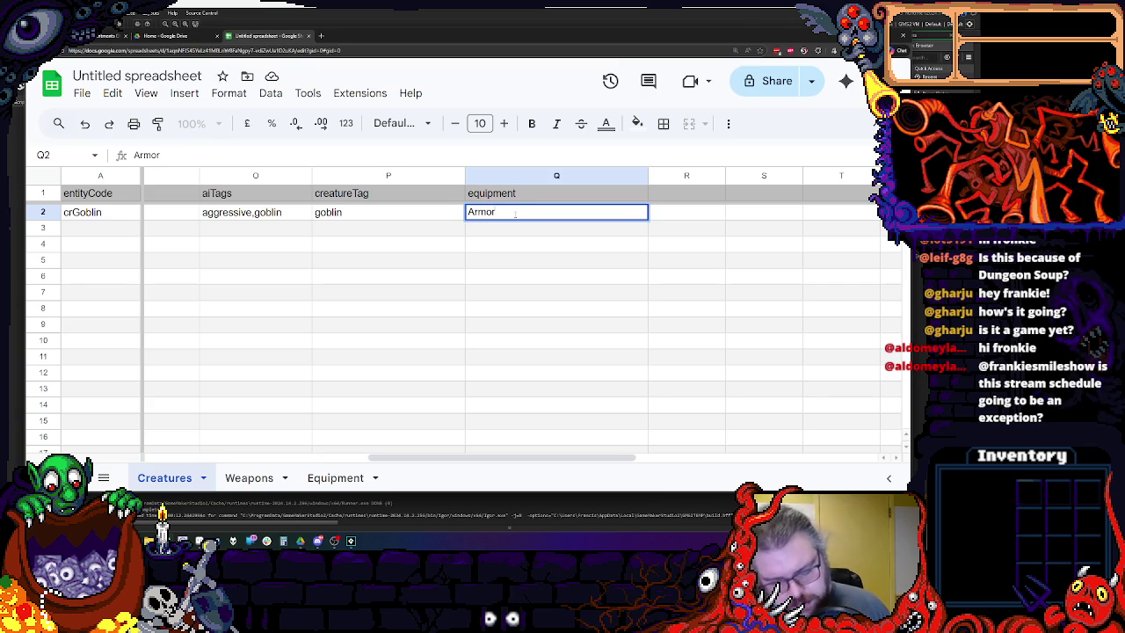
type(",Helme")
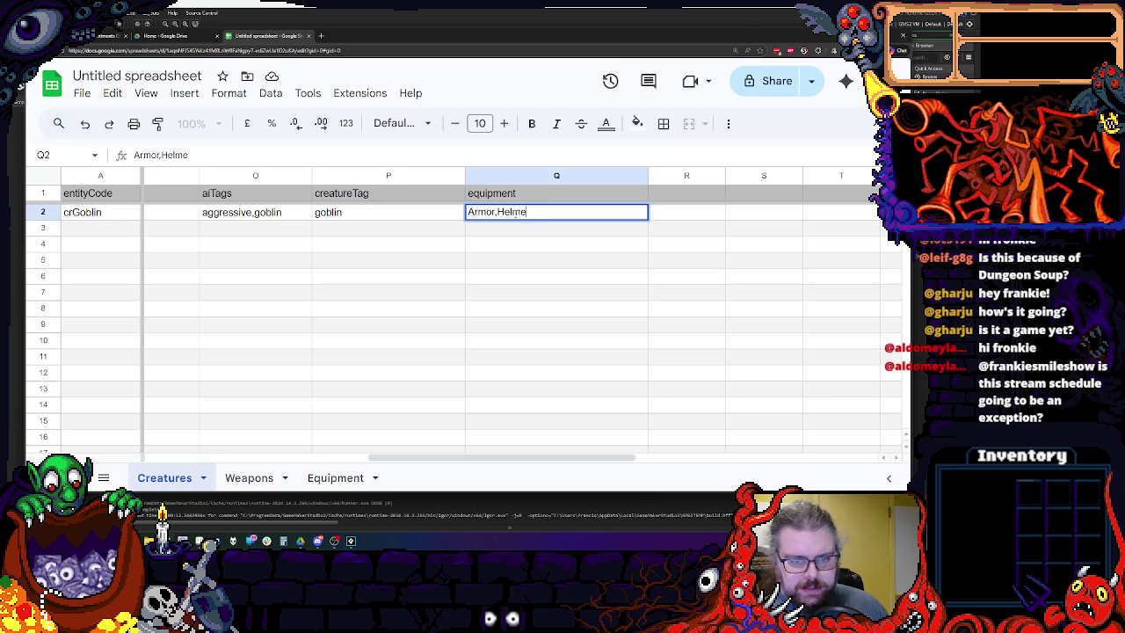
type("t,Sword,")
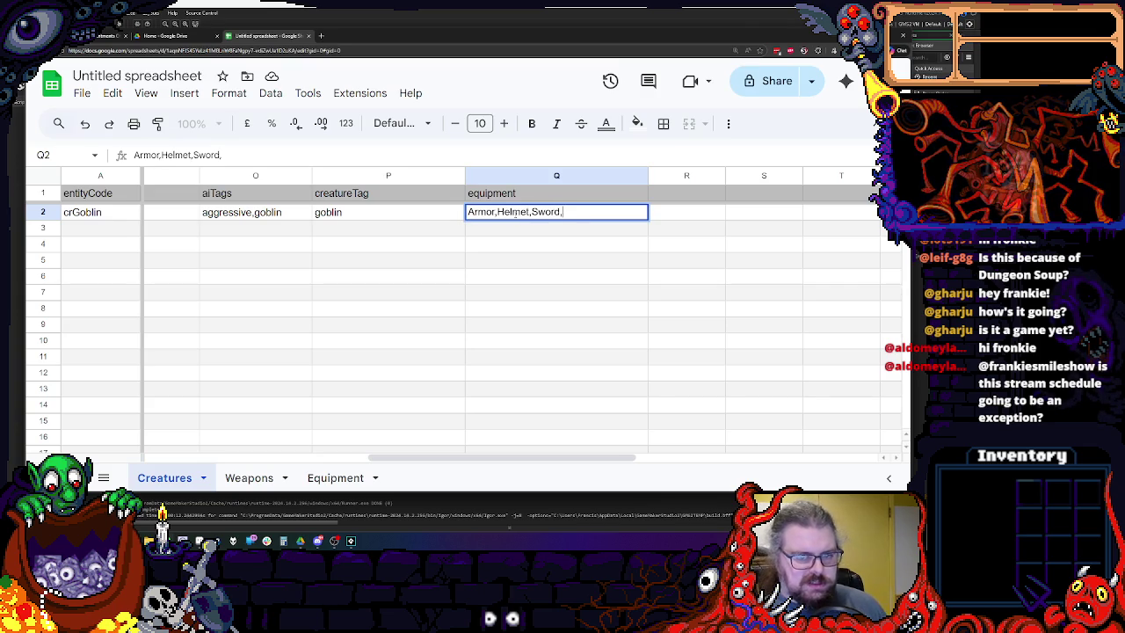
type("Amulet")
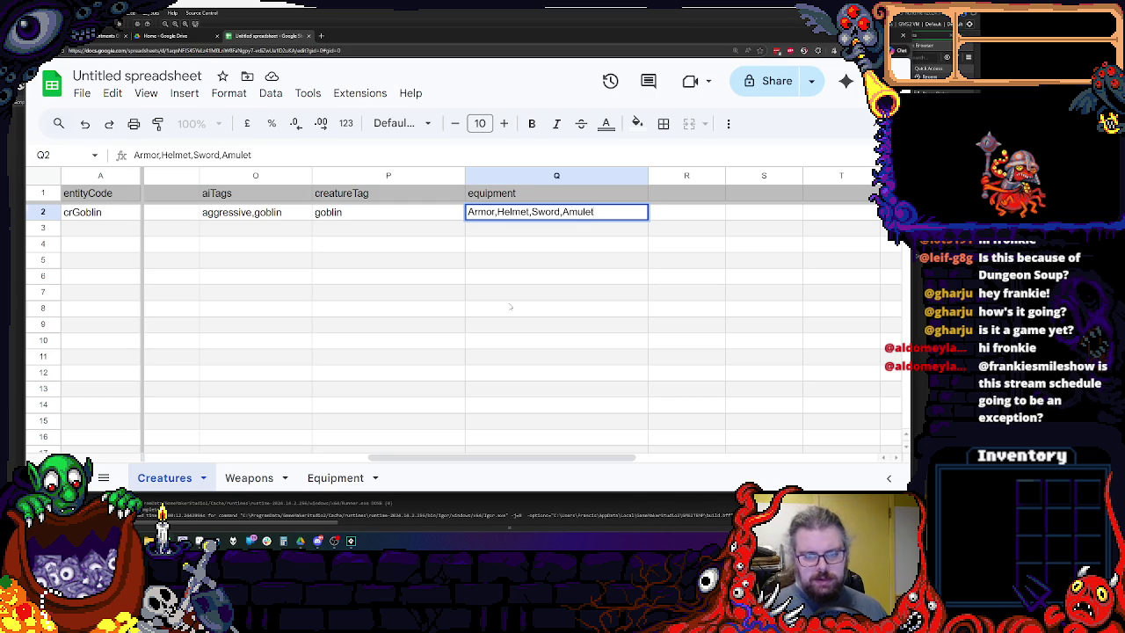
left_click(510, 307)
left_click(579, 216)
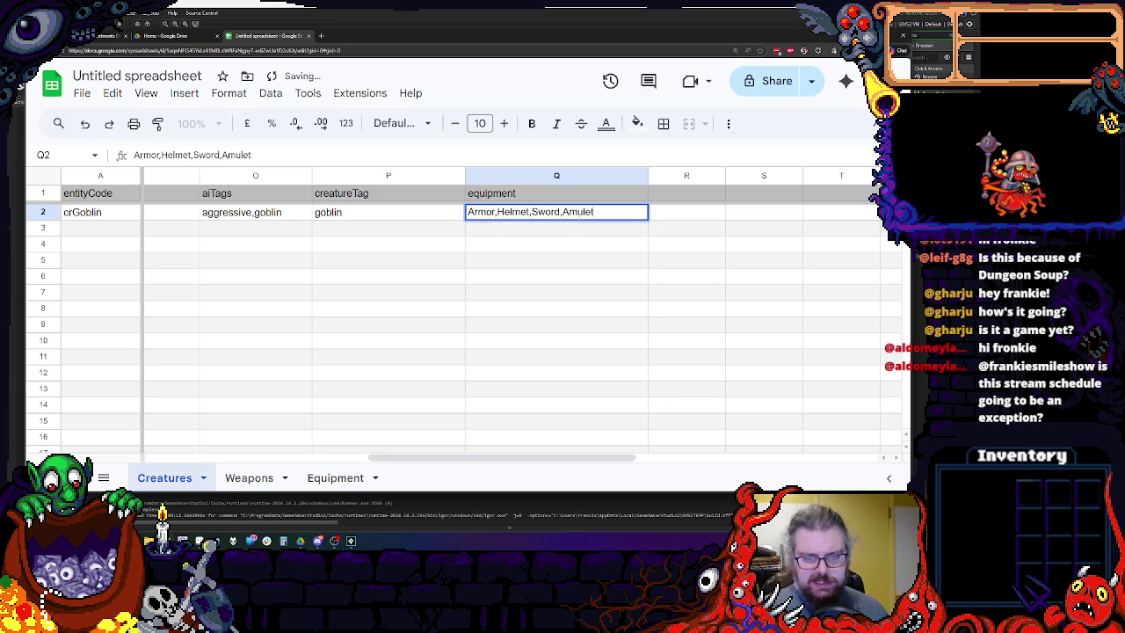
Wrap the Amulet entry of the goblin's equipment in Q2 with an opening and closing brace.
double_click(563, 212)
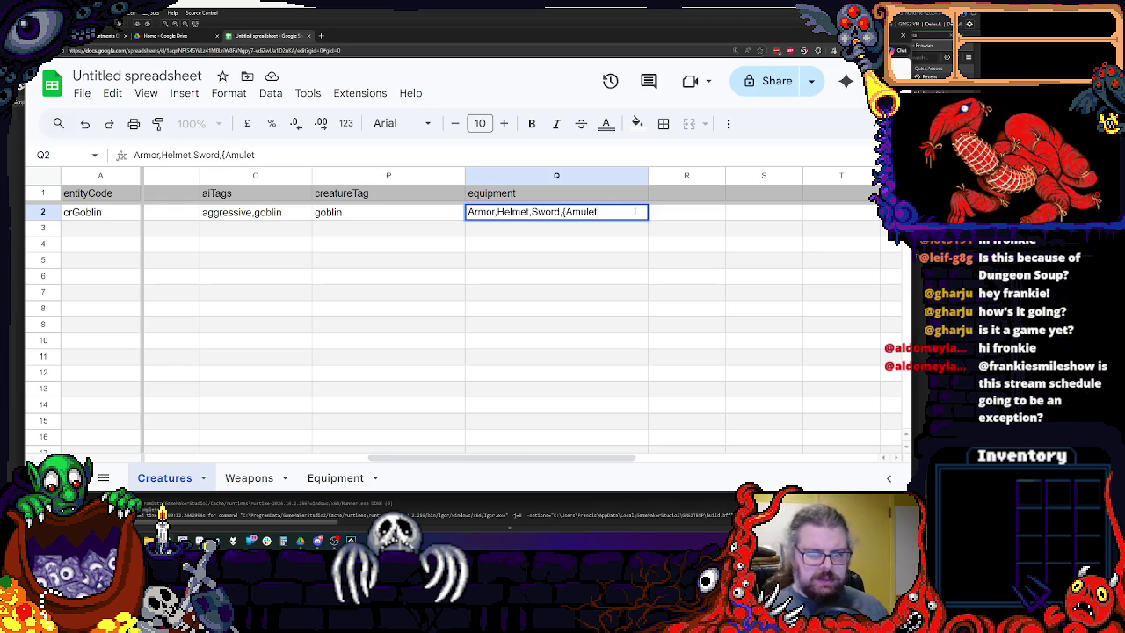
type("}")
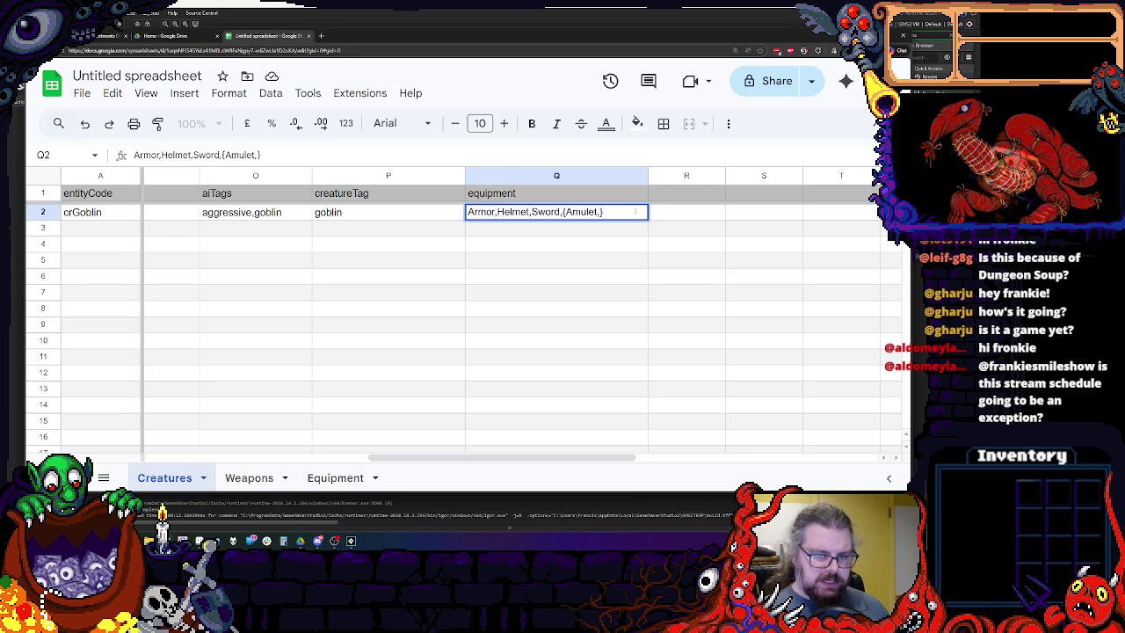
type("Ring")
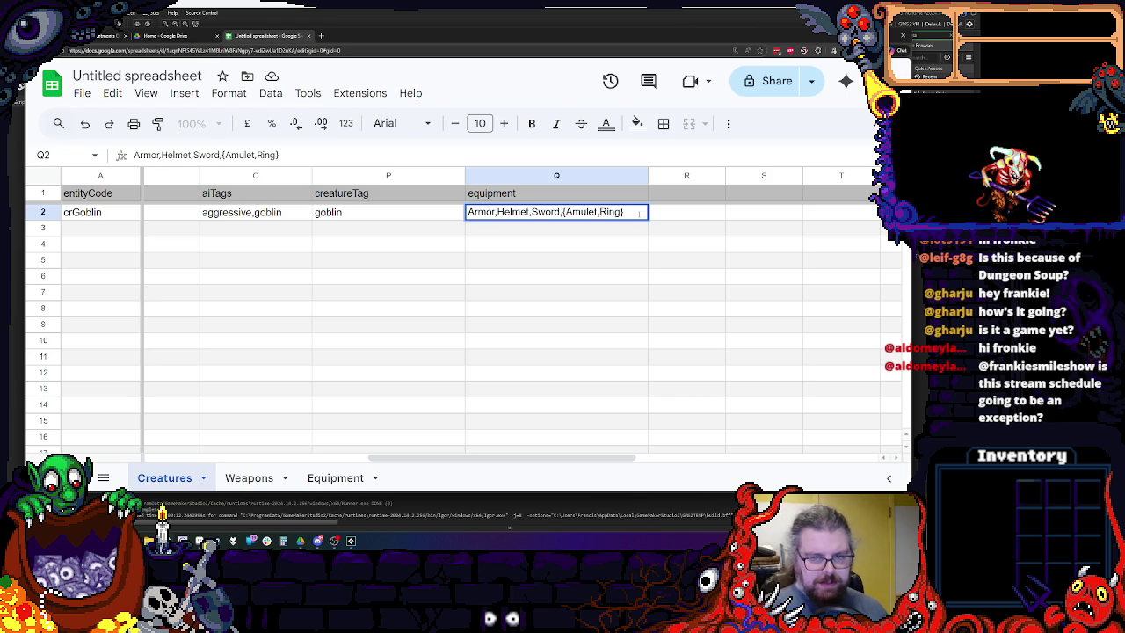
left_click_drag(639, 213, 448, 208)
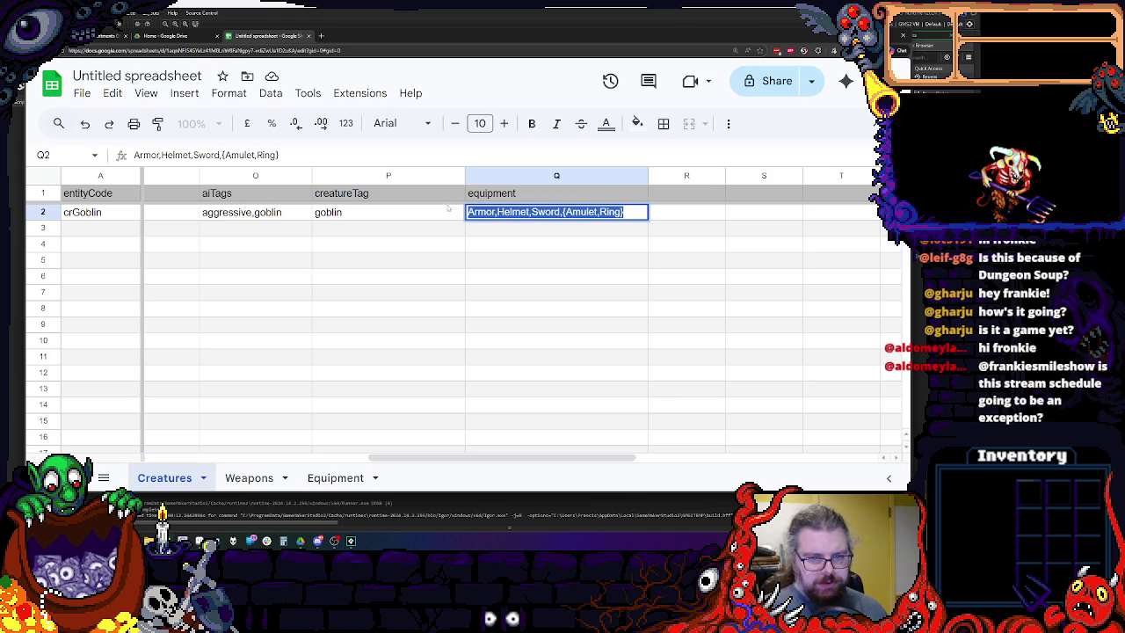
key("Escape")
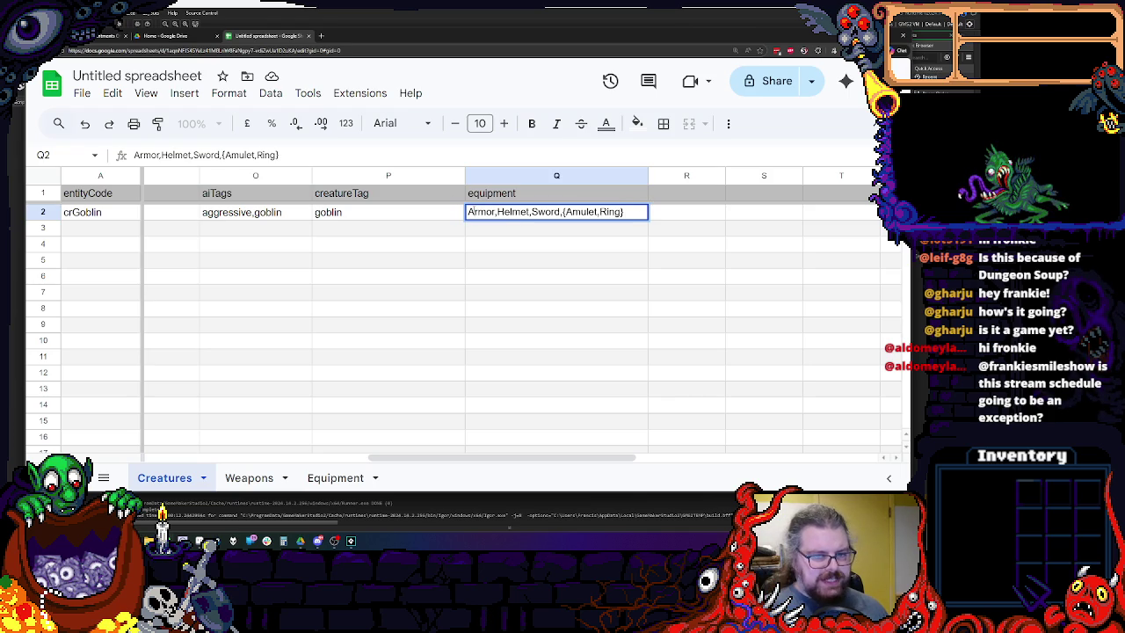
double_click(510, 212)
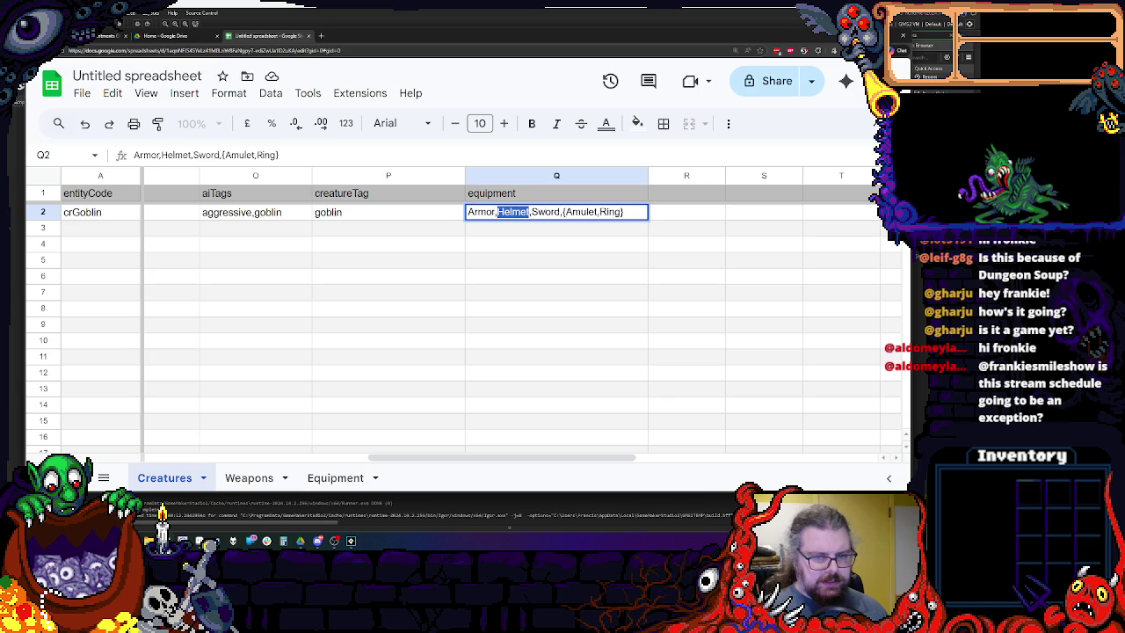
double_click(545, 212)
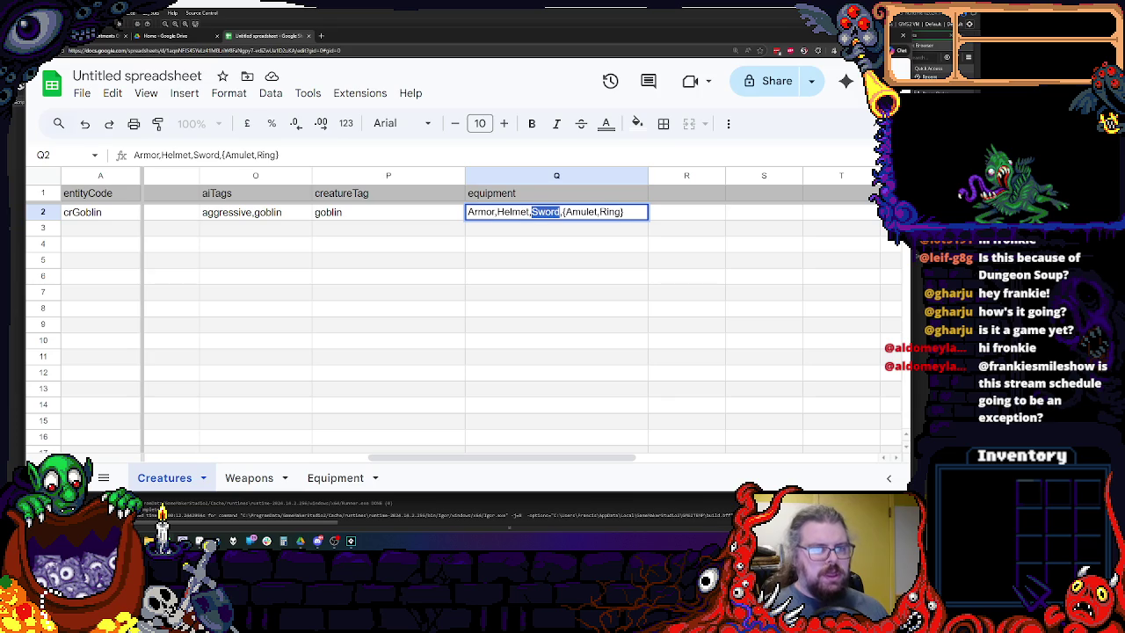
double_click(581, 212)
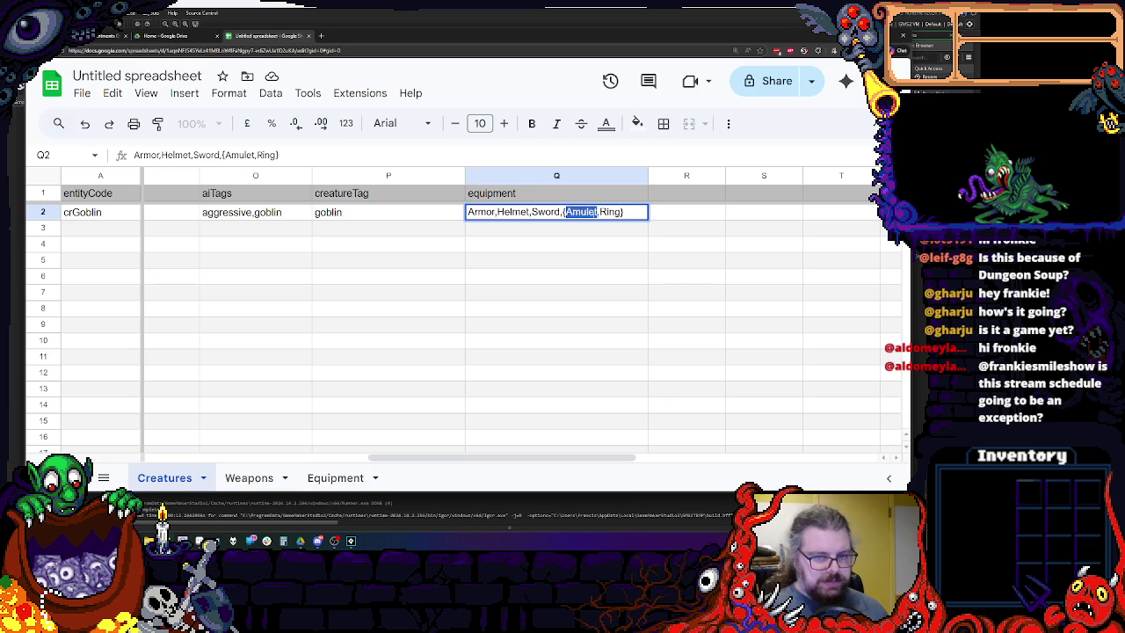
double_click(609, 212)
left_click(622, 212)
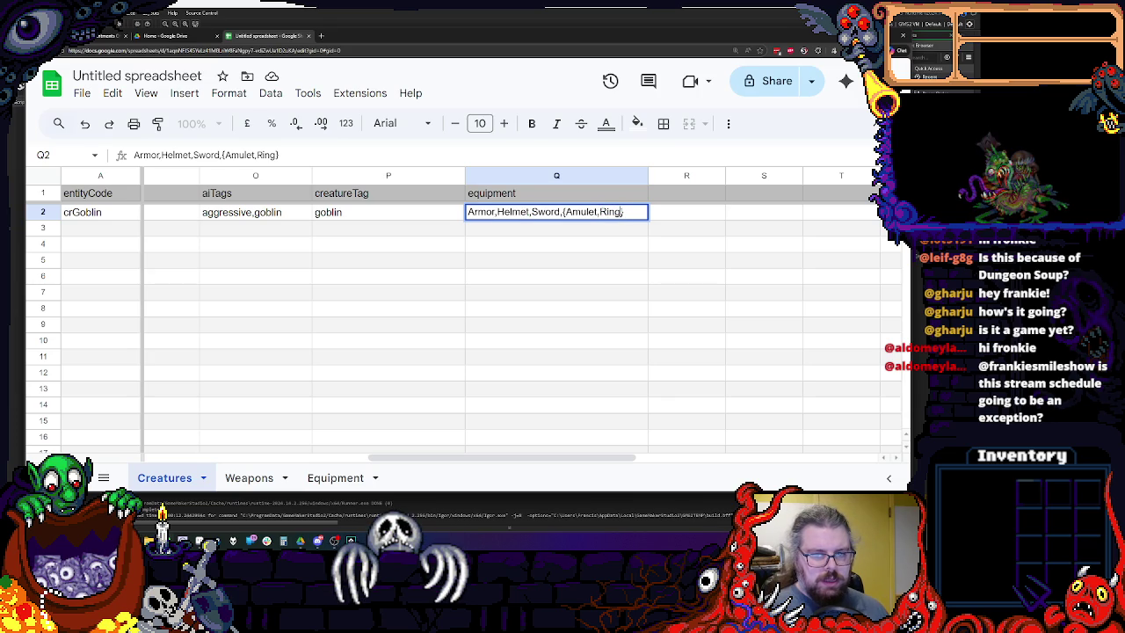
Add Ring and rgFireproof inside the braces after Amulet, then widen column Q.
double_click(581, 212)
double_click(610, 212)
type("Ring,")
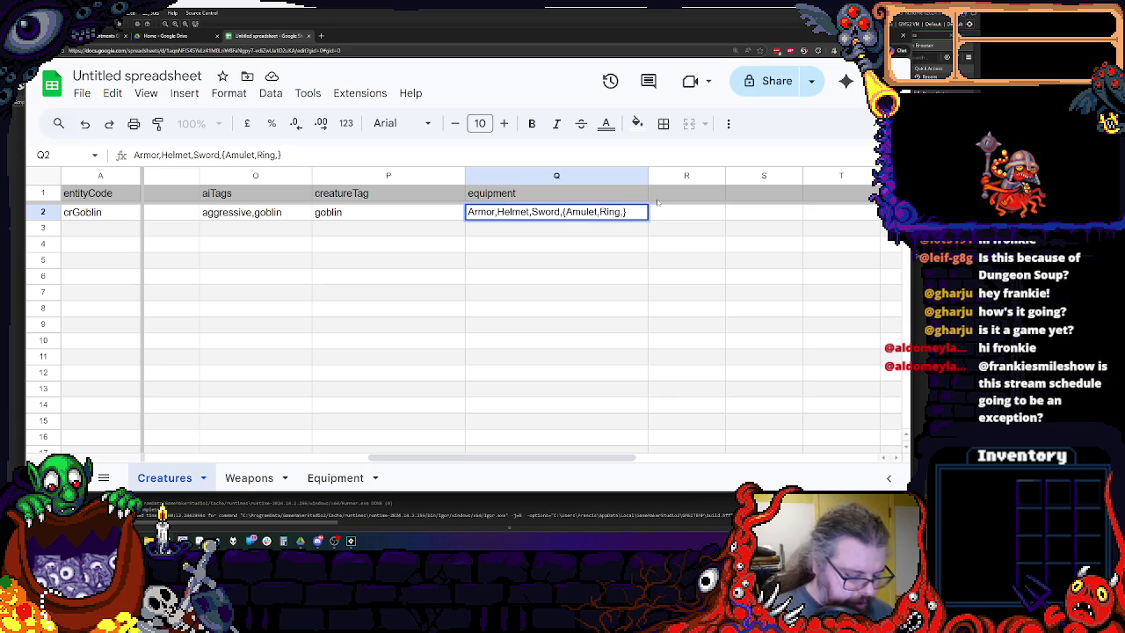
type("rg")
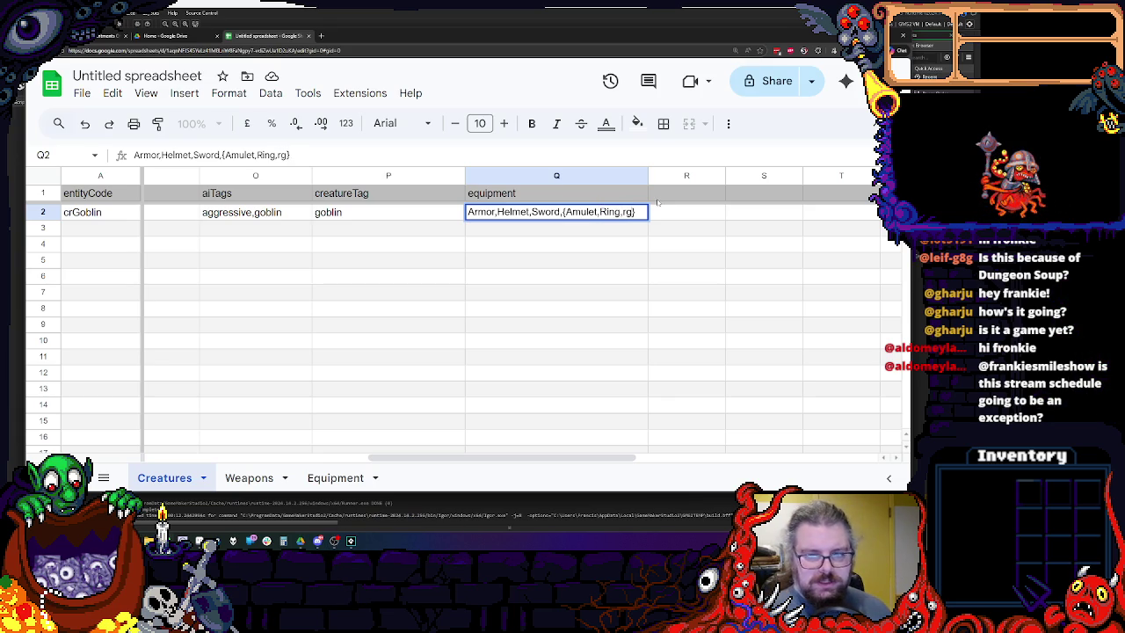
type("FIre")
key("BackSpace")
key("BackSpace")
key("BackSpace")
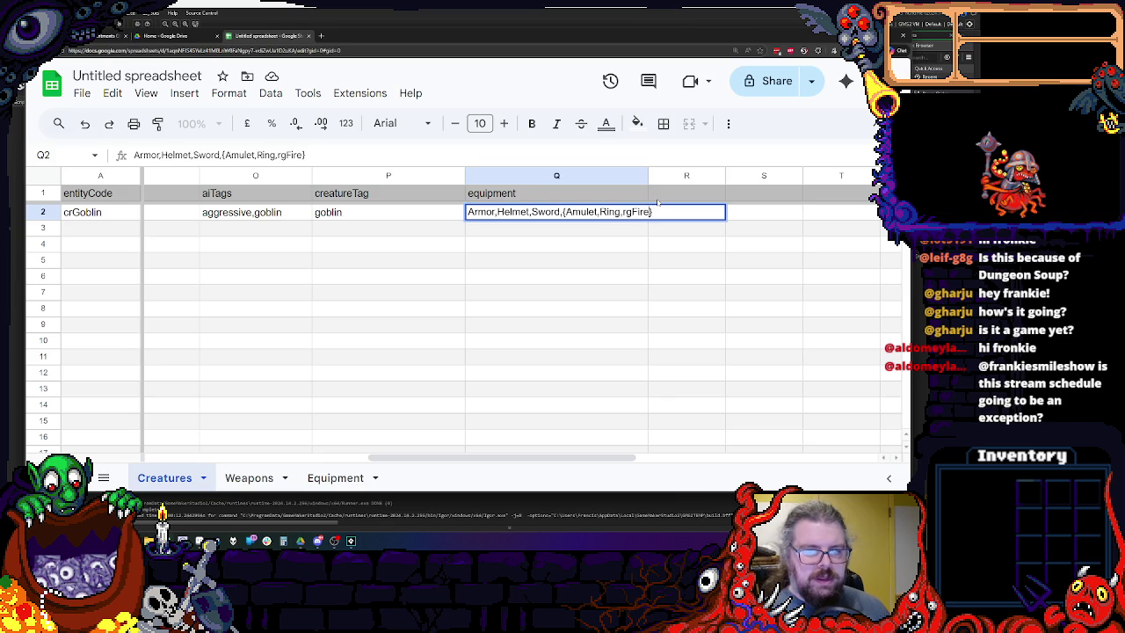
type("roof")
left_click(615, 249)
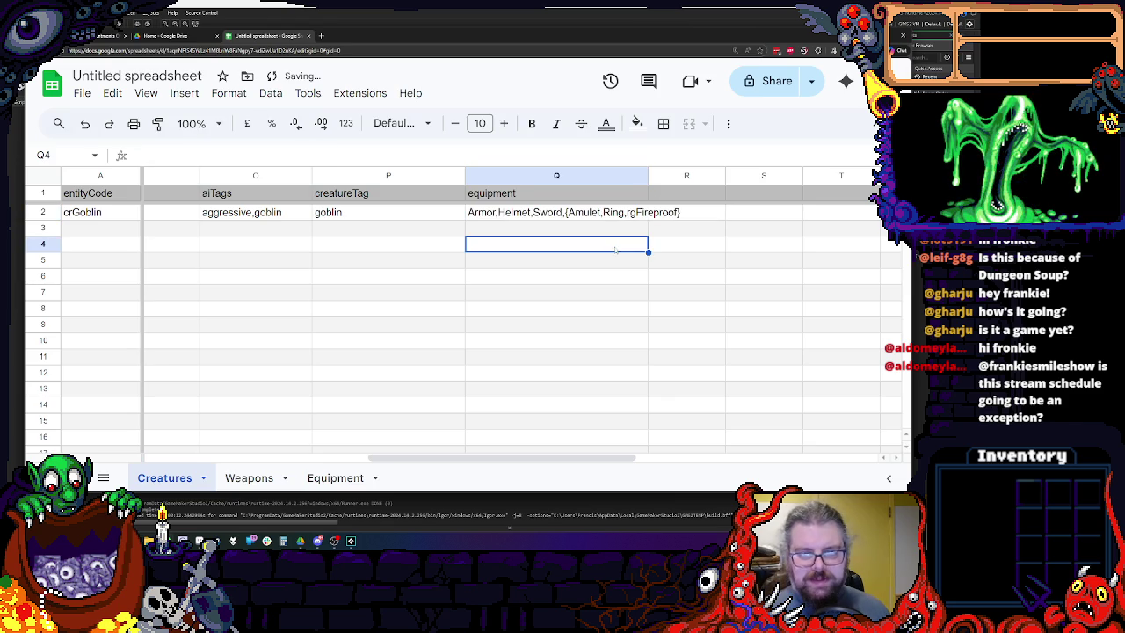
left_click_drag(648, 175, 740, 176)
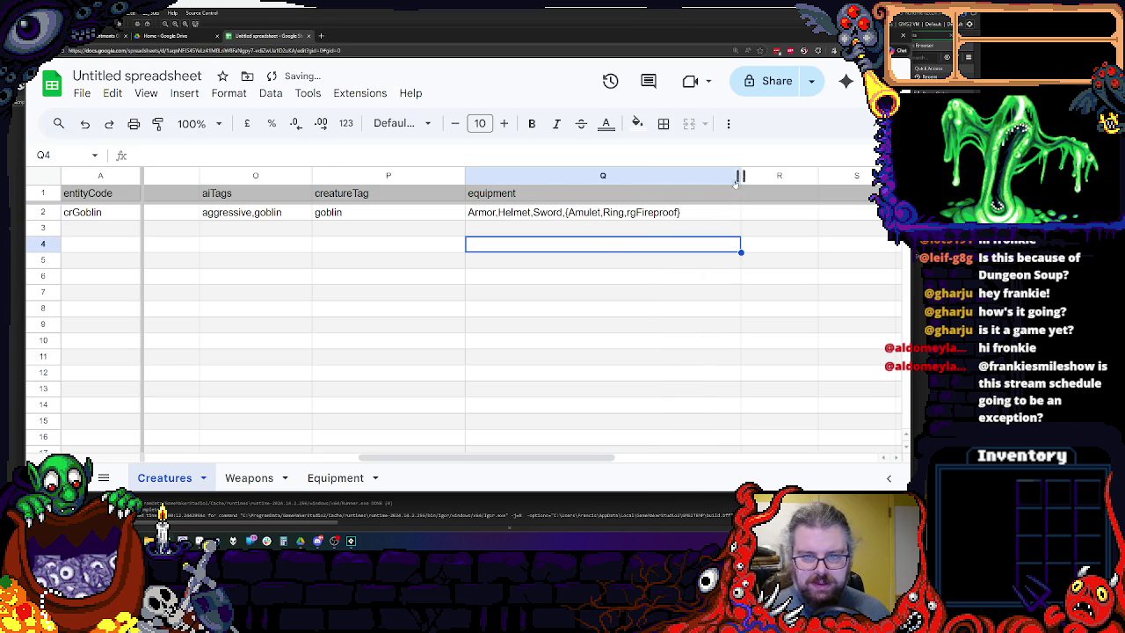
Append '/4' to Amulet inside the braces in Q2, making it Amulet/4.
left_click(663, 213)
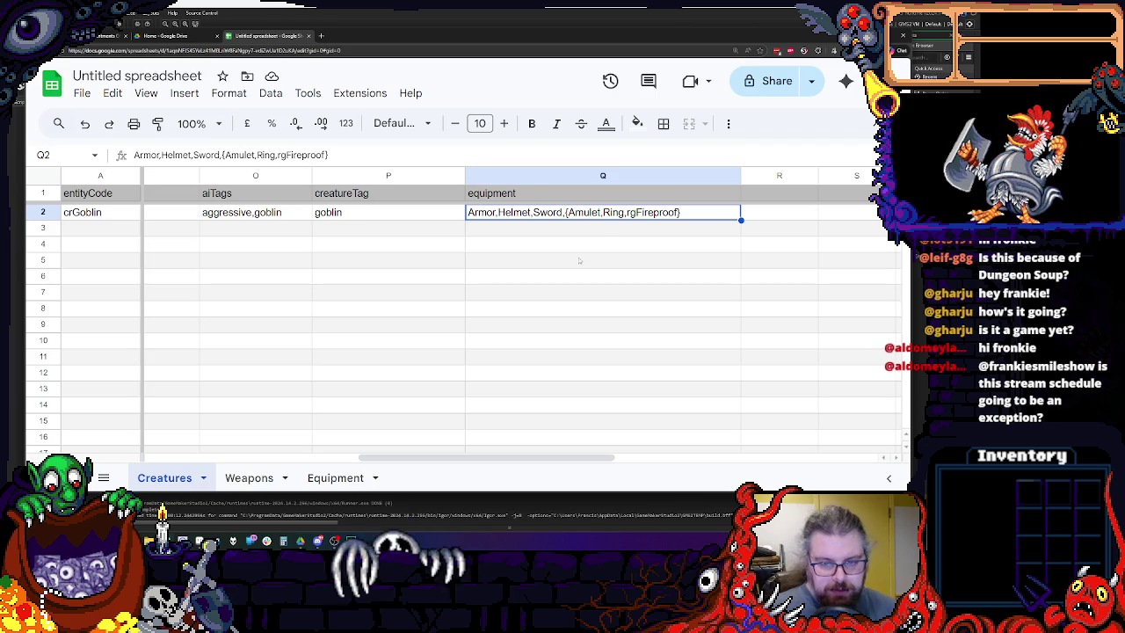
double_click(606, 220)
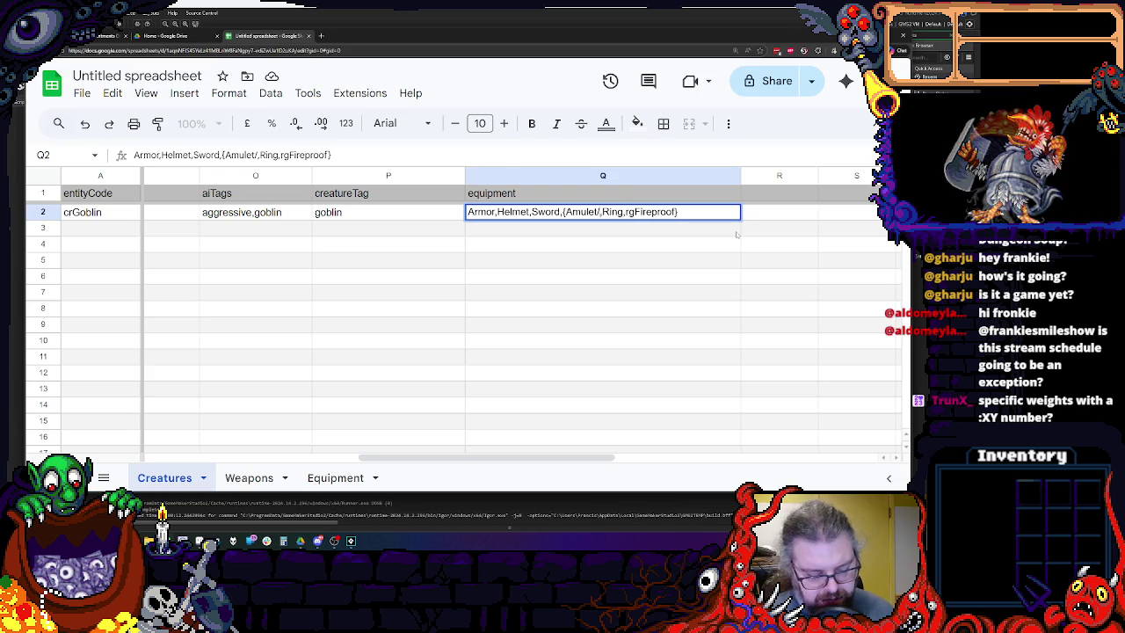
type("/4")
left_click(765, 358)
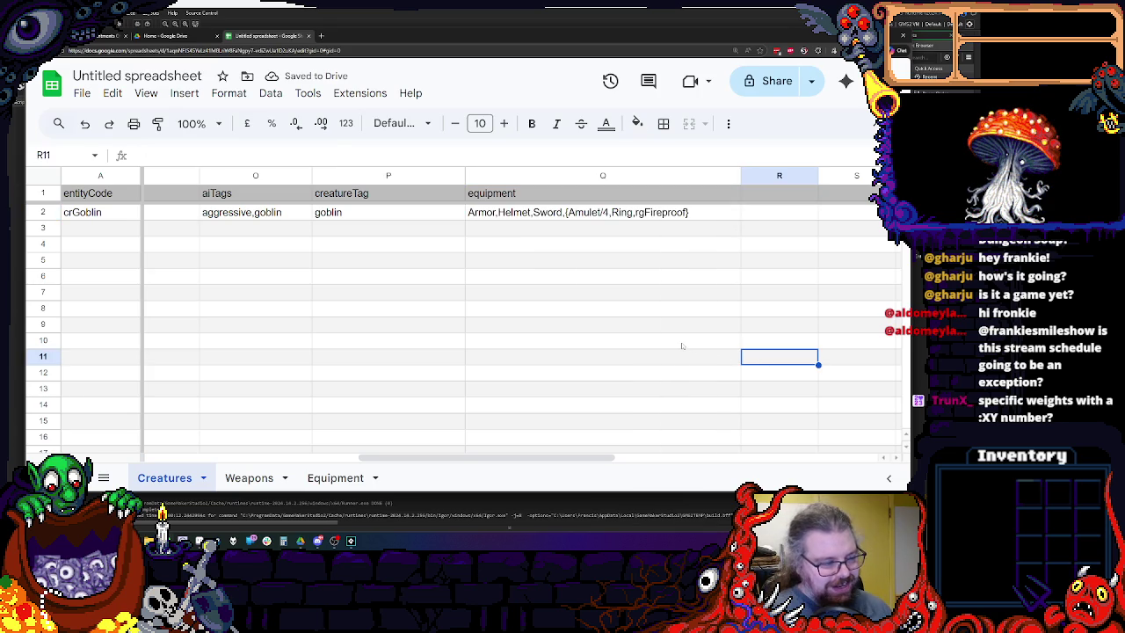
key("ctrl+plus")
key("ctrl+plus")
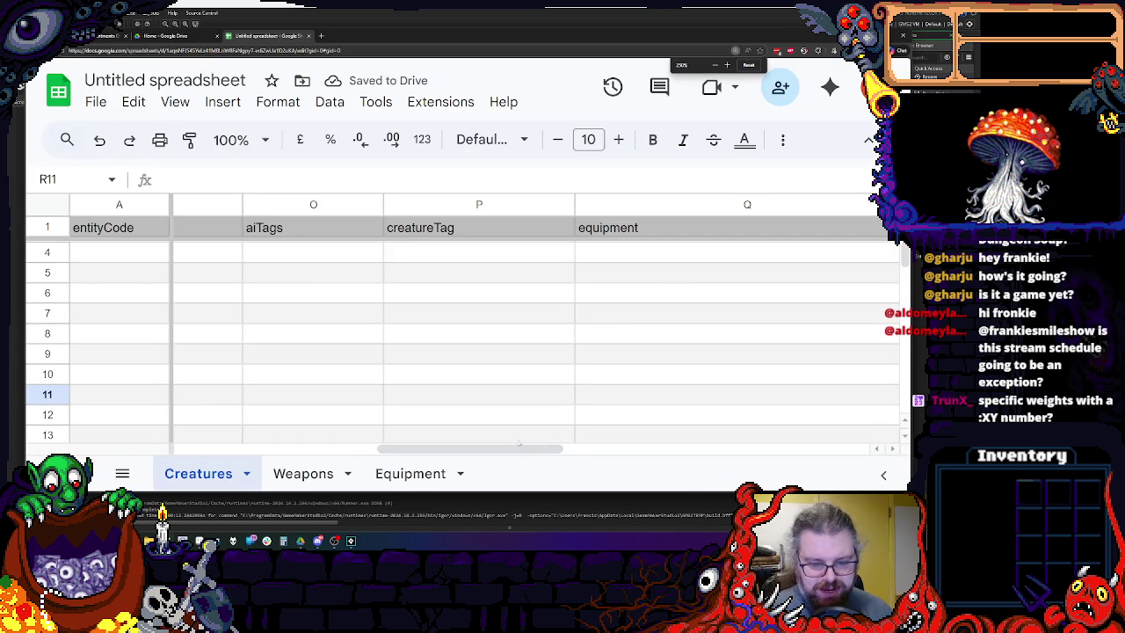
Weight rgFireproof as rgFireproof/2 in the goblin's equipment cell Q2.
scroll(520, 418, "right", 3)
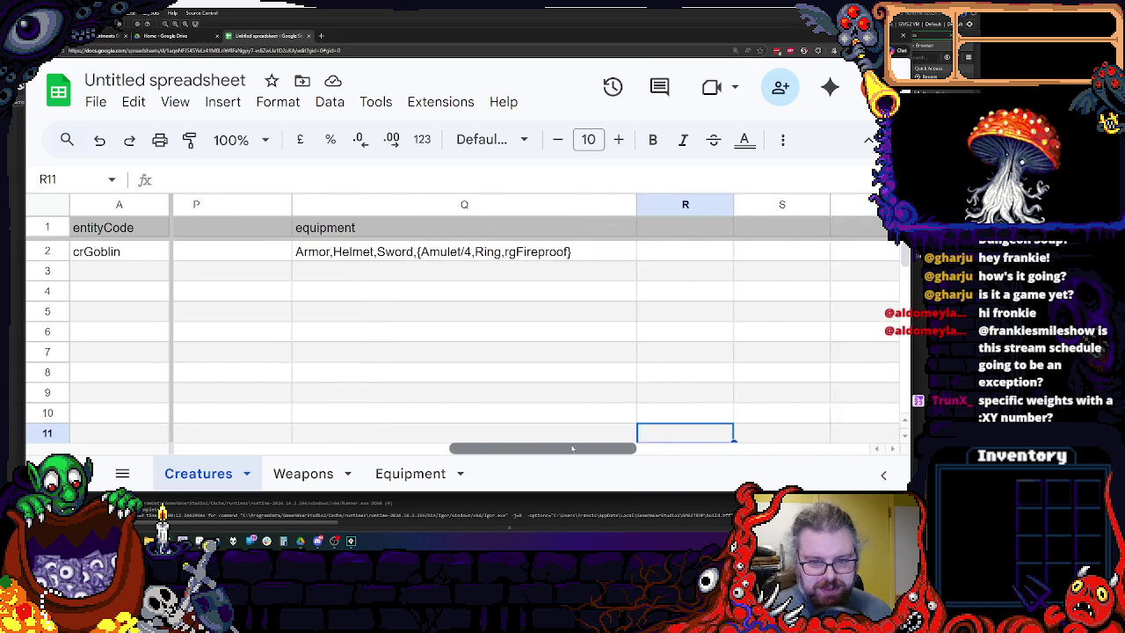
left_click(432, 251)
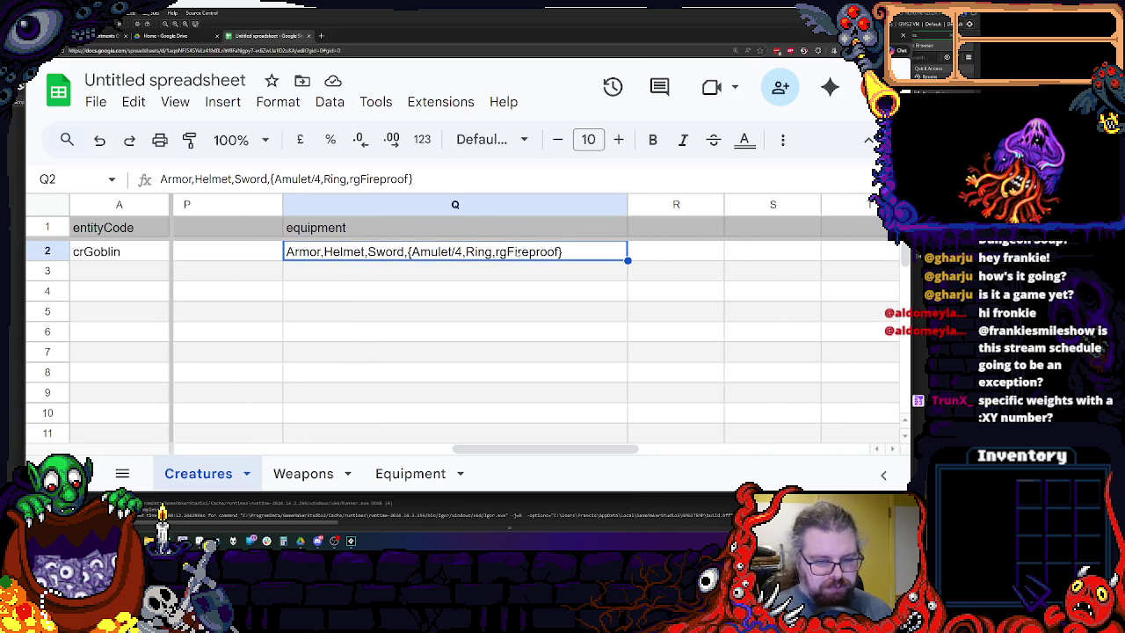
double_click(459, 251)
left_click_drag(459, 250, 406, 250)
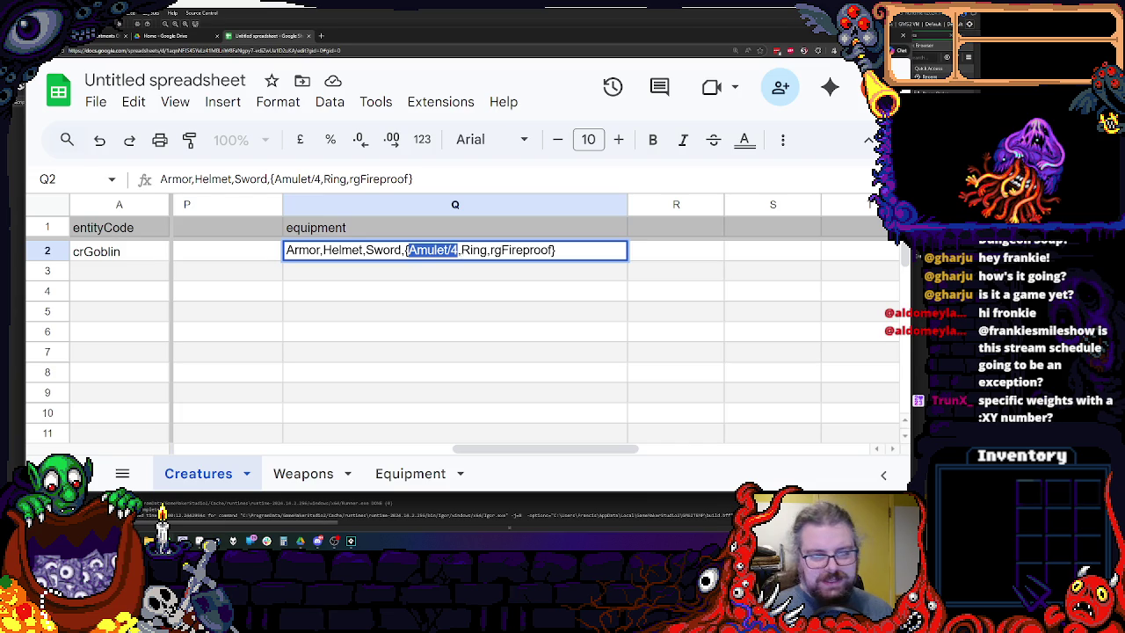
left_click(432, 251)
left_click_drag(458, 250, 406, 250)
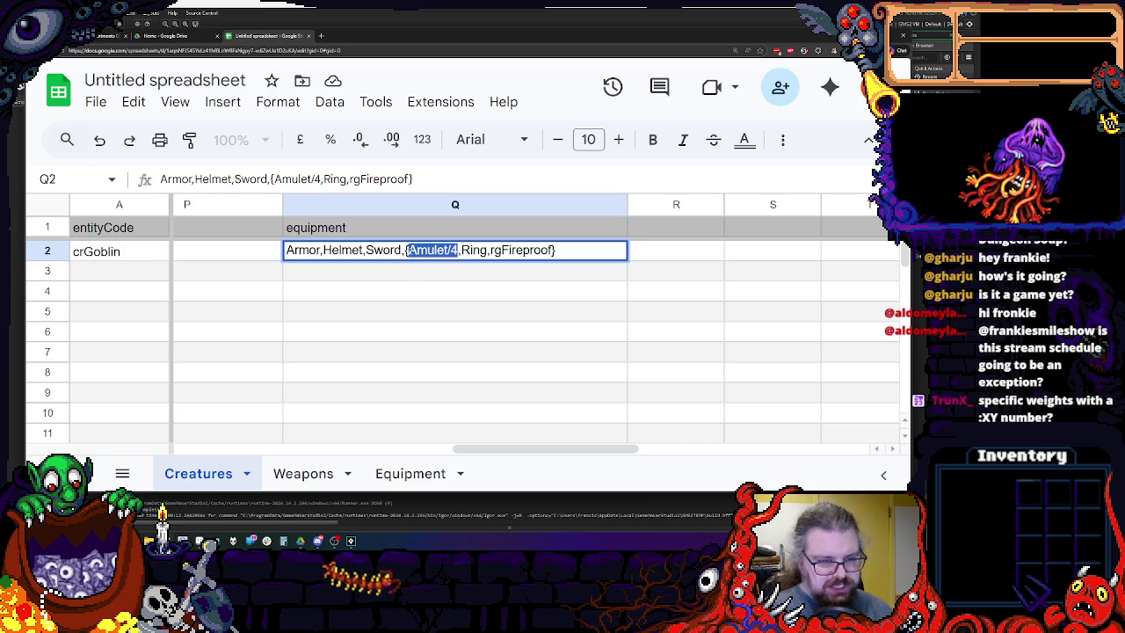
left_click(487, 250)
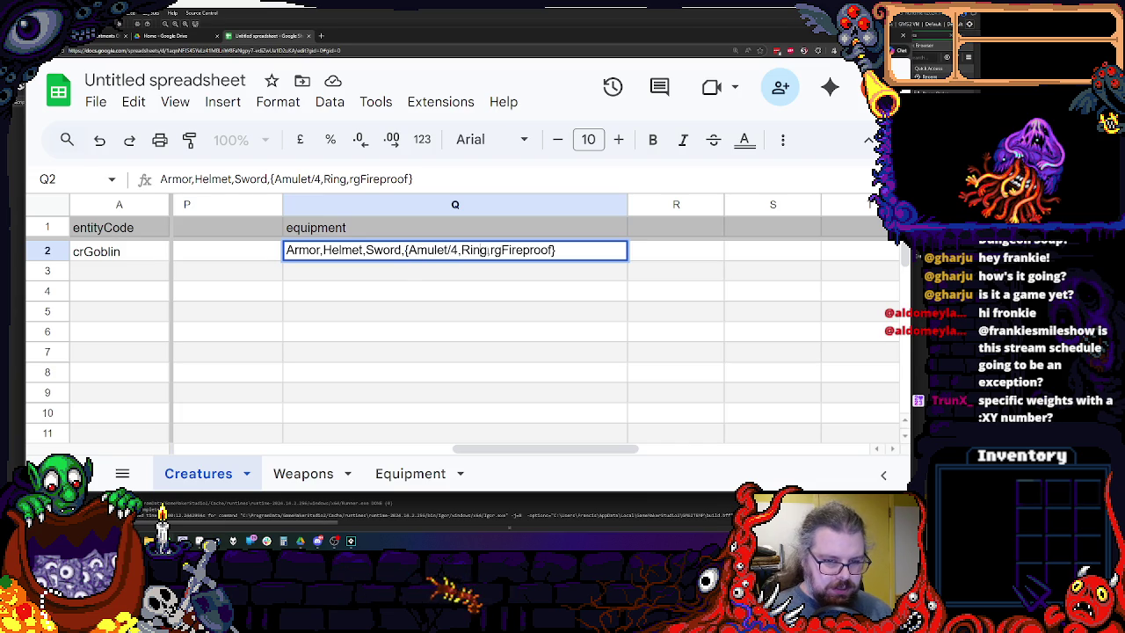
type("/2")
left_click(502, 308)
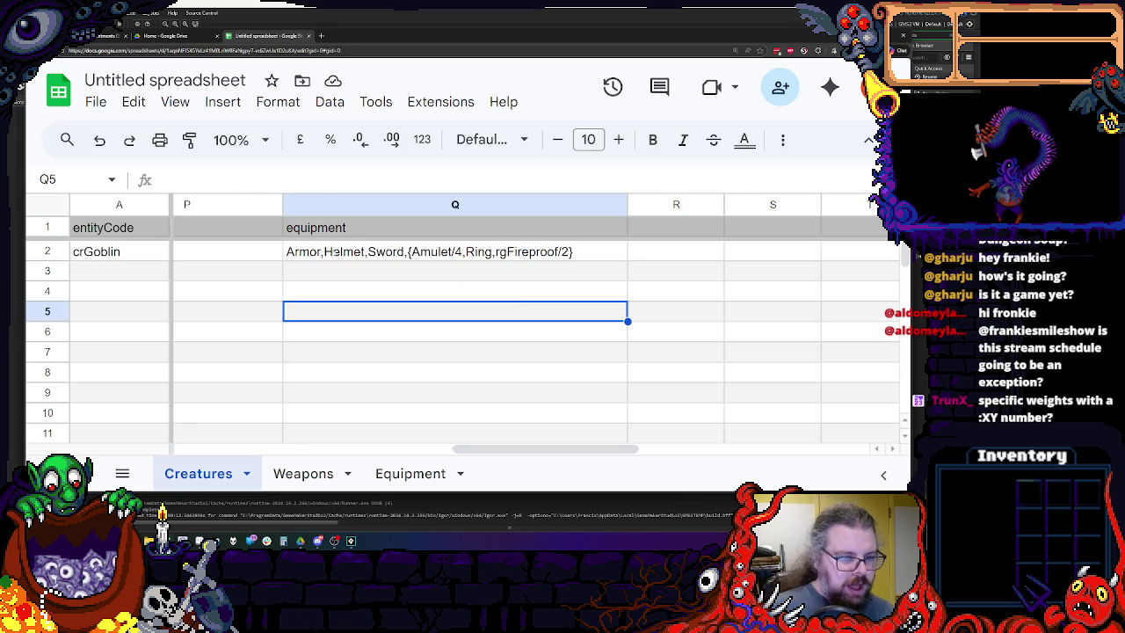
Weight Helmet as Helmet/4 in the goblin's equipment cell Q2.
left_click(327, 251)
double_click(327, 251)
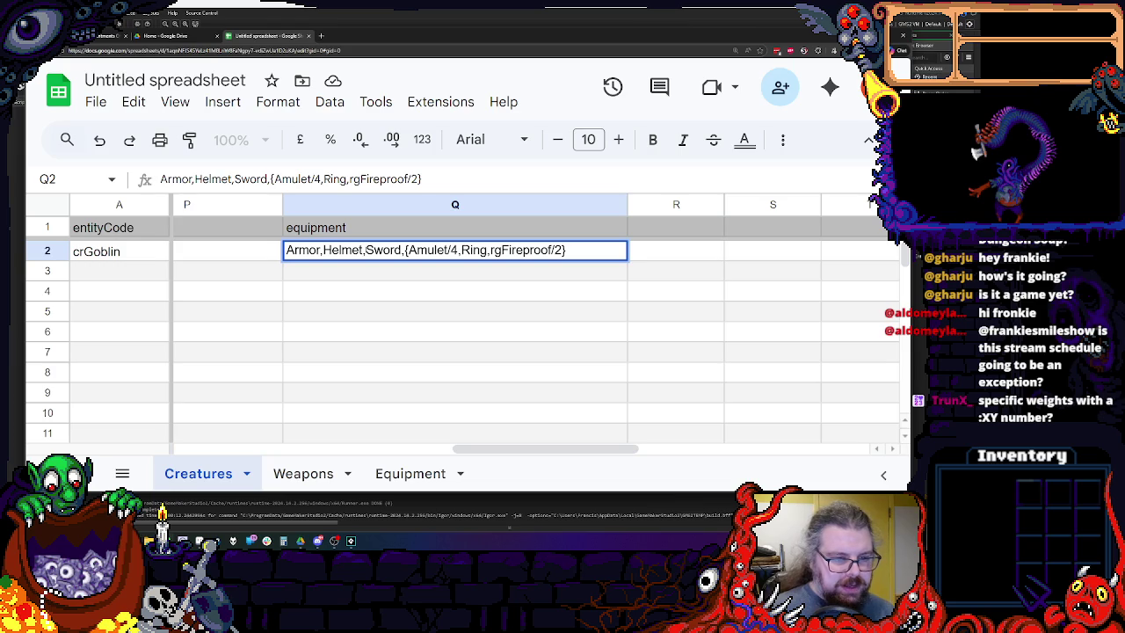
type("/4")
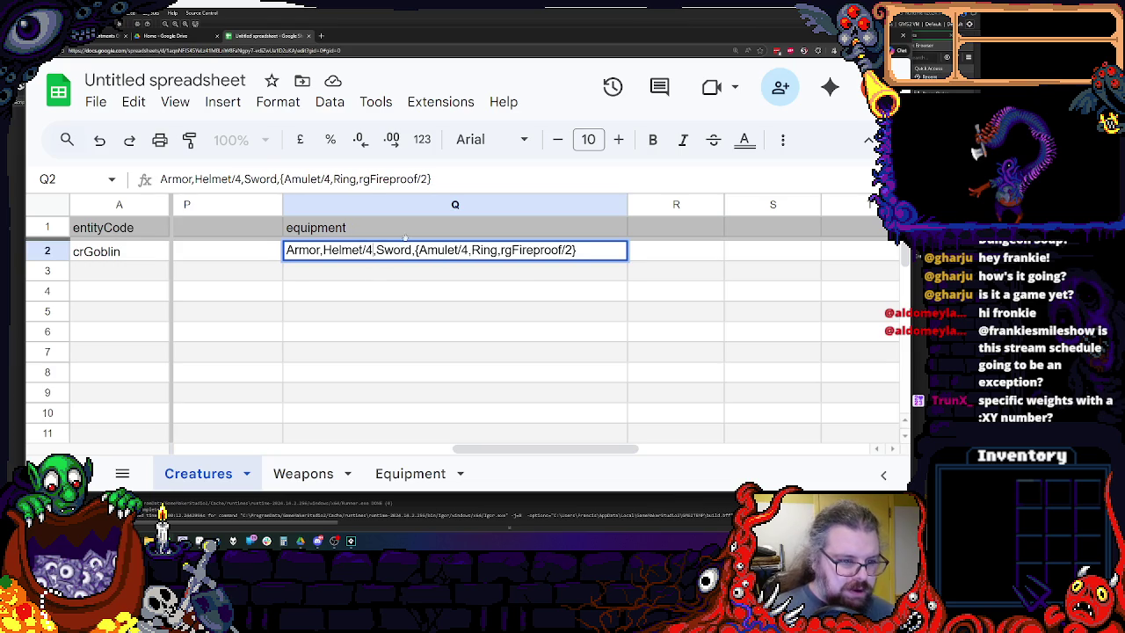
left_click(441, 358)
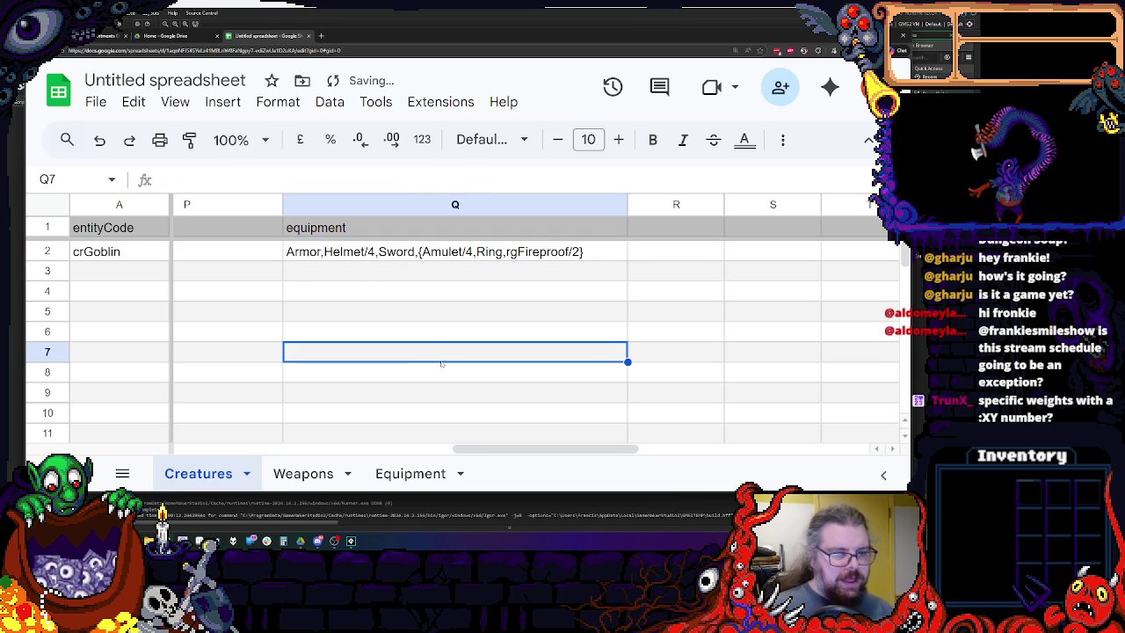
left_click(345, 253)
double_click(344, 251)
left_click_drag(324, 250, 373, 250)
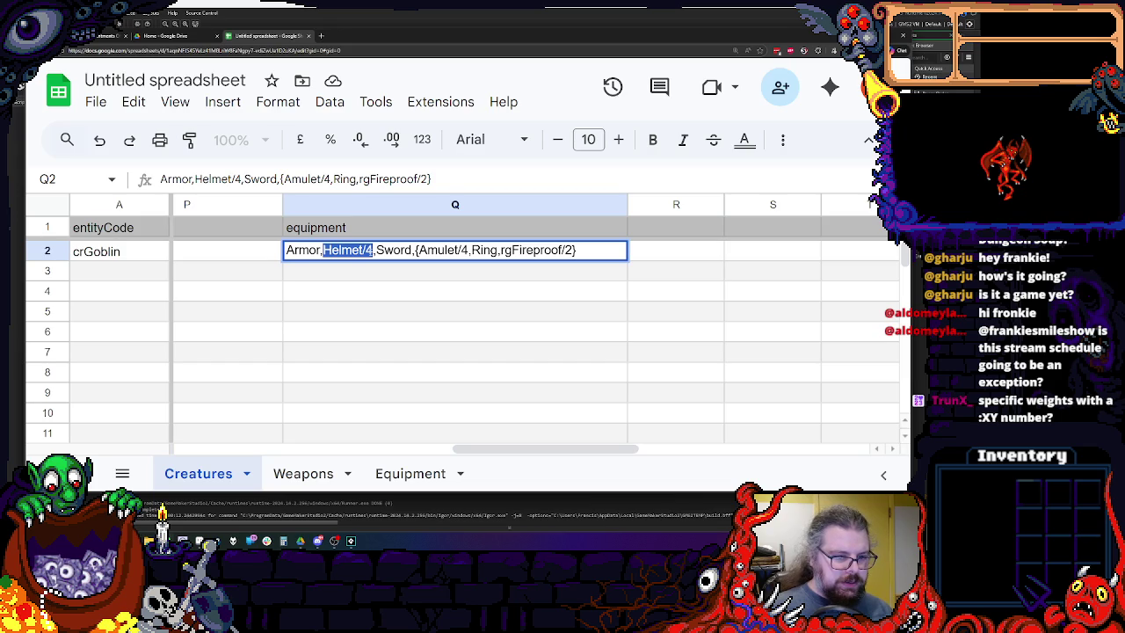
left_click(384, 251)
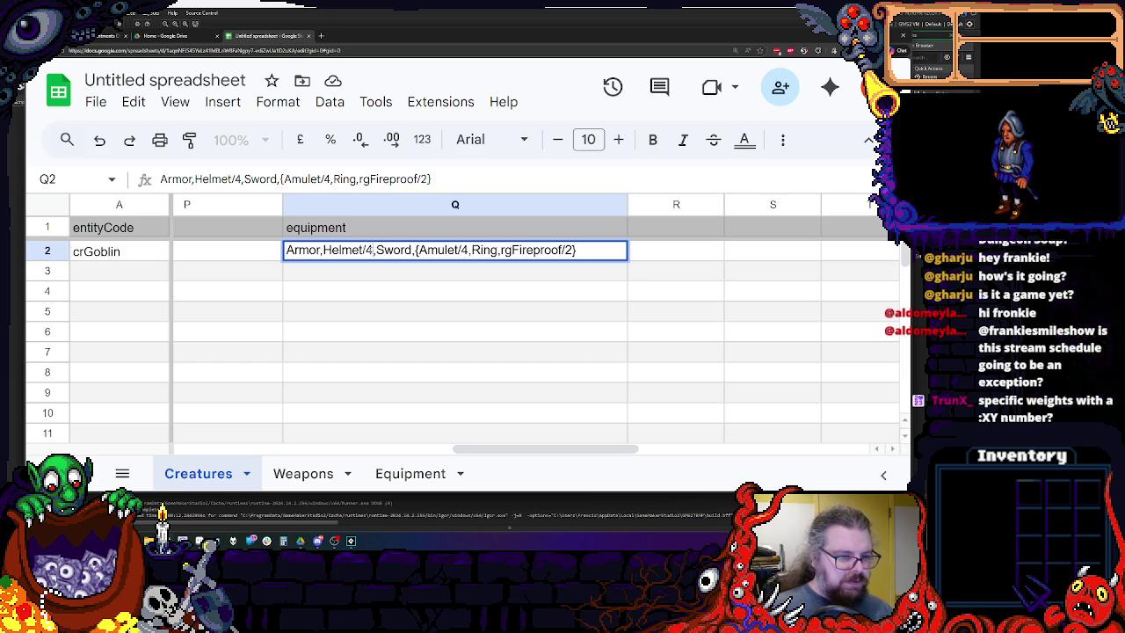
left_click_drag(323, 250, 373, 250)
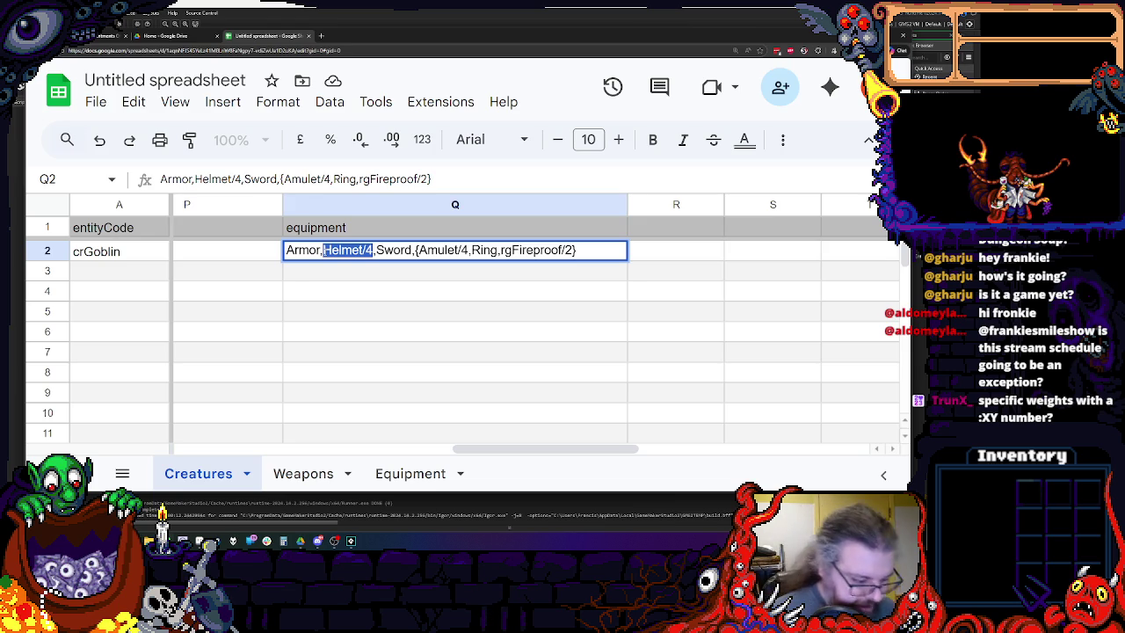
left_click(309, 297)
left_click(347, 258)
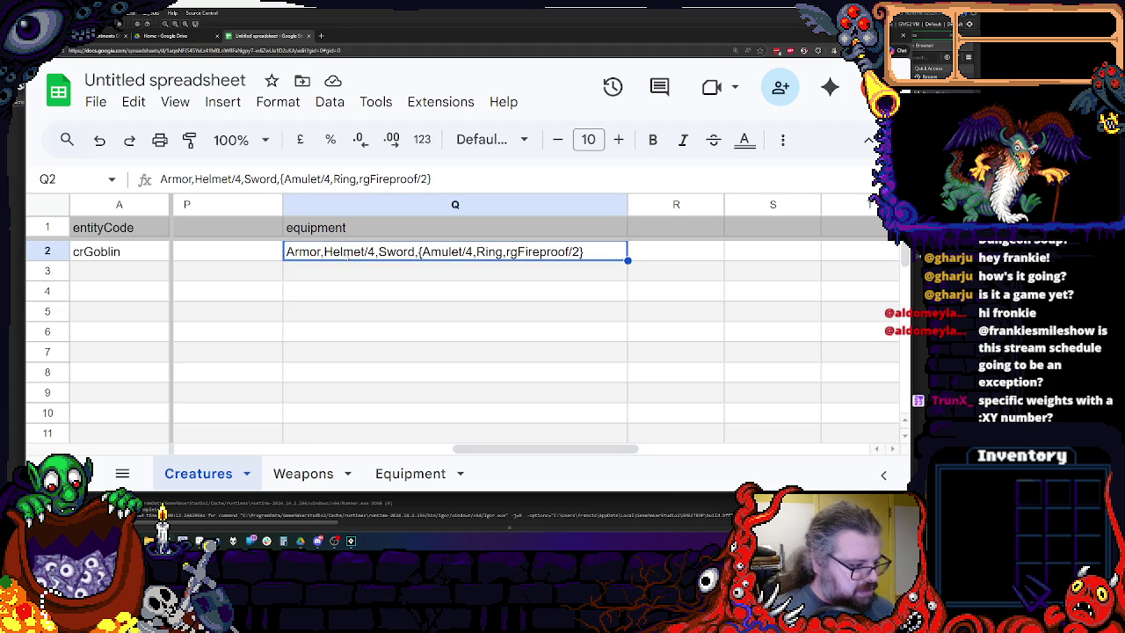
mouse_move(478, 448)
left_mouse_down()
mouse_move(342, 448)
mouse_move(470, 448)
left_mouse_up()
left_click(482, 377)
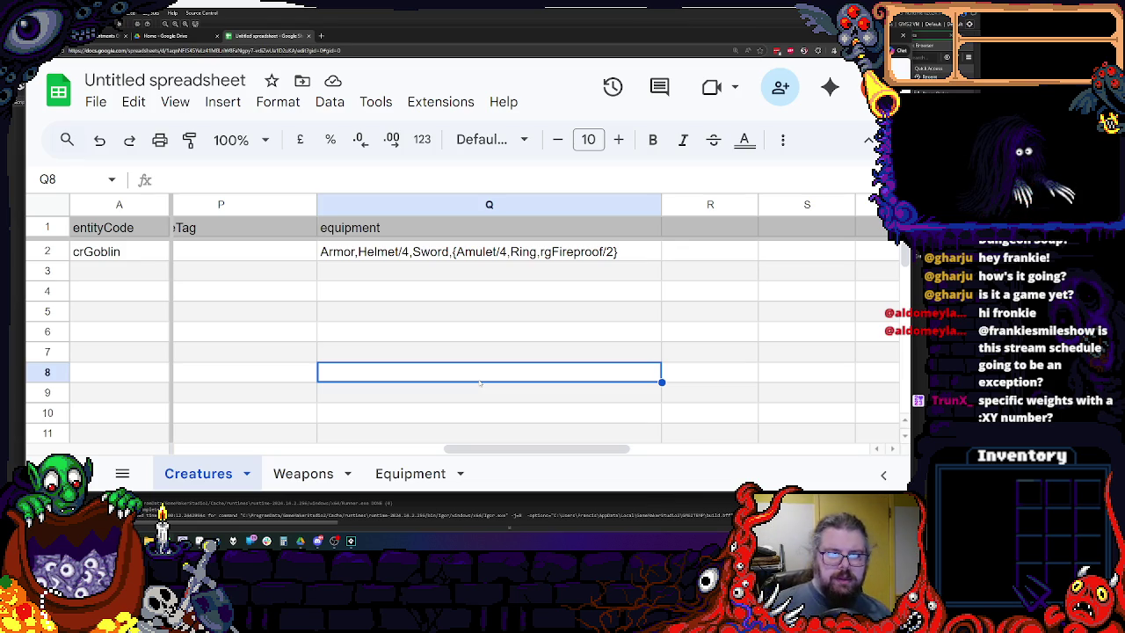
left_click(422, 251)
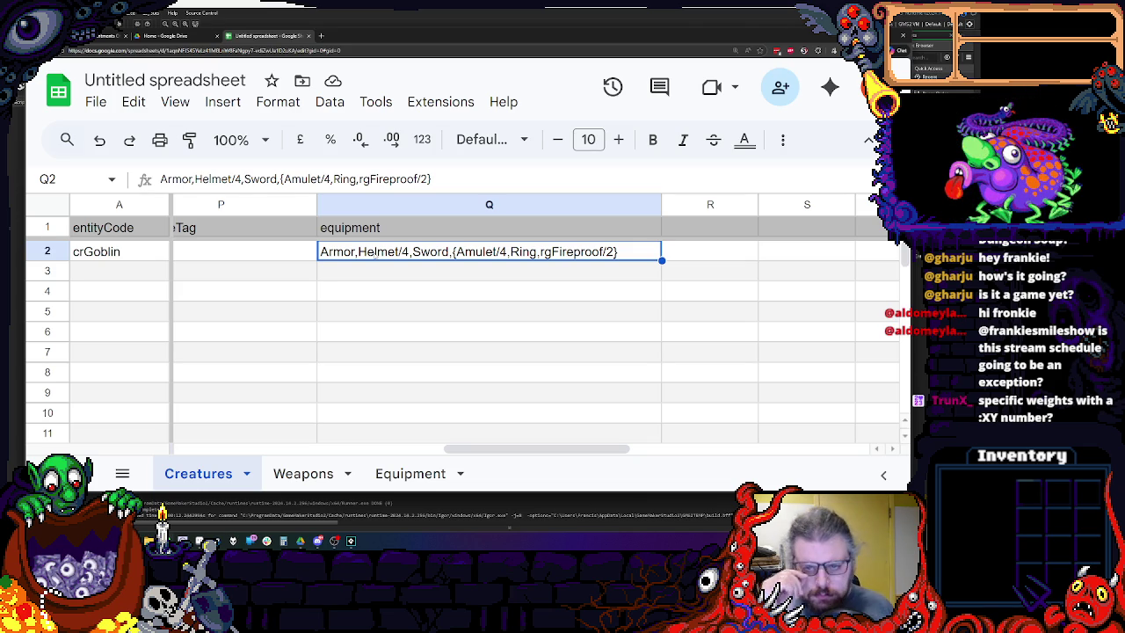
left_click(473, 280)
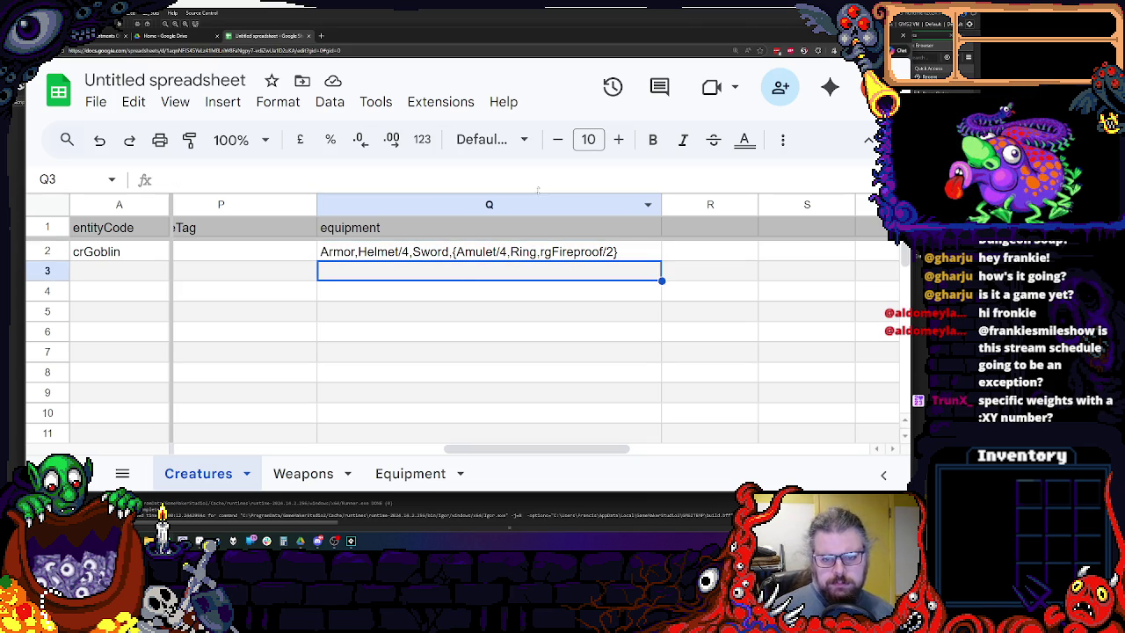
Zoom out and scroll left to show the whole crGoblin row, then zoom back in on creatureTag P2.
left_click(544, 252)
left_click(444, 289)
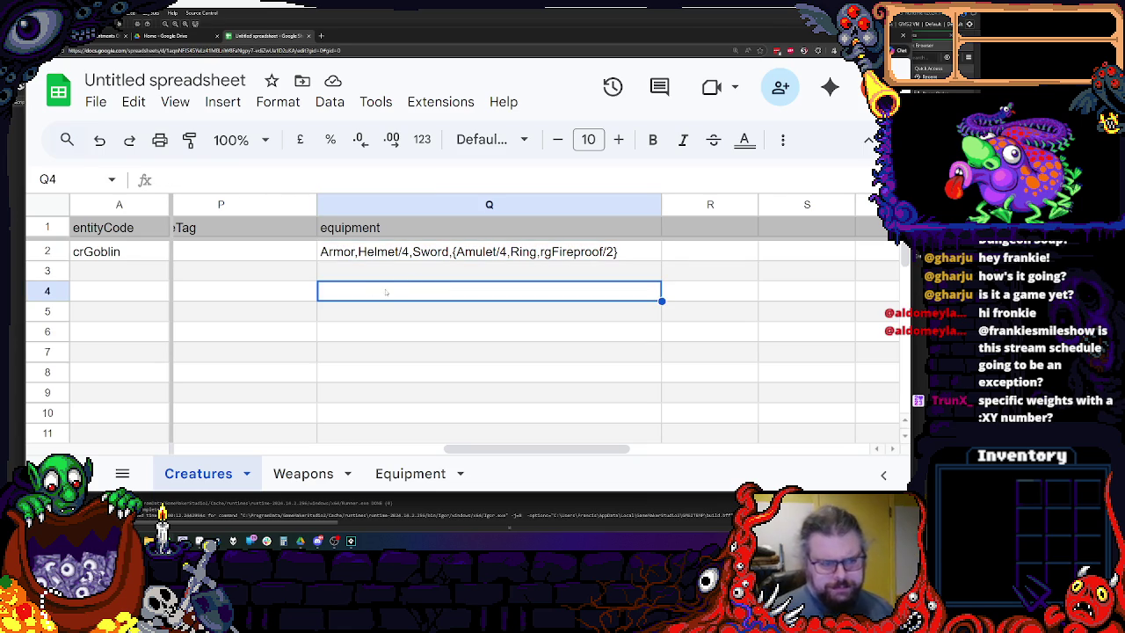
key("ctrl+minus")
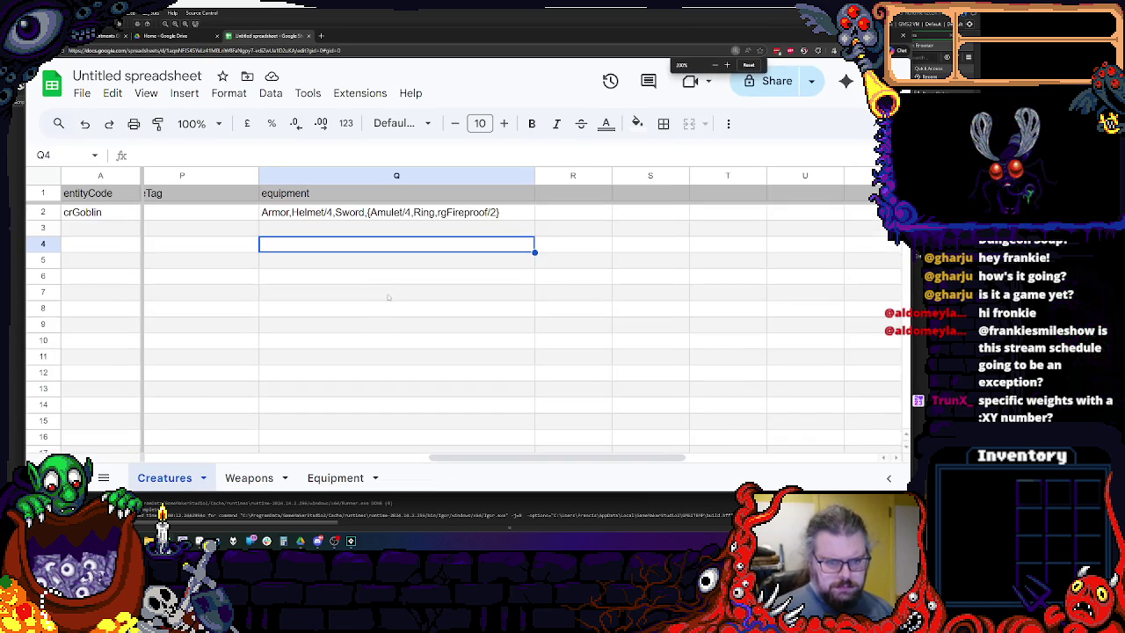
key("ctrl+minus")
key("ctrl+minus")
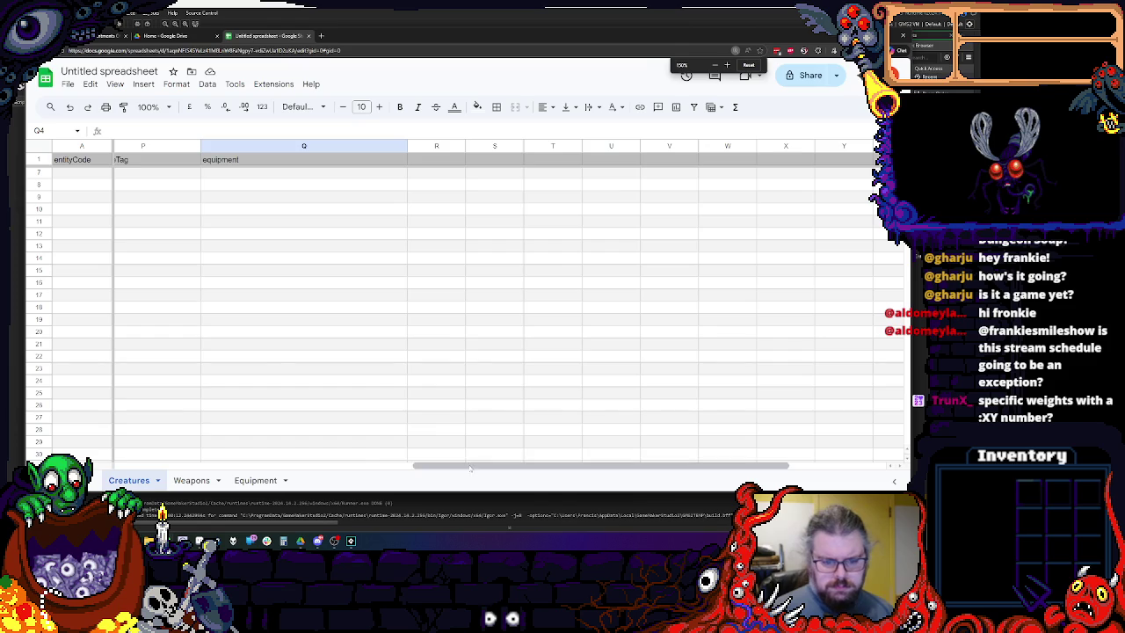
left_click_drag(470, 465, 193, 466)
key("ctrl+minus")
key("ctrl+minus")
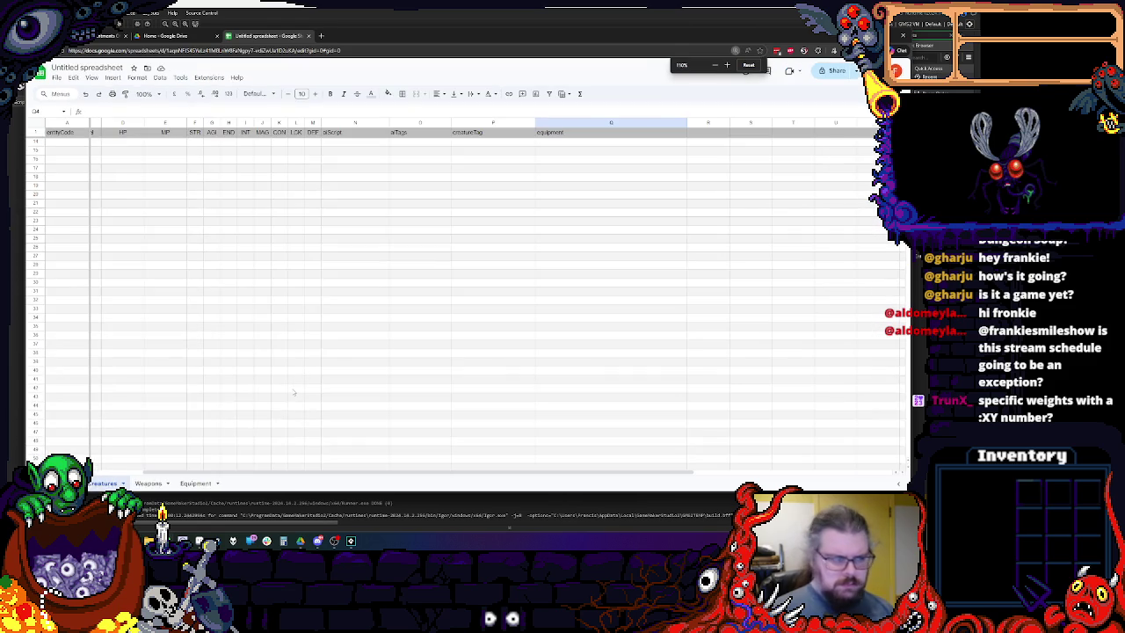
left_click(522, 206)
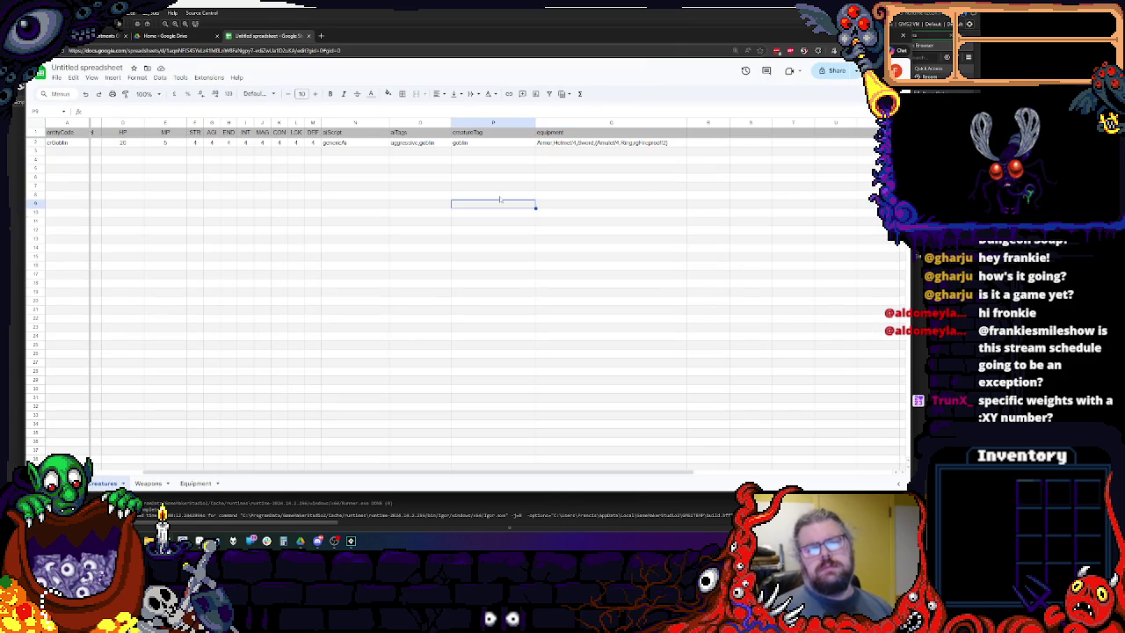
key("ctrl+plus")
key("ctrl+plus")
left_click(492, 231)
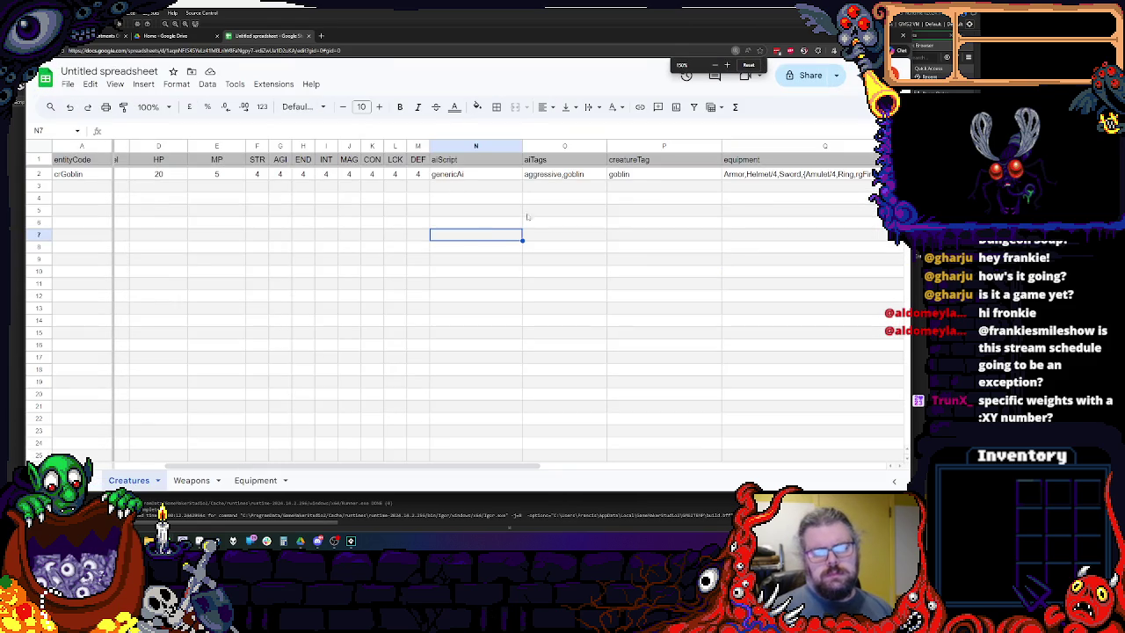
double_click(639, 174)
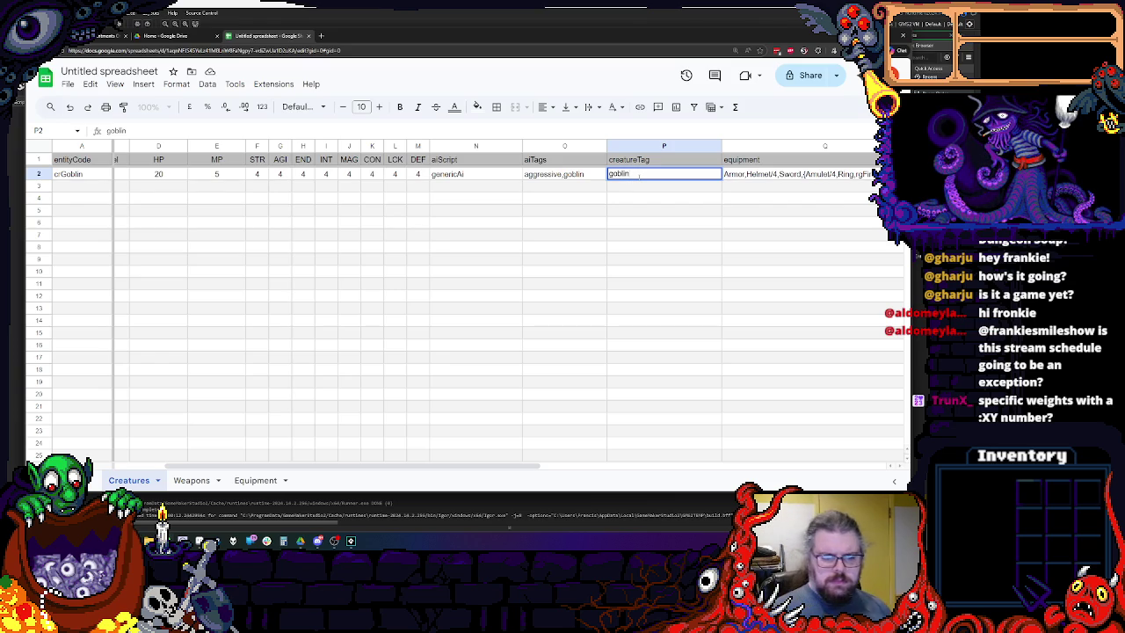
left_click_drag(336, 466, 439, 467)
left_click(486, 369)
left_click(425, 175)
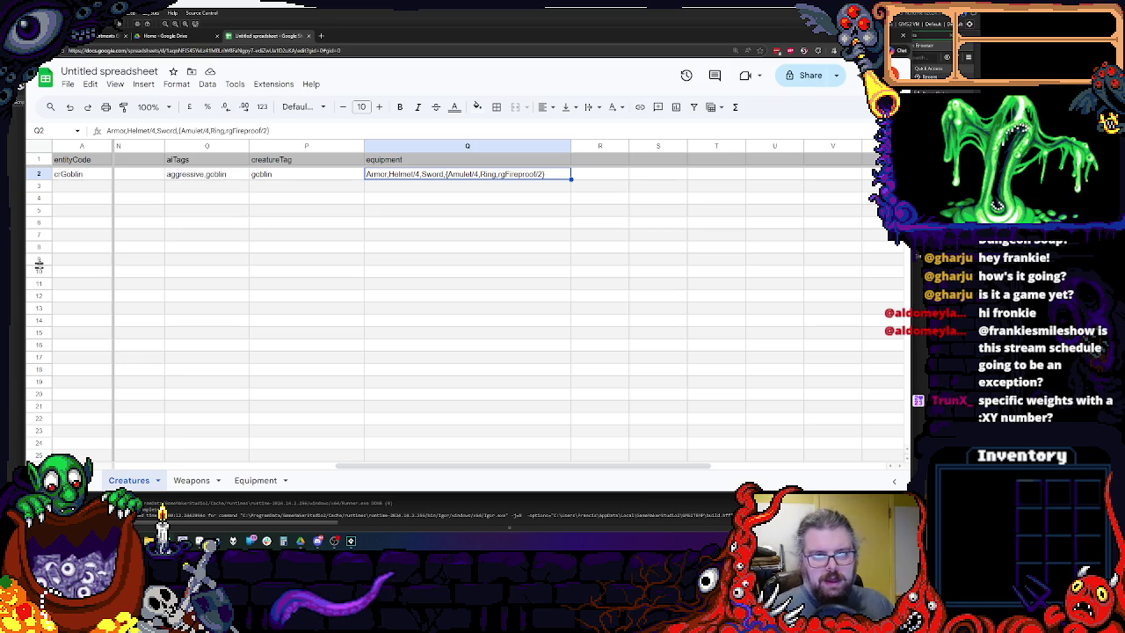
key("Down")
key("Down")
key("Down")
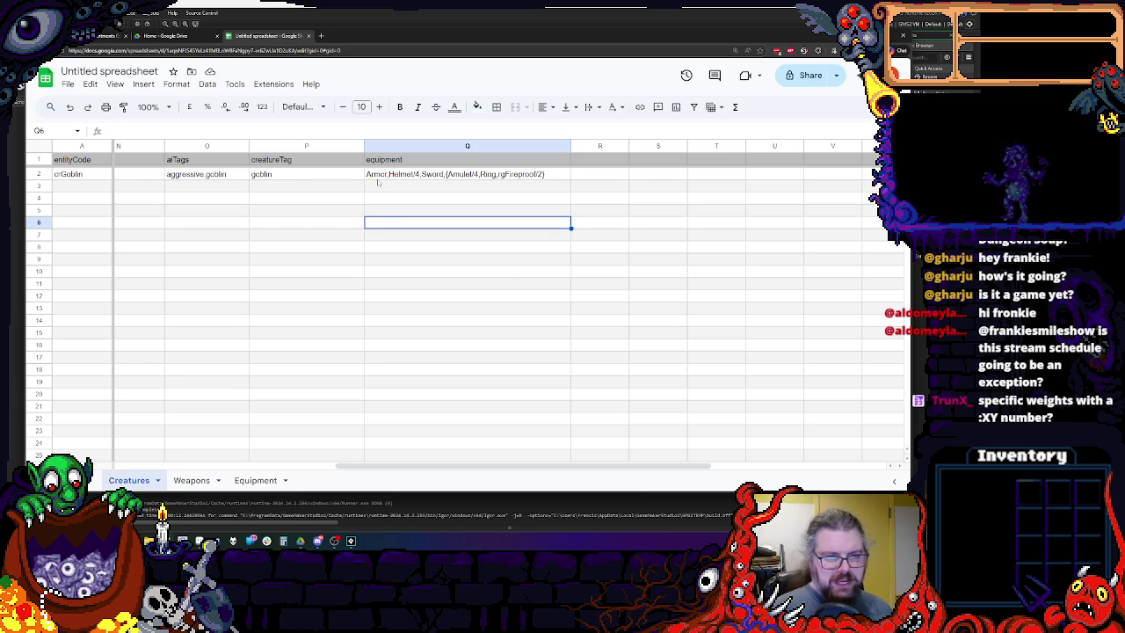
left_click(380, 178)
left_click(400, 188)
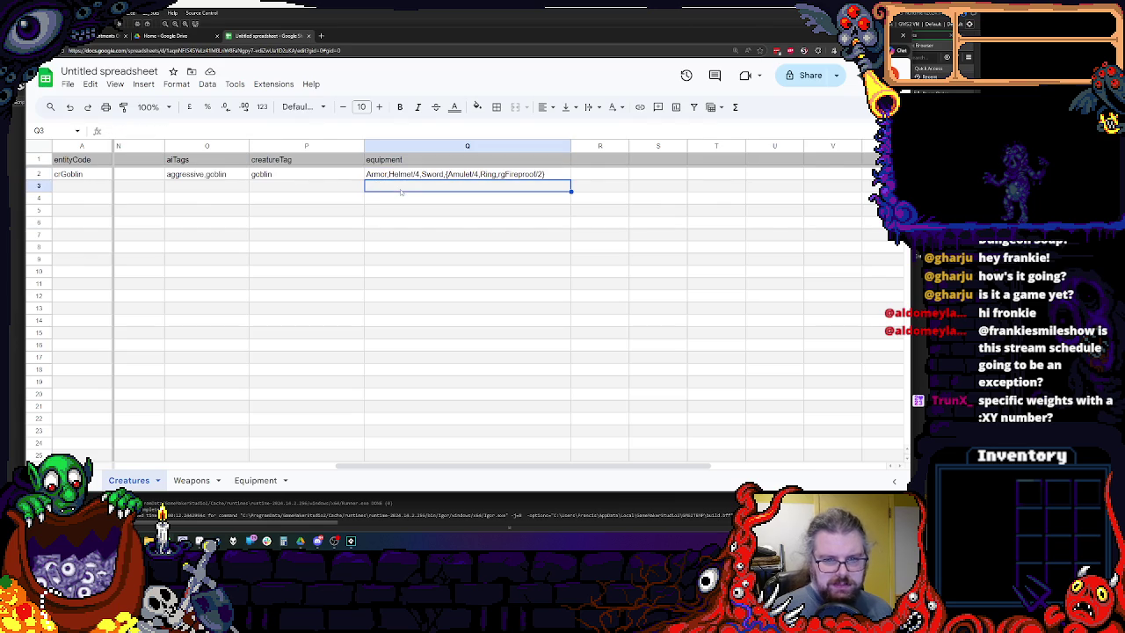
left_click(545, 174)
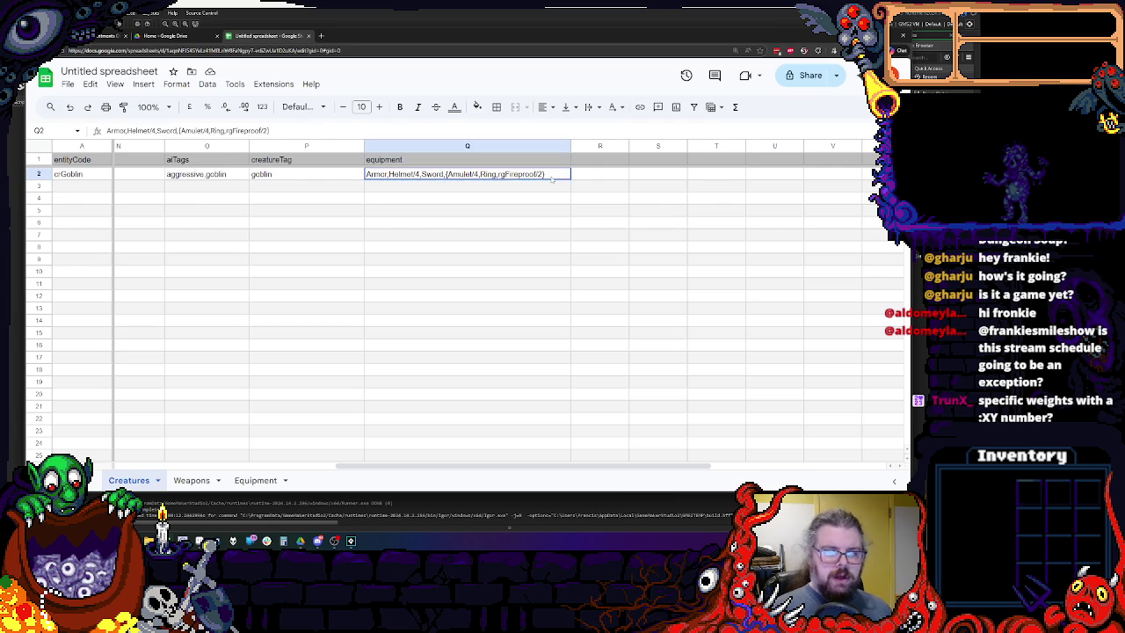
double_click(550, 174)
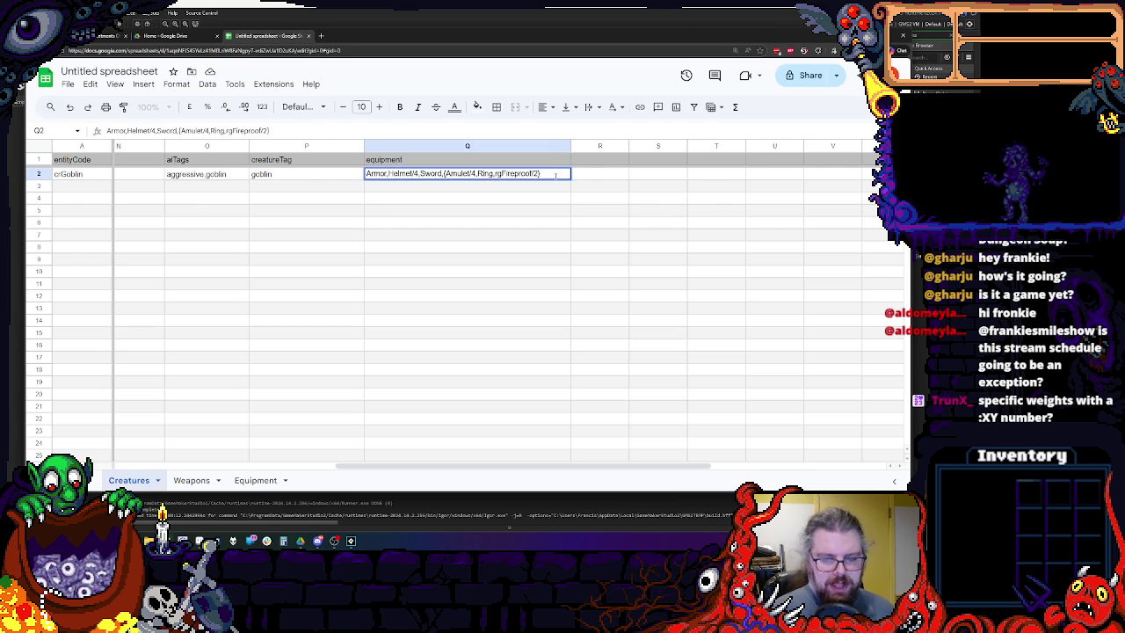
Rename the equipment header in Q1 to 'gear' and widen column Q.
left_click(387, 159)
double_click(387, 159)
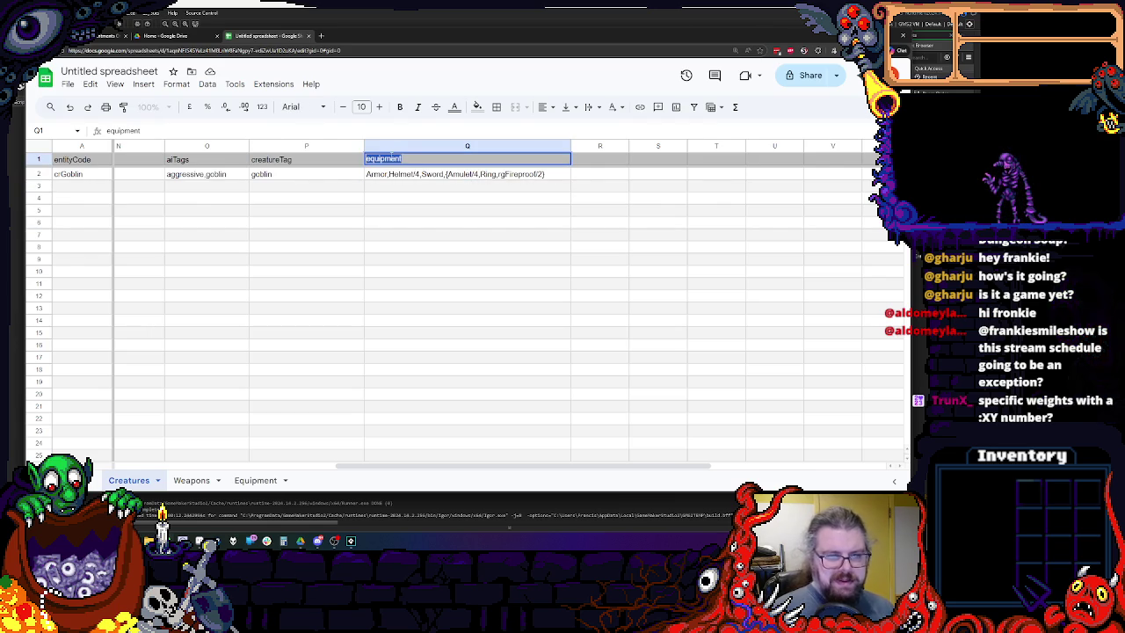
type("gear")
left_click(419, 211)
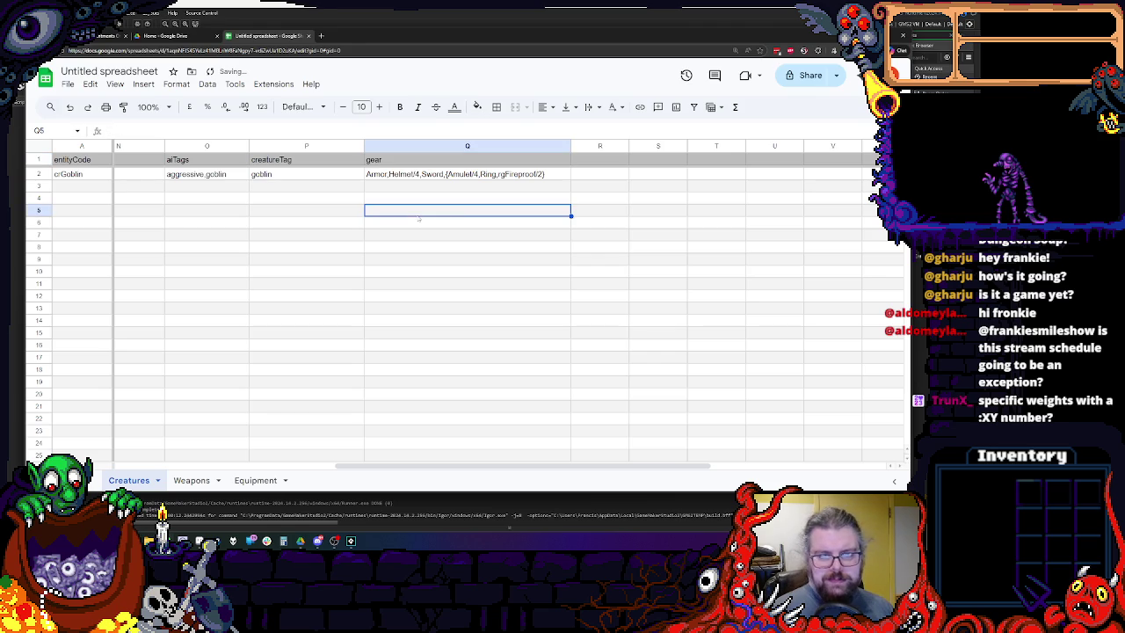
left_click_drag(570, 146, 622, 147)
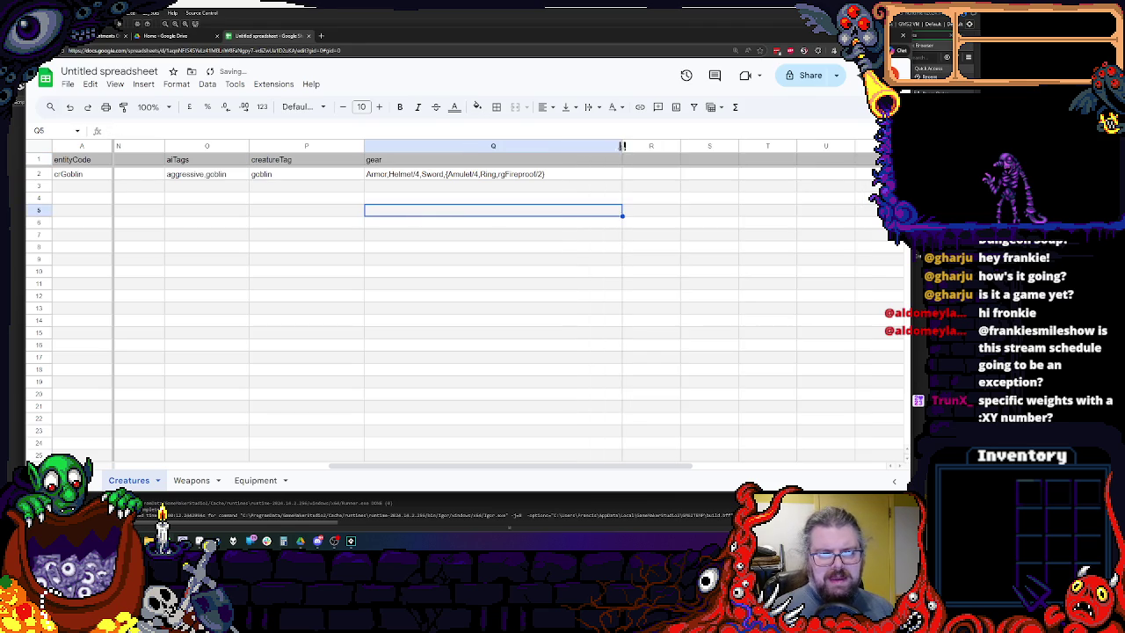
Append ',Potion' to the end of the goblin's gear list in Q2.
left_click(552, 172)
double_click(565, 174)
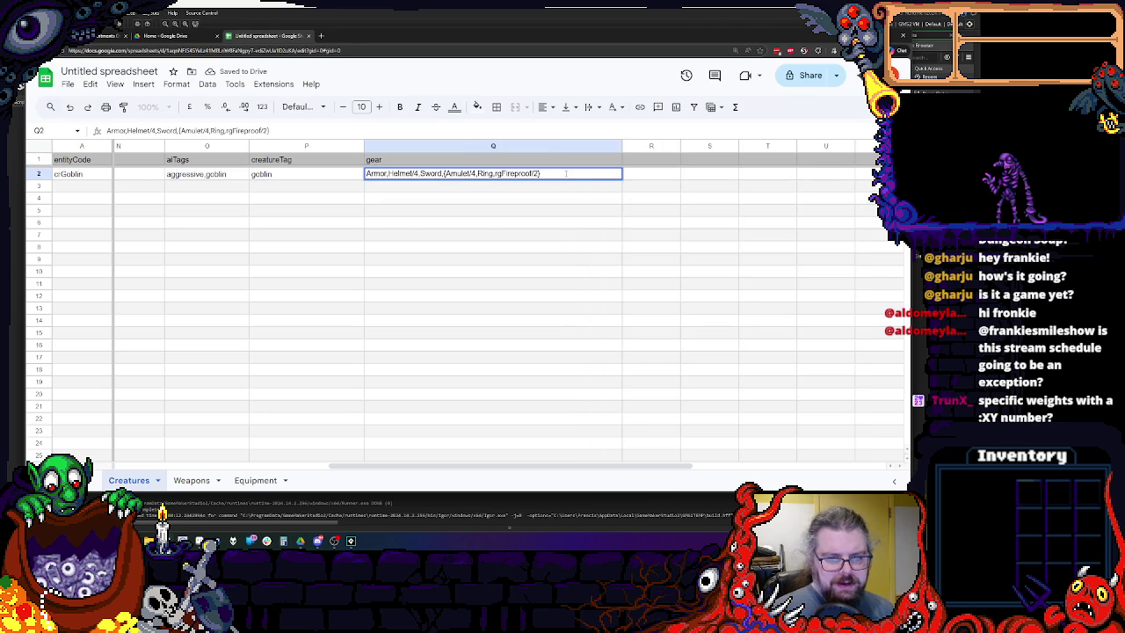
type(",")
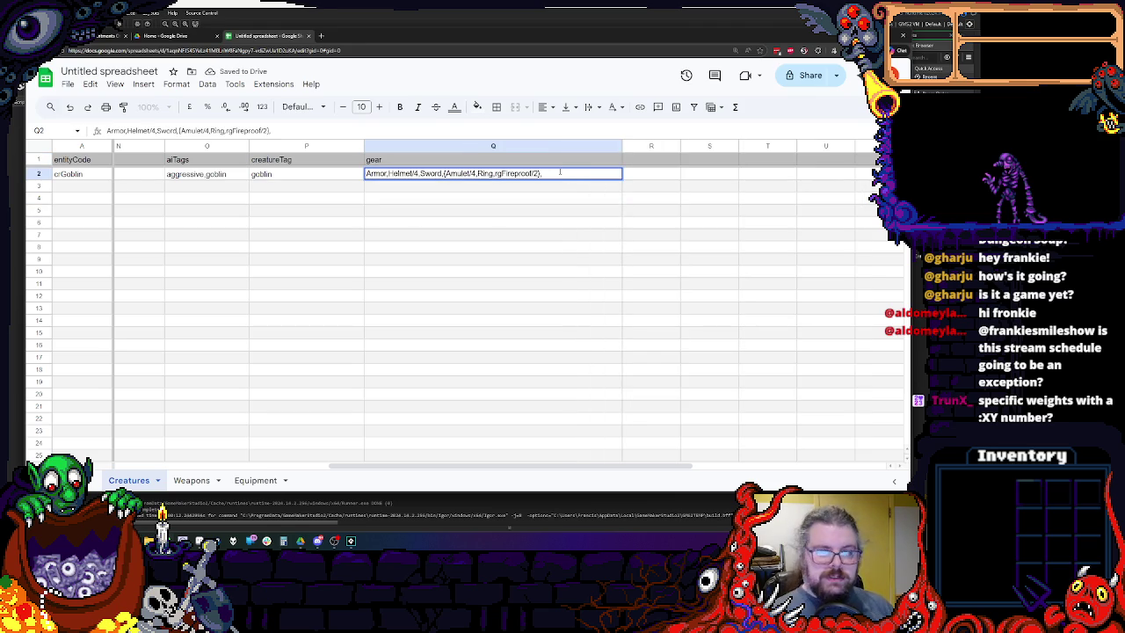
type("Potion")
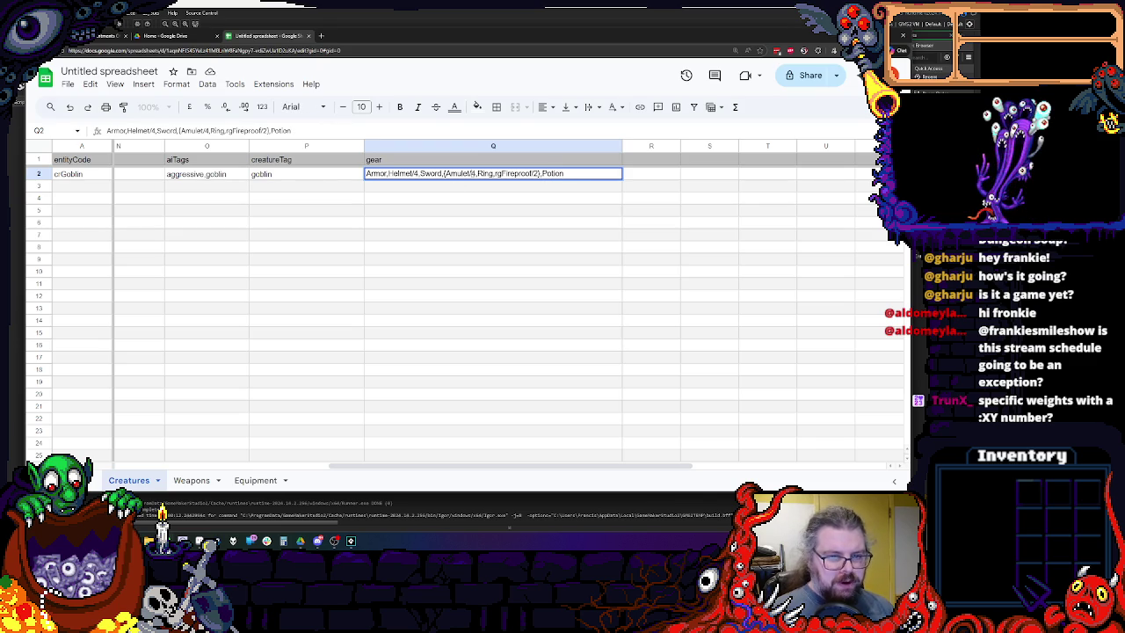
key("ctrl+plus")
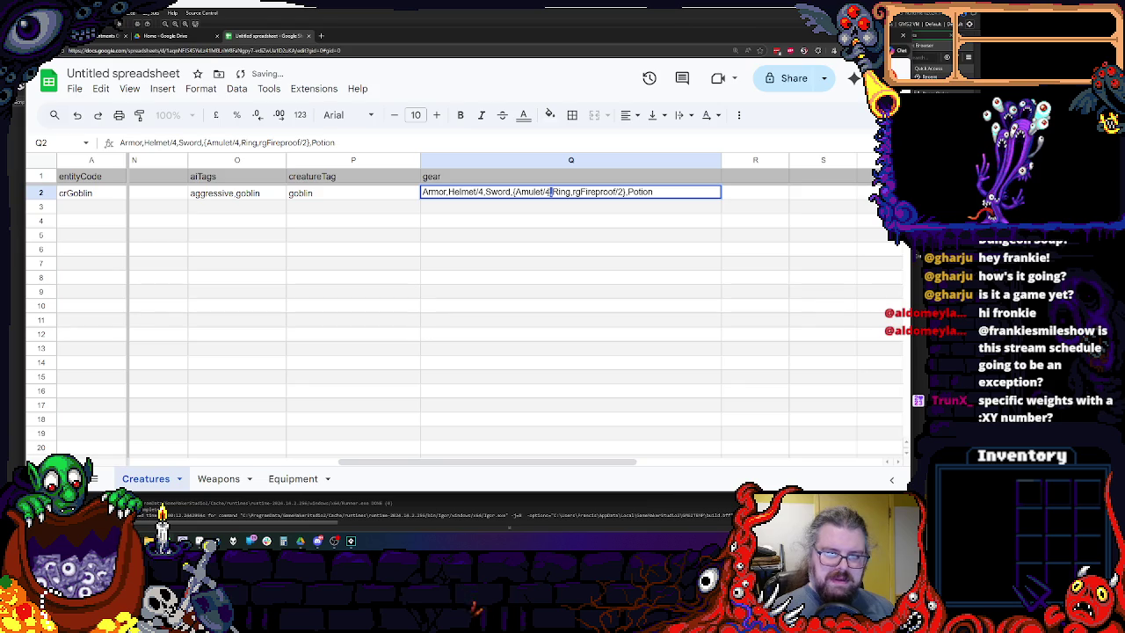
key("Return")
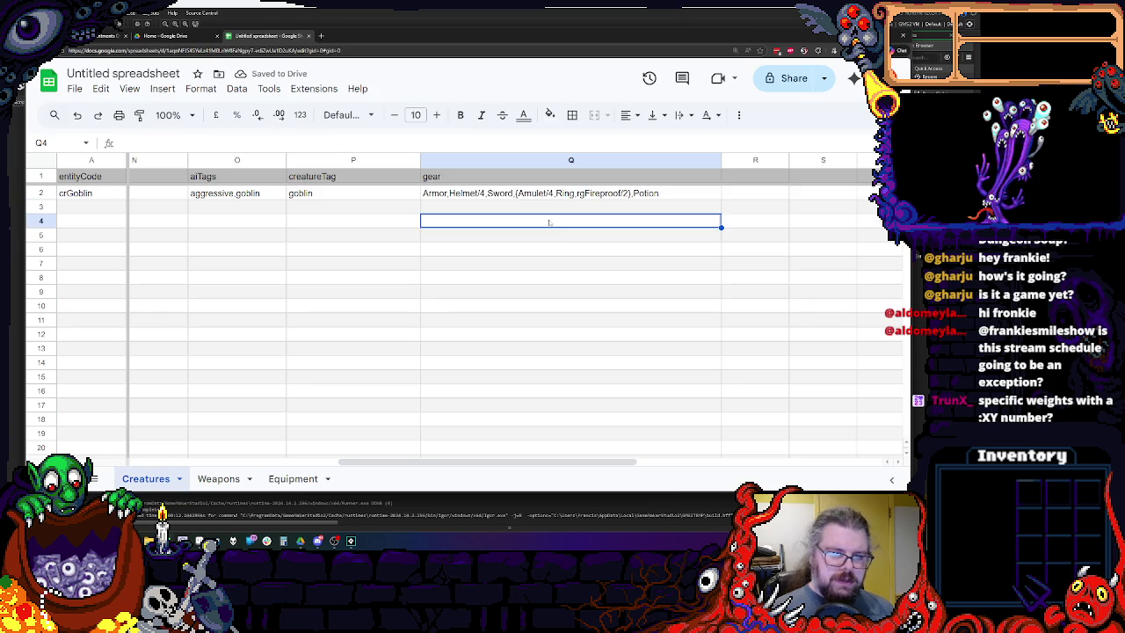
key("Up")
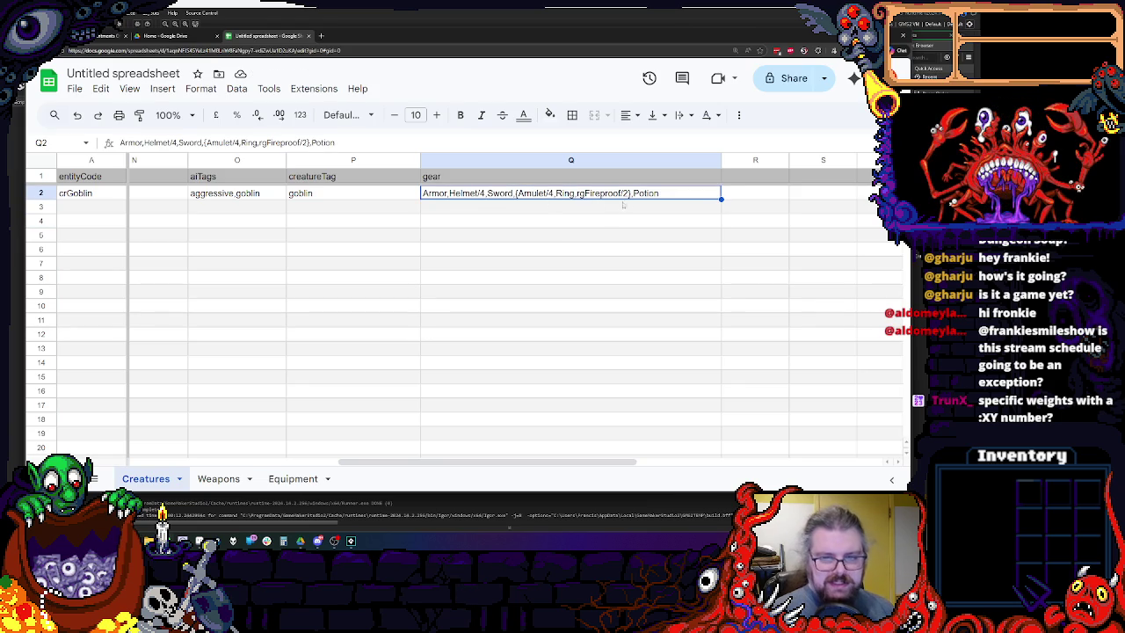
Give the Potion a quantity of 4 so the gear list ends in Potion*4.
double_click(668, 194)
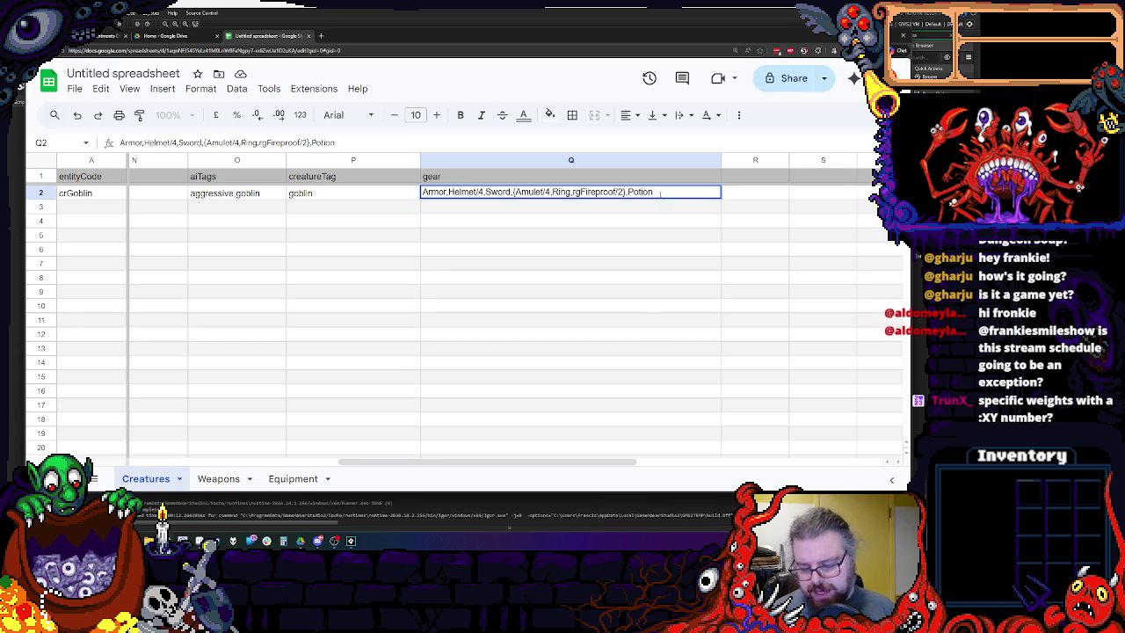
type("*4")
key("Return")
key("Down")
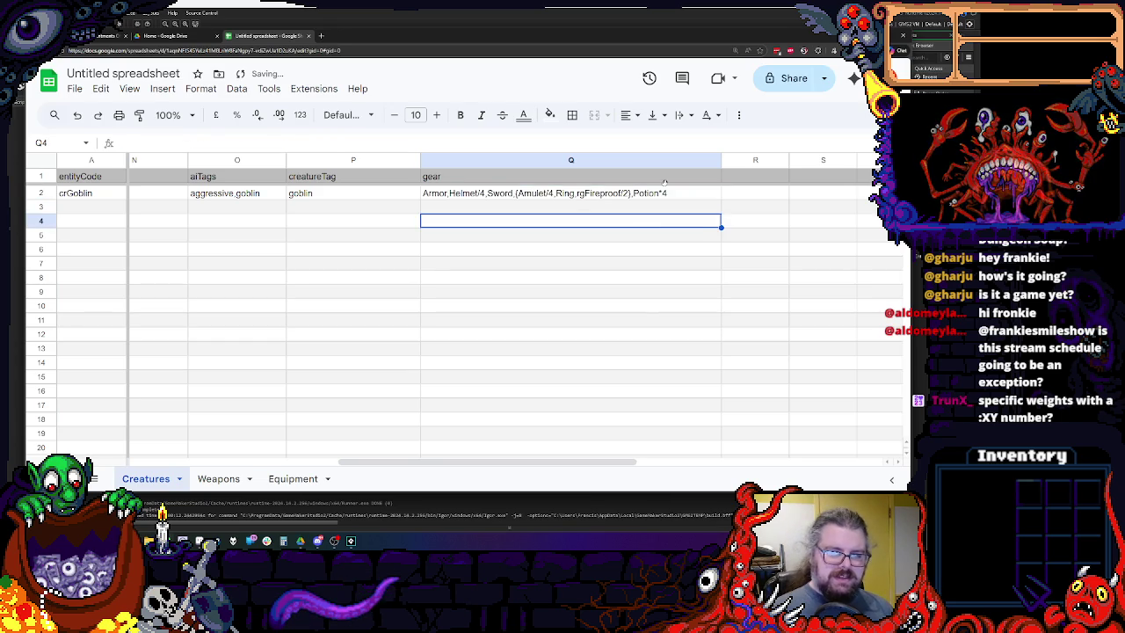
left_click(668, 194)
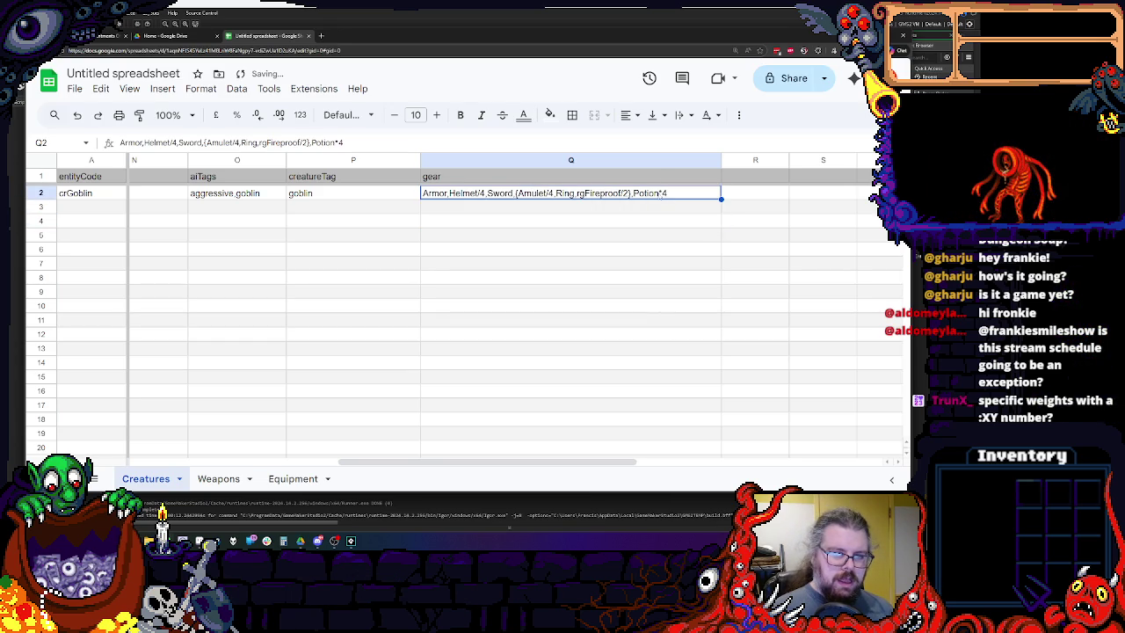
double_click(657, 192)
left_click(636, 246)
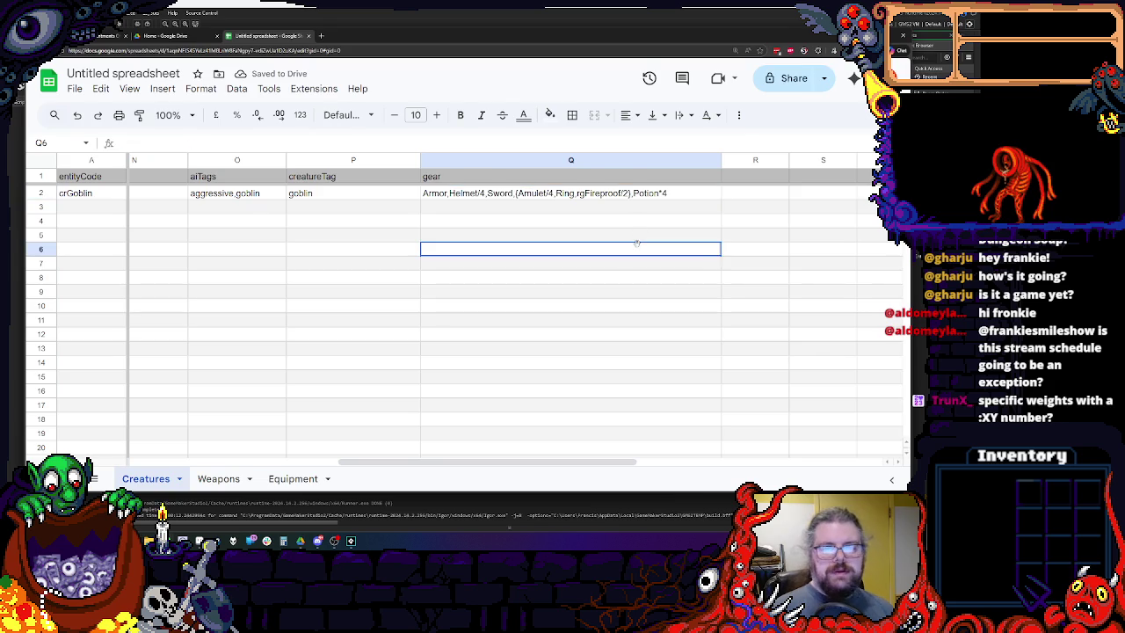
left_click(679, 191)
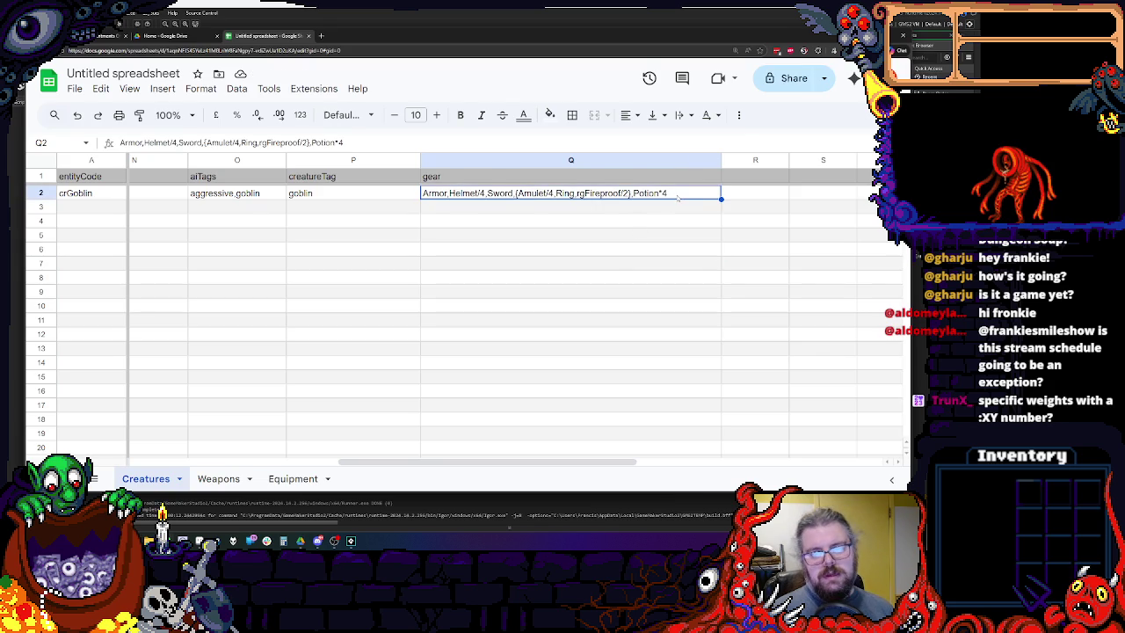
double_click(676, 195)
type("/")
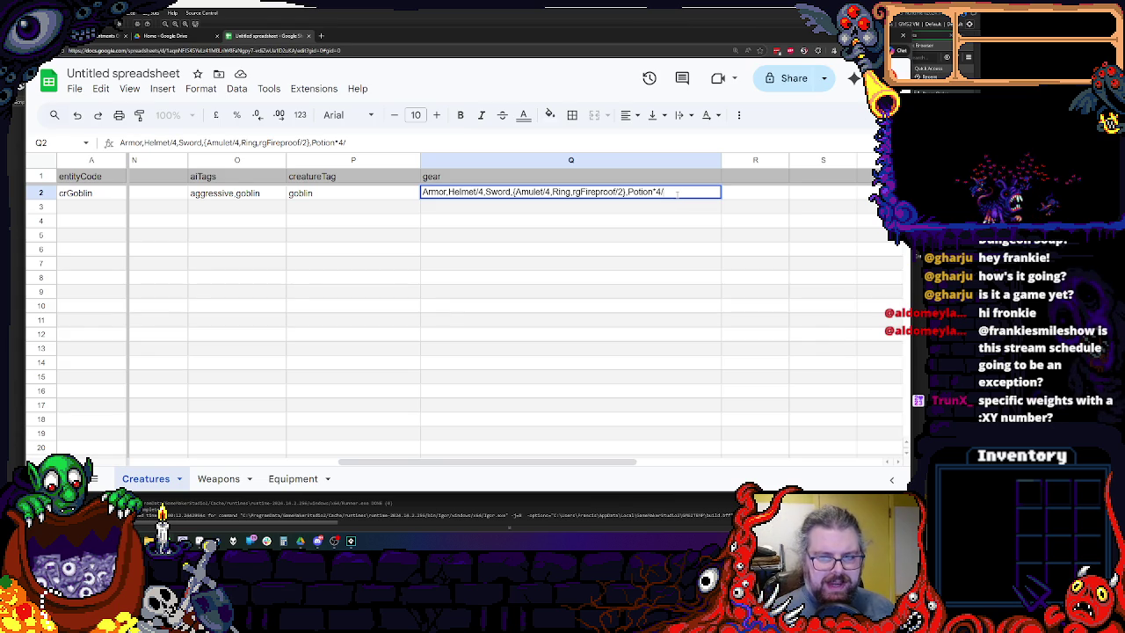
Delete the trailing slash and a stray character from the potion entry in Q2.
key("BackSpace")
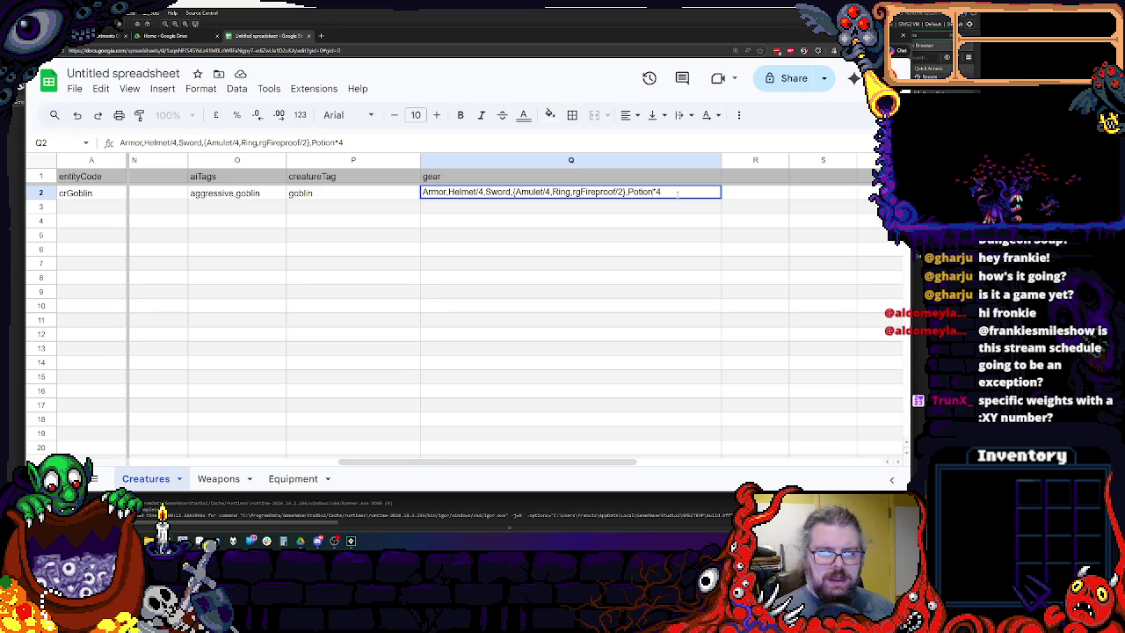
key("BackSpace")
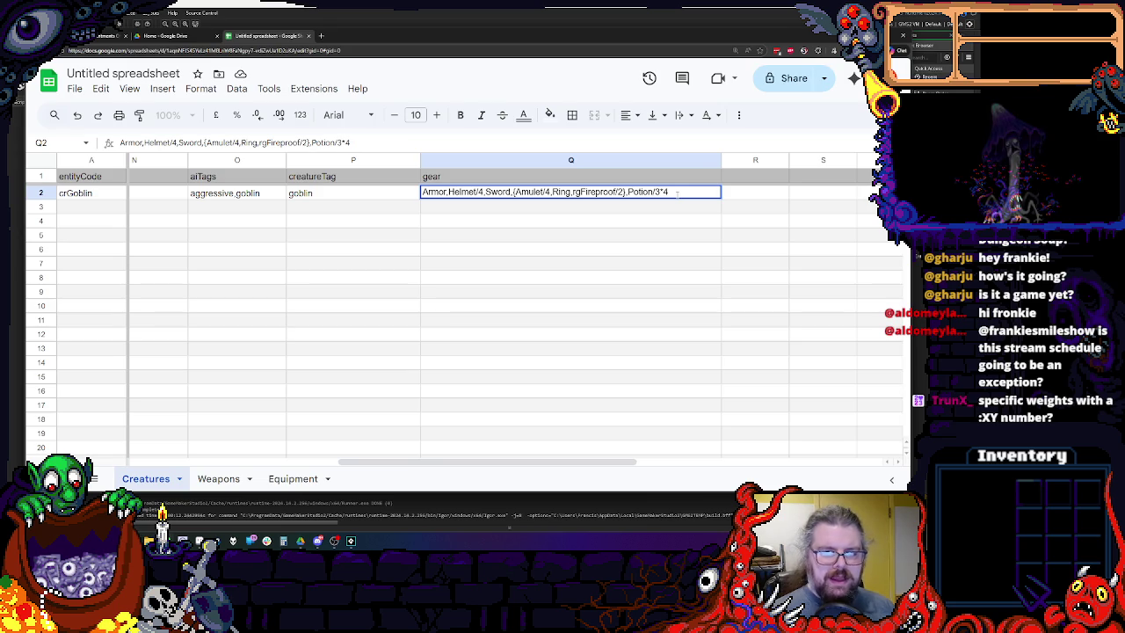
left_click(662, 254)
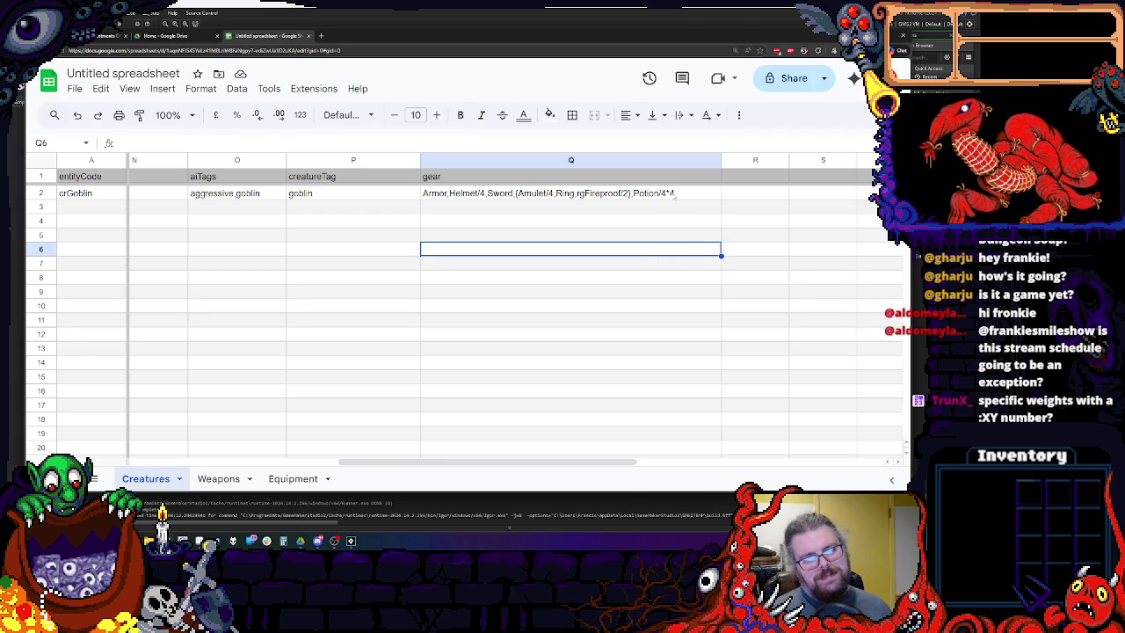
Replace the potion quantity with the 2-4 range so the entry reads Potion*2-4/4.
double_click(673, 195)
key("BackSpace")
key("BackSpace")
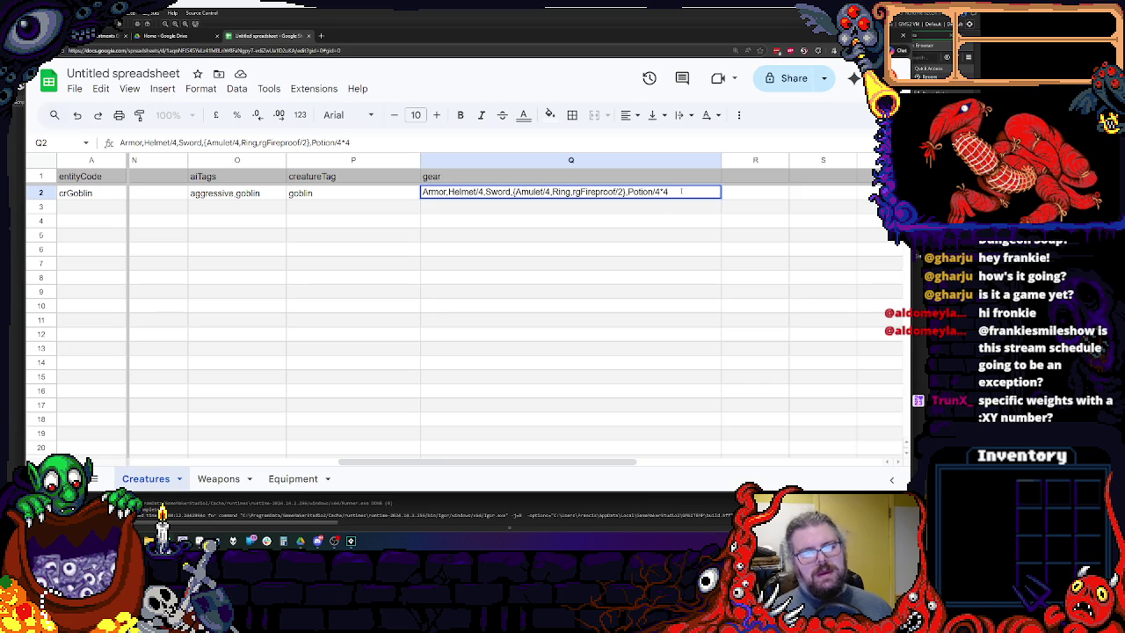
key("BackSpace")
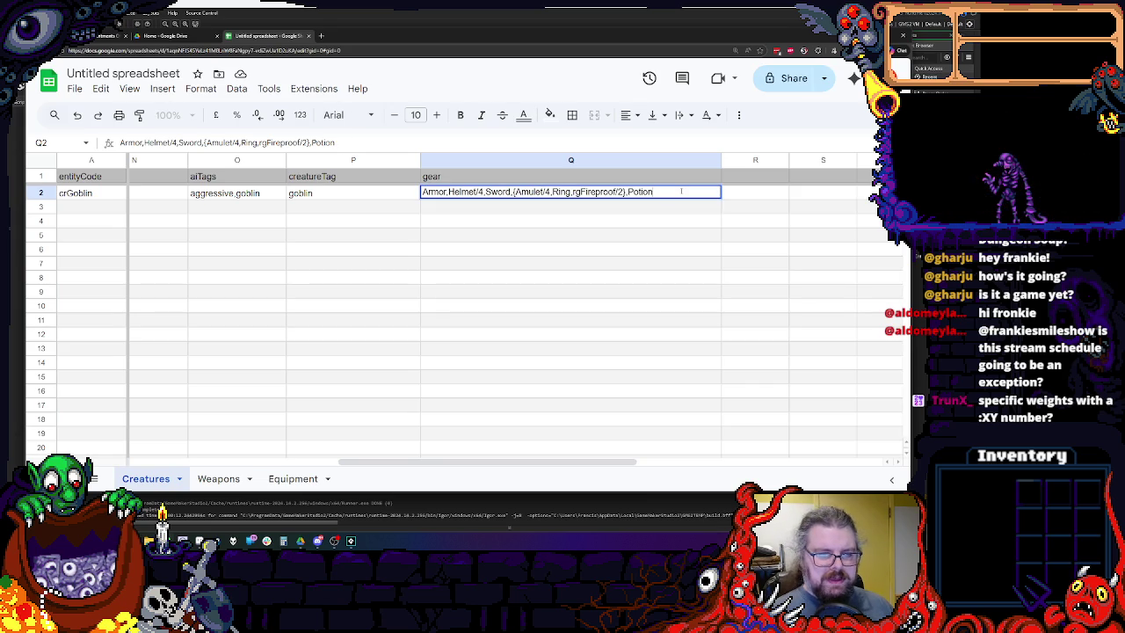
type("2-")
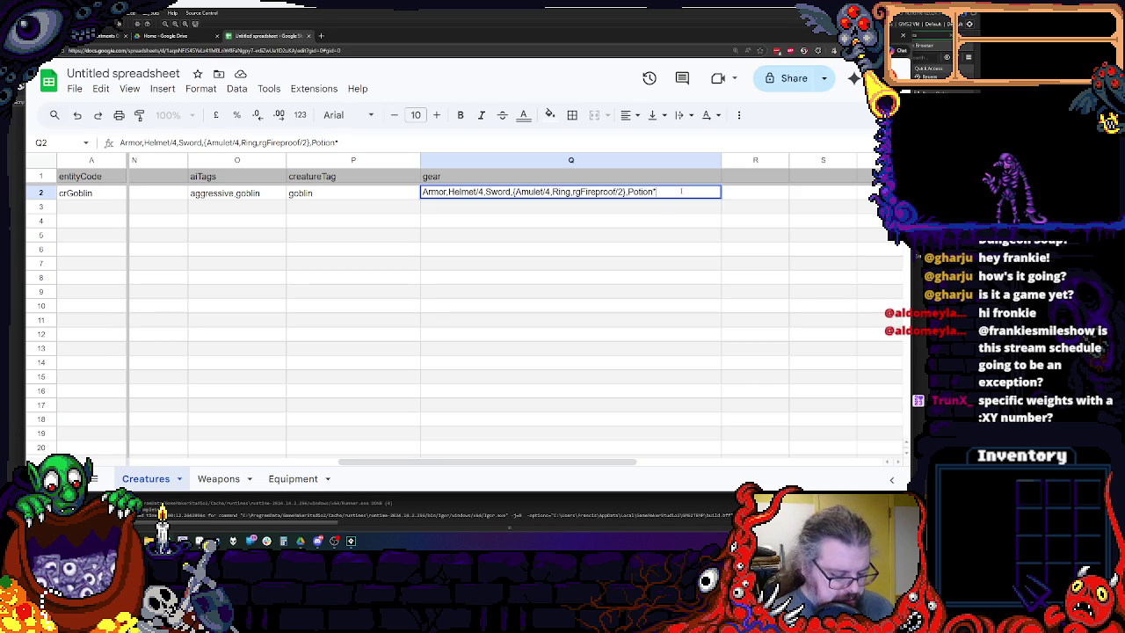
type("4/4")
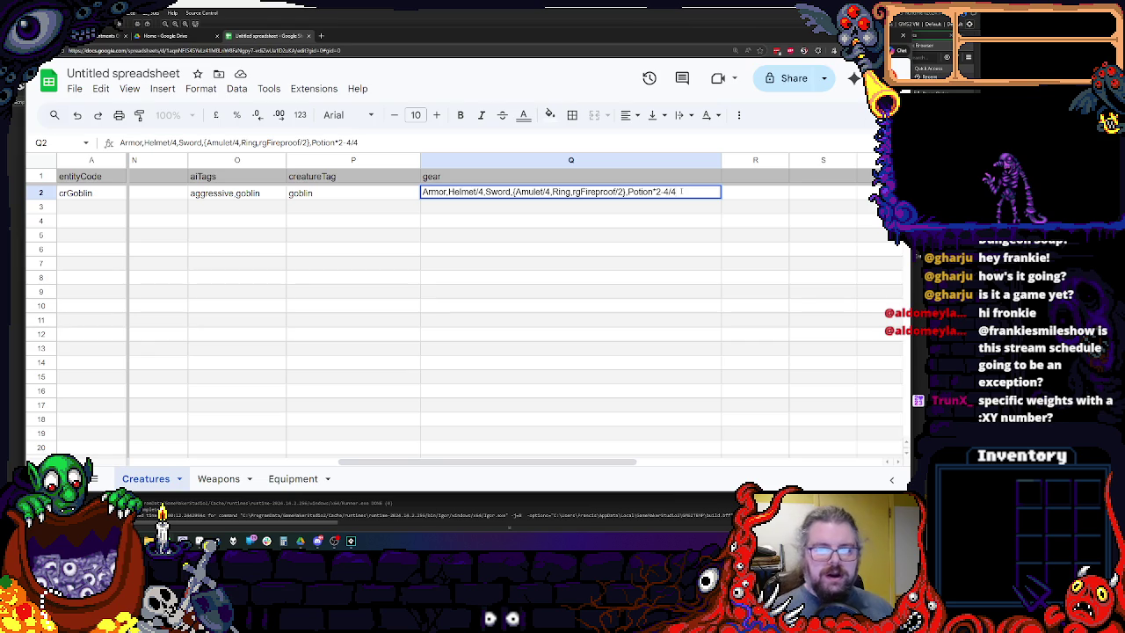
left_click(664, 290)
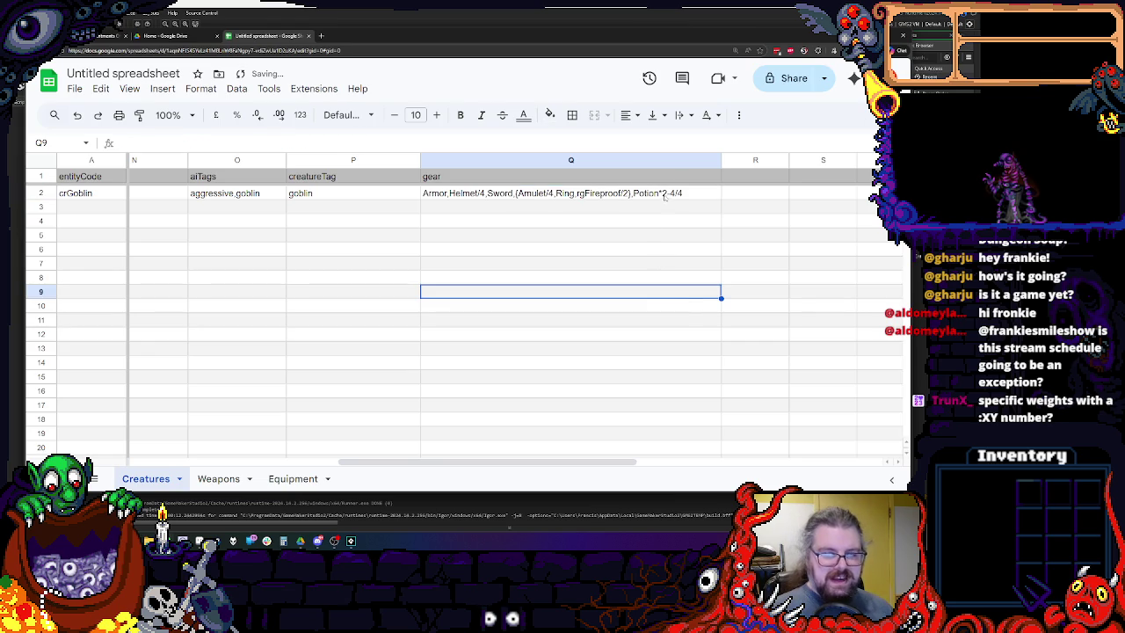
double_click(676, 192)
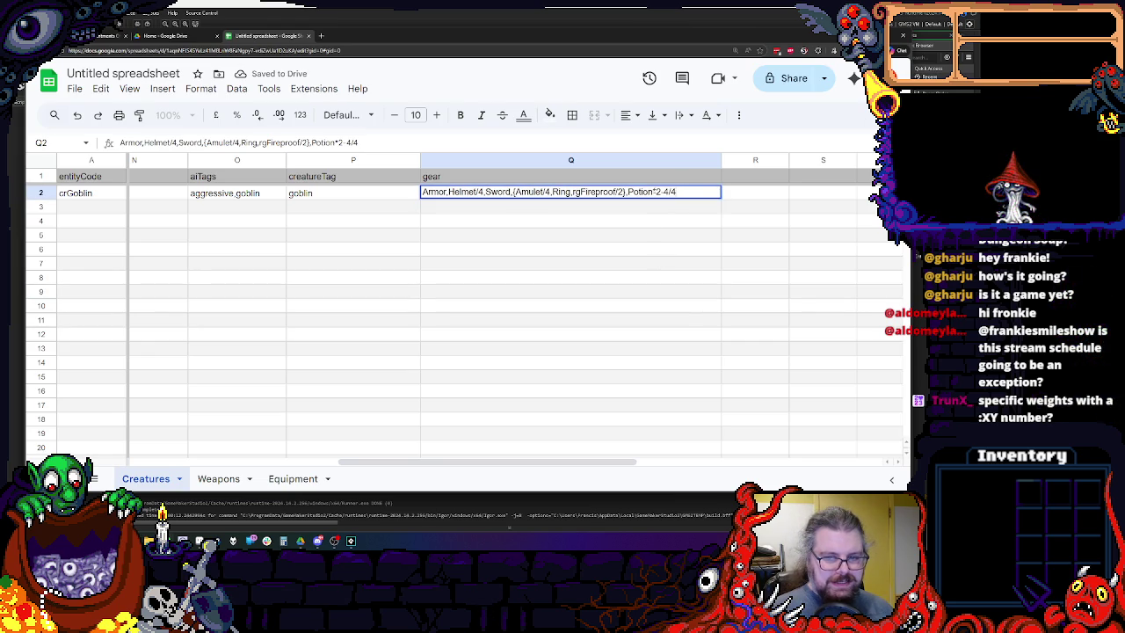
double_click(661, 192)
left_click(682, 192)
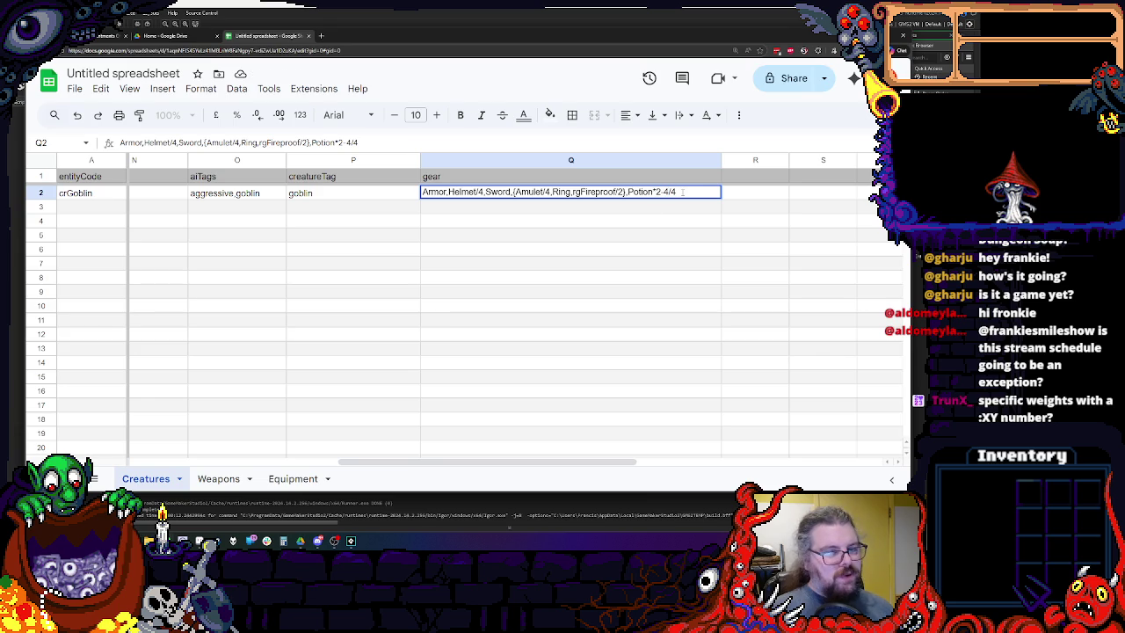
double_click(663, 192)
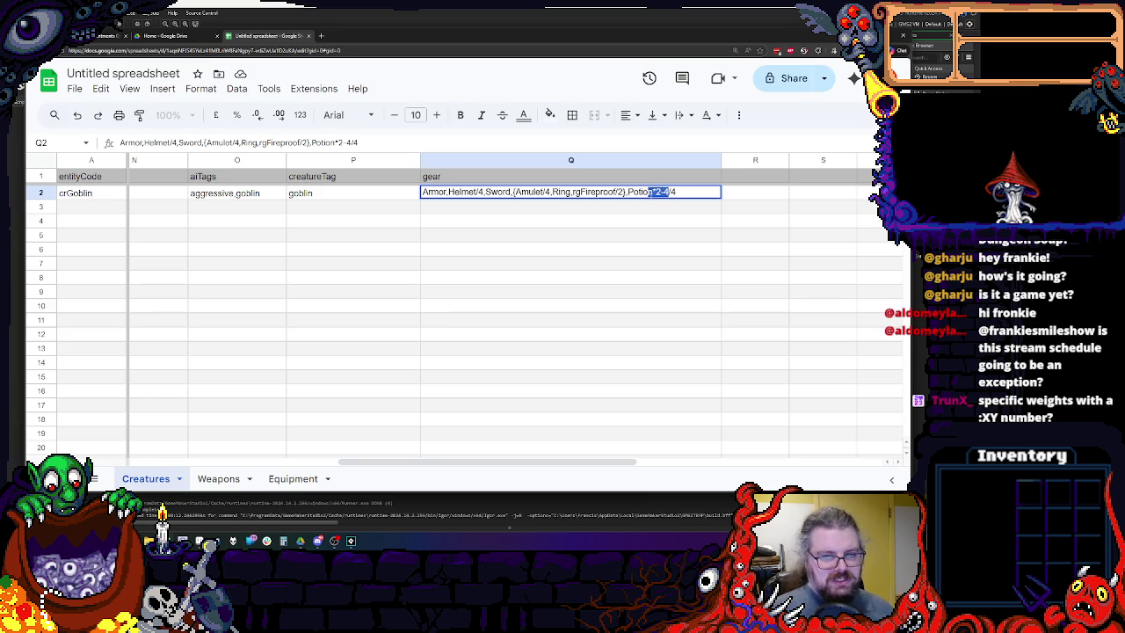
left_click(615, 222)
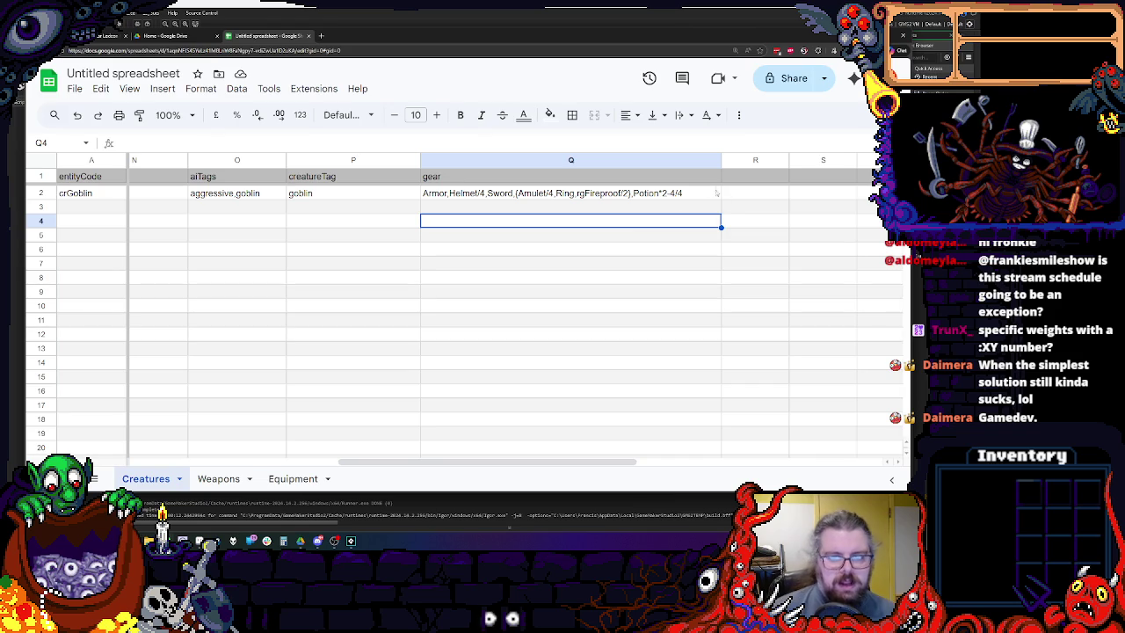
double_click(615, 192)
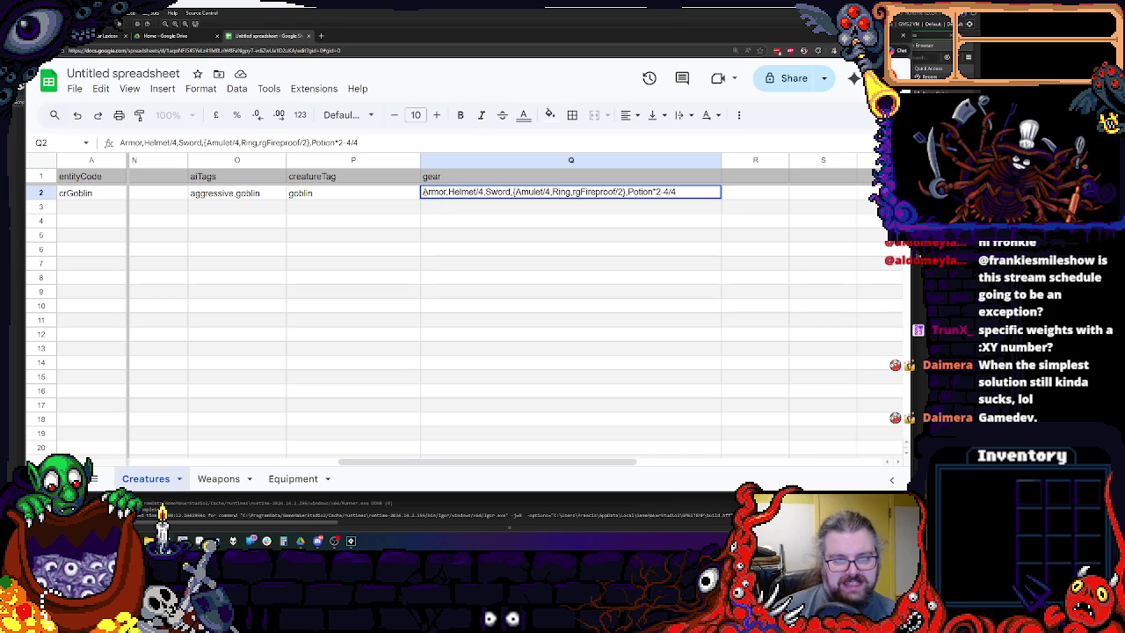
left_click_drag(423, 192, 627, 192)
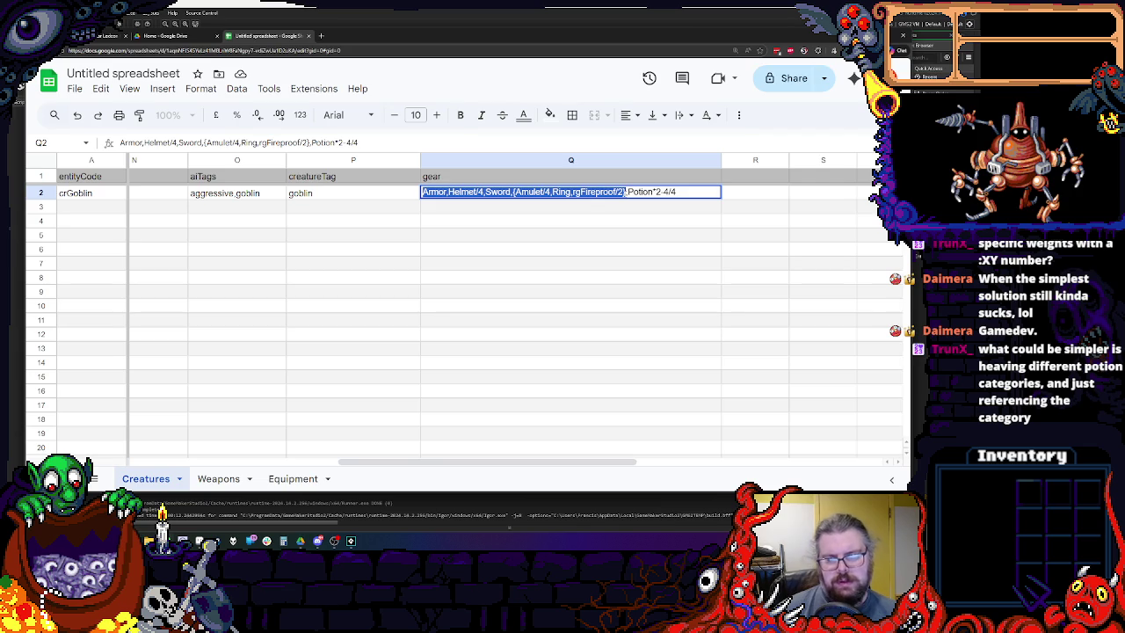
key("Escape")
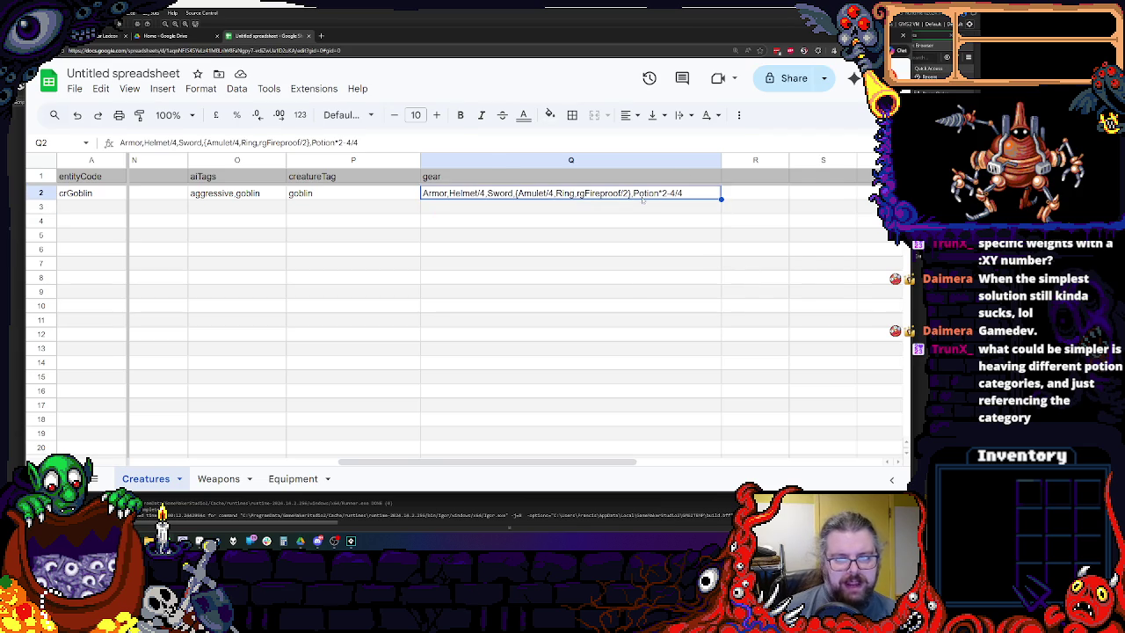
double_click(640, 191)
double_click(639, 192)
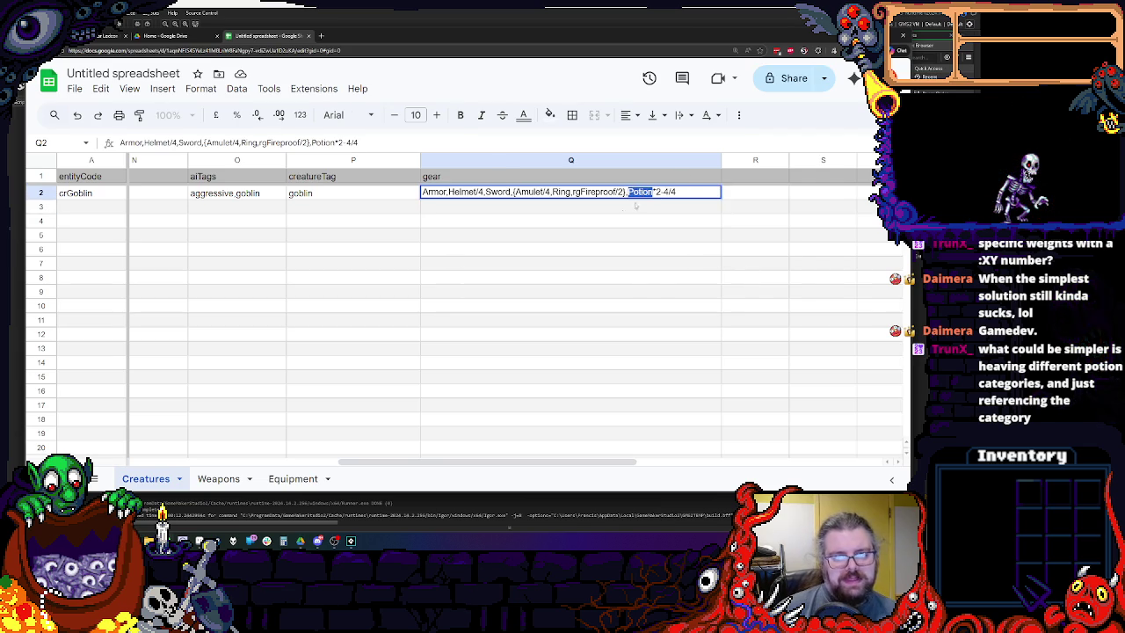
left_click(218, 478)
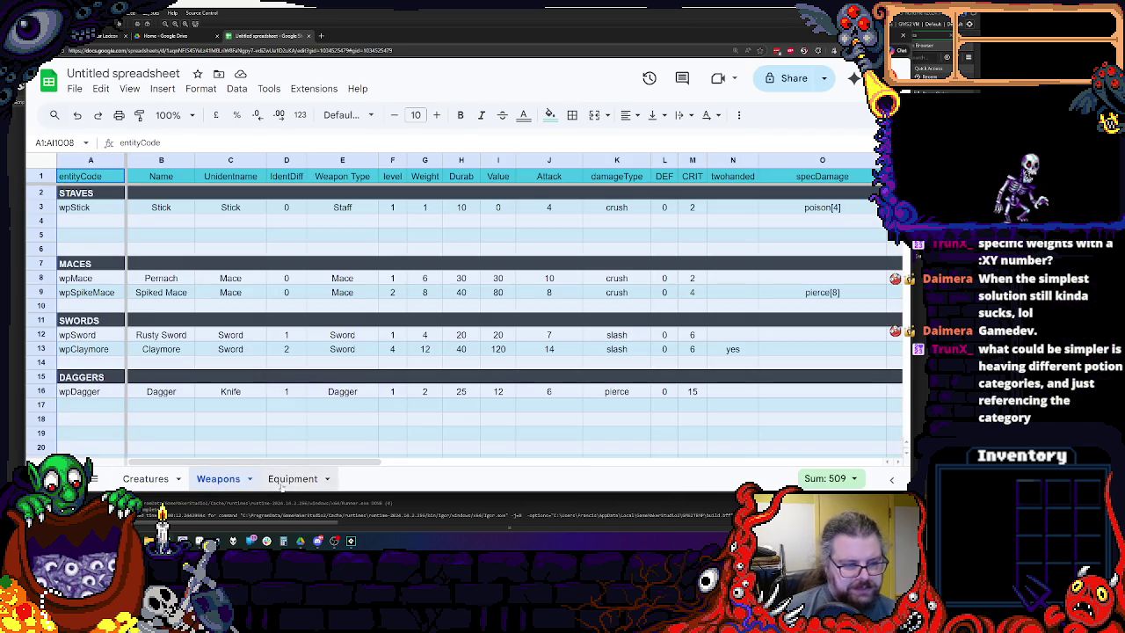
left_click(230, 355)
scroll(209, 349, "down", 2)
scroll(210, 348, "up", 2)
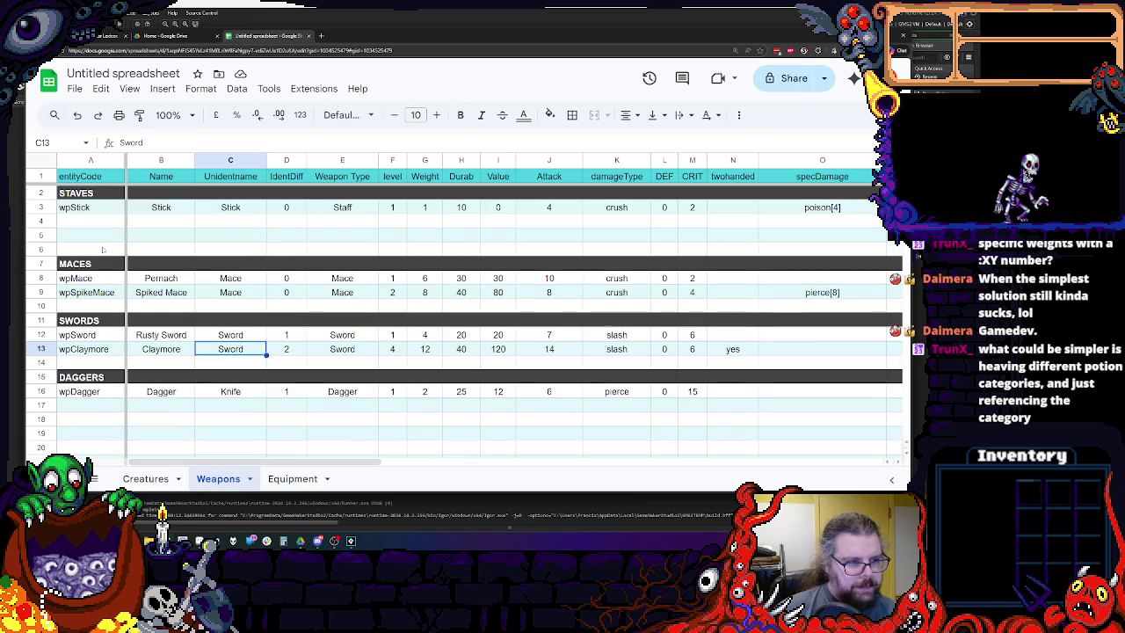
left_click(146, 478)
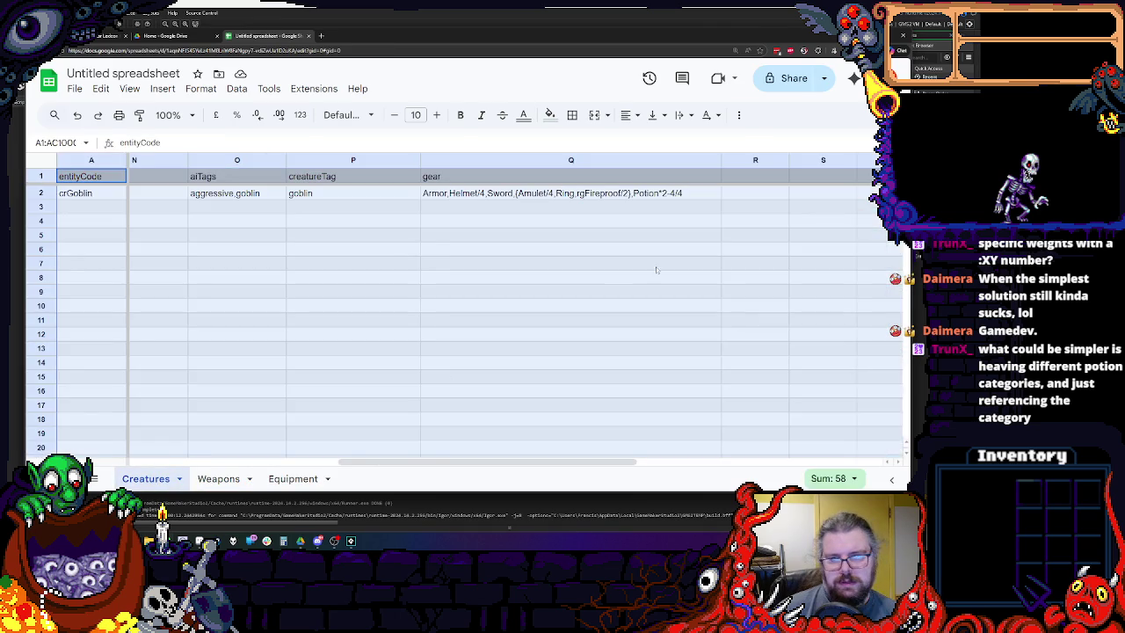
left_click(612, 262)
left_click(571, 192)
double_click(640, 192)
double_click(641, 191)
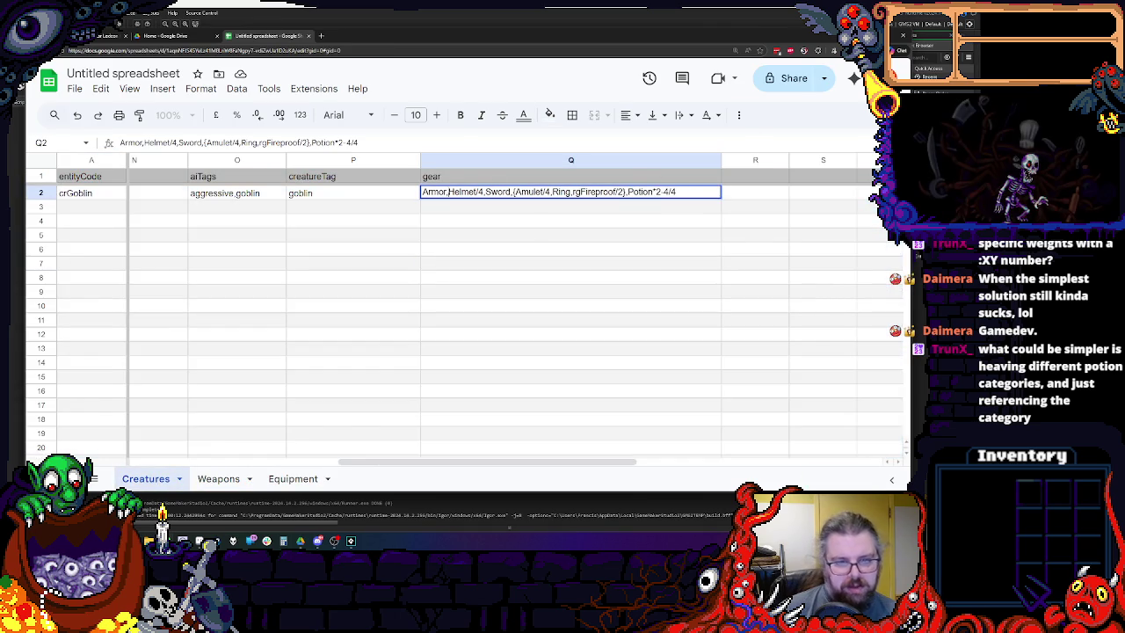
double_click(434, 191)
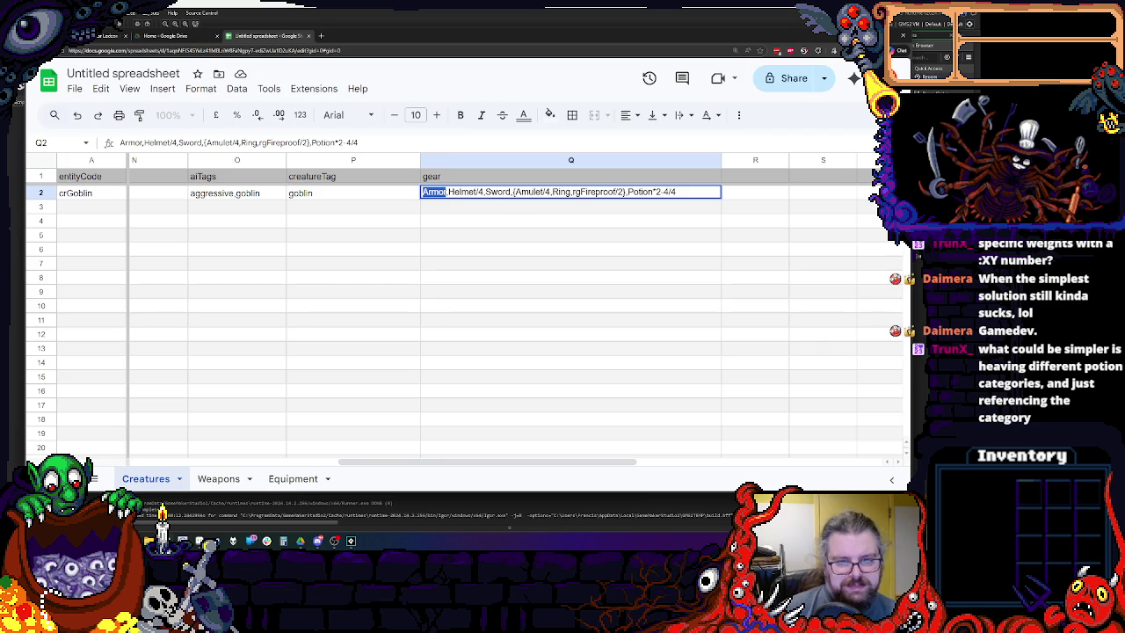
double_click(598, 191)
double_click(560, 191)
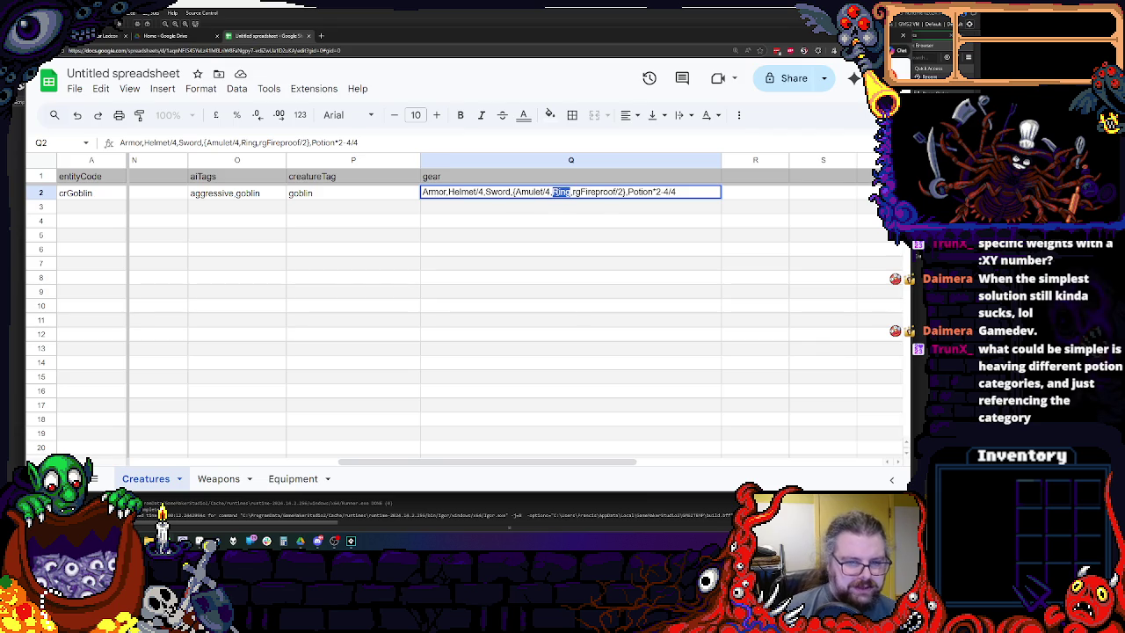
double_click(595, 191)
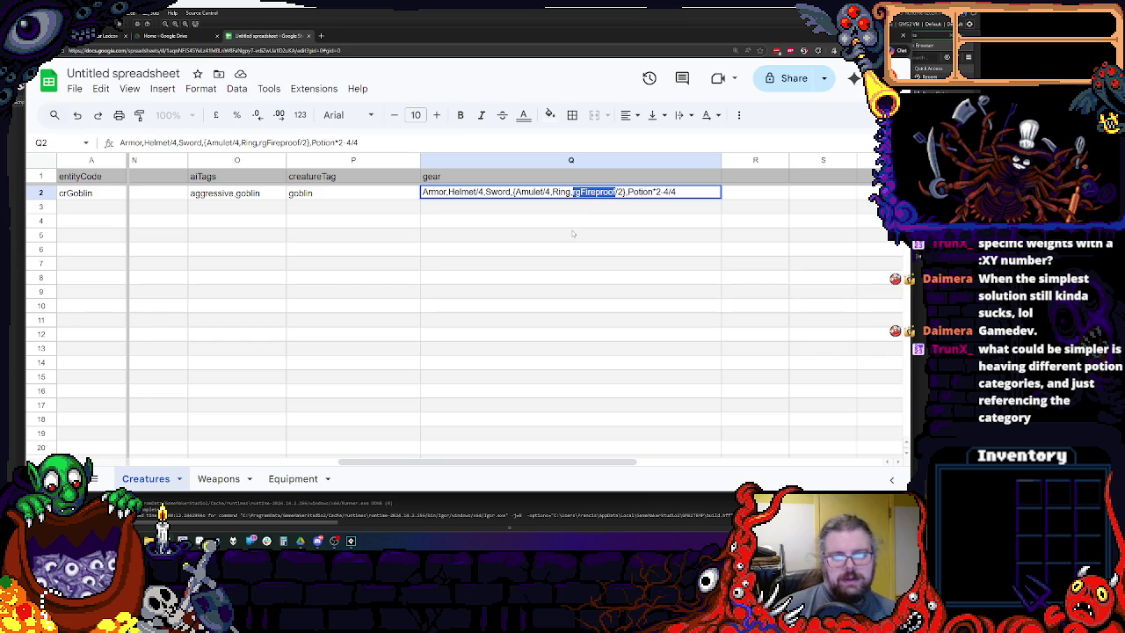
double_click(639, 191)
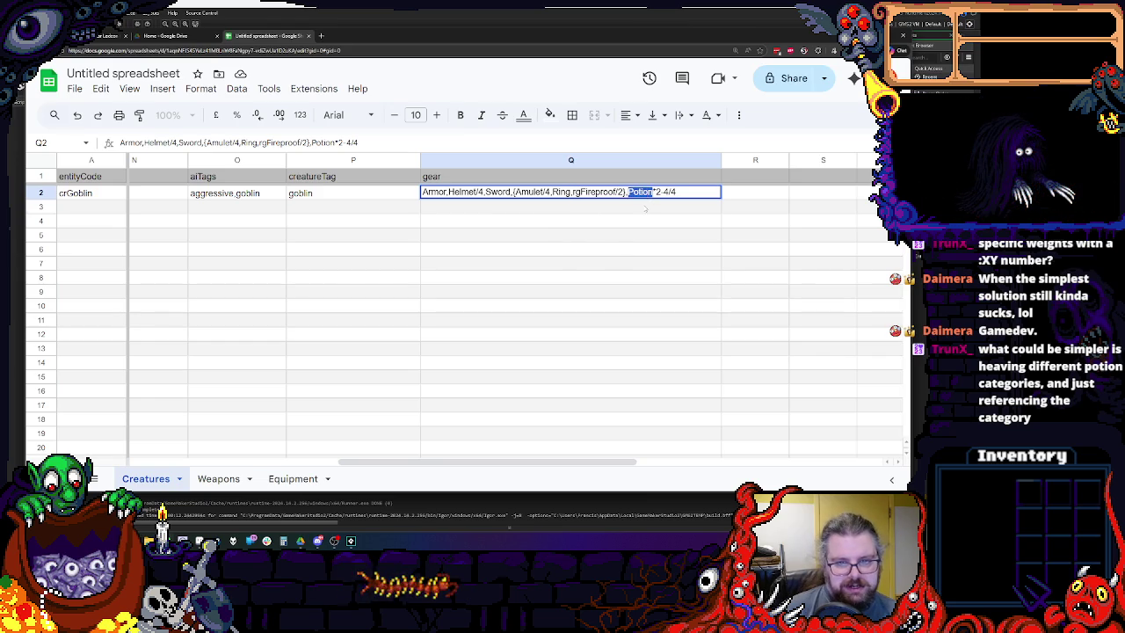
left_click(645, 207)
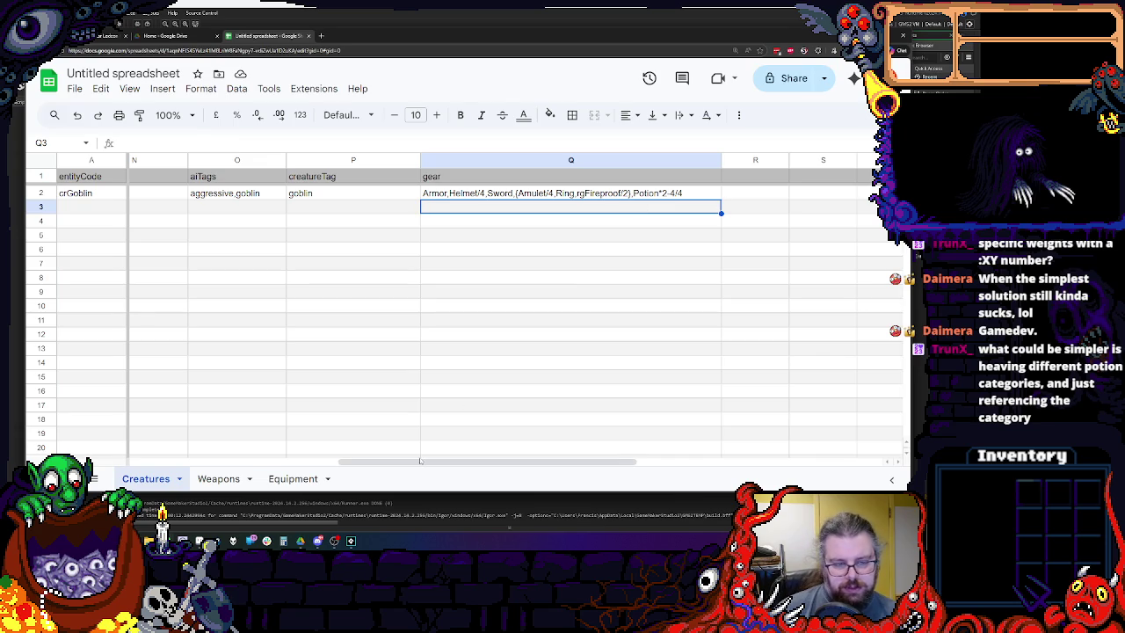
Zoom out and narrow the level, HP, MP and Name columns of the Creatures table.
left_click_drag(387, 462, 180, 466)
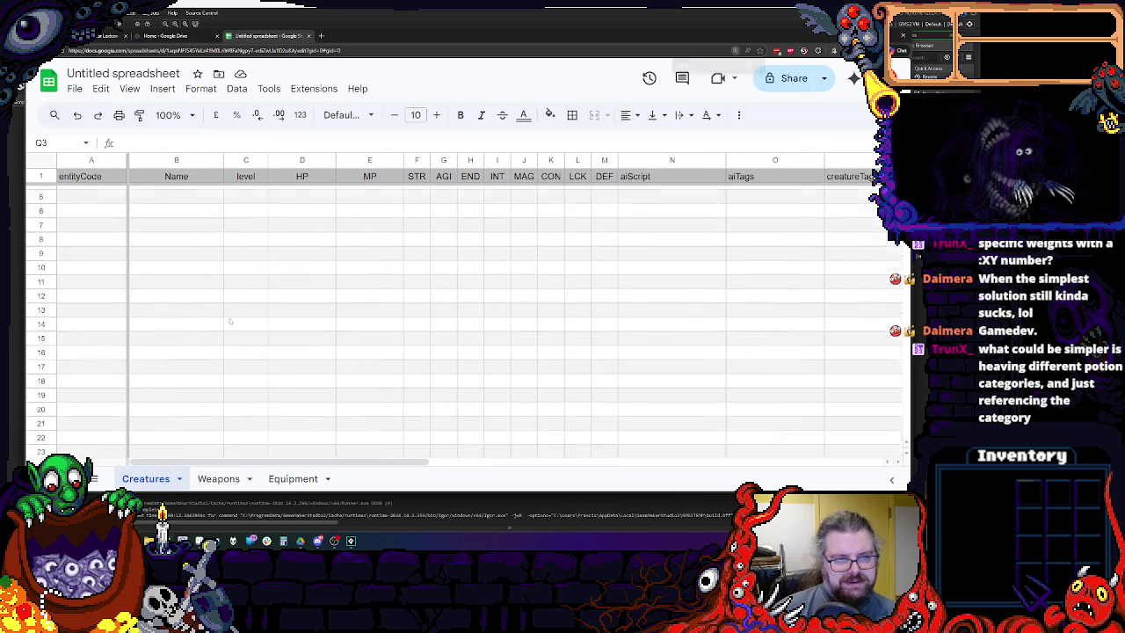
key("ctrl+minus")
key("ctrl+minus")
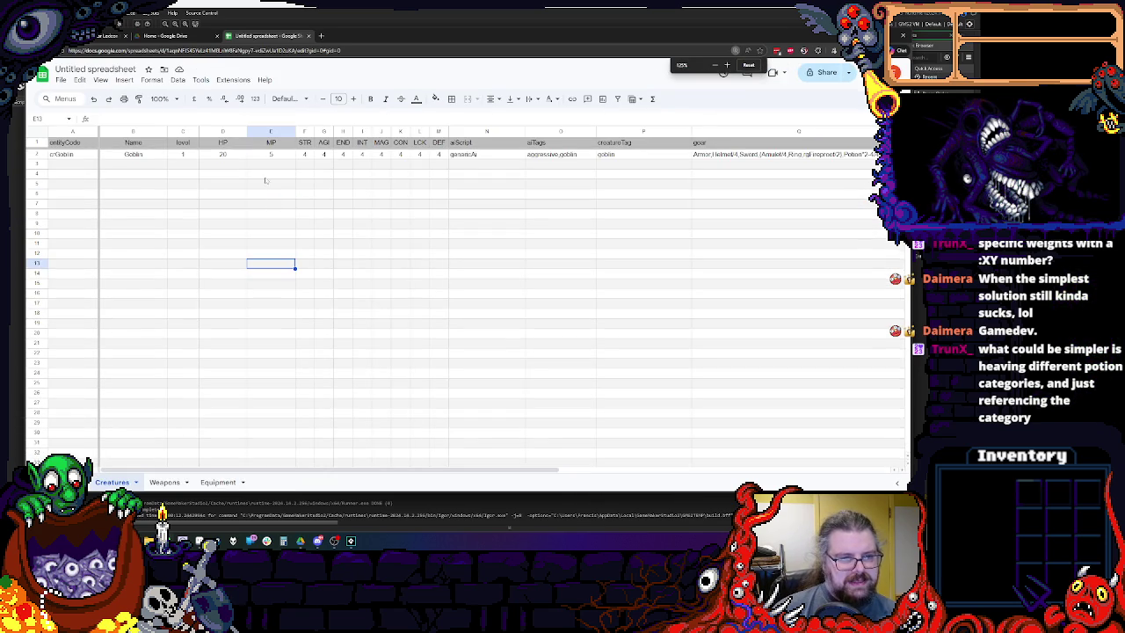
left_click(273, 131)
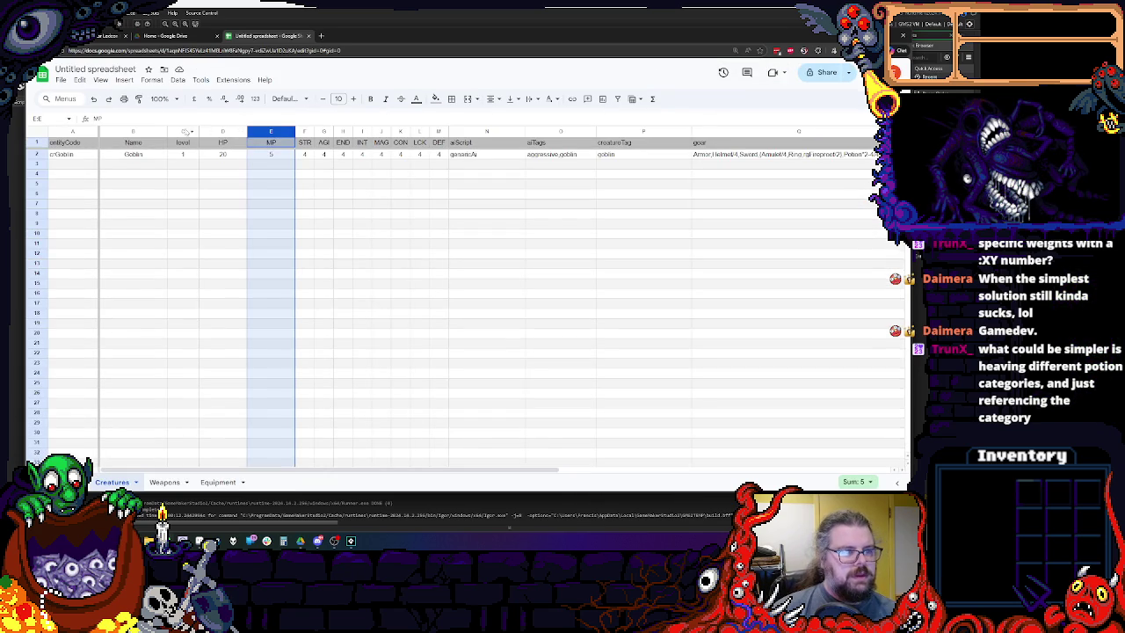
left_click(195, 131, "shift")
left_click_drag(198, 132, 190, 131)
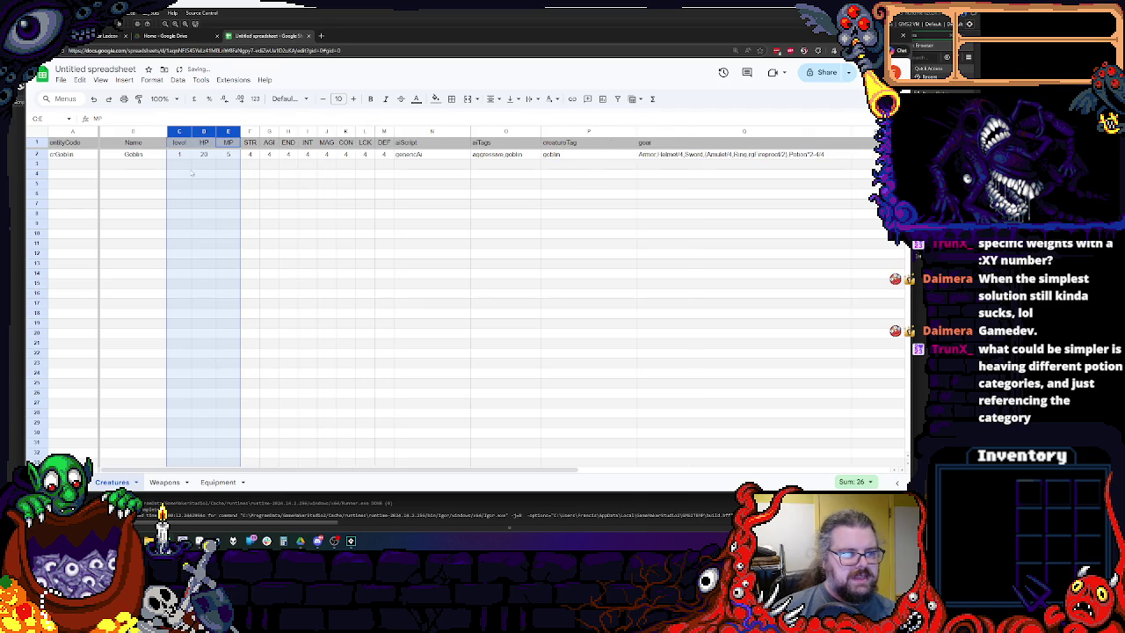
left_click(189, 166)
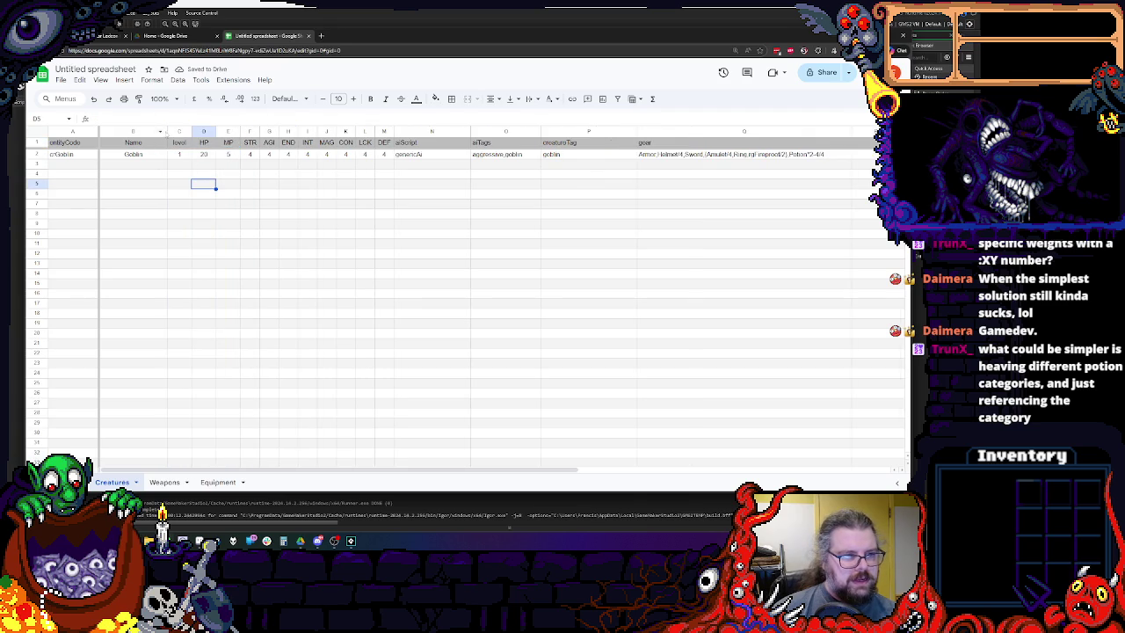
left_click_drag(167, 132, 162, 132)
left_click(174, 213)
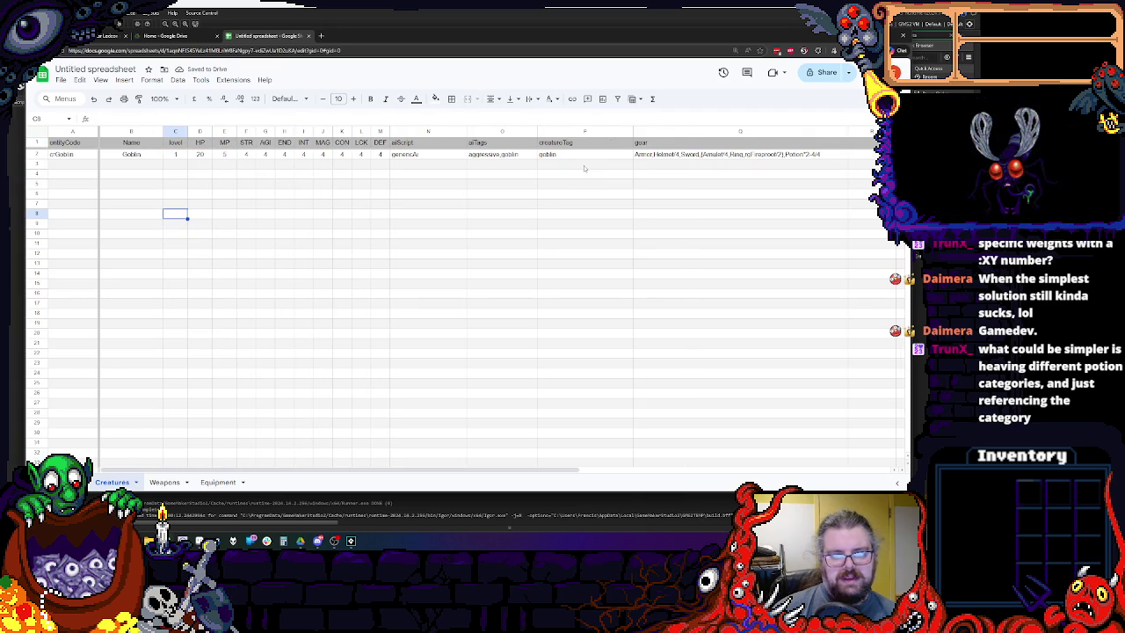
Narrow the aiScript and creatureTag columns.
left_click(512, 157)
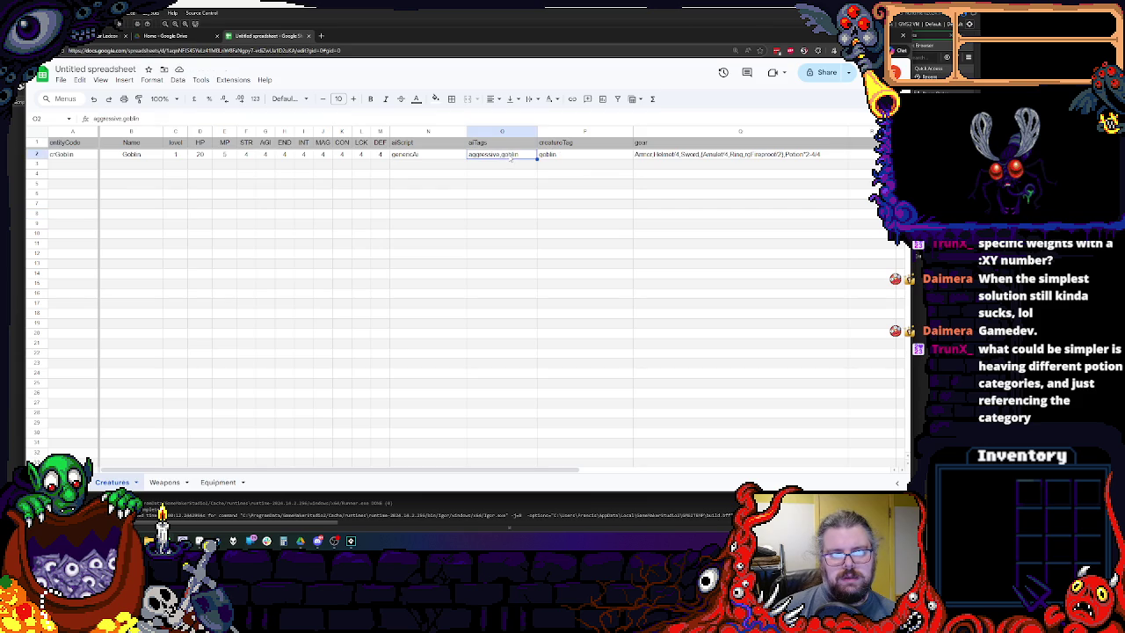
left_click_drag(467, 132, 450, 131)
left_click(443, 215)
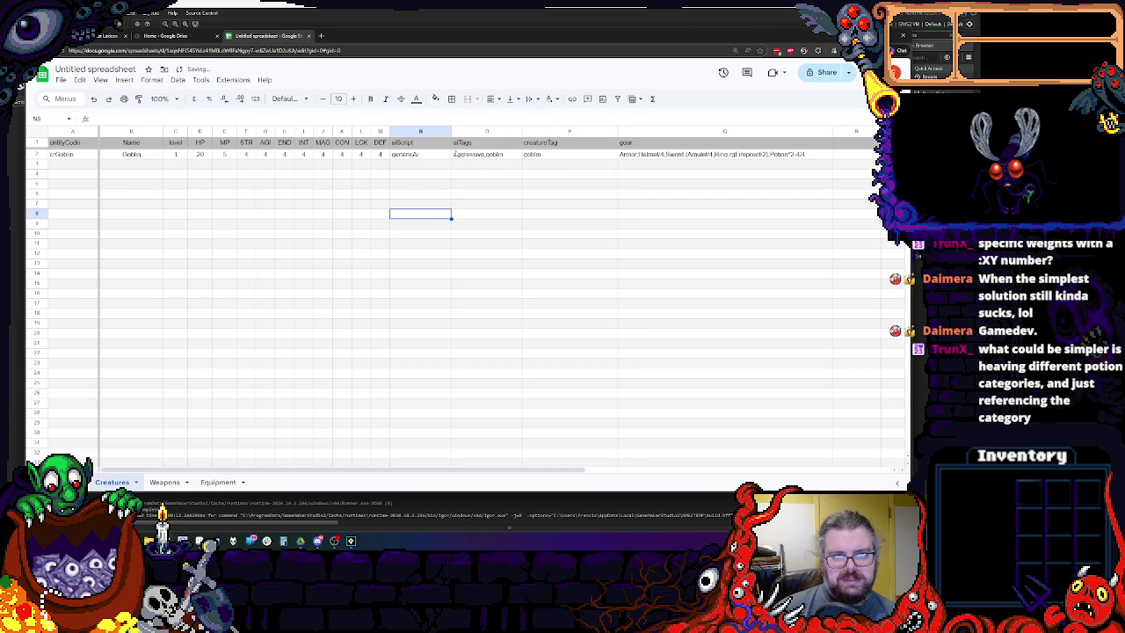
left_click_drag(452, 131, 446, 132)
left_click(538, 233)
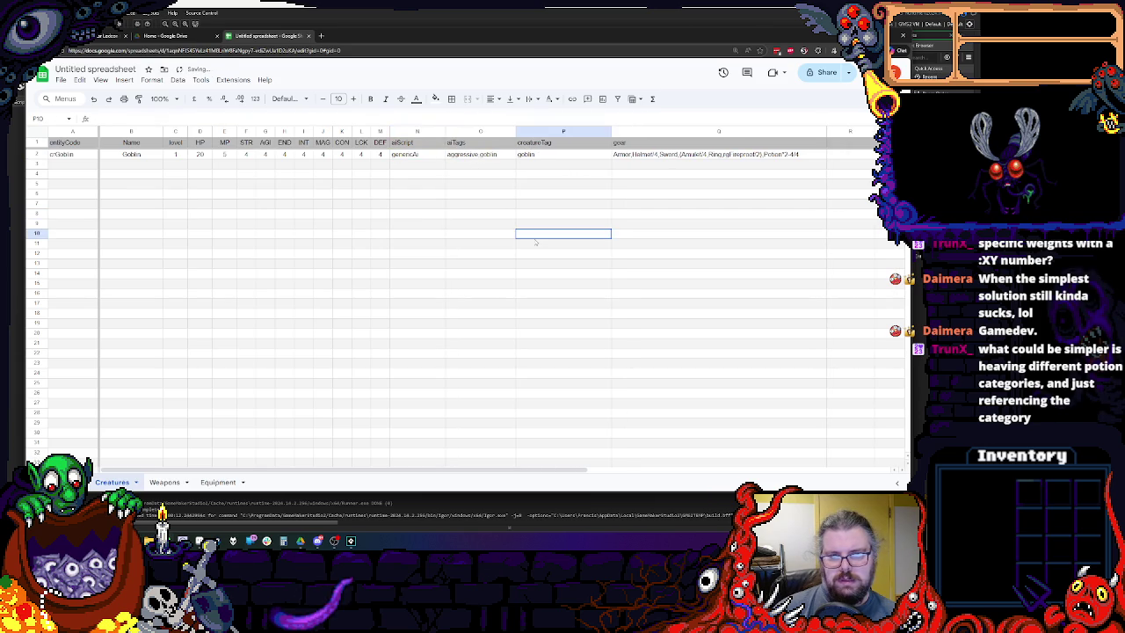
left_click_drag(611, 132, 600, 131)
left_click(639, 292)
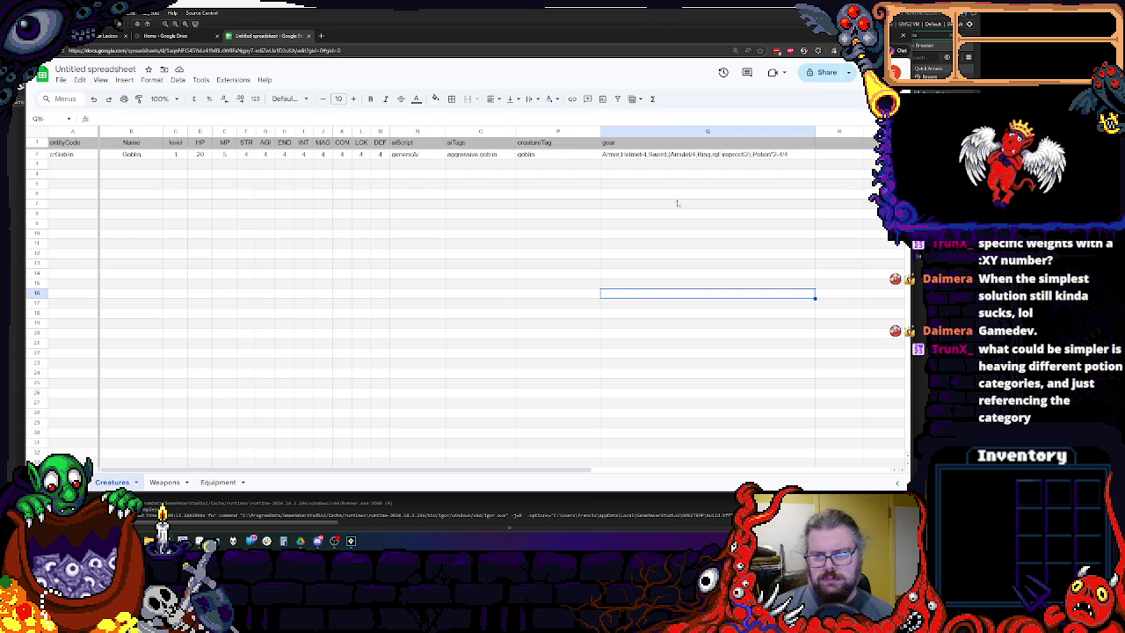
Remove Potion*2-4/4 from the goblin's gear entry in Q2 and narrow the column.
double_click(772, 156)
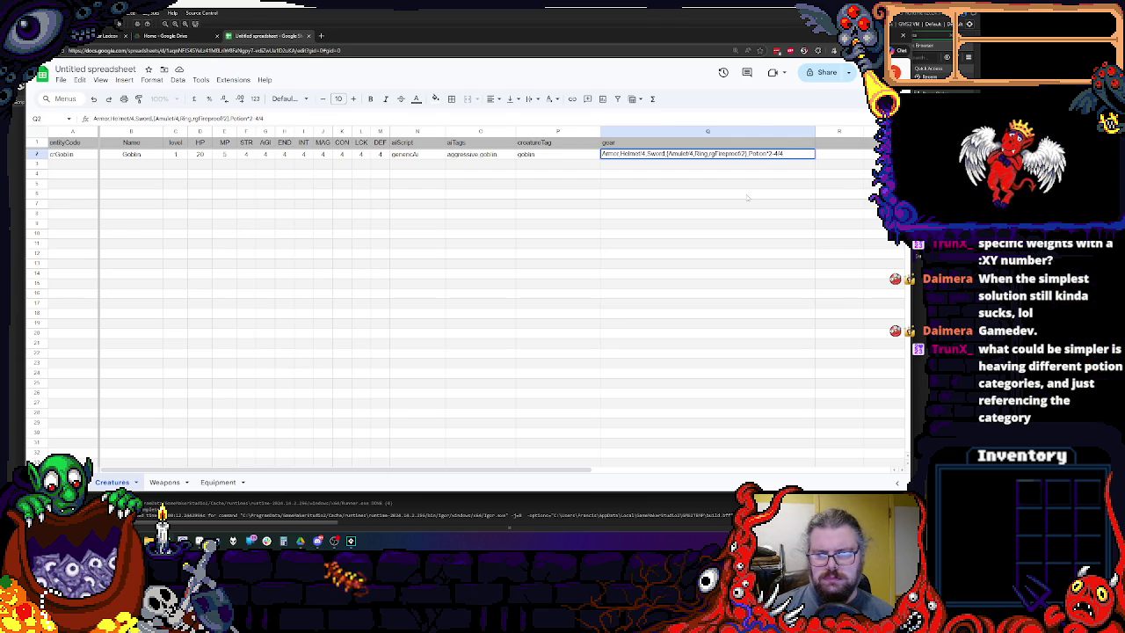
left_click_drag(747, 154, 783, 154)
key("ctrl+c")
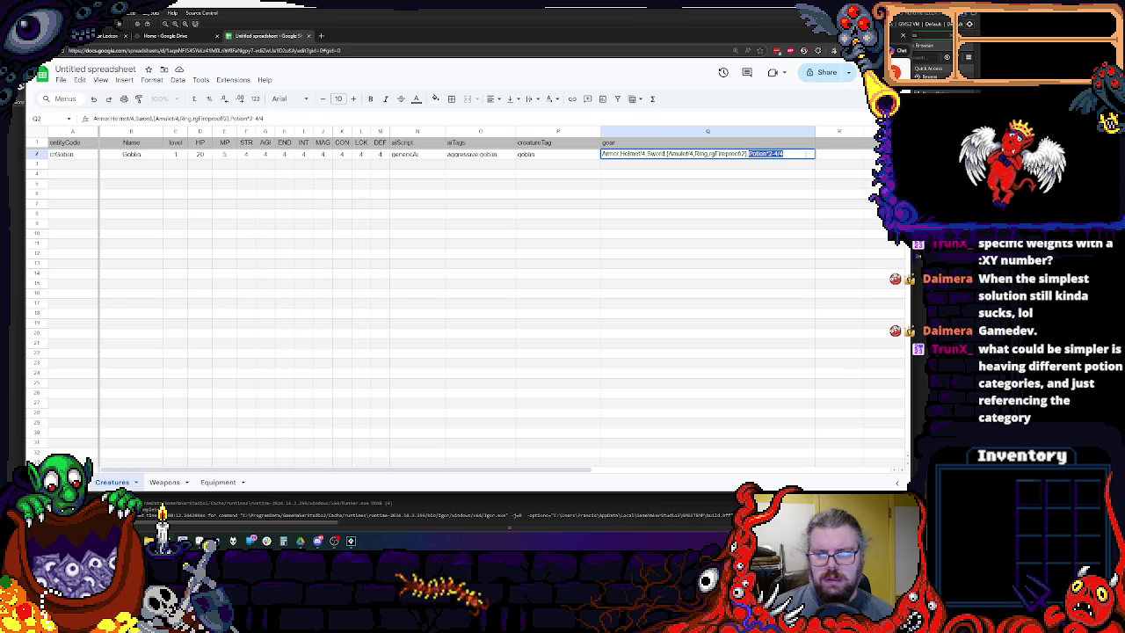
key("BackSpace")
key("BackSpace")
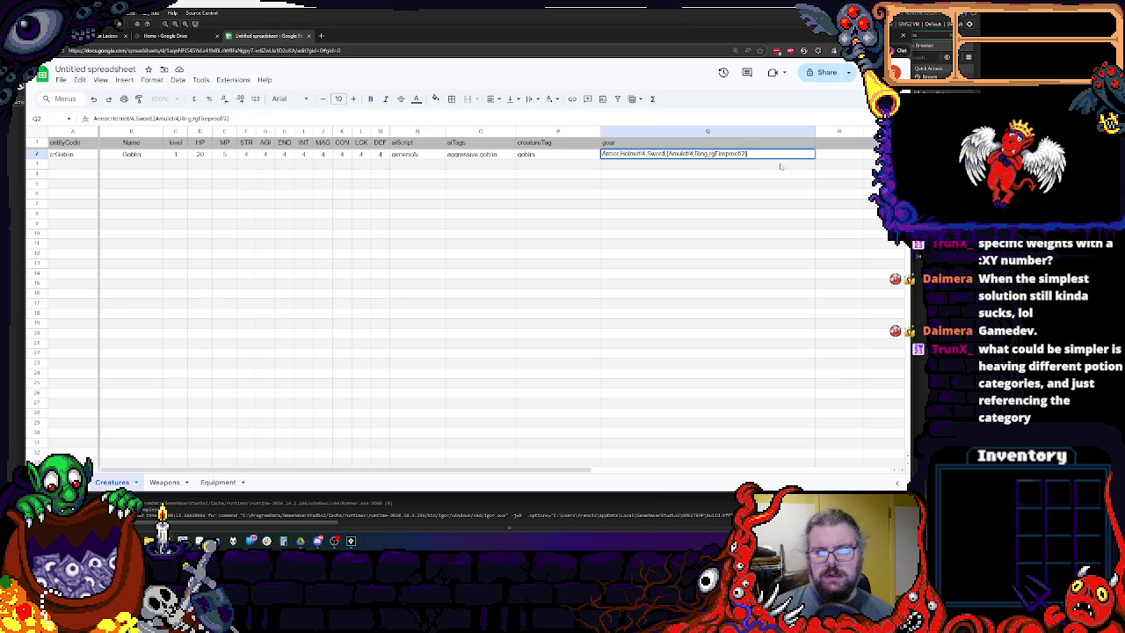
left_click(773, 193)
left_click_drag(816, 131, 760, 131)
Rename the gear header to 'equipment' and add an 'items' header in R1.
double_click(608, 143)
type("equipment")
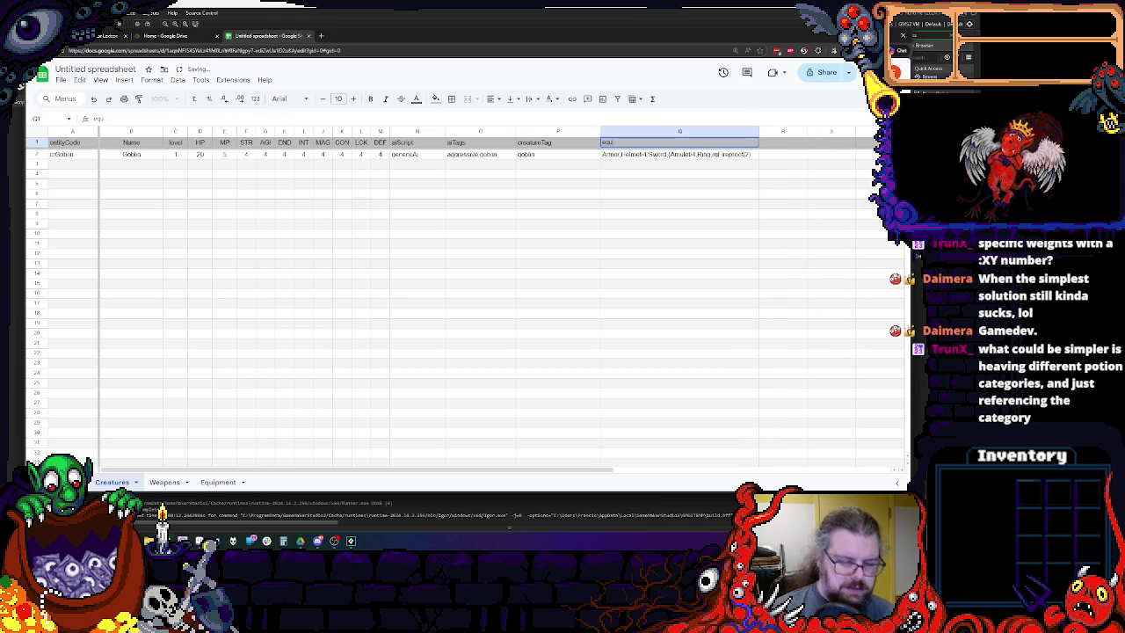
left_click(823, 180)
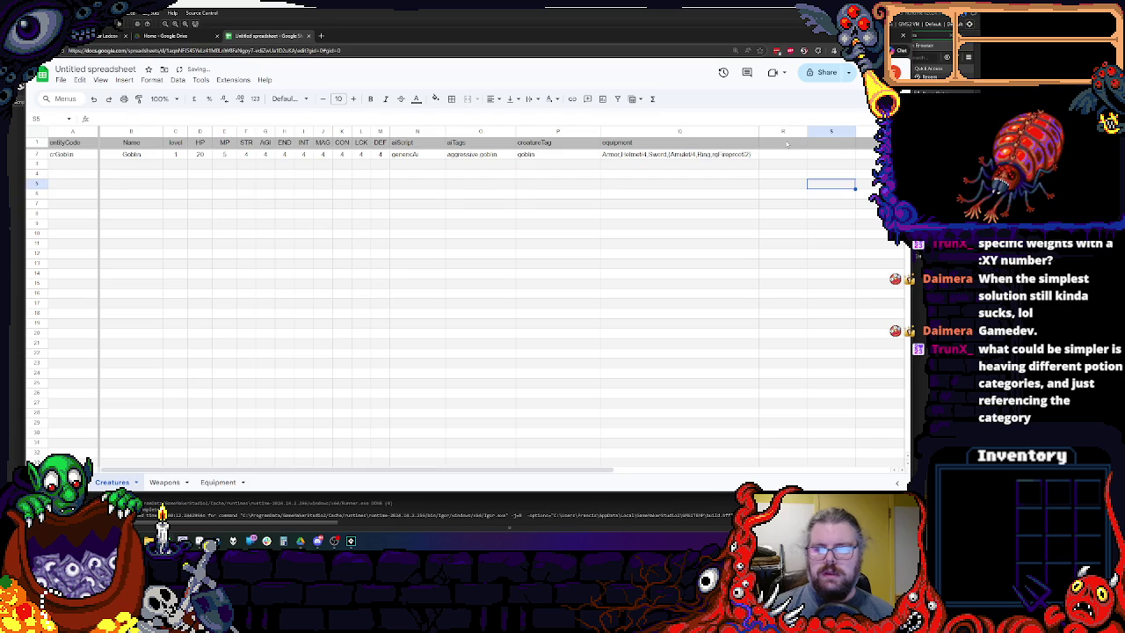
left_click(783, 142)
type("inventory")
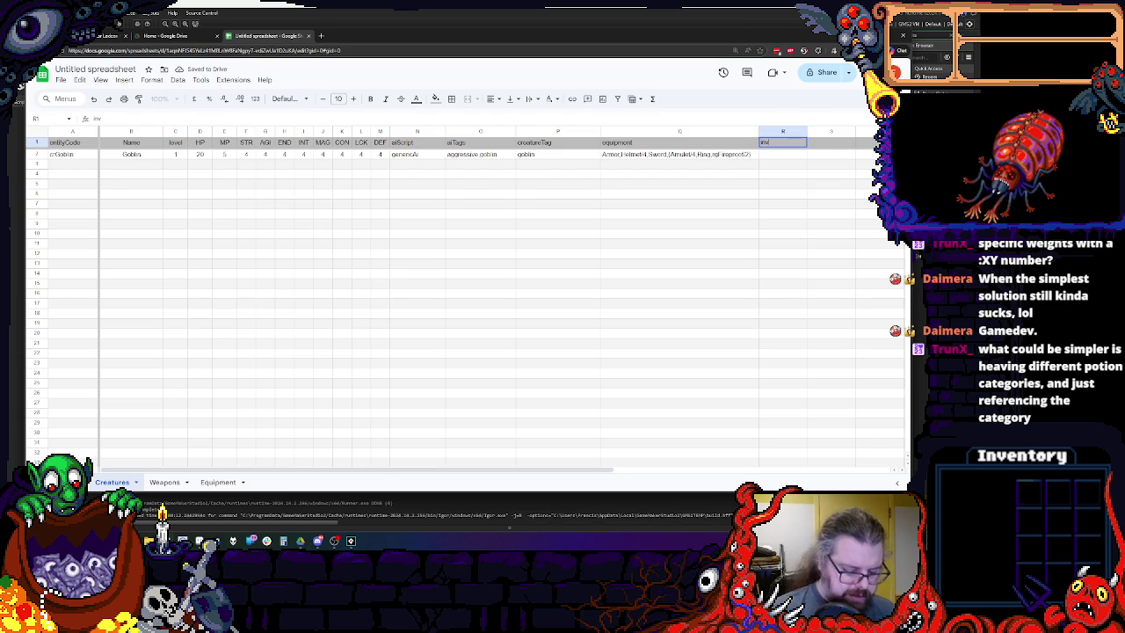
key("BackSpace")
key("BackSpace")
key("BackSpace")
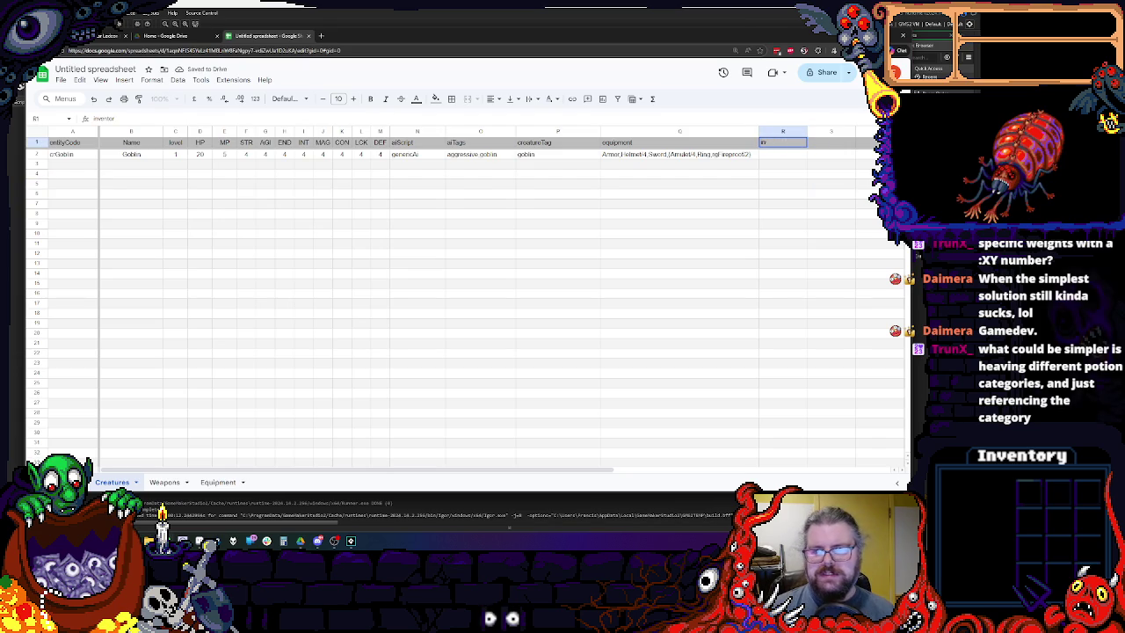
key("Escape")
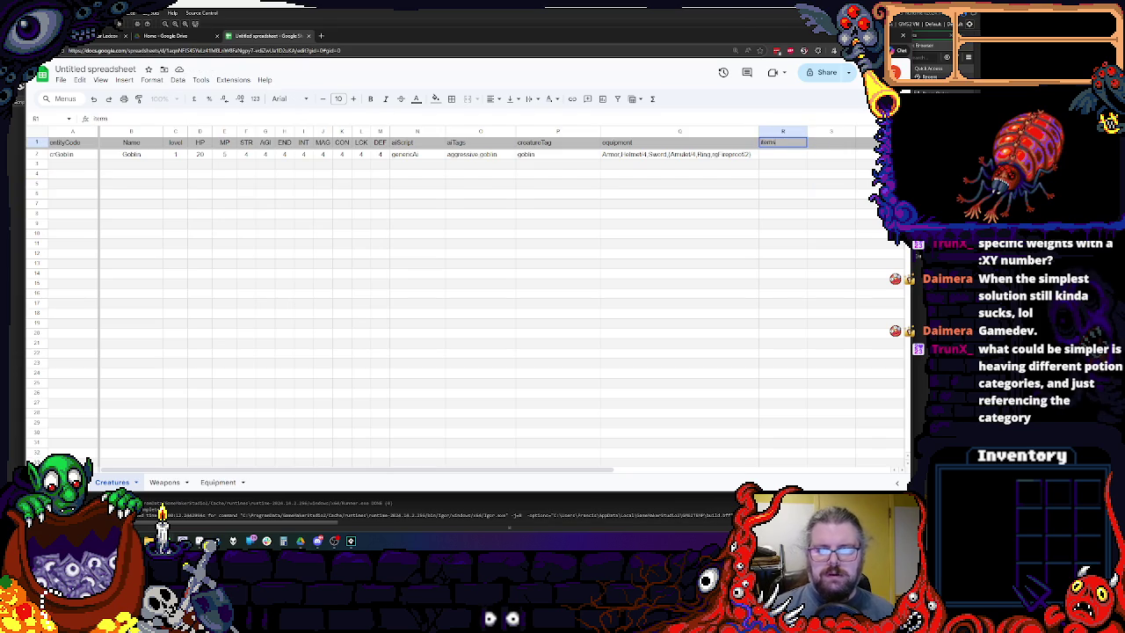
left_click(803, 184)
left_click_drag(805, 127, 823, 126)
Paste Potion*2-4/4 into the goblin's items cell R2 and widen column R.
left_click(778, 204)
key("Up")
key("Up")
key("Up")
key("ctrl+v")
left_click(777, 208)
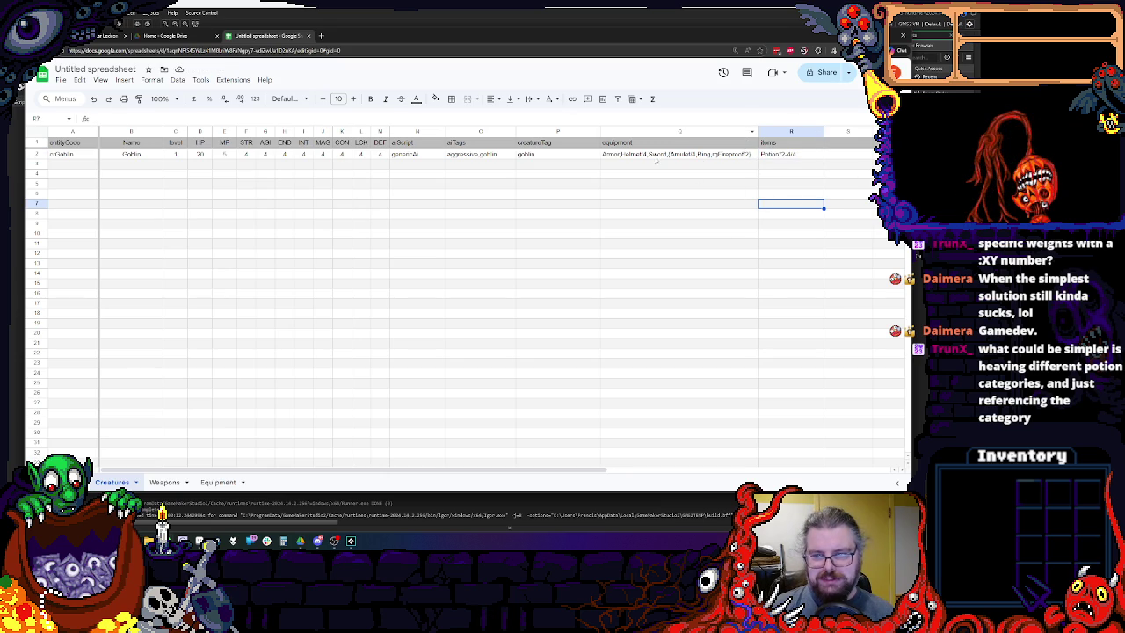
left_click_drag(824, 131, 848, 131)
left_click(794, 192)
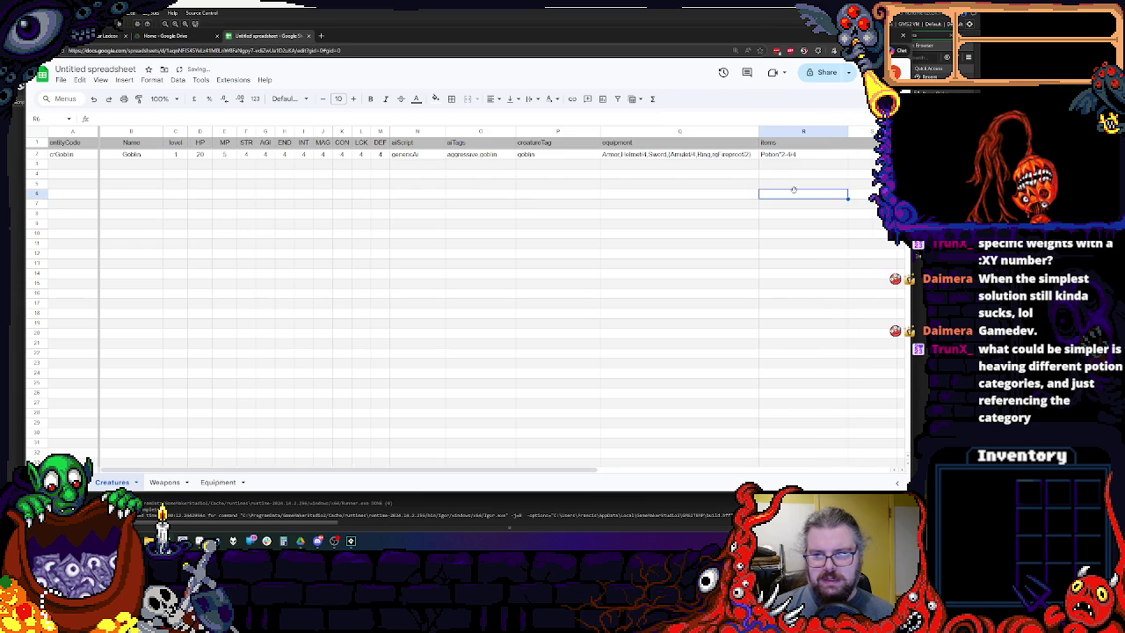
left_click(802, 158)
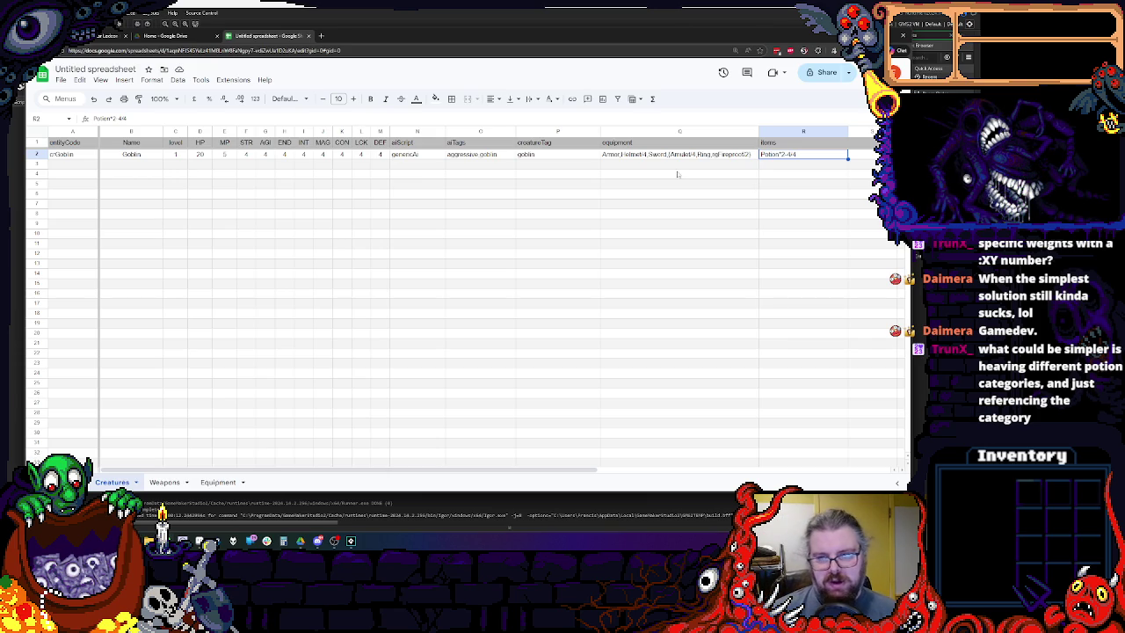
key("Left")
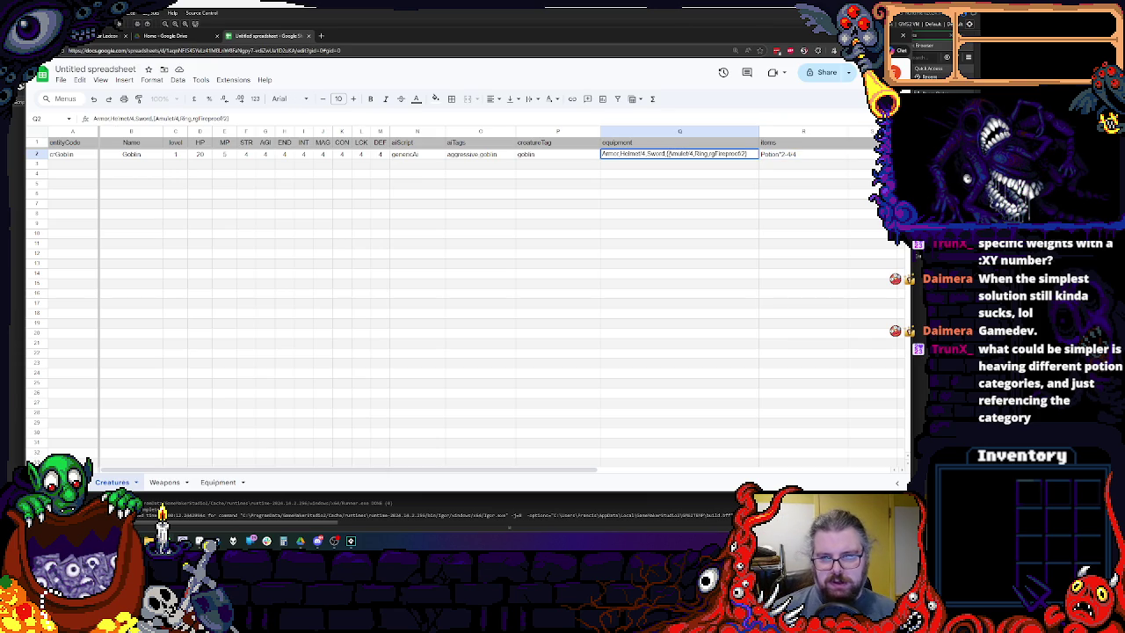
left_click(580, 263)
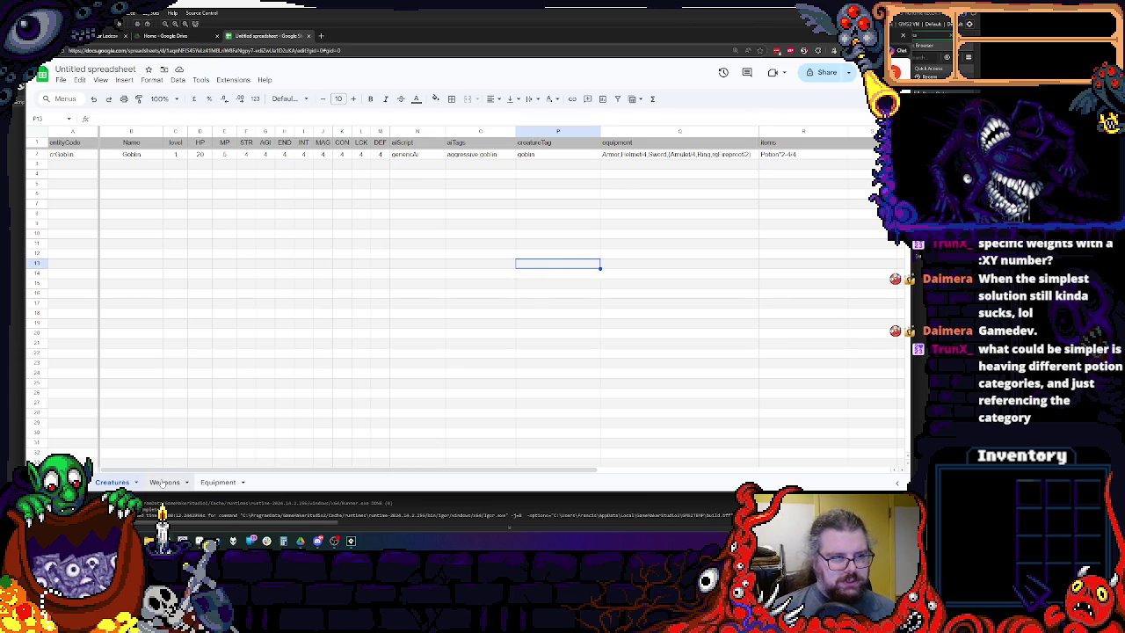
left_click(613, 226)
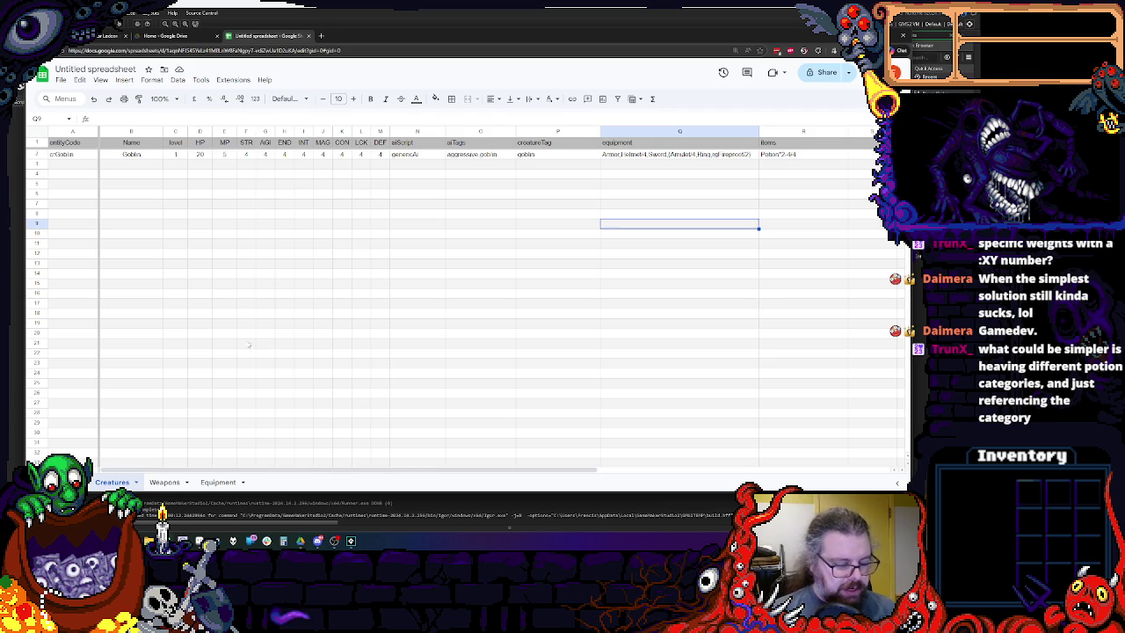
left_click(164, 481)
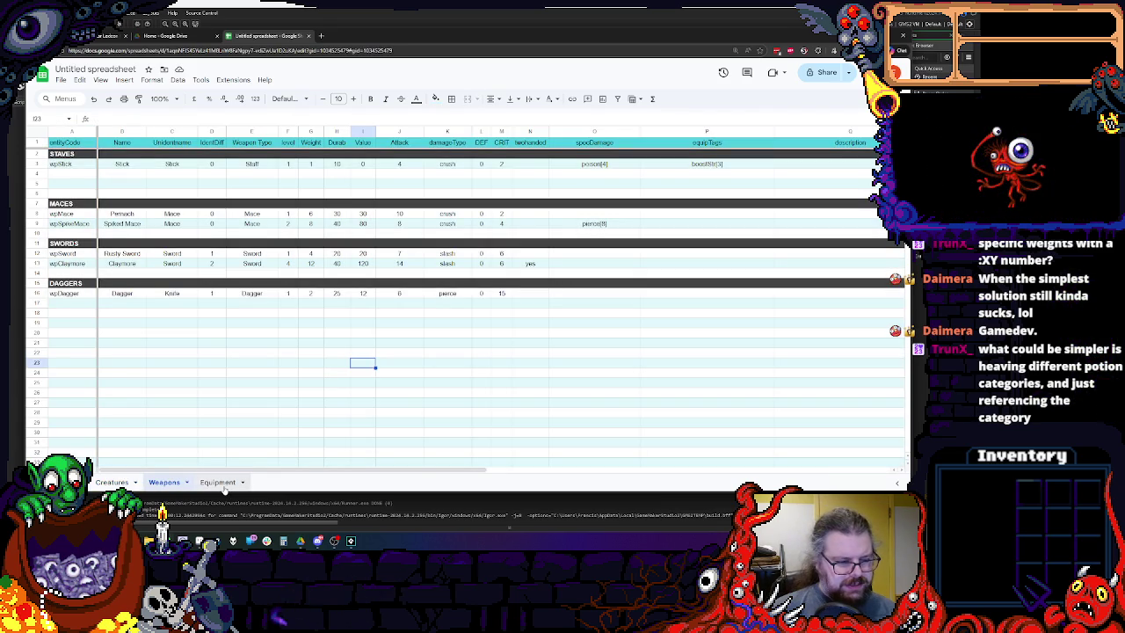
left_click(219, 483)
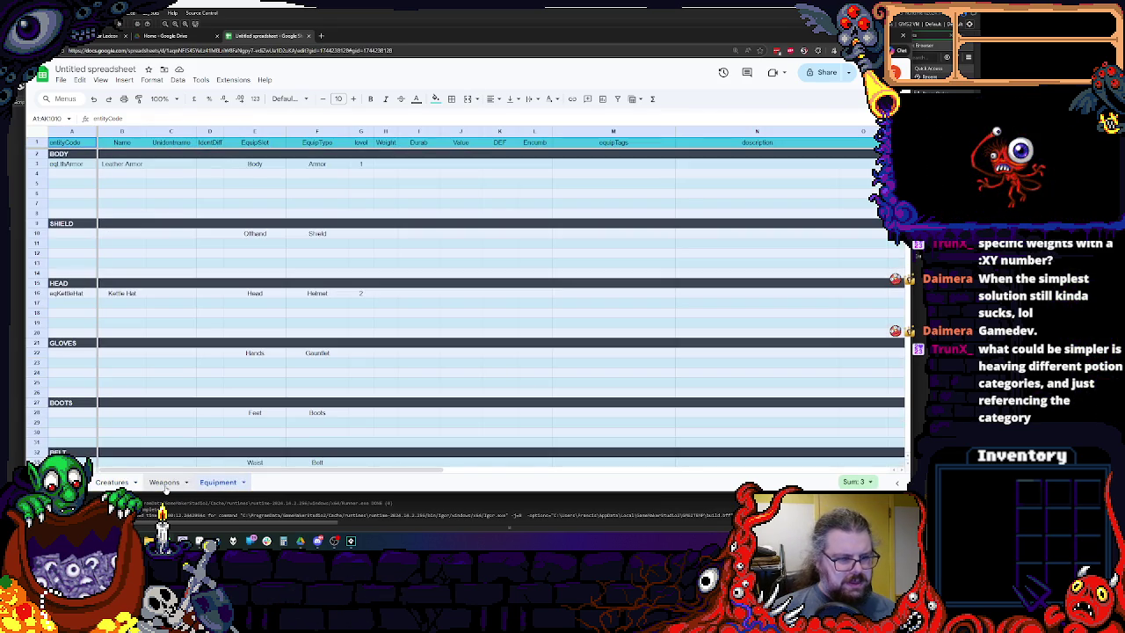
left_click(264, 322)
scroll(275, 330, "down", 3)
scroll(274, 330, "down", 2)
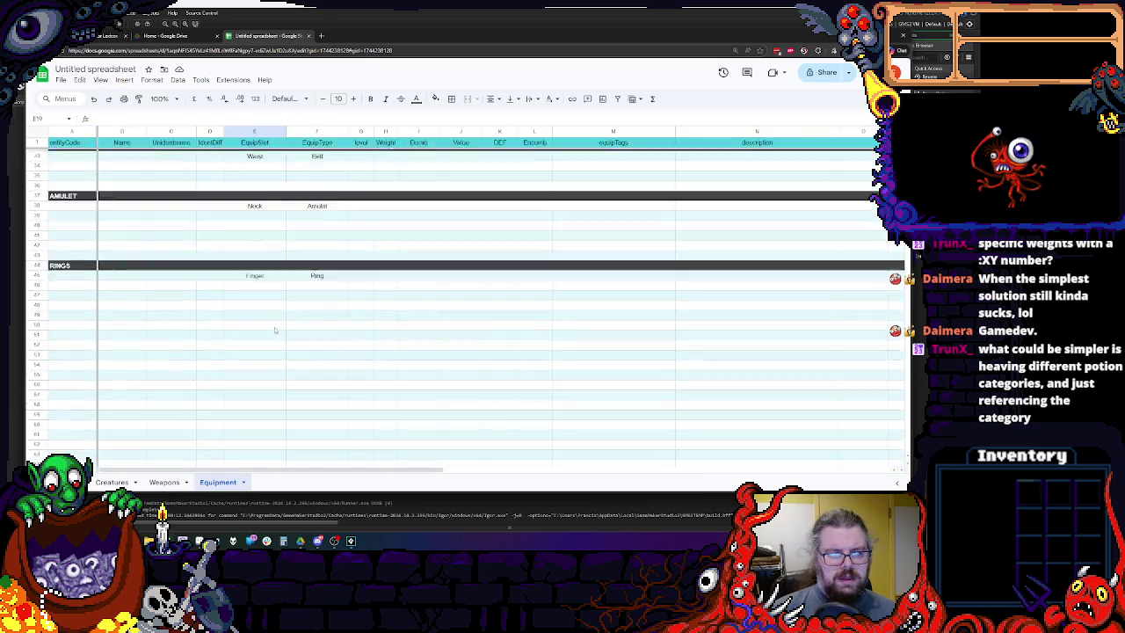
scroll(274, 330, "up", 5)
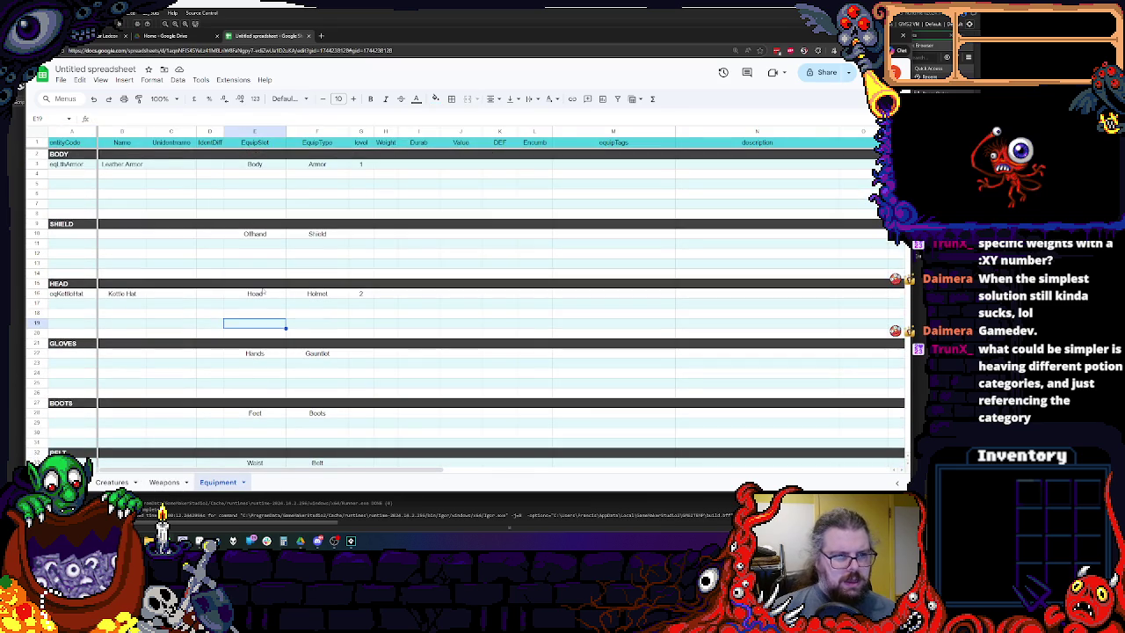
left_click(164, 482)
left_click(211, 481)
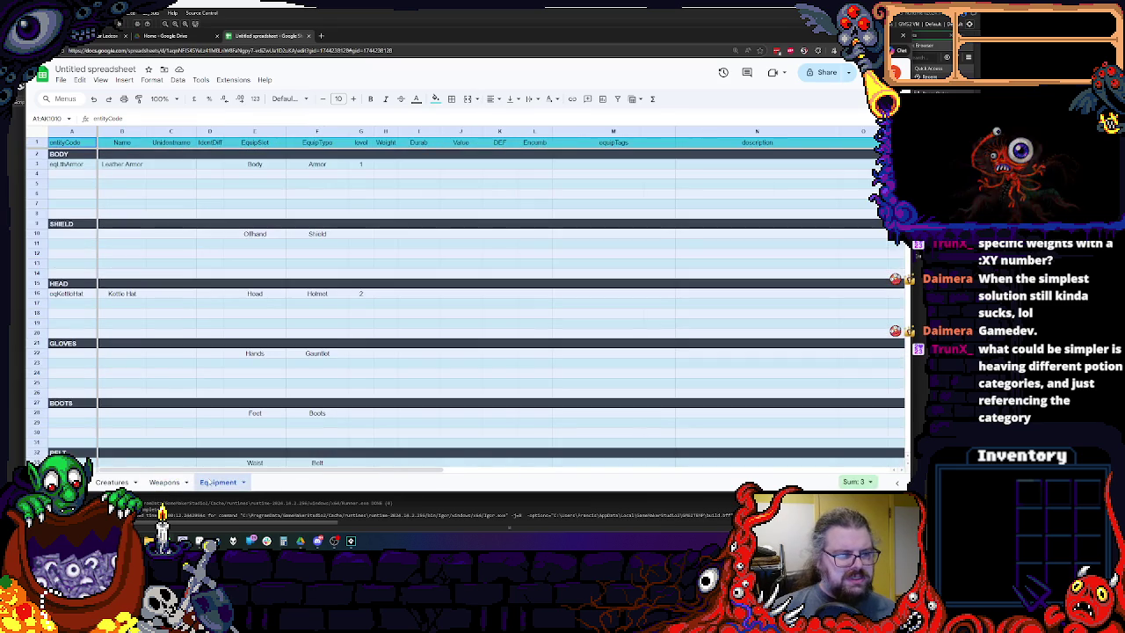
left_click(171, 403)
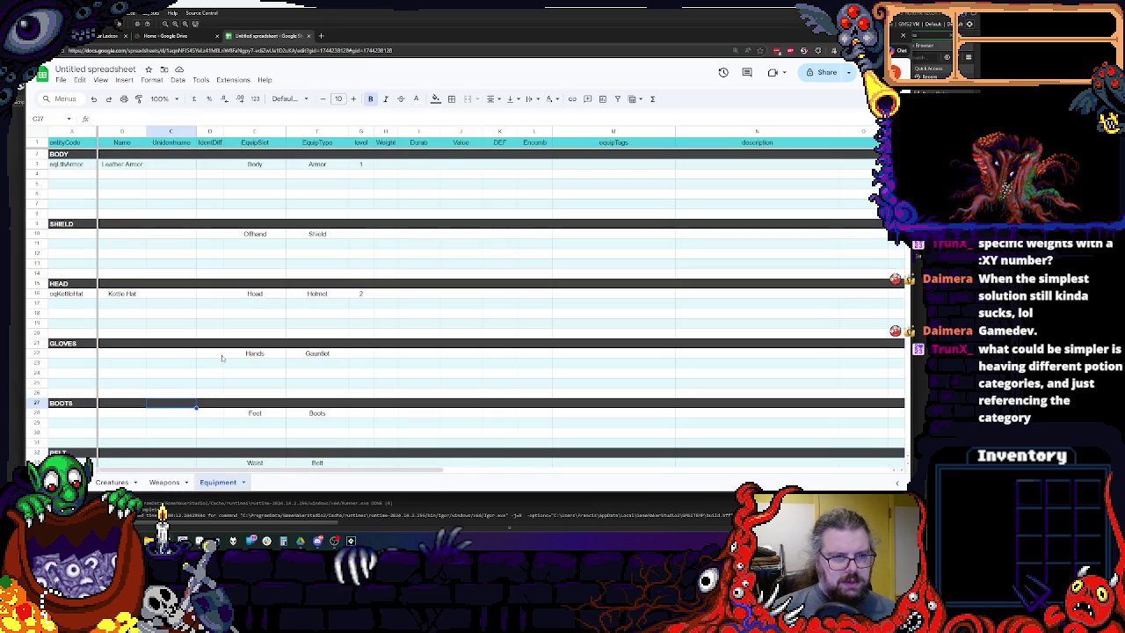
left_click(164, 481)
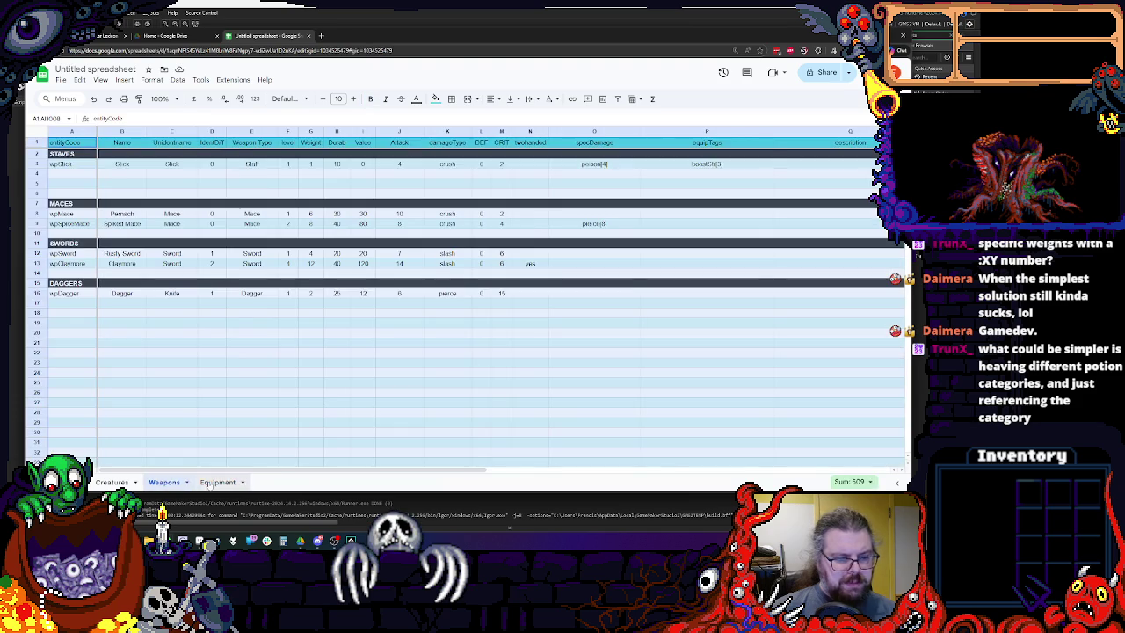
left_click(211, 481)
left_click(254, 264)
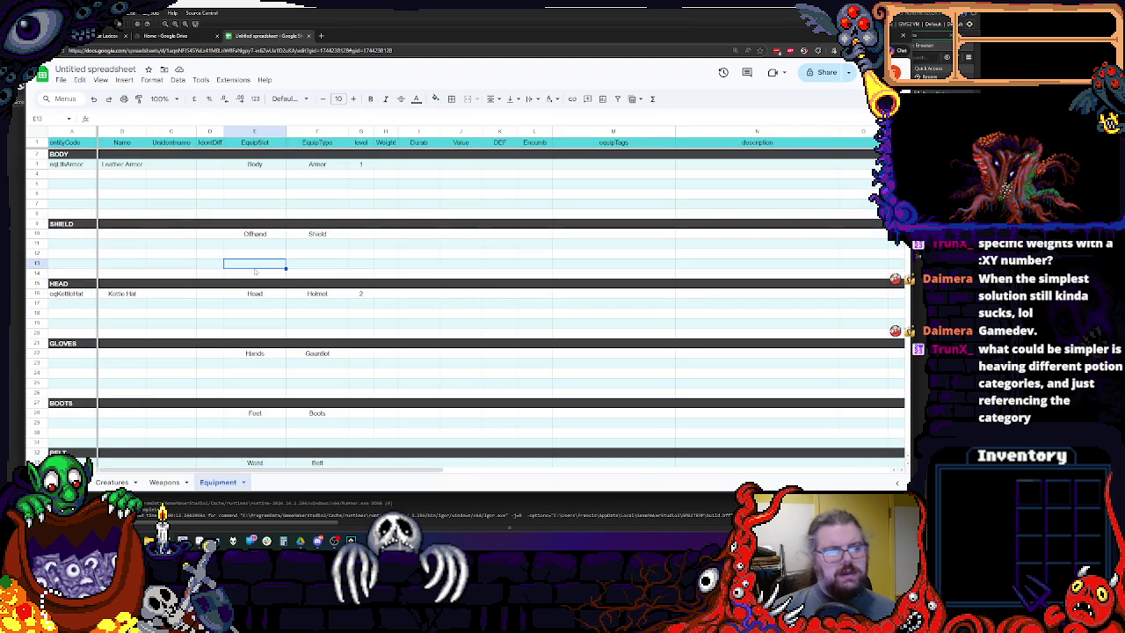
Duplicate the Equipment tab and rename the new copy 'Items'.
right_click(200, 482)
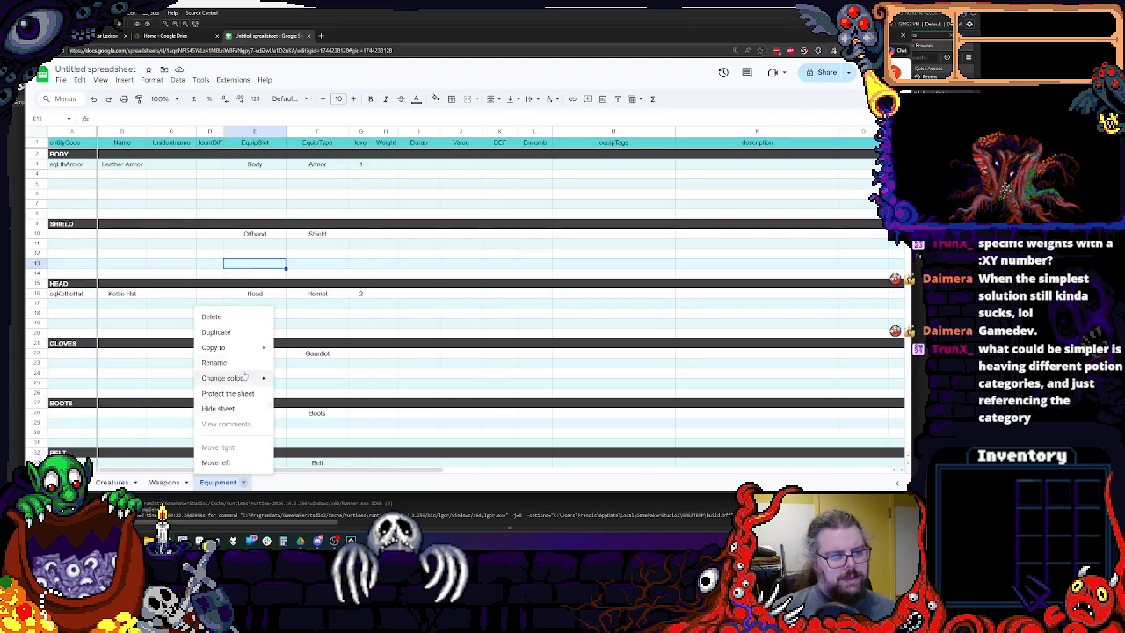
left_click(220, 329)
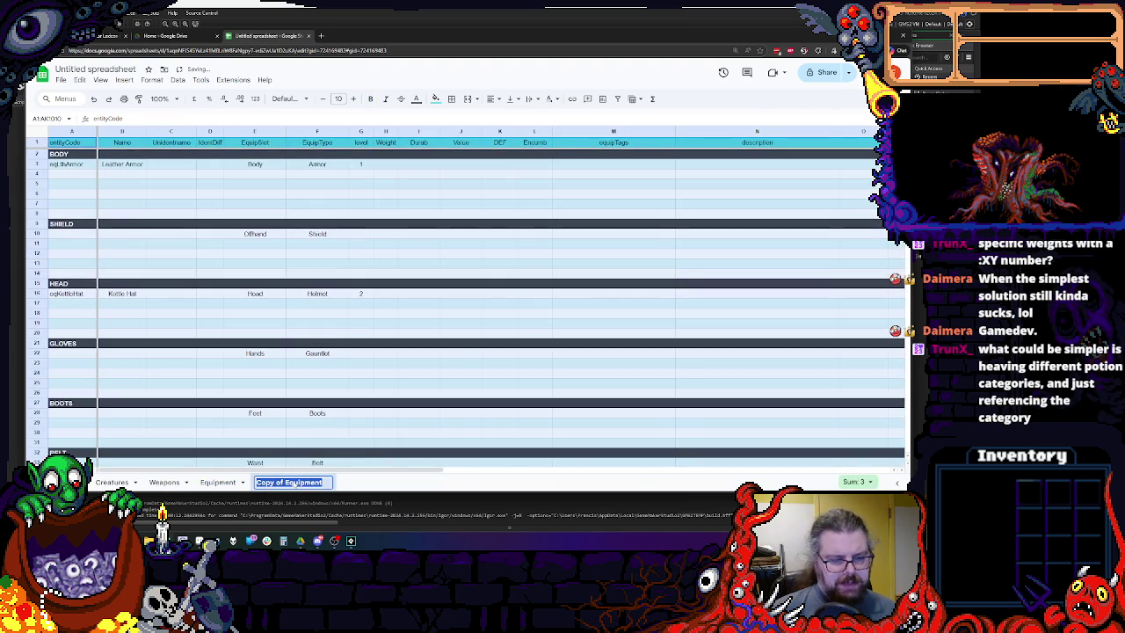
right_click(292, 482)
left_click(316, 364)
double_click(280, 482)
key("ctrl+a")
type("Items")
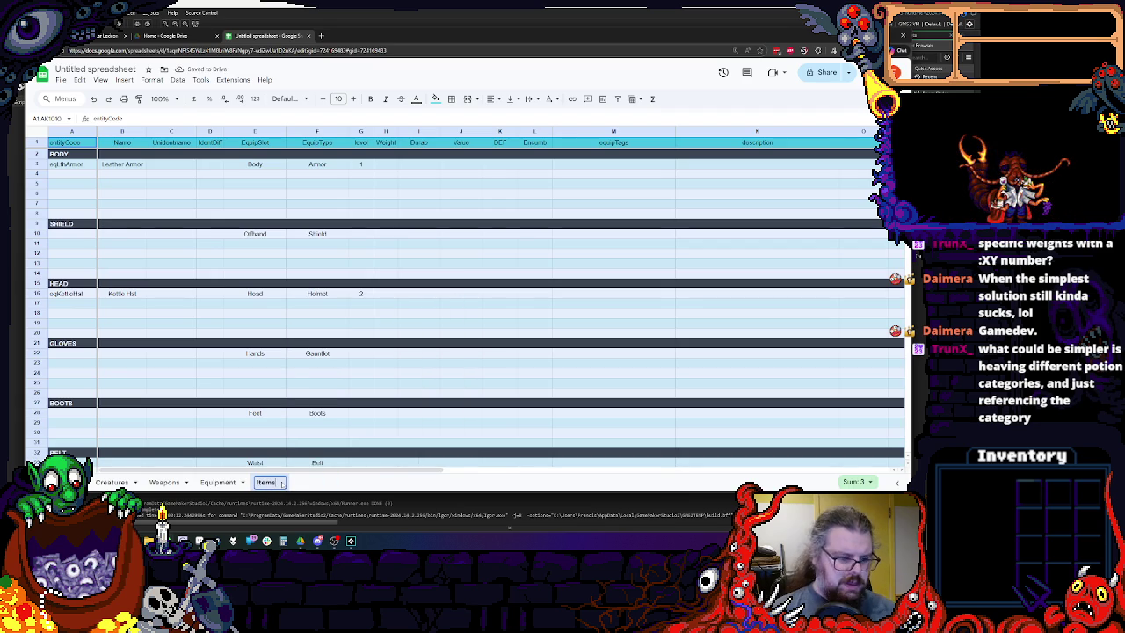
key("Return")
left_click(317, 432)
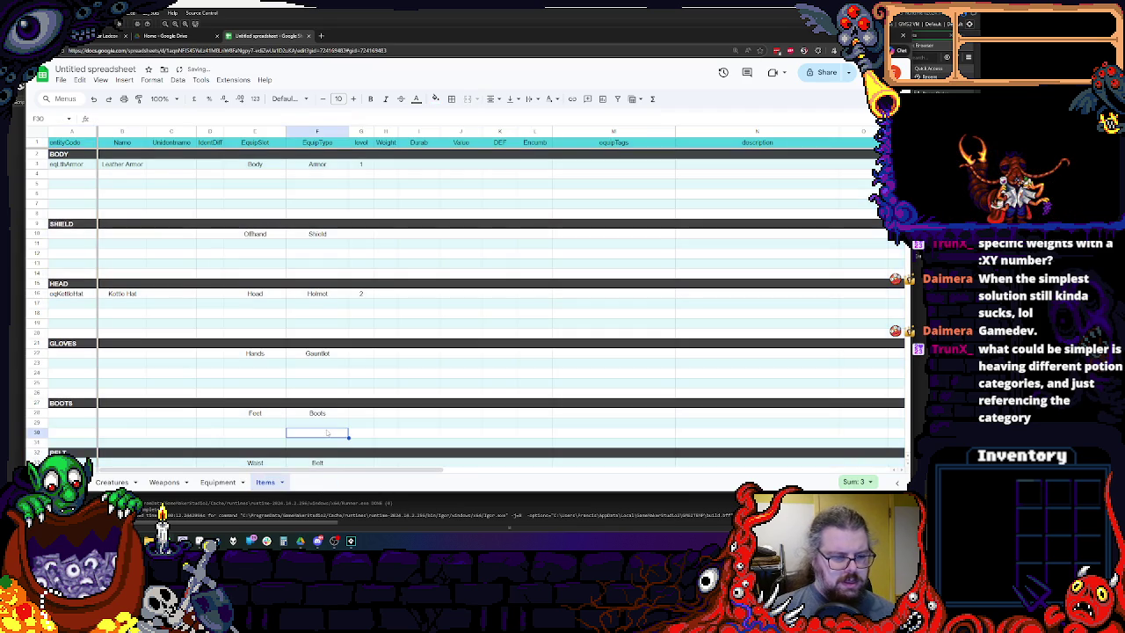
Retitle the BODY, SHIELD, HEAD, GLOVES and BOOTS headers as POTIONS, SCROLLS, WANDS, FOOD and MISC.
left_click(64, 154)
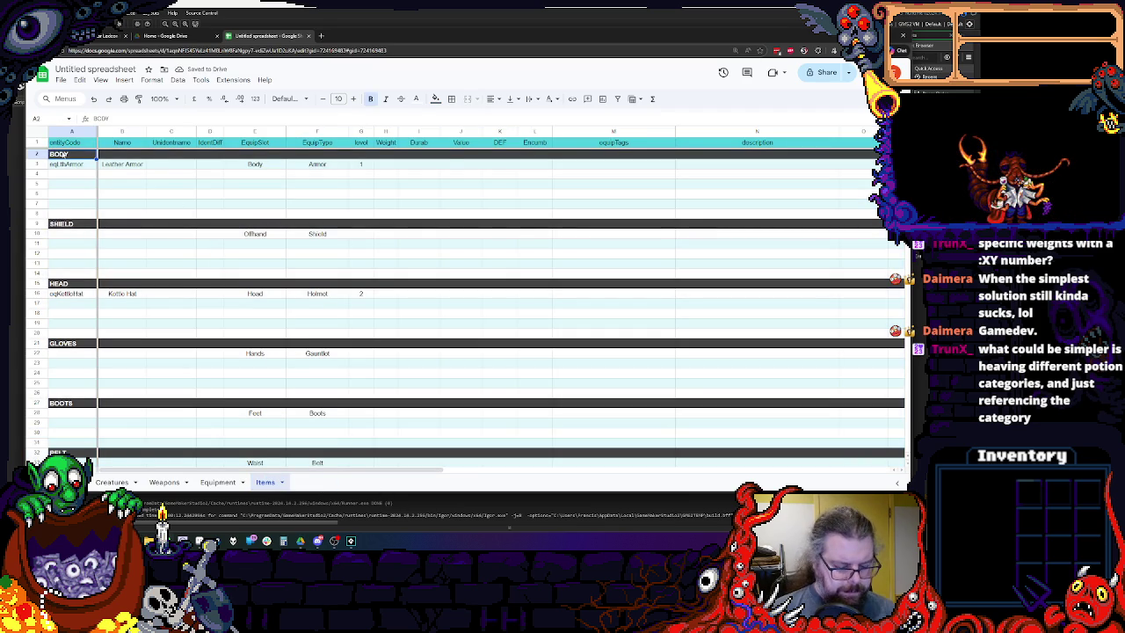
type("B")
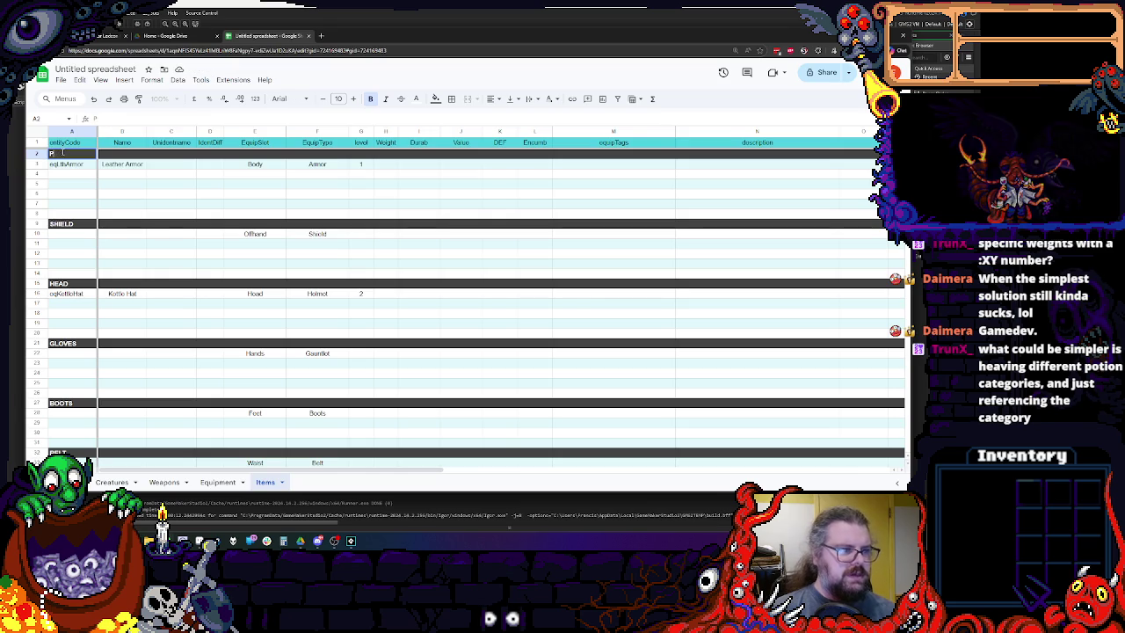
type("ONS")
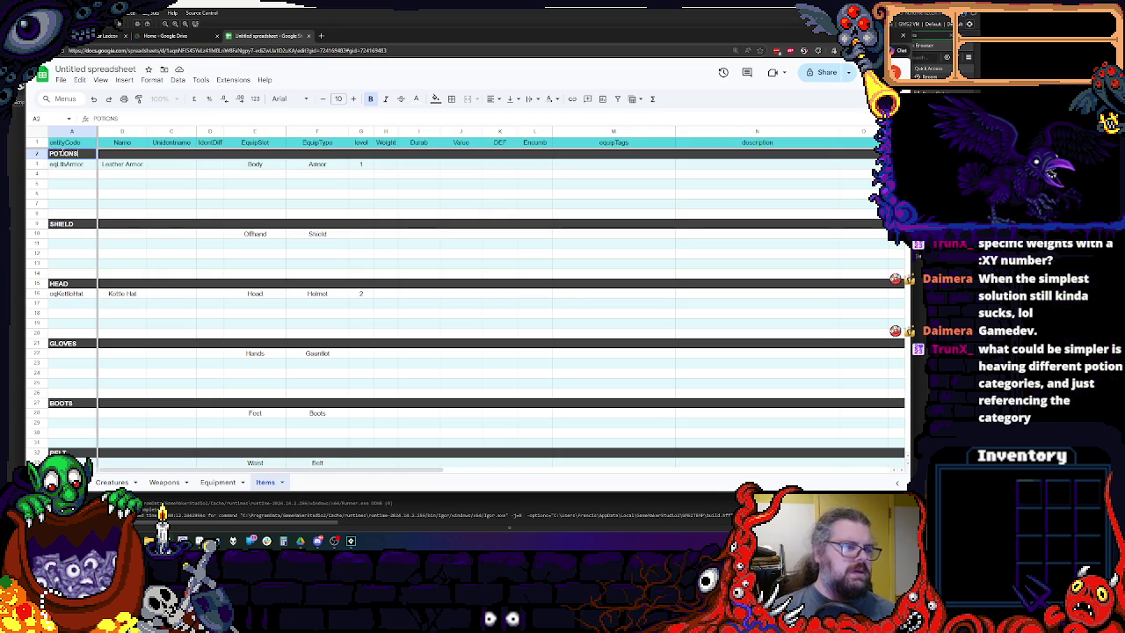
left_click(67, 224)
type("SCROLLS")
left_click(74, 284)
type("G")
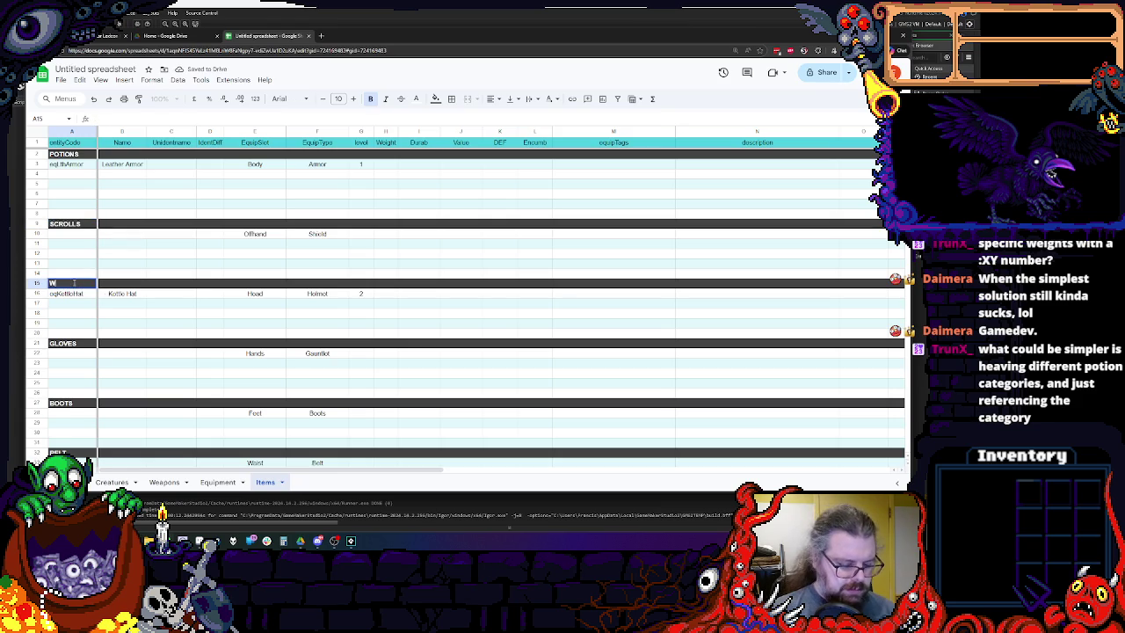
type("DS")
left_click(61, 344)
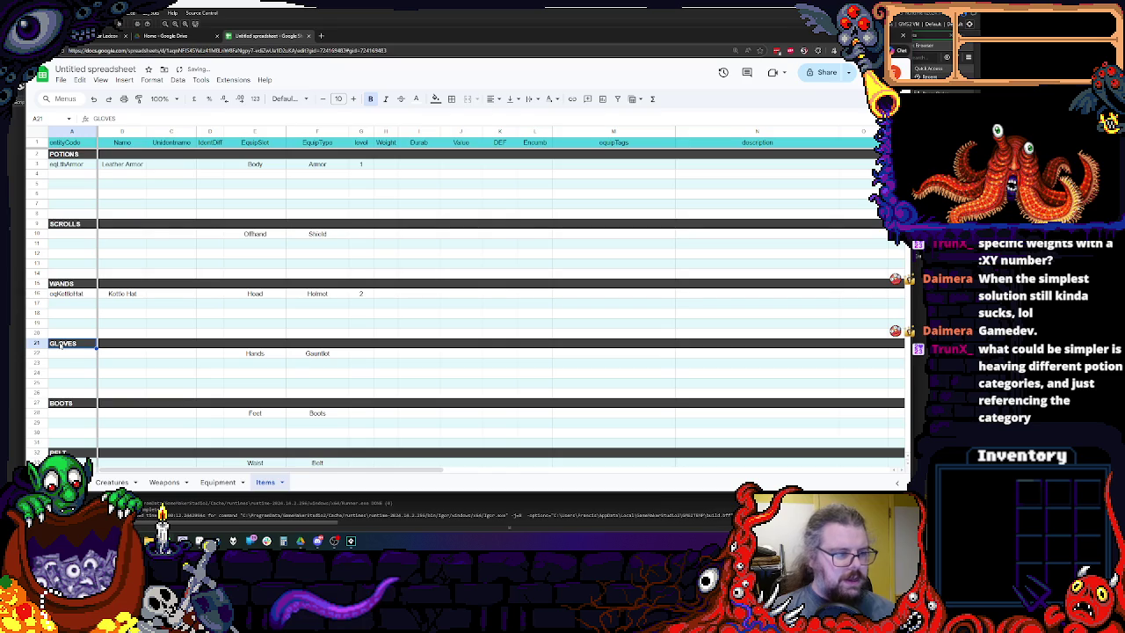
type("FOOD")
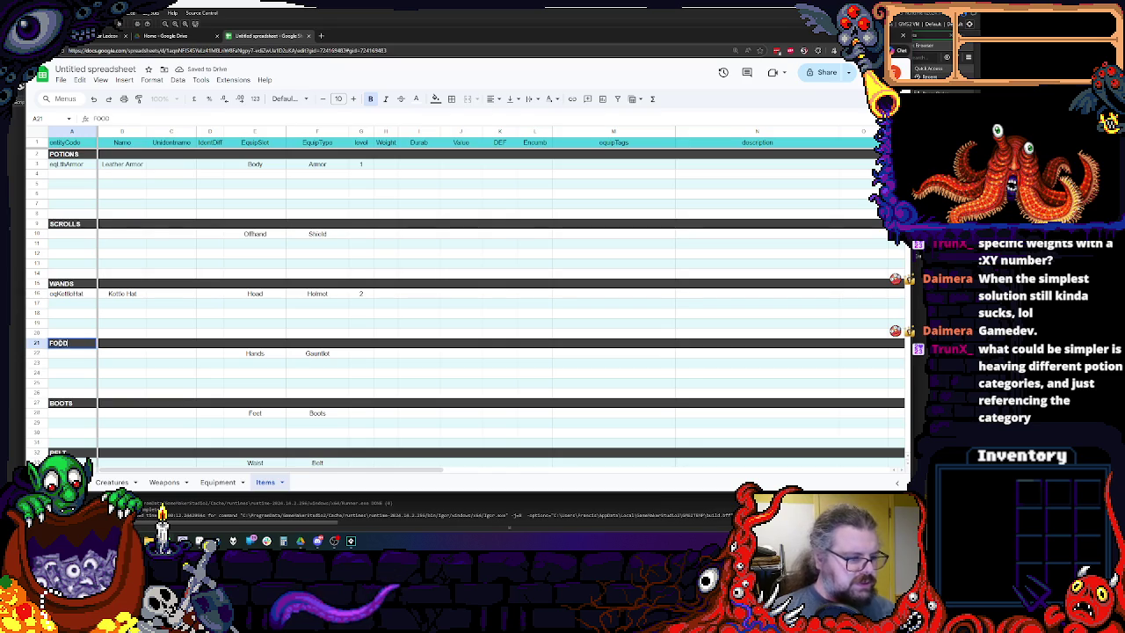
left_click(79, 405)
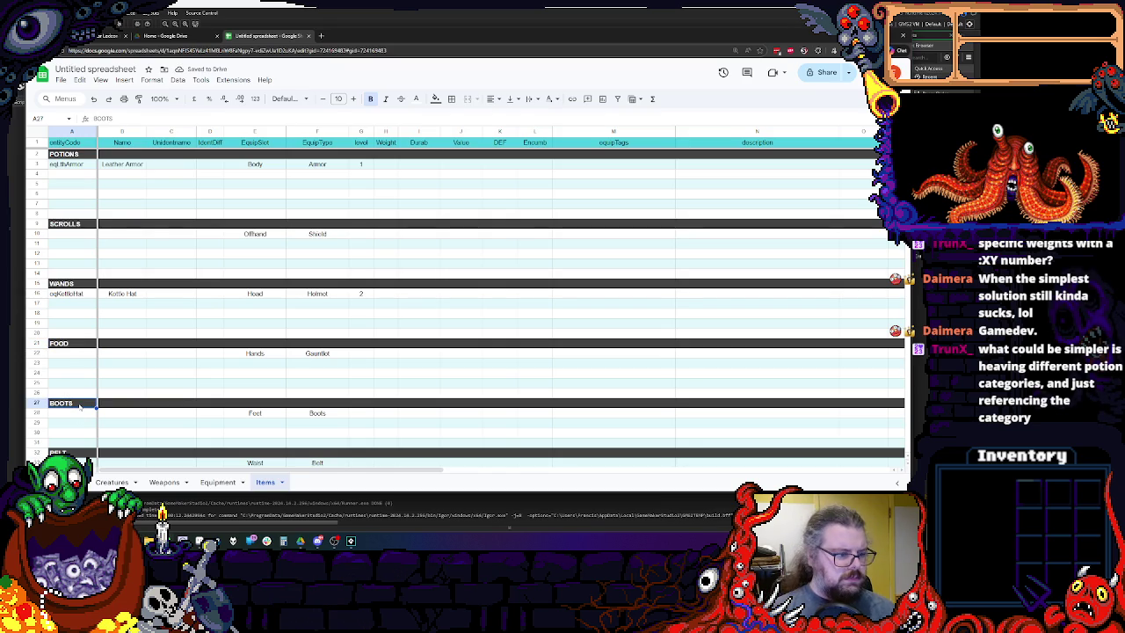
type("MISC")
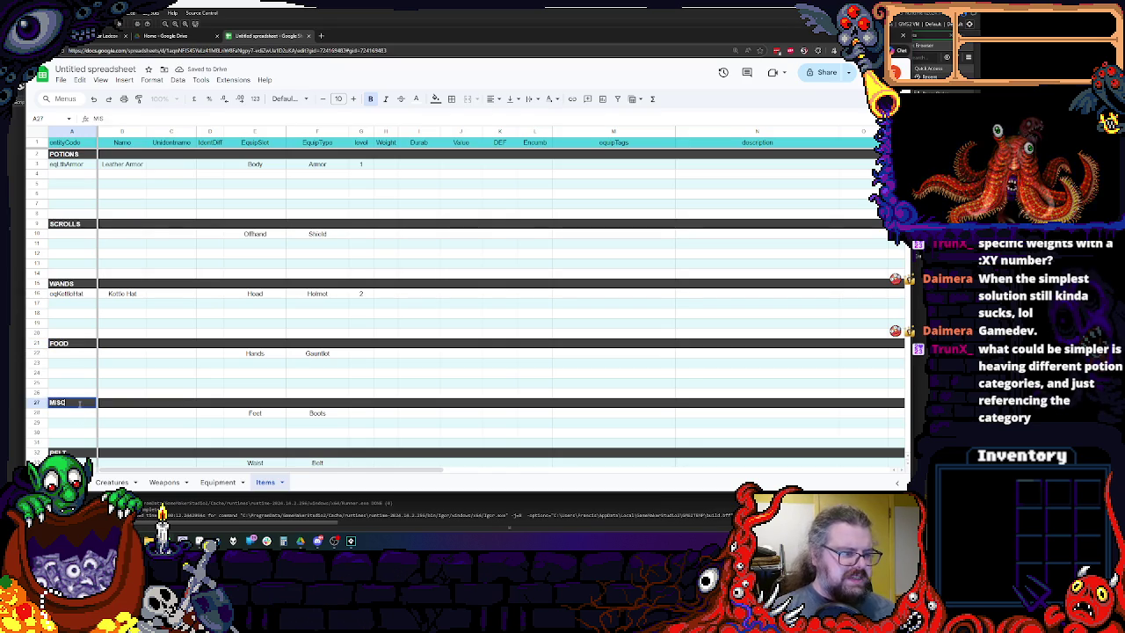
left_click(104, 355)
Clear the BELT section label and move on to the AMULET header.
scroll(103, 360, "down", 3)
left_click(70, 377)
key("Delete")
left_click(69, 426)
scroll(68, 426, "down", 3)
Clear the leftover belt, amulet and ring entries in A30:I52.
scroll(68, 426, "down", 2)
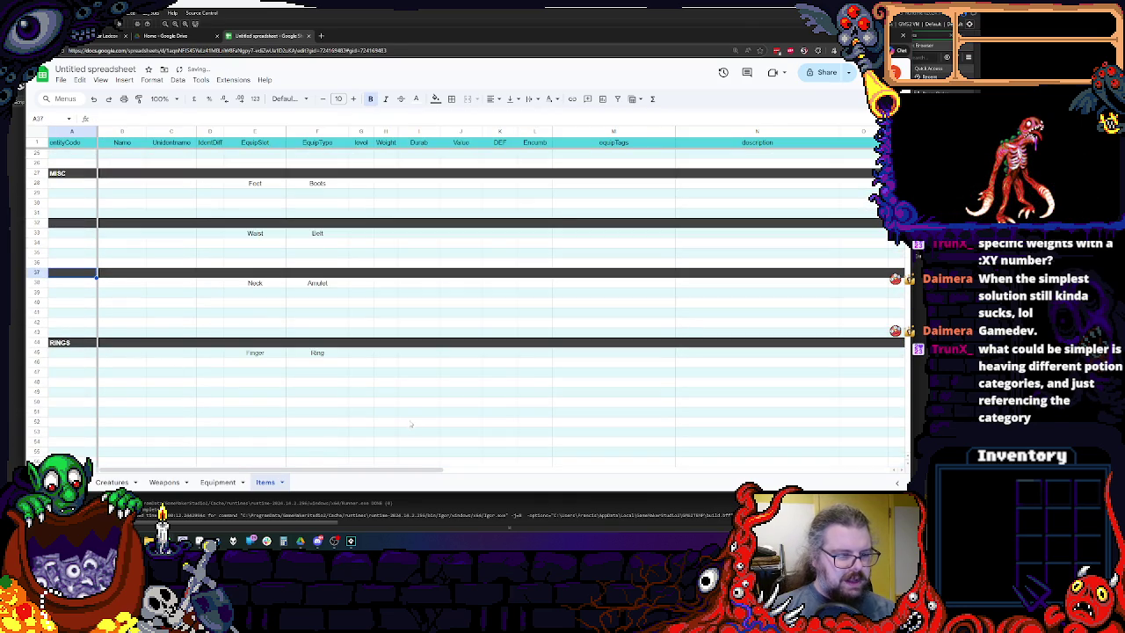
left_click_drag(409, 423, 70, 204)
key("Delete")
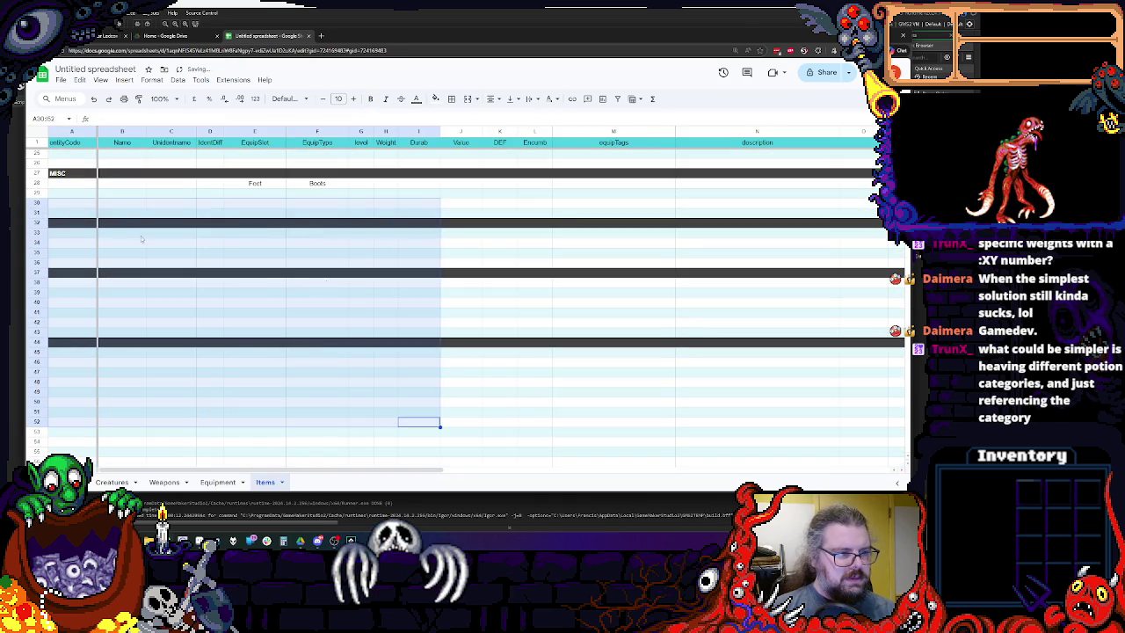
scroll(88, 281, "up", 3)
scroll(50, 337, "up", 3)
left_click(66, 319)
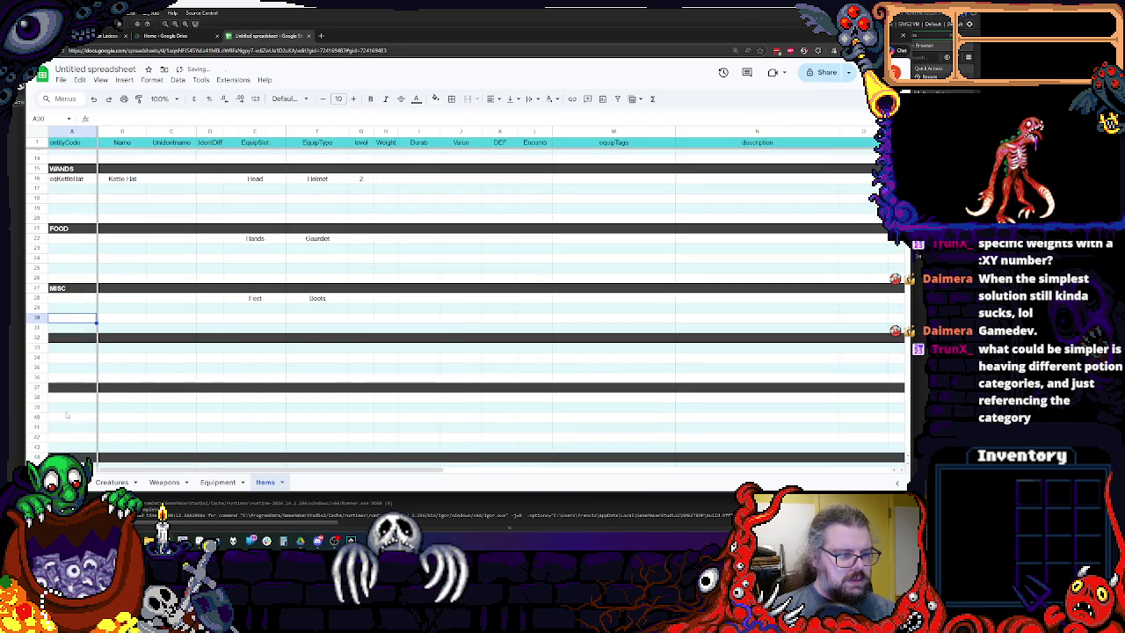
Delete the now-empty rows 32–44 below MISC.
scroll(72, 425, "down", 2)
left_click_drag(39, 420, 37, 300)
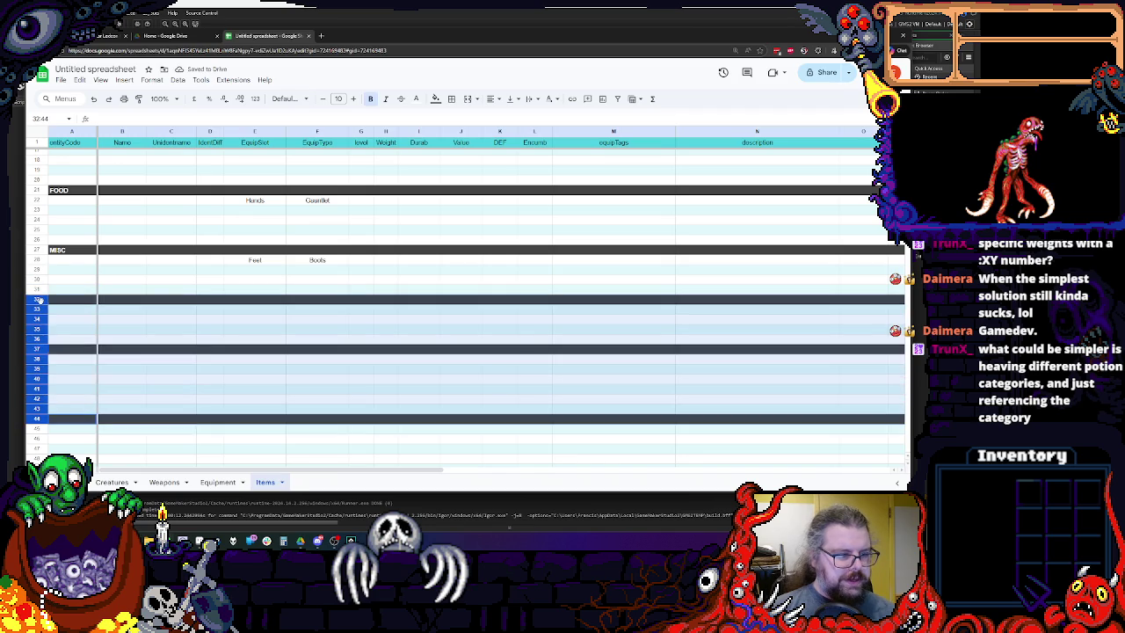
right_click(37, 299)
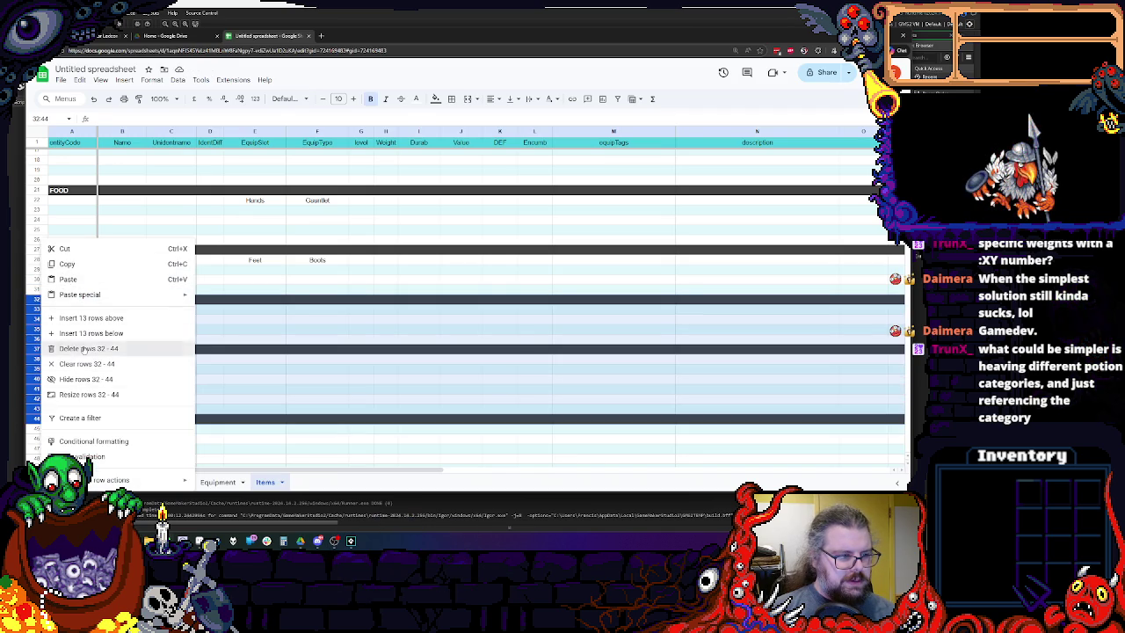
left_click(163, 345)
scroll(162, 340, "up", 5)
left_click(163, 335)
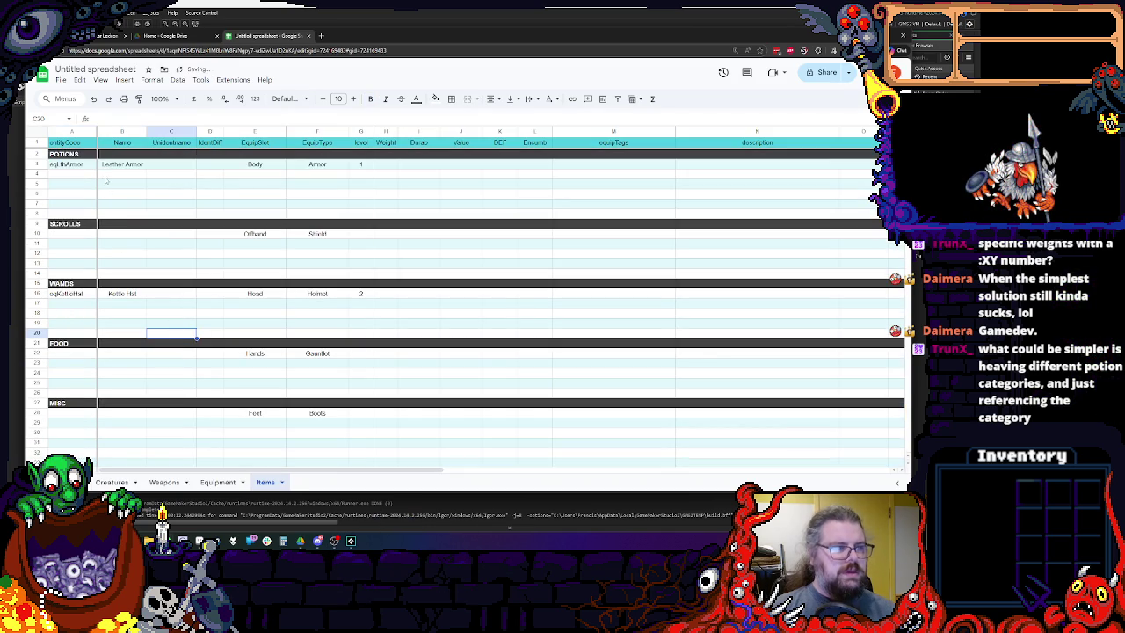
left_click(122, 166)
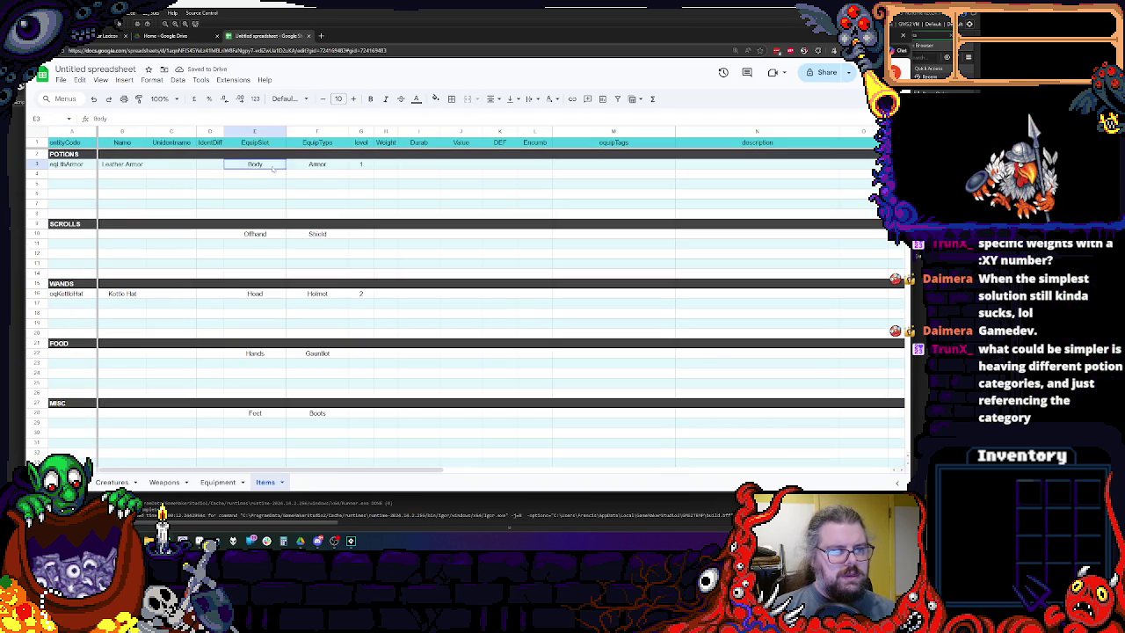
Clear the old slot, type and level values in rows 3, 10, 16, 22 and 28, and retitle E1 ItemType.
left_click_drag(252, 167, 360, 167)
key("Delete")
left_click_drag(255, 235, 317, 235)
key("Delete")
left_click_drag(255, 294, 360, 303)
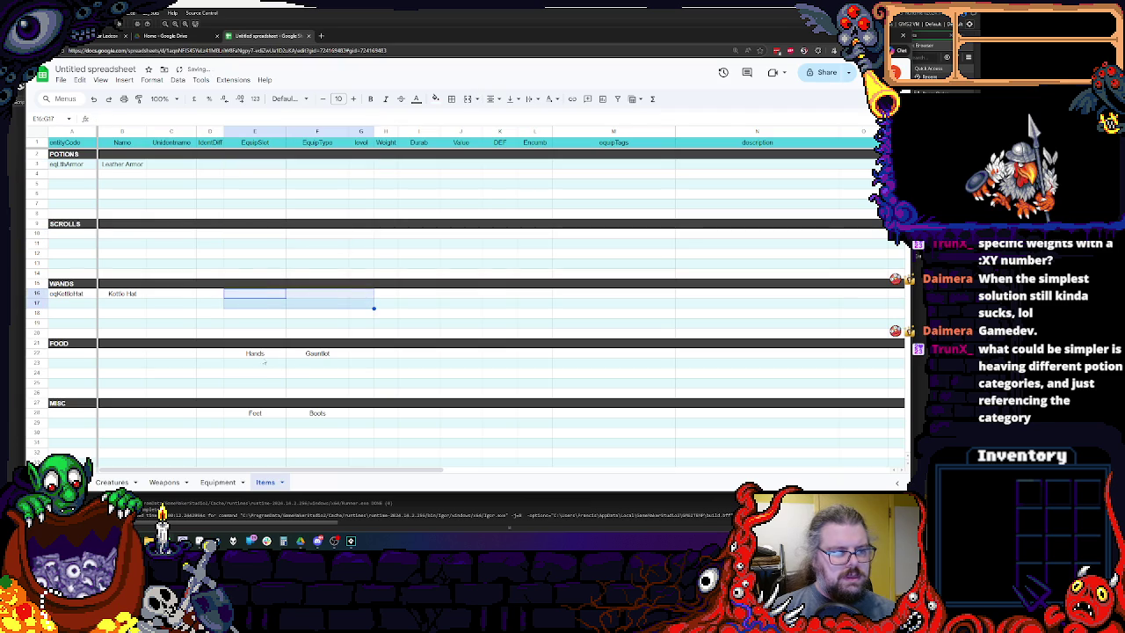
key("Delete")
left_click_drag(255, 353, 317, 374)
key("Delete")
left_click_drag(255, 413, 370, 435)
key("Delete")
key("ctrl+Up")
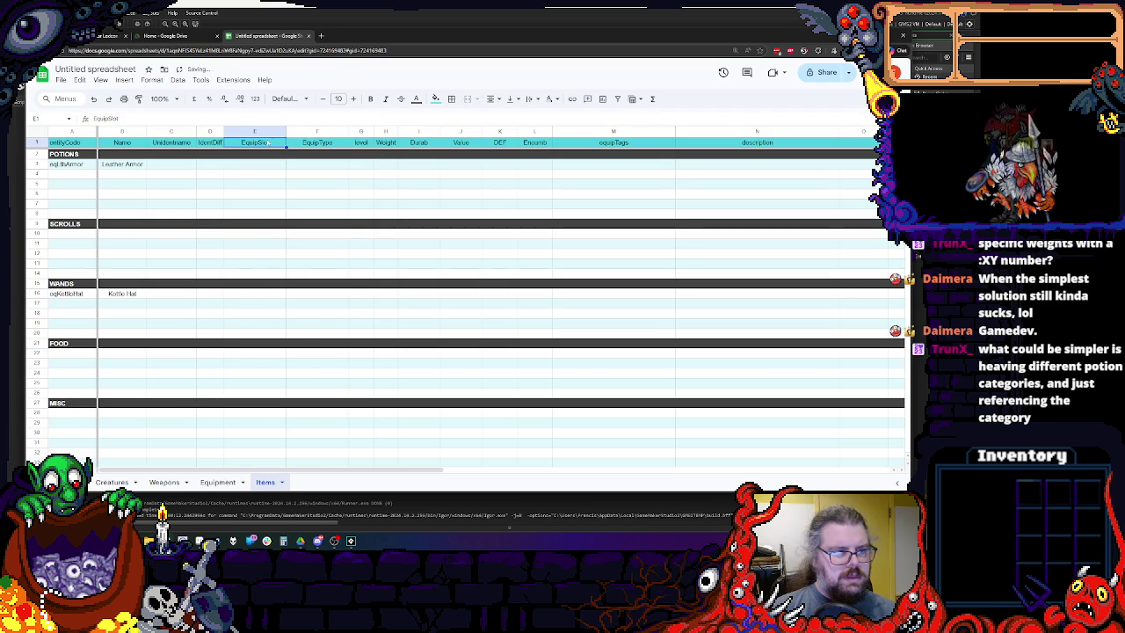
type("ItemType")
Delete the EquipType column.
left_click(359, 167)
left_click(314, 131)
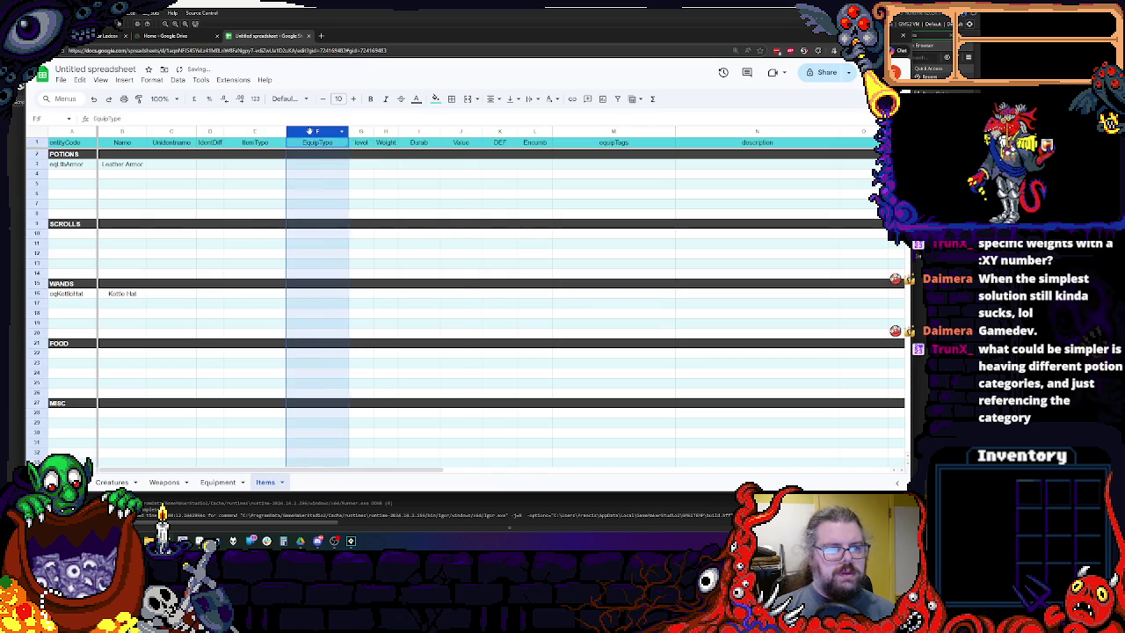
right_click(315, 131)
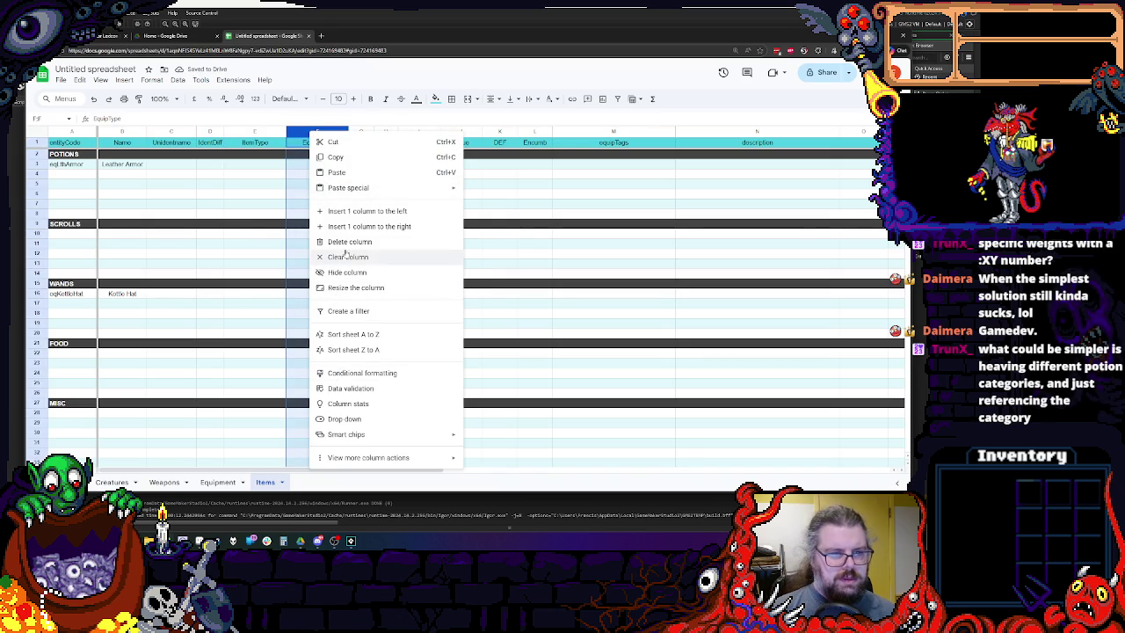
left_click(348, 242)
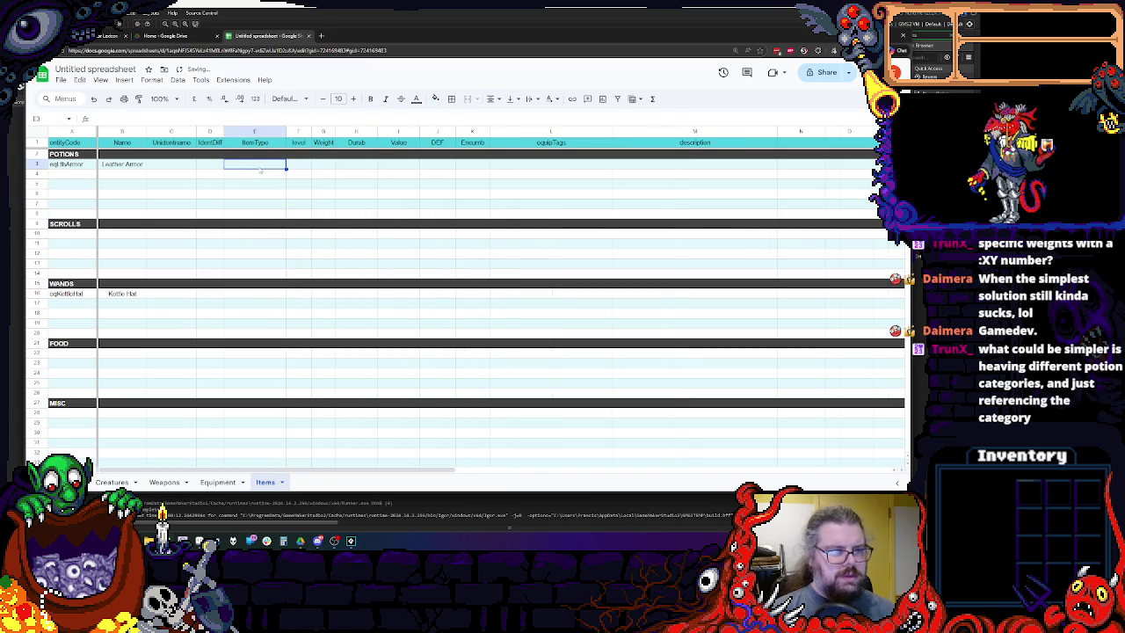
Enter item types Potion, Scroll, Wand, Food and Misc in each section's first row.
type("Potio")
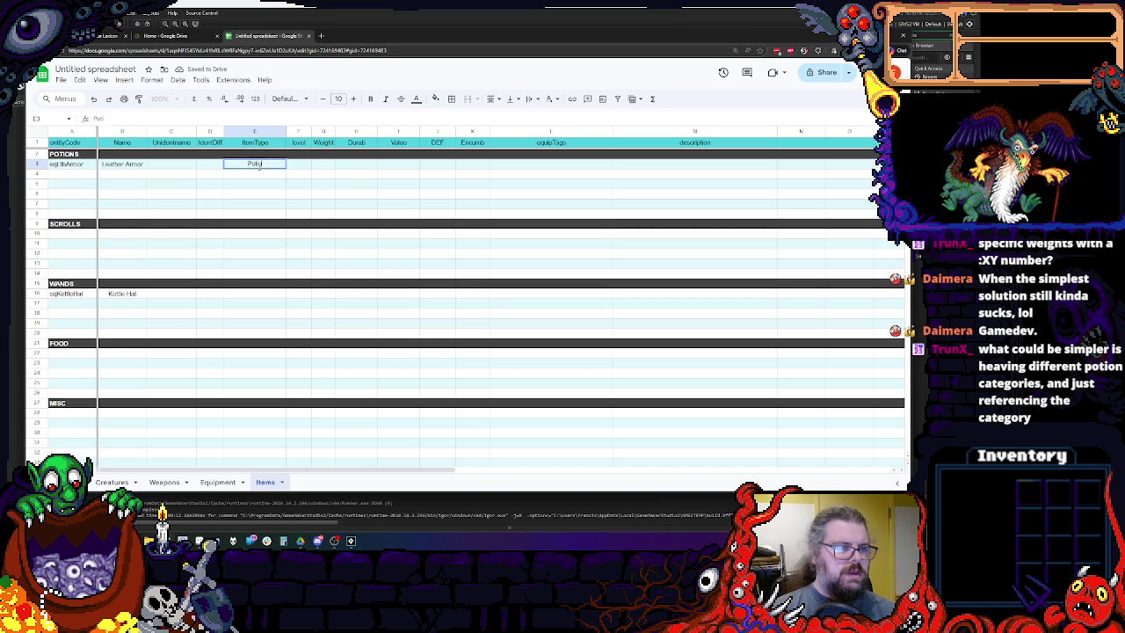
left_click(255, 233)
type("Scr")
left_click(236, 293)
type("Wand")
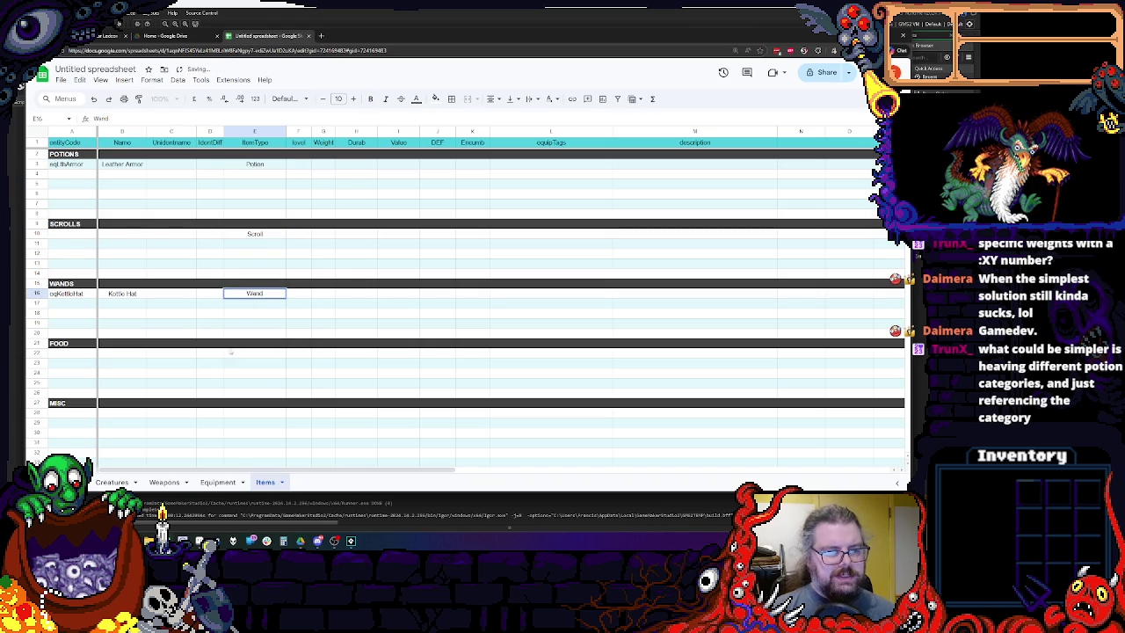
left_click(229, 351)
type("Food")
left_click(255, 414)
type("Misc")
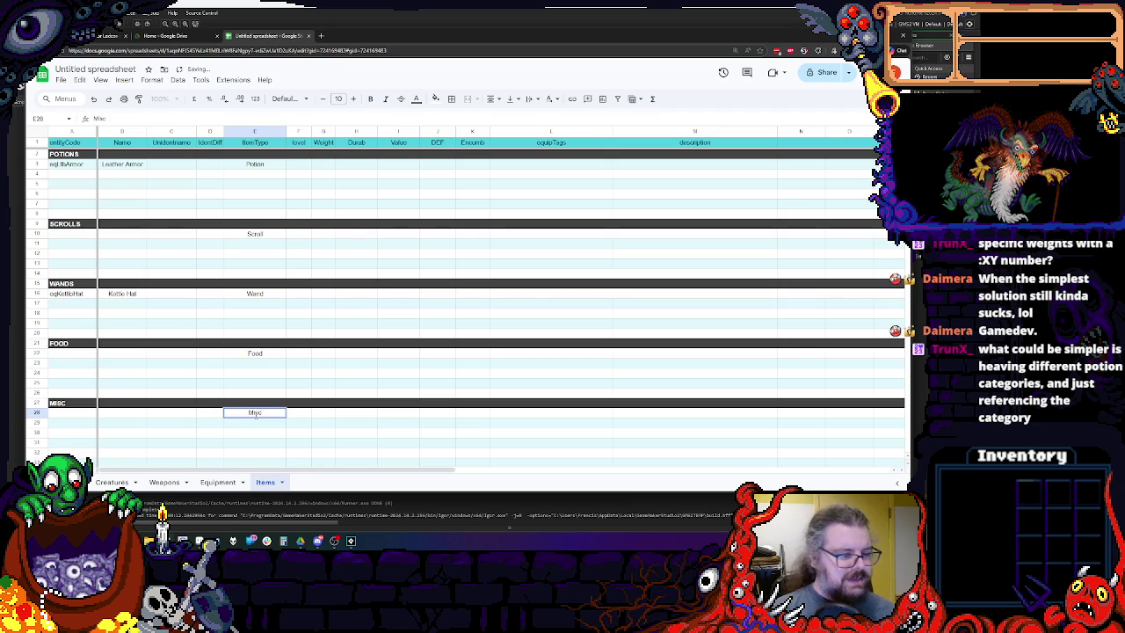
left_click(299, 373)
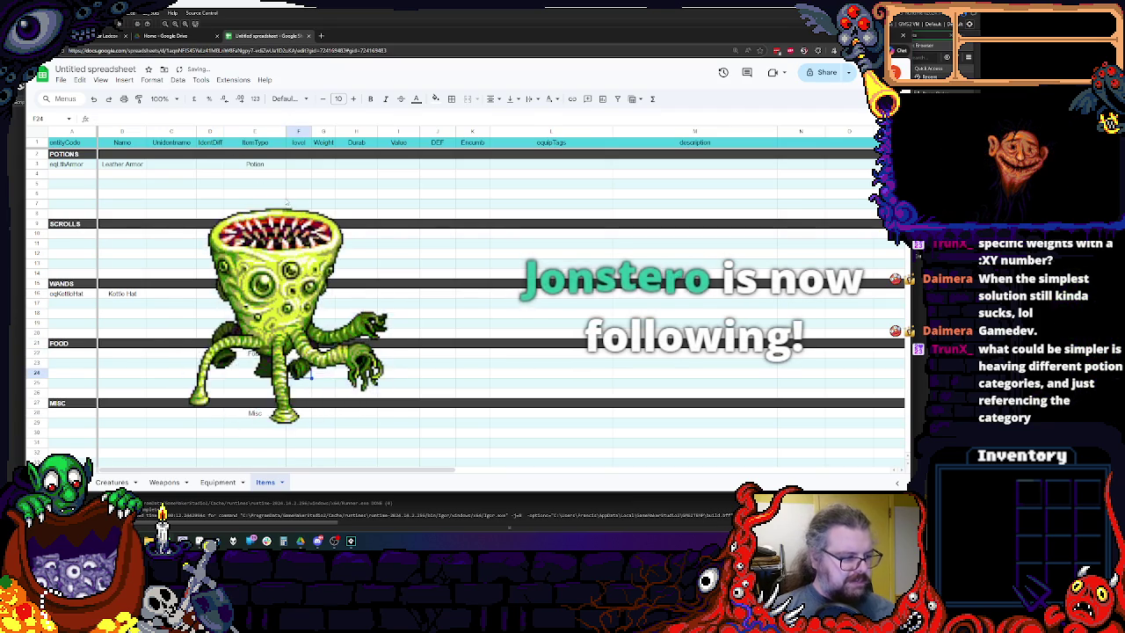
Check the first potion row's cells after entering the types.
scroll(309, 286, "down", 4)
scroll(310, 286, "down", 2)
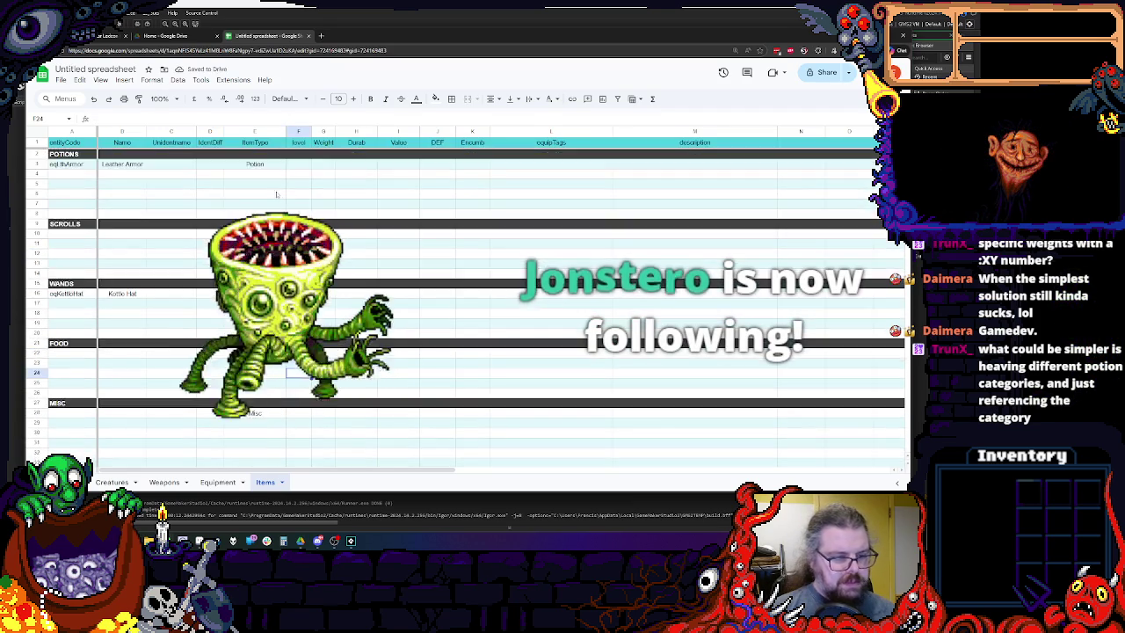
scroll(253, 186, "up", 2)
scroll(317, 185, "up", 5)
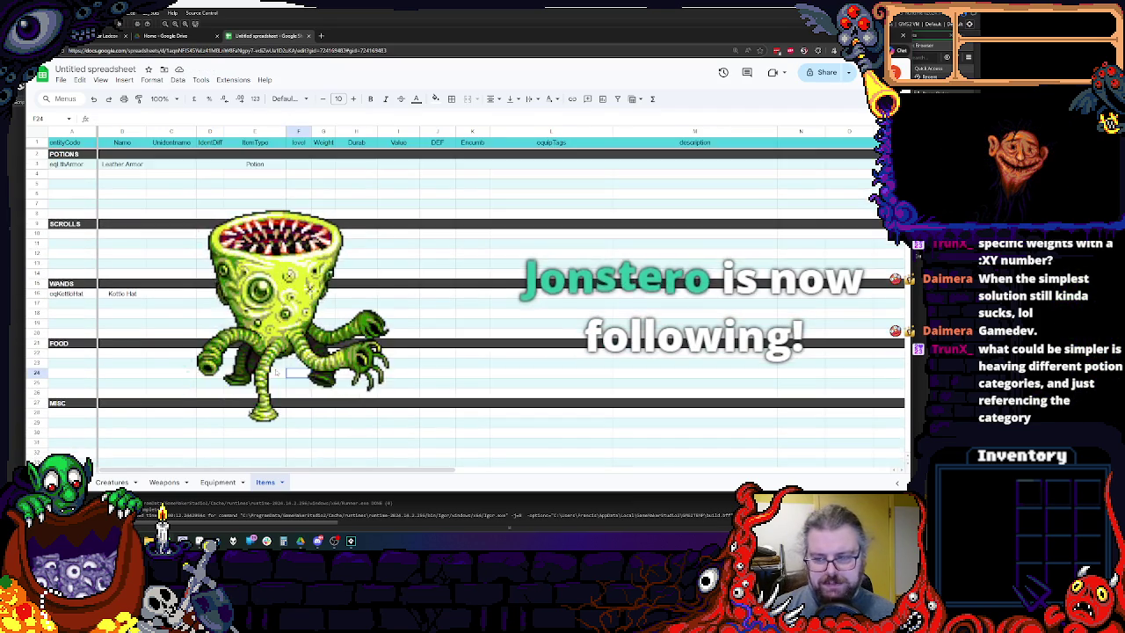
left_click(316, 182)
left_click(316, 164)
key("Left")
key("Right")
key("Right")
key("Right")
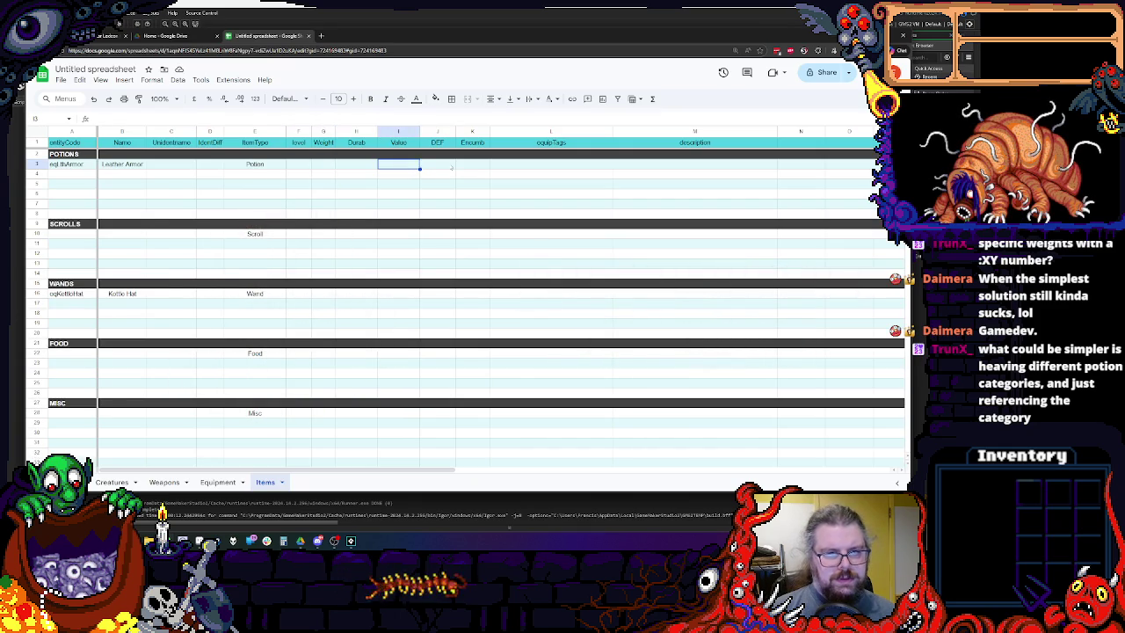
Delete the DEF and Encumb columns.
left_click(437, 131)
right_click(438, 131)
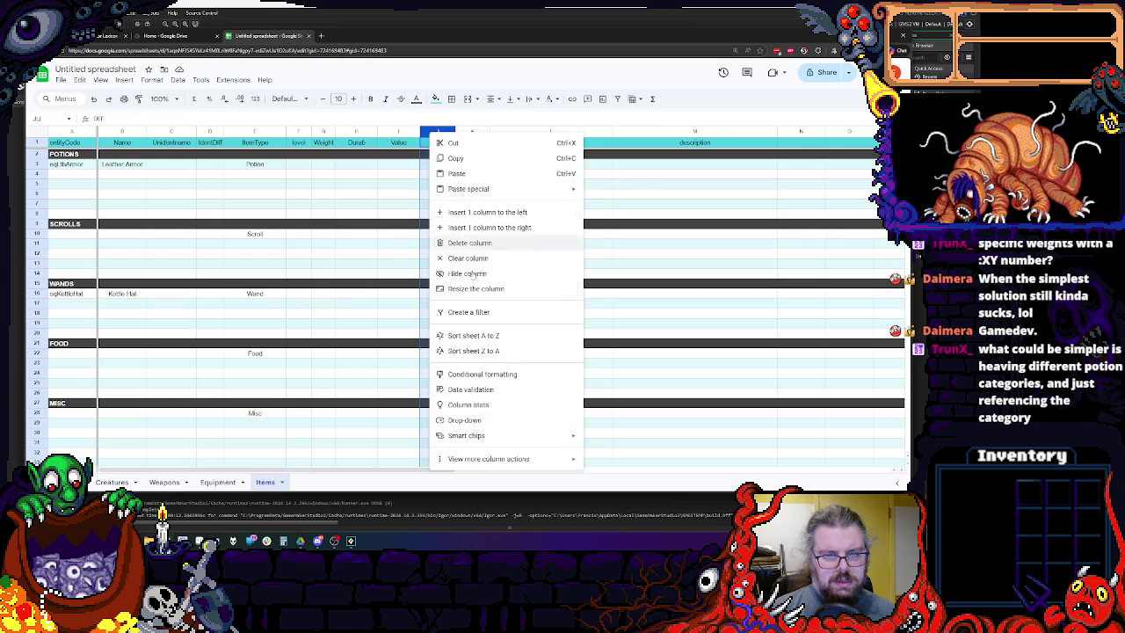
left_click(448, 243)
left_click(480, 132)
left_click(436, 131)
right_click(436, 131)
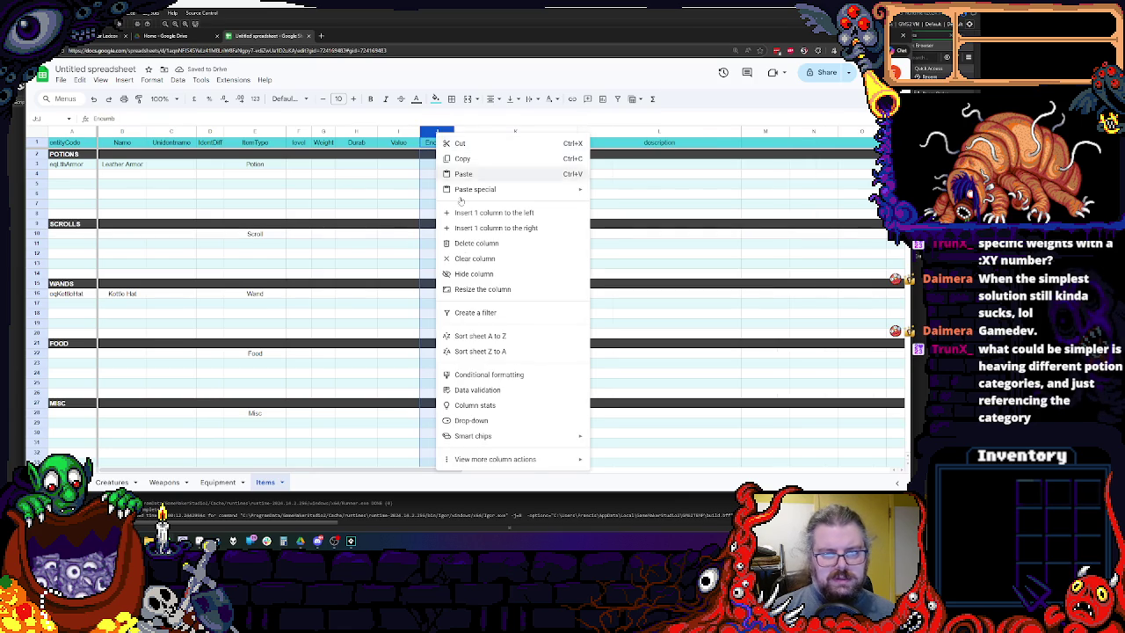
left_click(474, 243)
left_click_drag(476, 184, 475, 192)
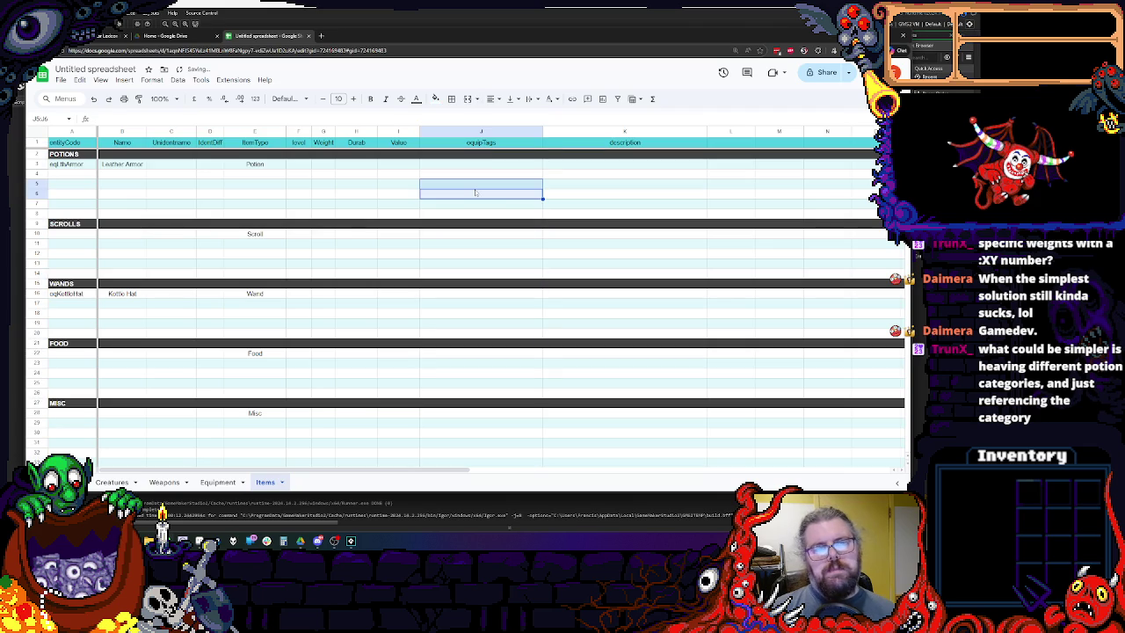
Rename the equipTags header to effectTags and widen that column considerably.
double_click(481, 144)
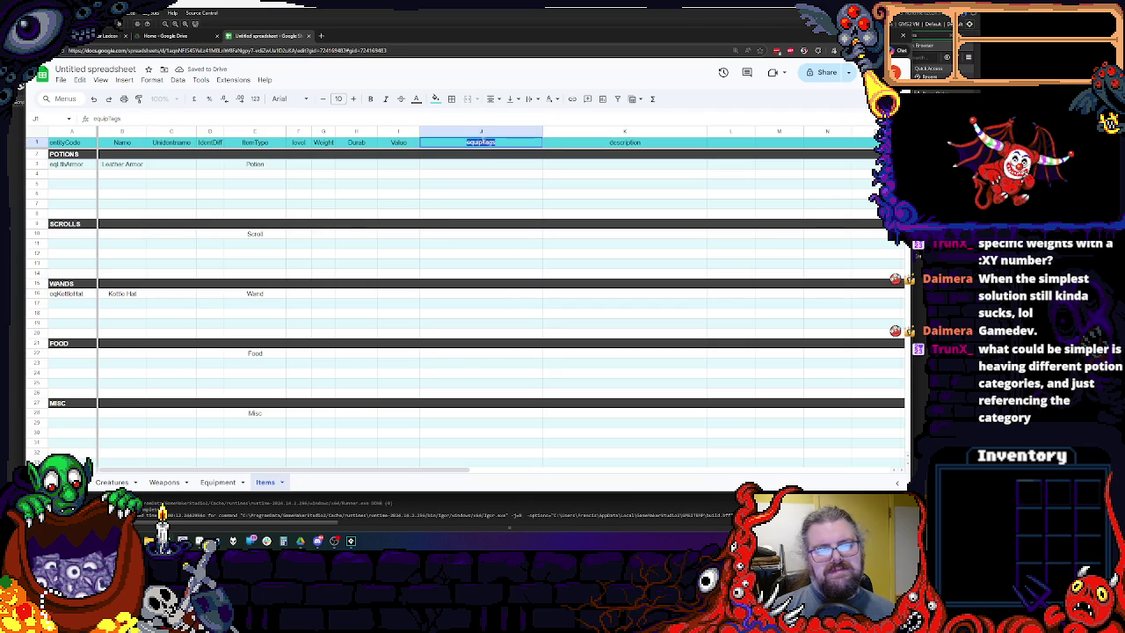
type("effect")
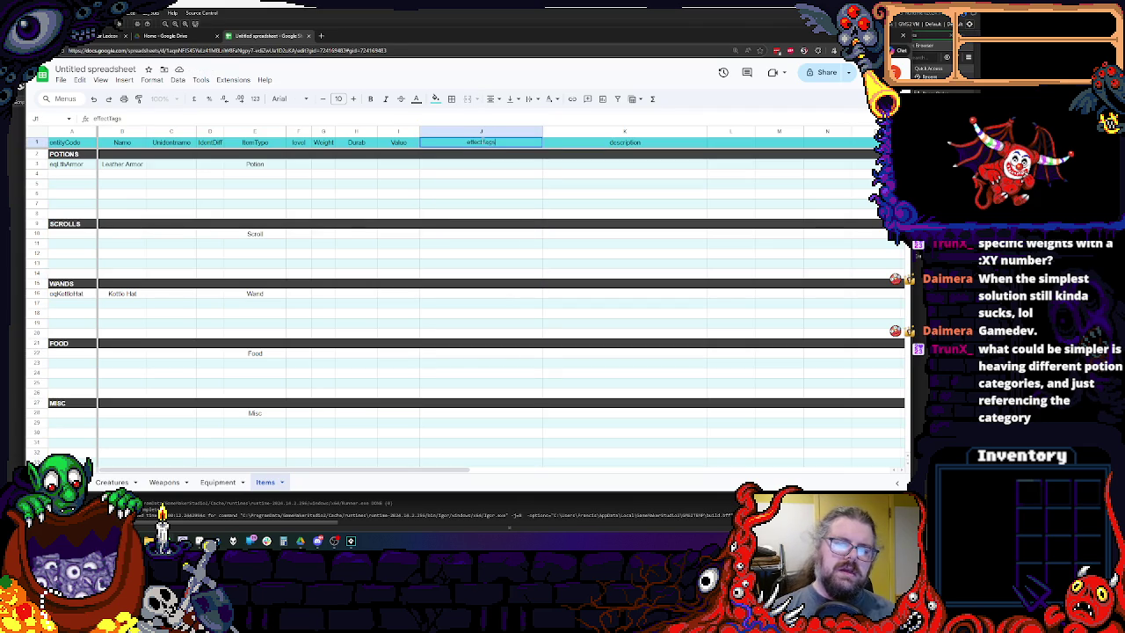
left_click(500, 197)
left_click_drag(542, 131, 644, 130)
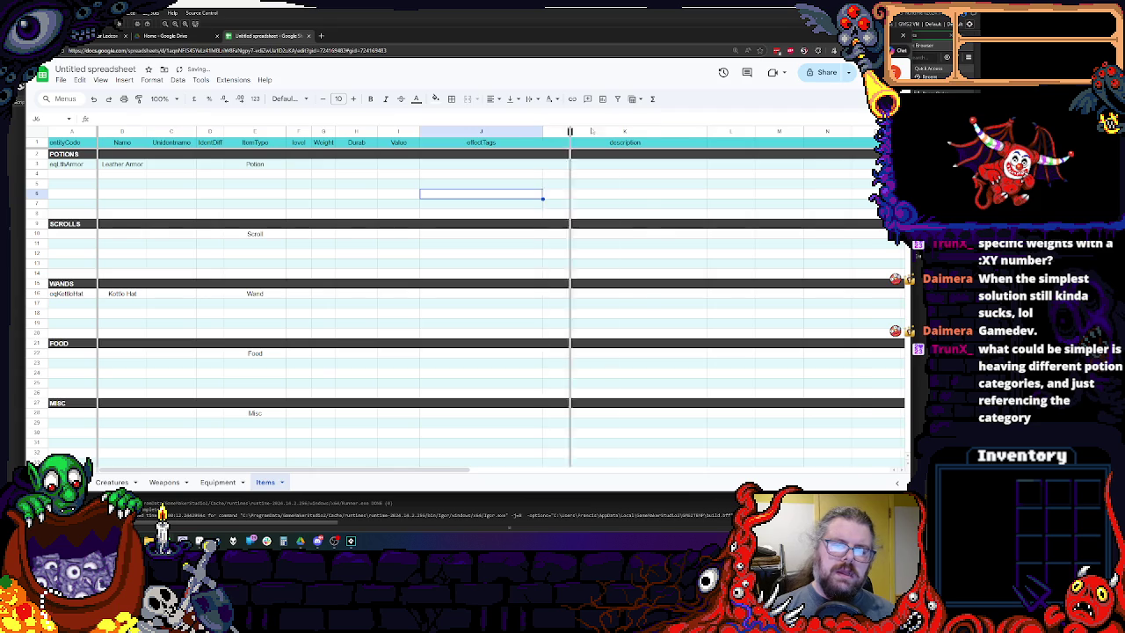
left_click(586, 175)
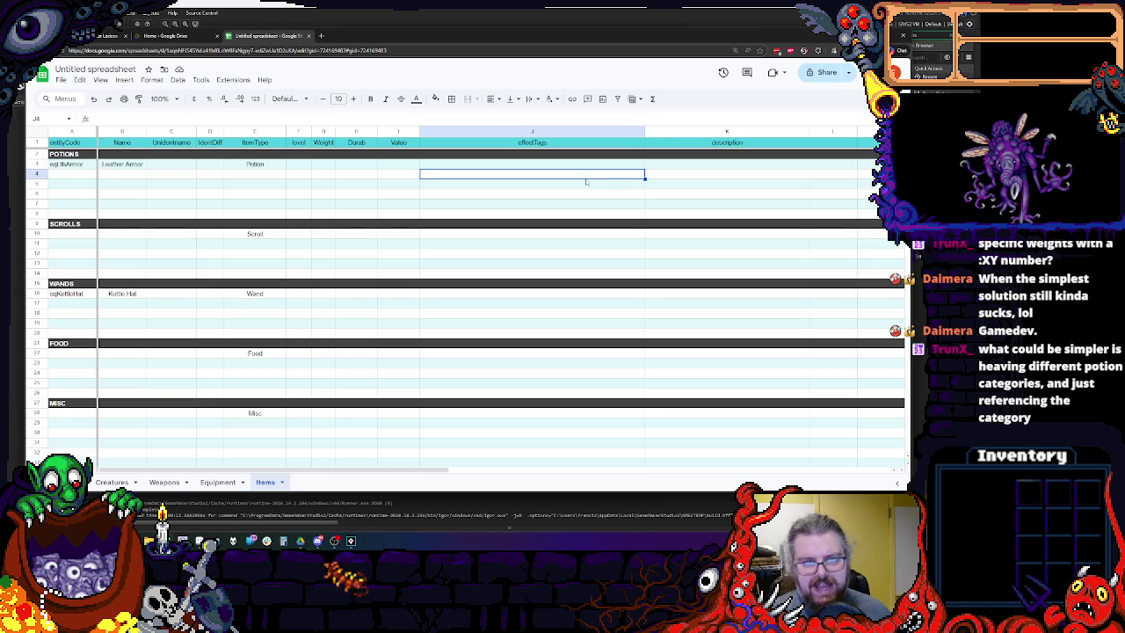
Insert a narrower empty column left of description and begin typing its itemTags header.
left_click(647, 130)
right_click(648, 132)
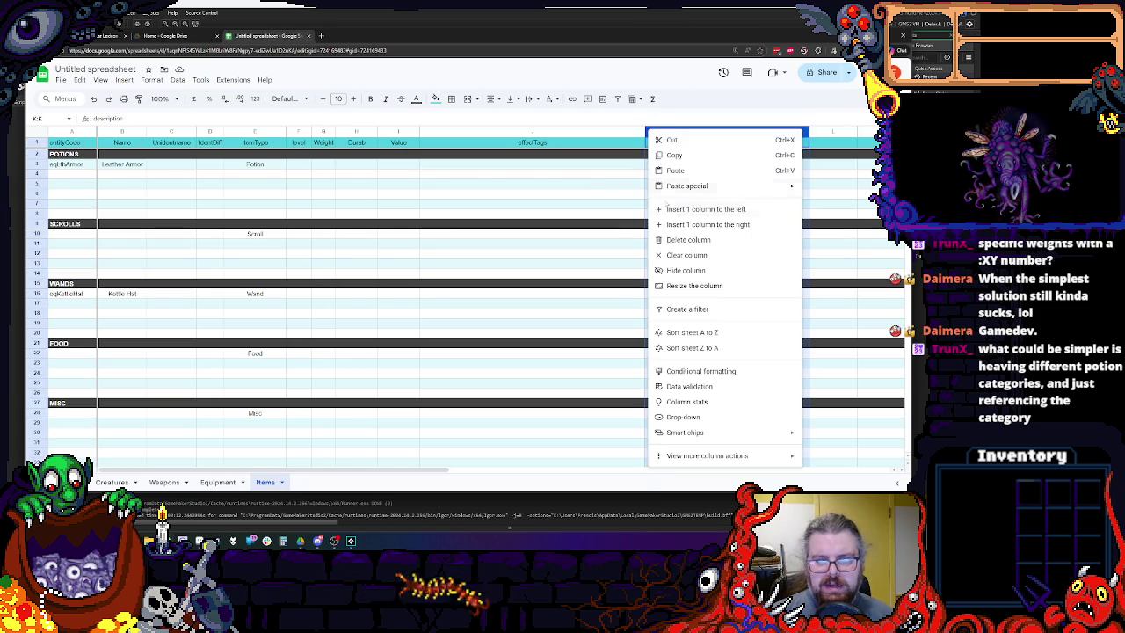
left_click(694, 205)
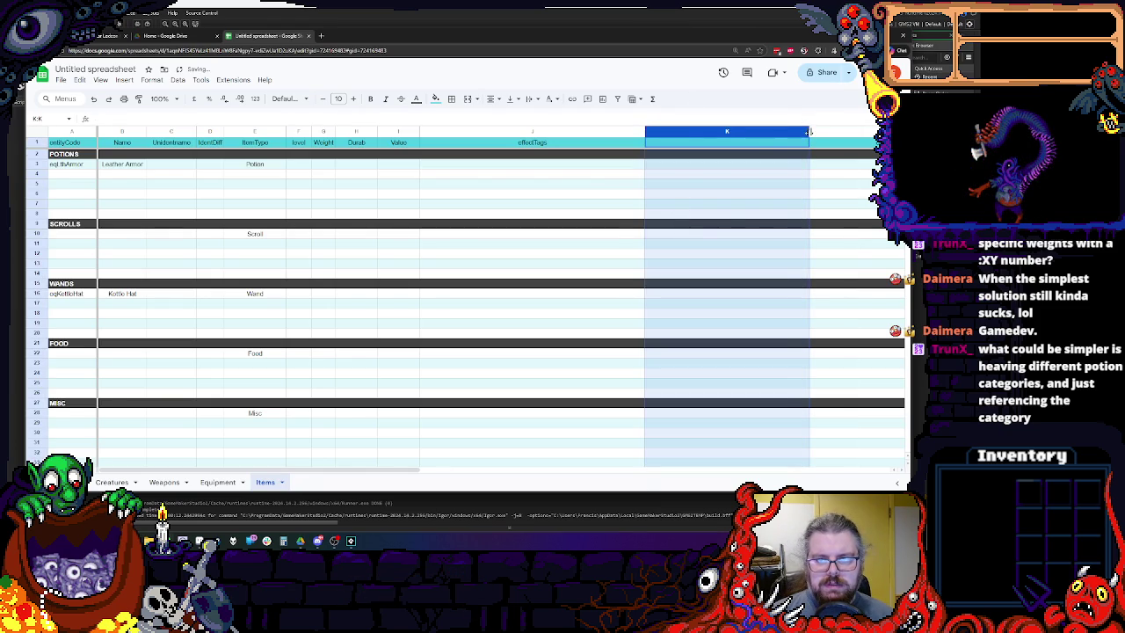
left_click_drag(809, 132, 767, 132)
left_click(696, 147)
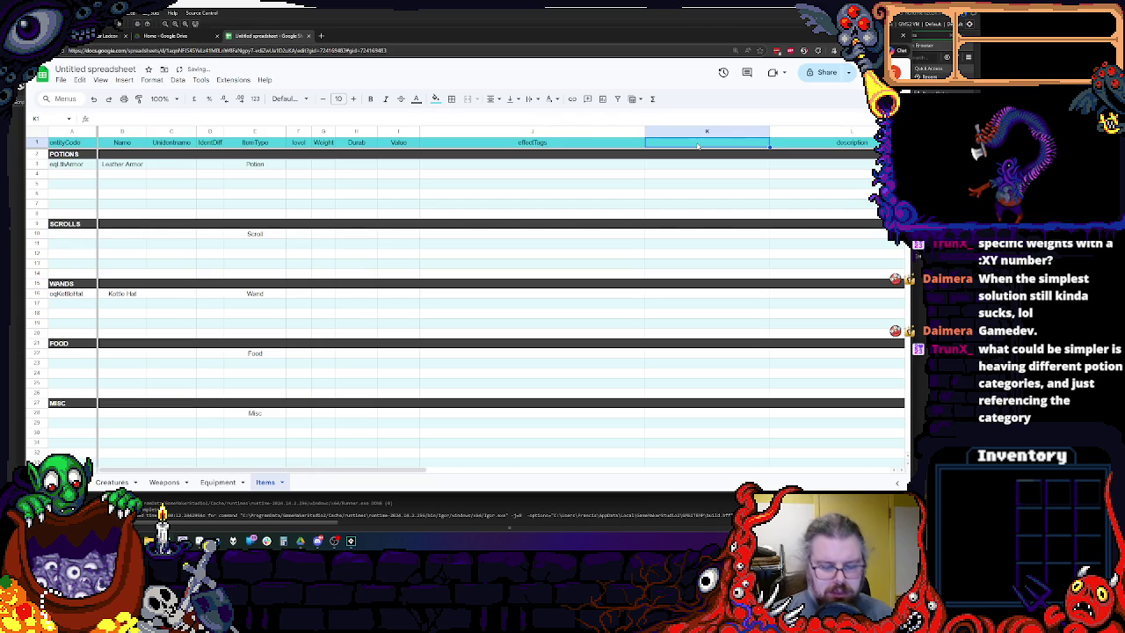
type("id")
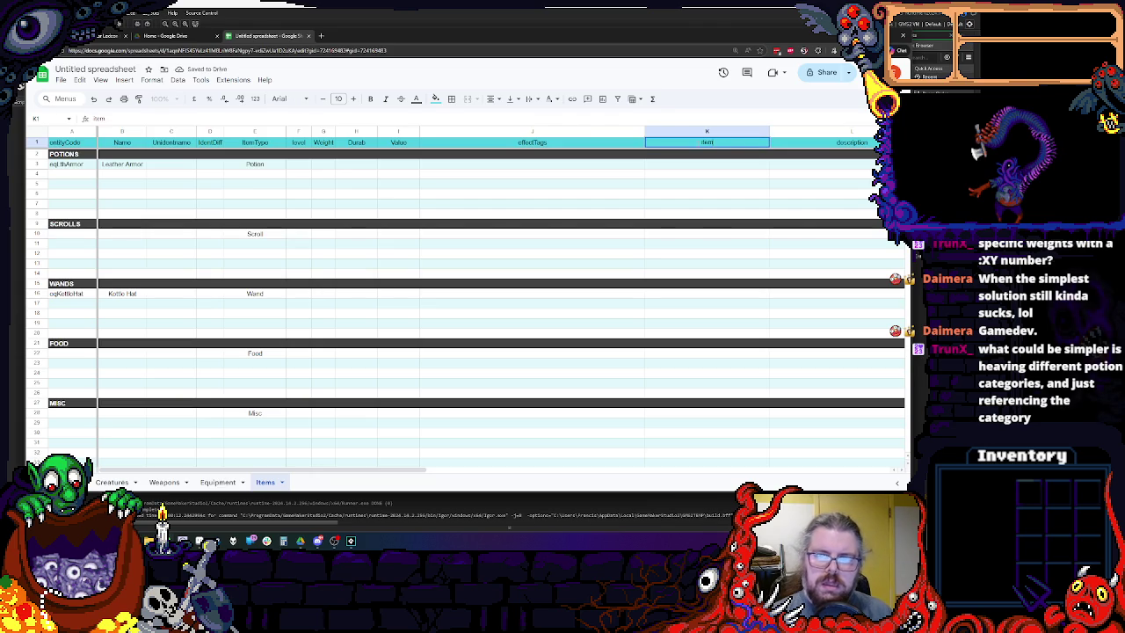
type("s")
Commit the itemTags header and clear the eqLthArmor/Leather Armor and eqKettleHat/Kettle Hat cells.
left_click(641, 184)
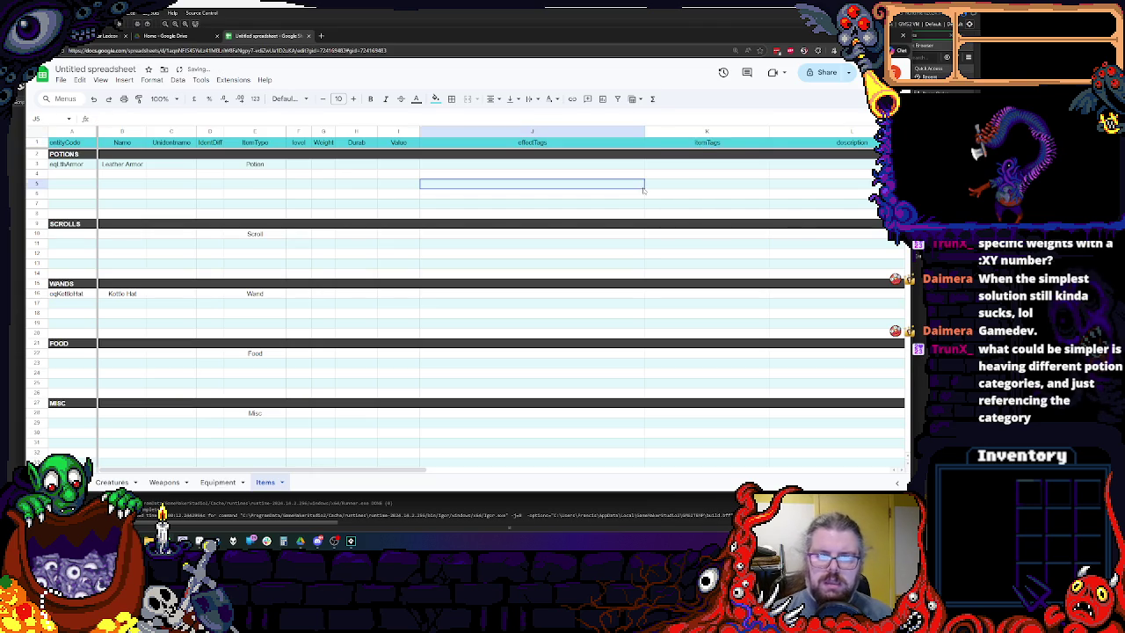
left_click(597, 167)
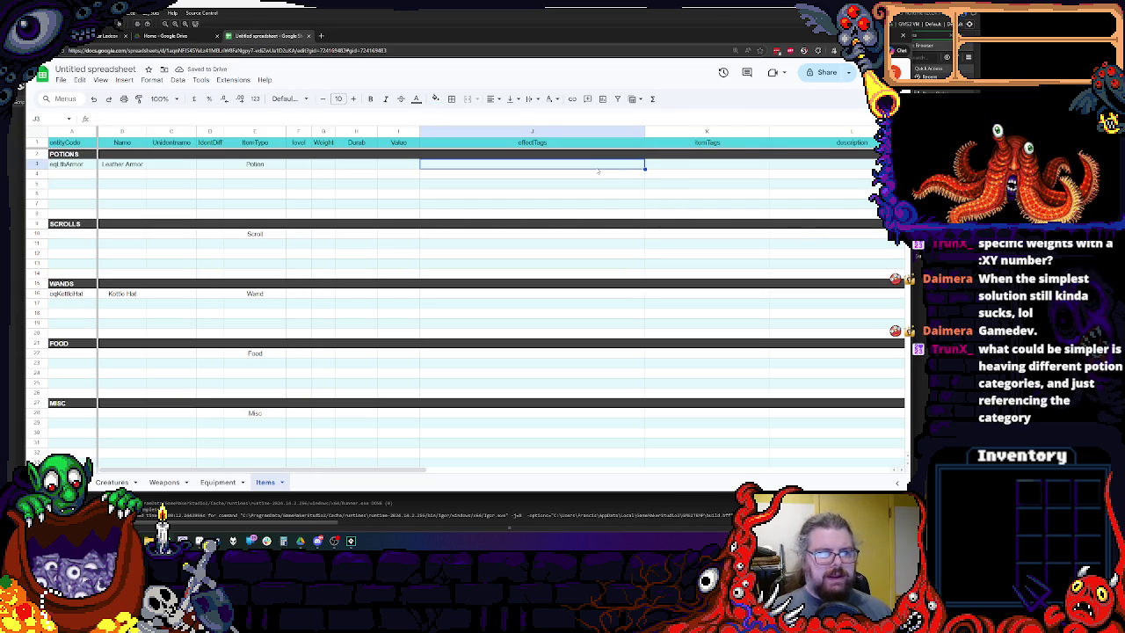
left_click(123, 163)
key("Delete")
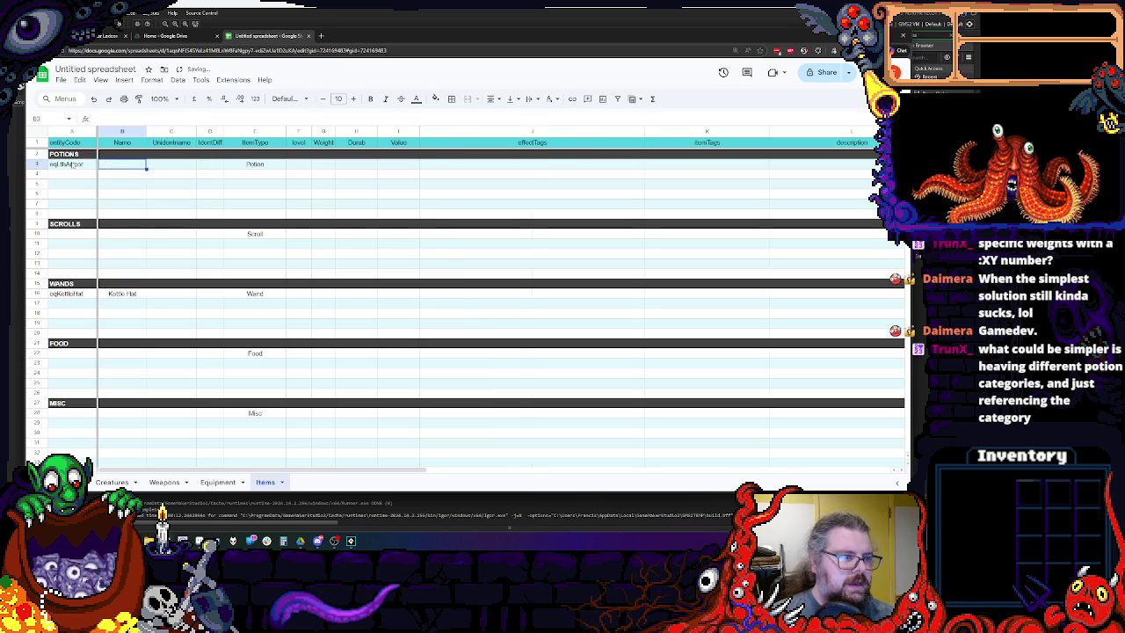
left_click(70, 164)
key("Delete")
left_click(70, 293)
key("Delete")
left_click(122, 293)
key("Delete")
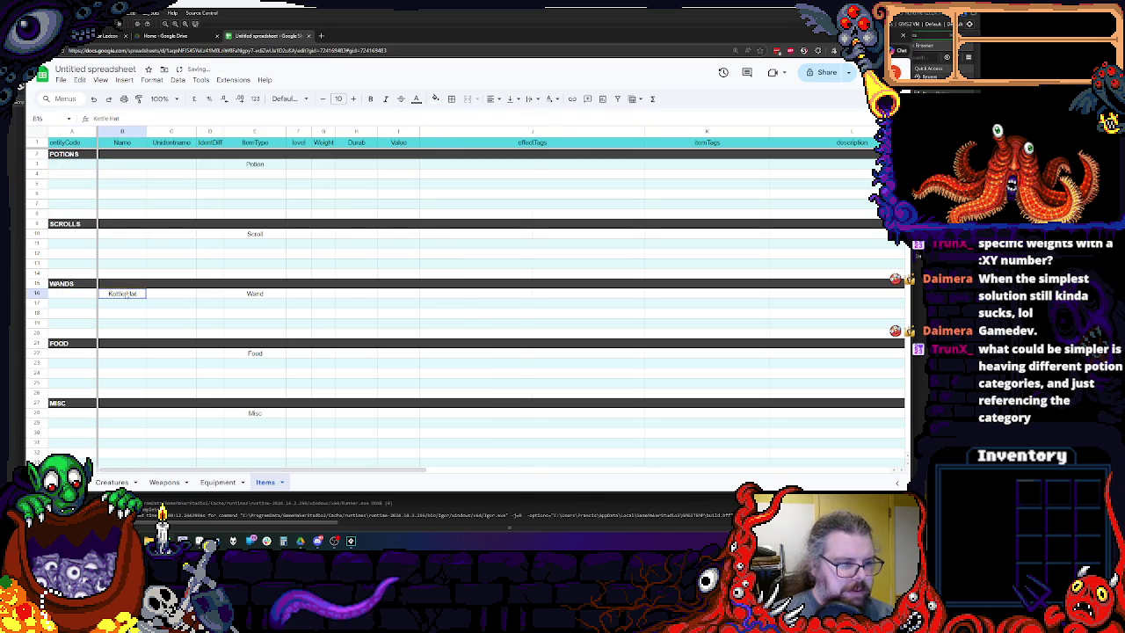
Return to the first potion row's code cell.
scroll(195, 310, "down", 2)
scroll(195, 310, "up", 2)
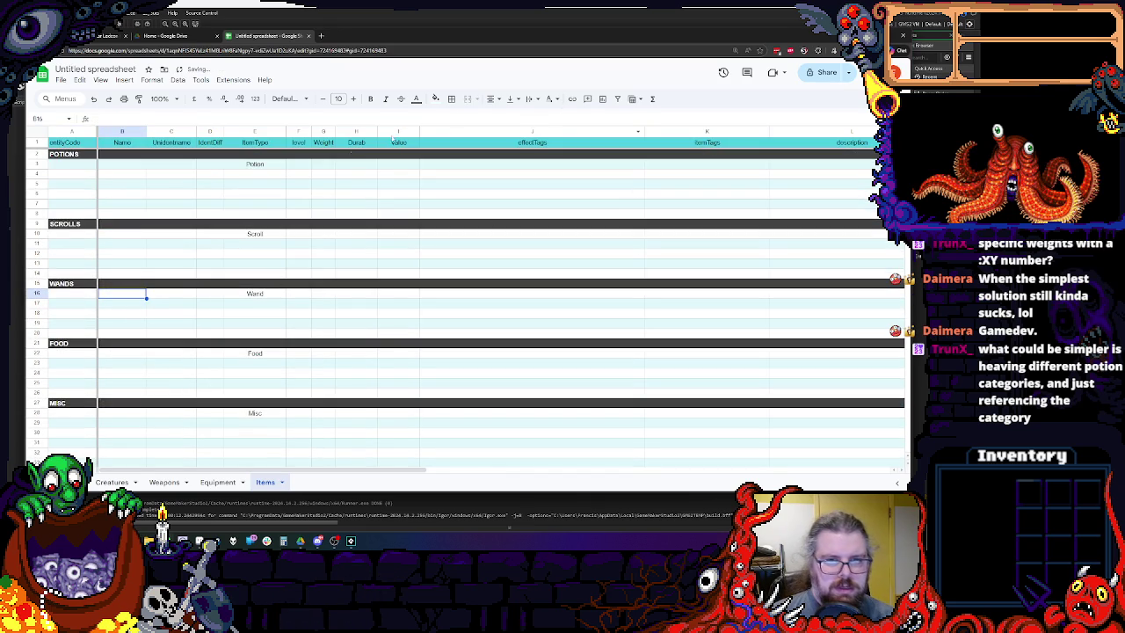
left_click(557, 165)
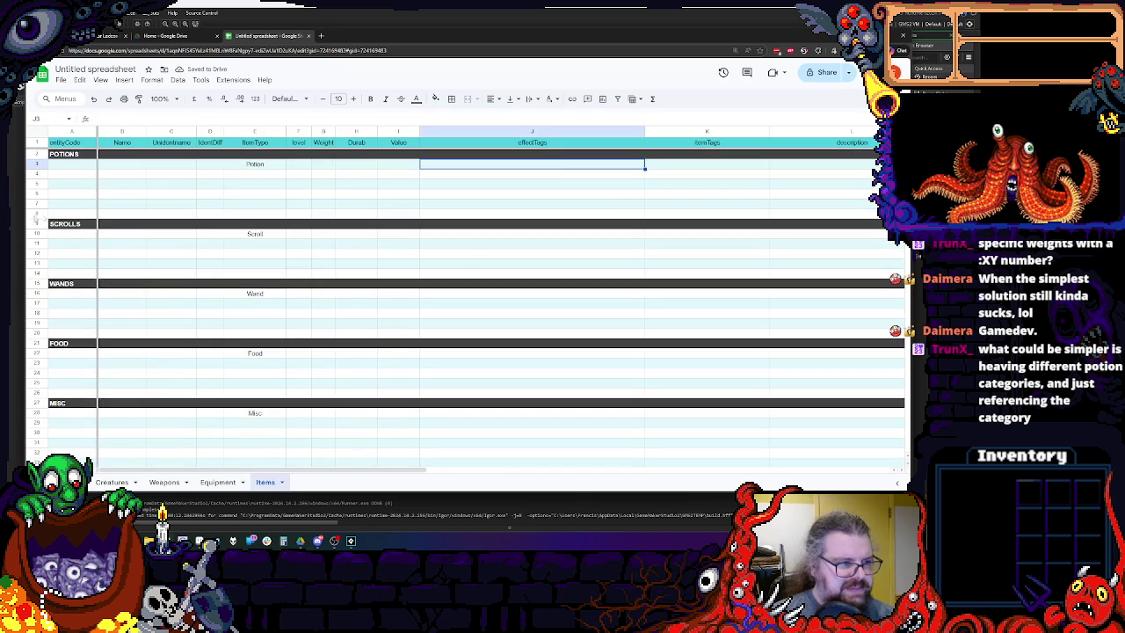
left_click(78, 167)
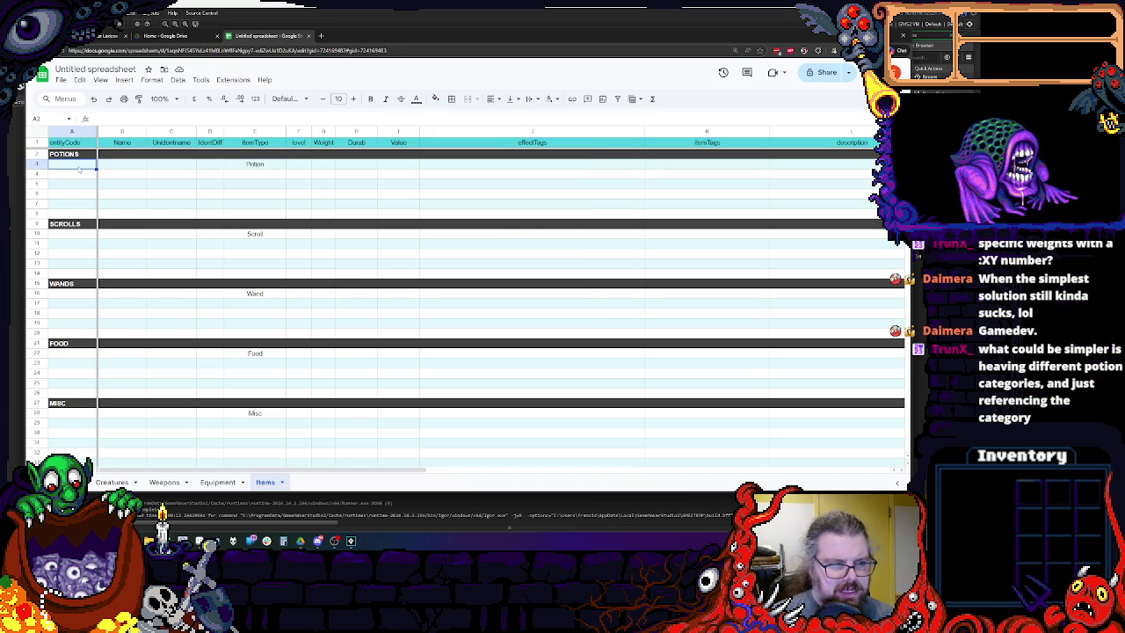
Enter code poHealing and name Healing Potion in the first potion row.
type("health")
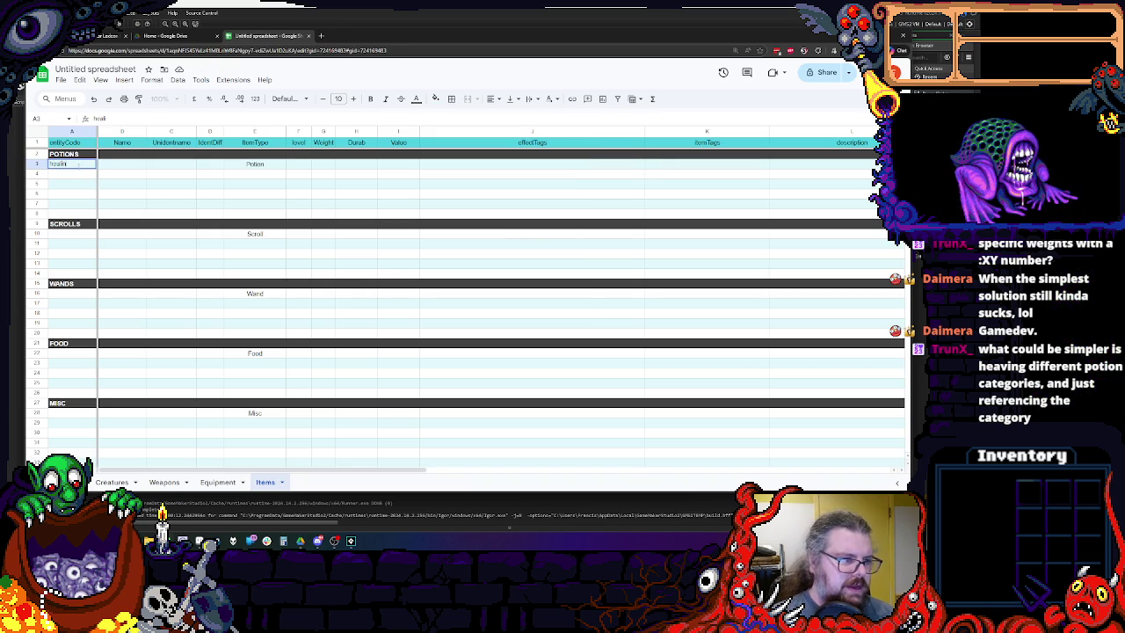
key("BackSpace")
key("BackSpace")
key("BackSpace")
type("potHealing")
key("Tab")
type("H")
type(" Potion")
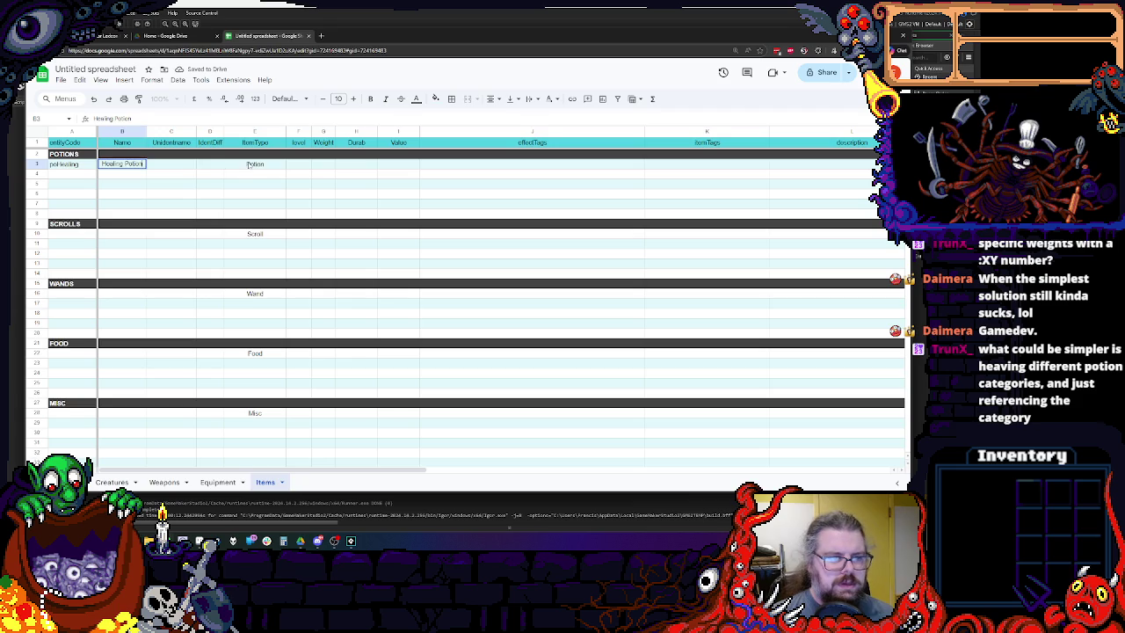
left_click(248, 165)
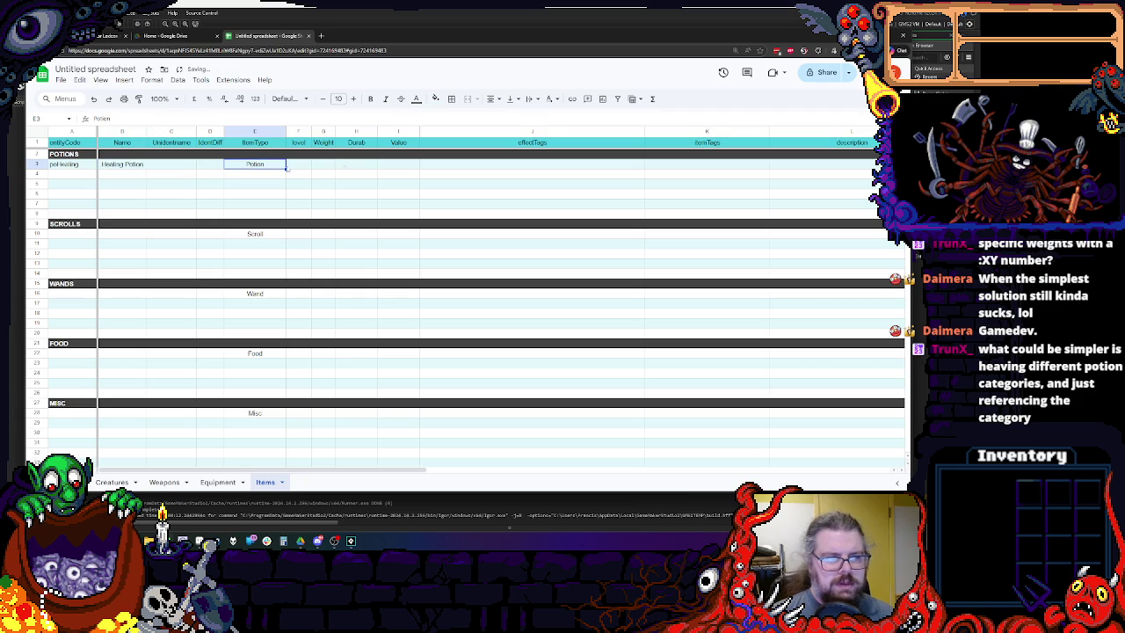
Enter heal[40] in the Healing Potion's effectTags cell.
left_click(451, 165)
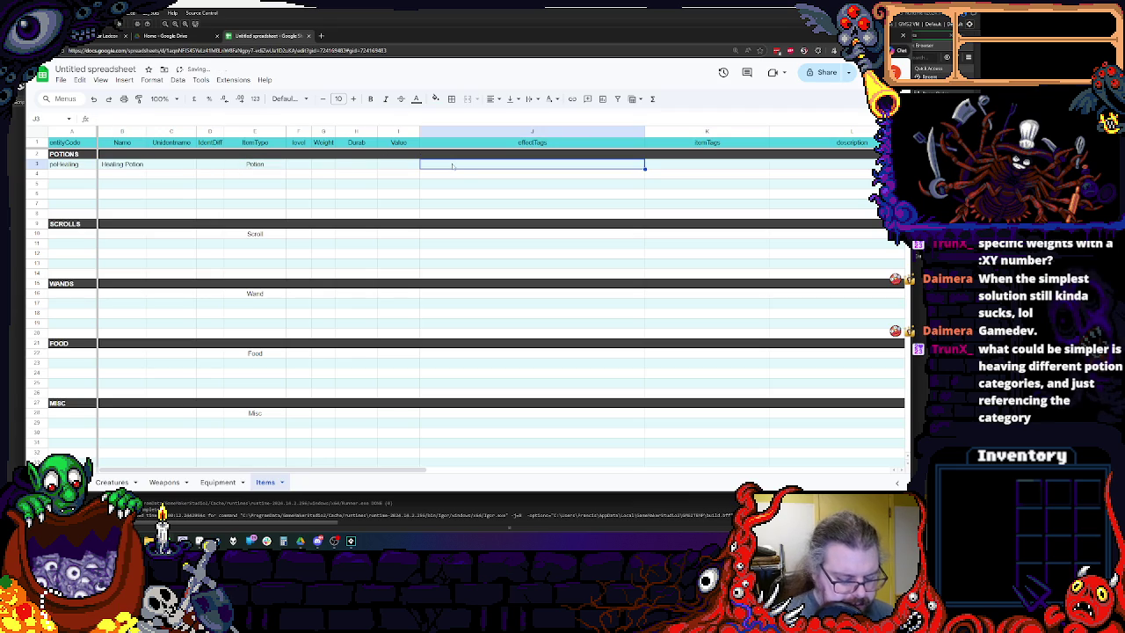
type("heal")
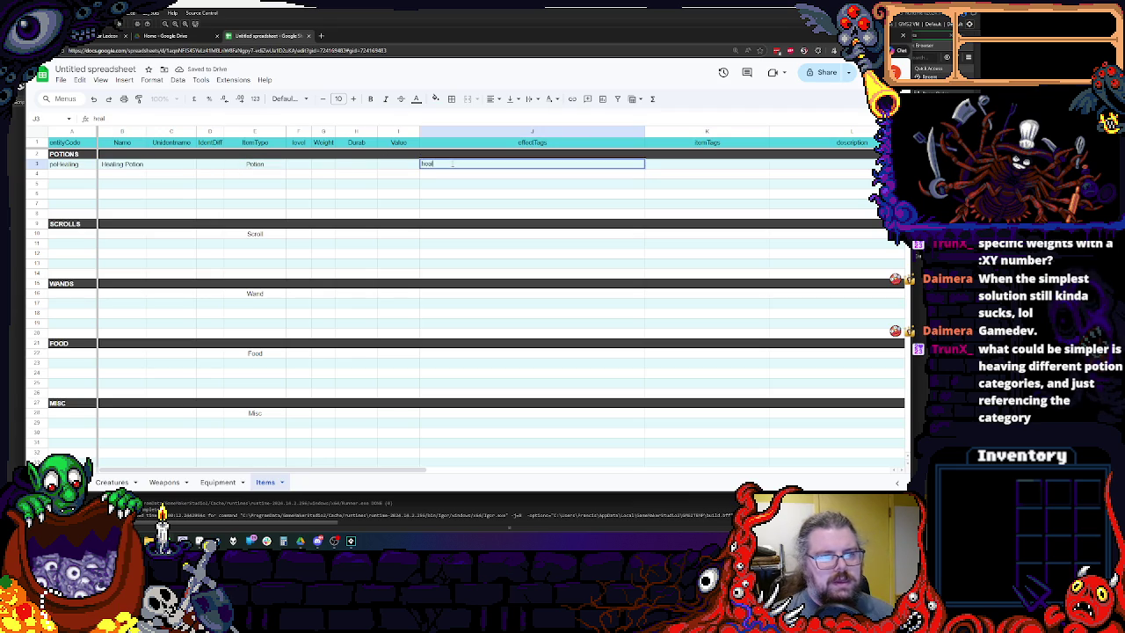
type("]")
key("Left")
key("Right")
key("Return")
key("Left")
type("40")
left_click(479, 223)
left_click(472, 166)
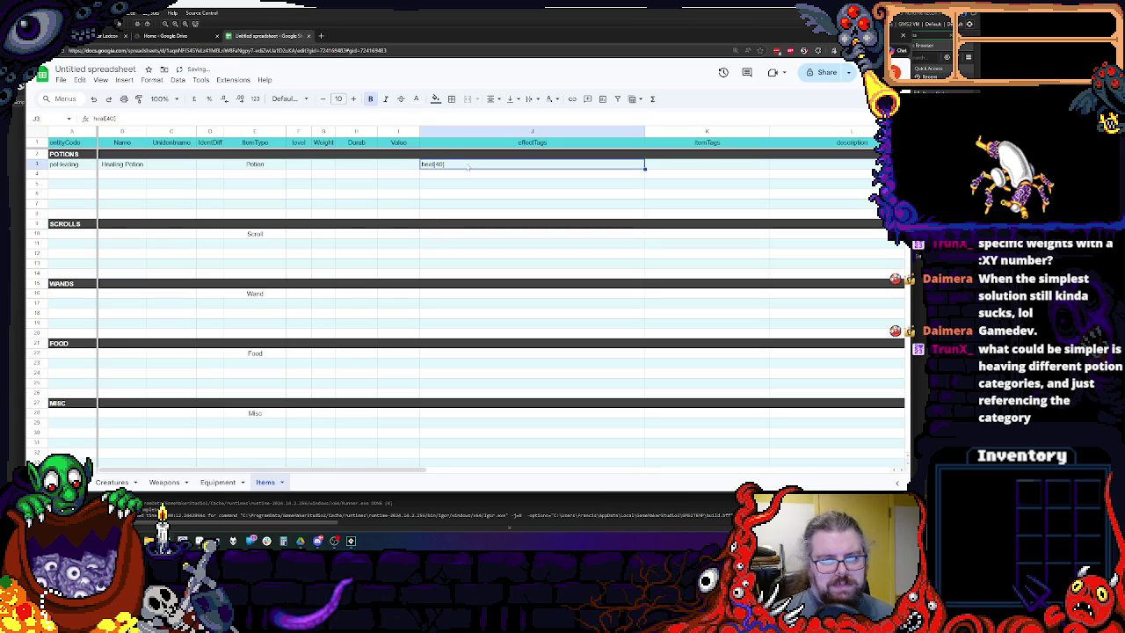
key("Down")
key("Down")
key("Up")
key("Up")
Extend the effect tag to heal[40-50].
double_click(459, 165)
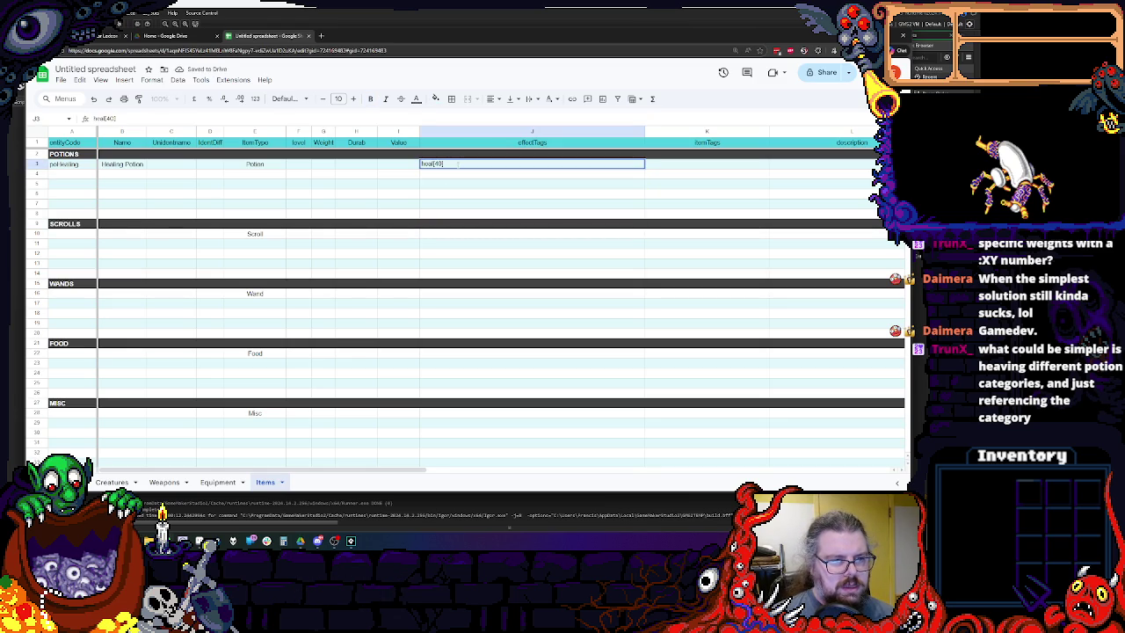
left_click(418, 194)
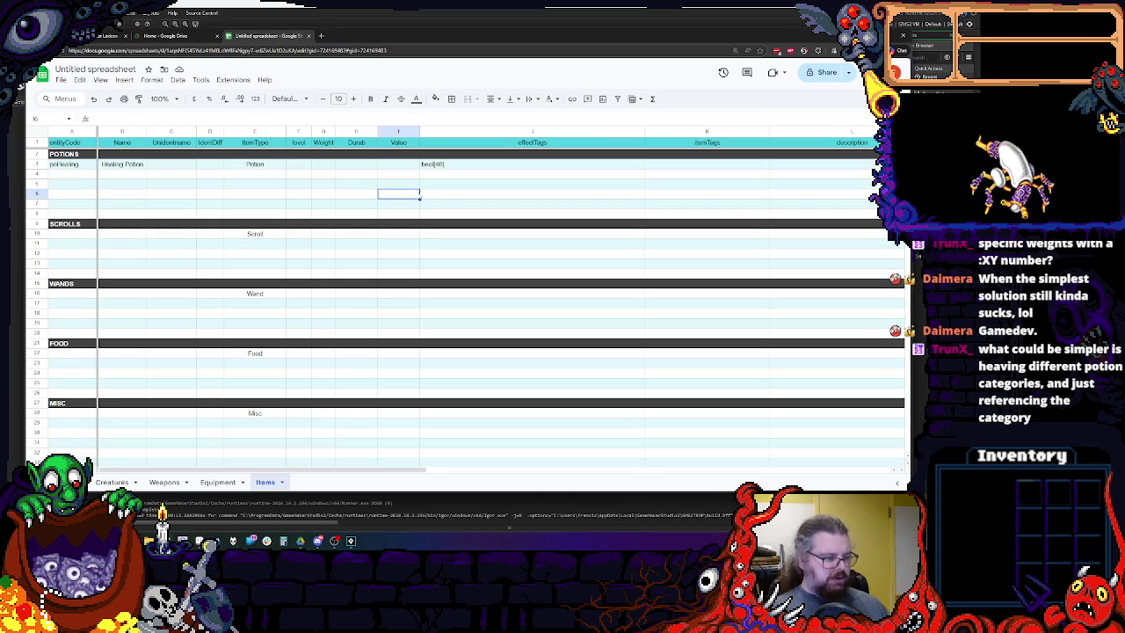
double_click(456, 163)
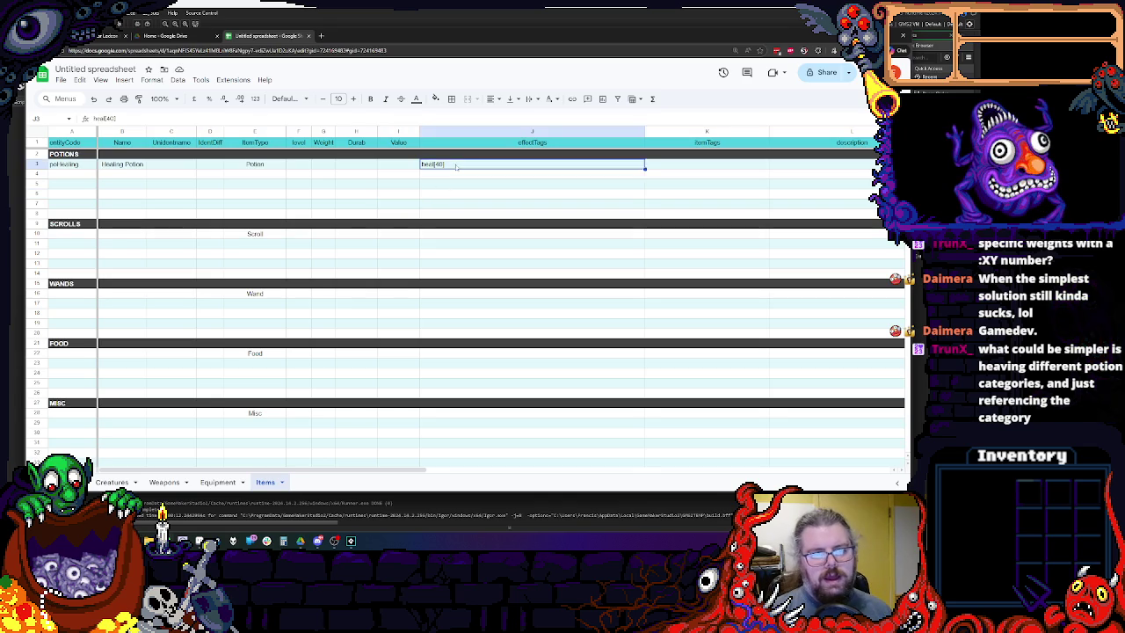
type("-50")
left_click(452, 186)
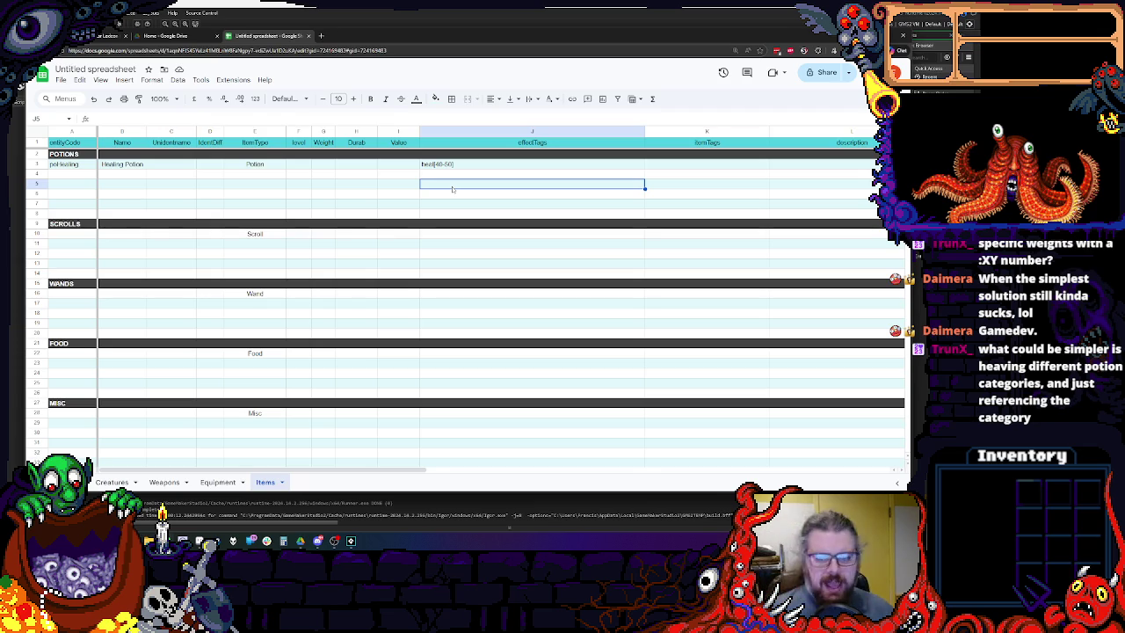
key("Down")
key("Down")
key("Down")
scroll(475, 218, "down", 1)
scroll(548, 217, "up", 1)
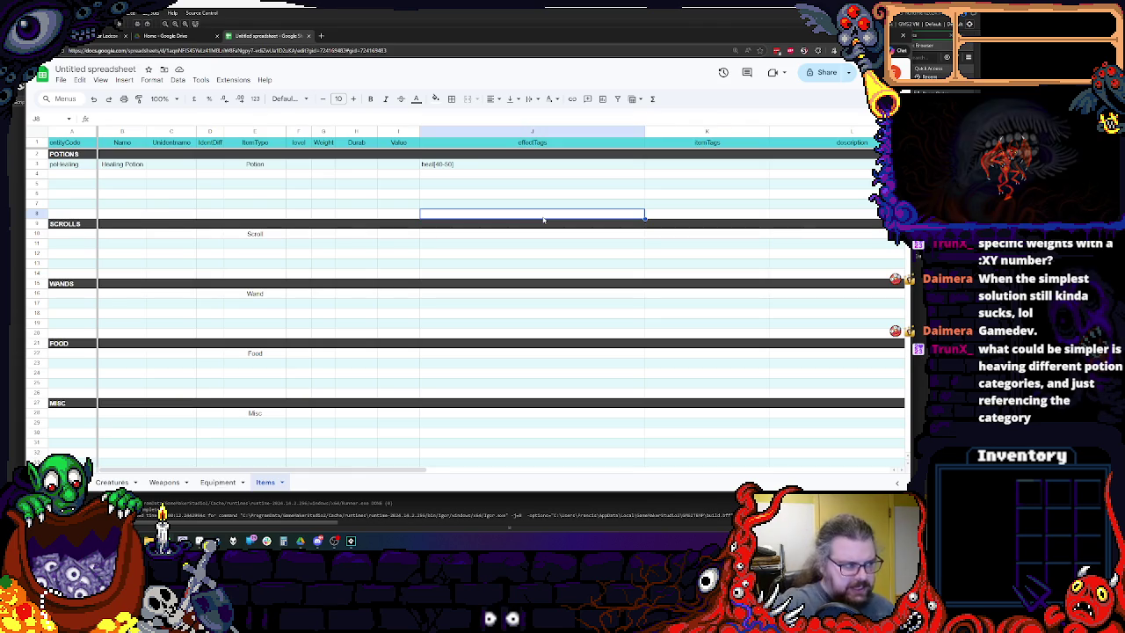
key("alt+Tab")
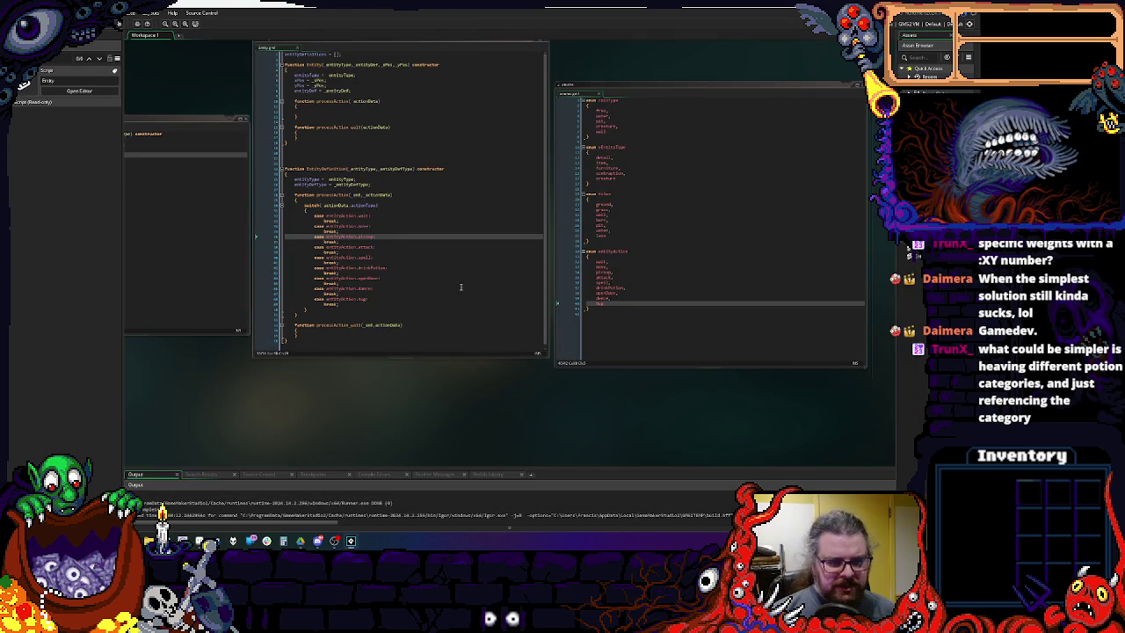
left_click_drag(371, 229, 428, 230)
left_click(446, 305)
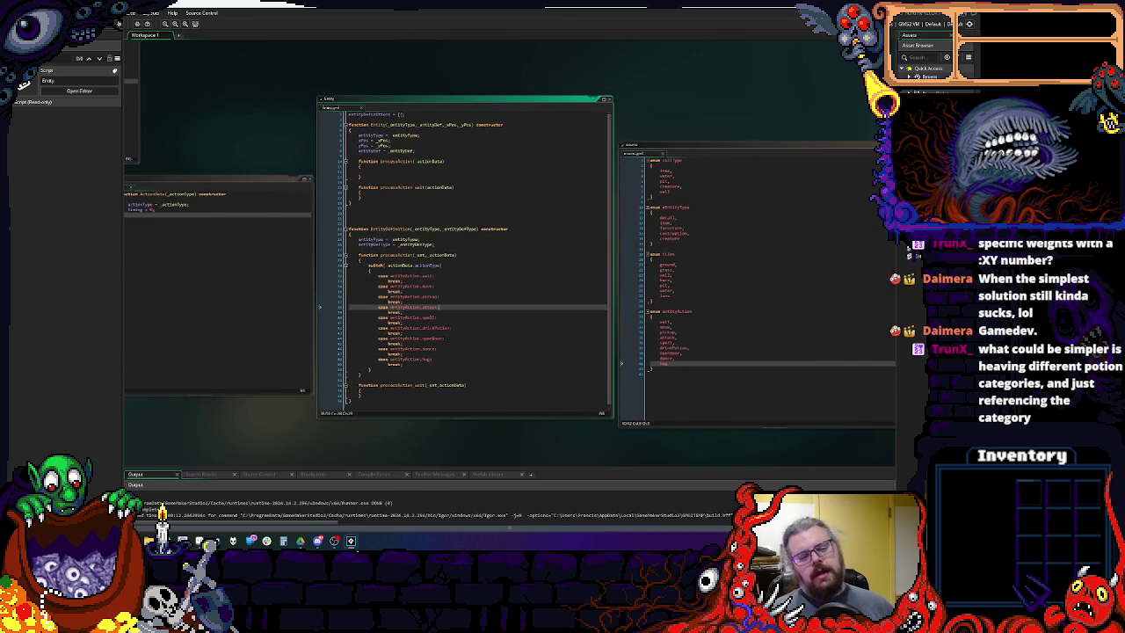
mouse_move(351, 540)
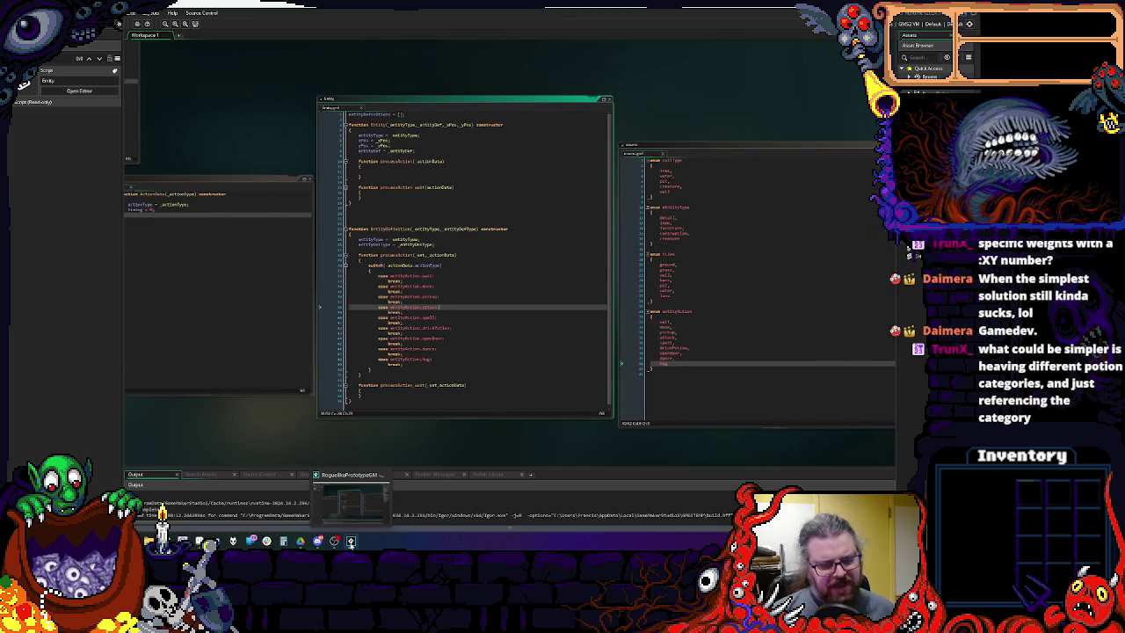
left_click(436, 334)
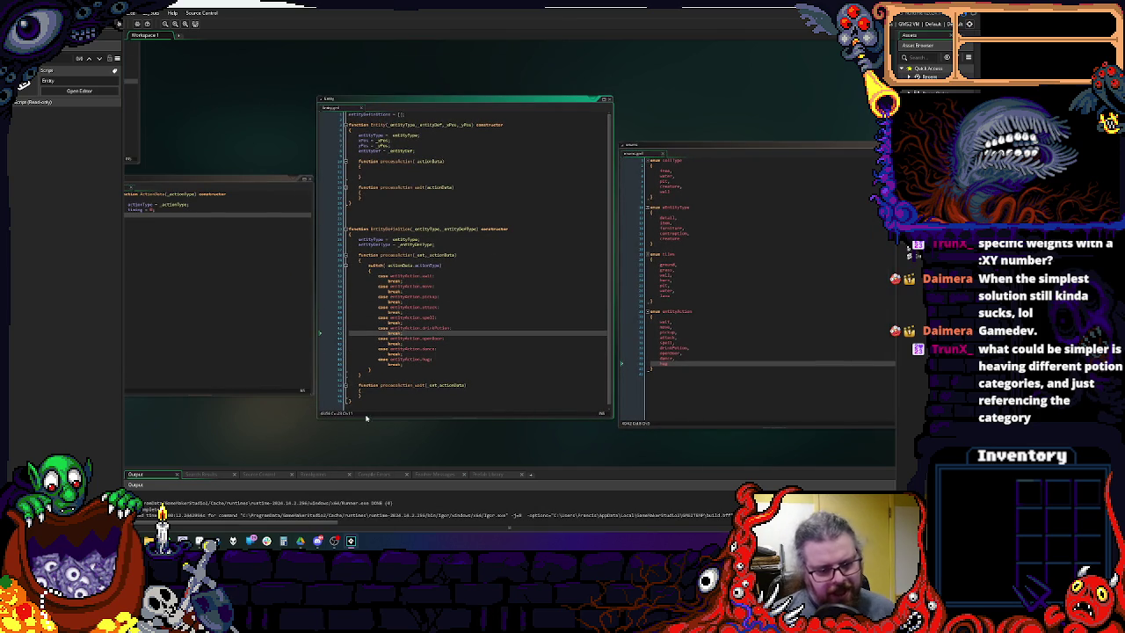
left_click(266, 541)
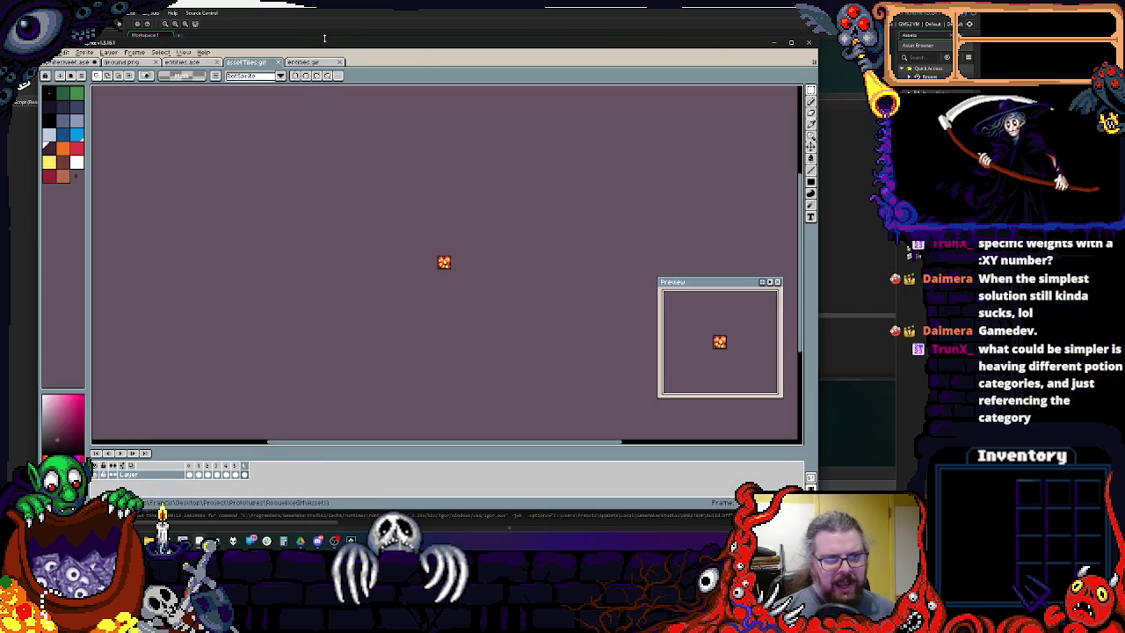
left_click(351, 540)
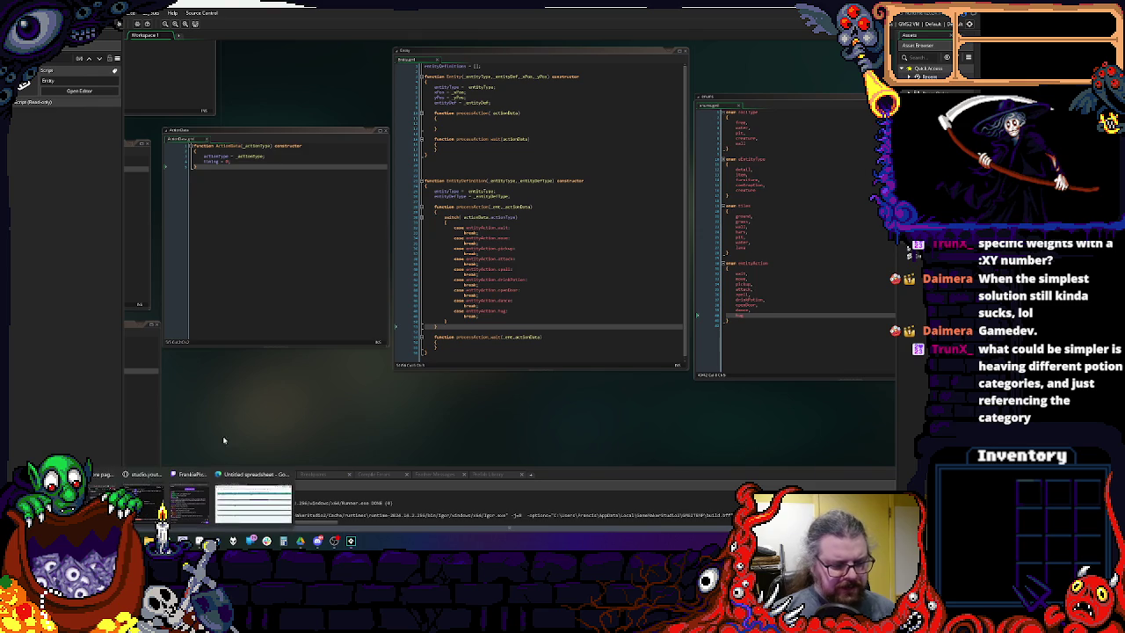
mouse_move(267, 540)
left_click(254, 490)
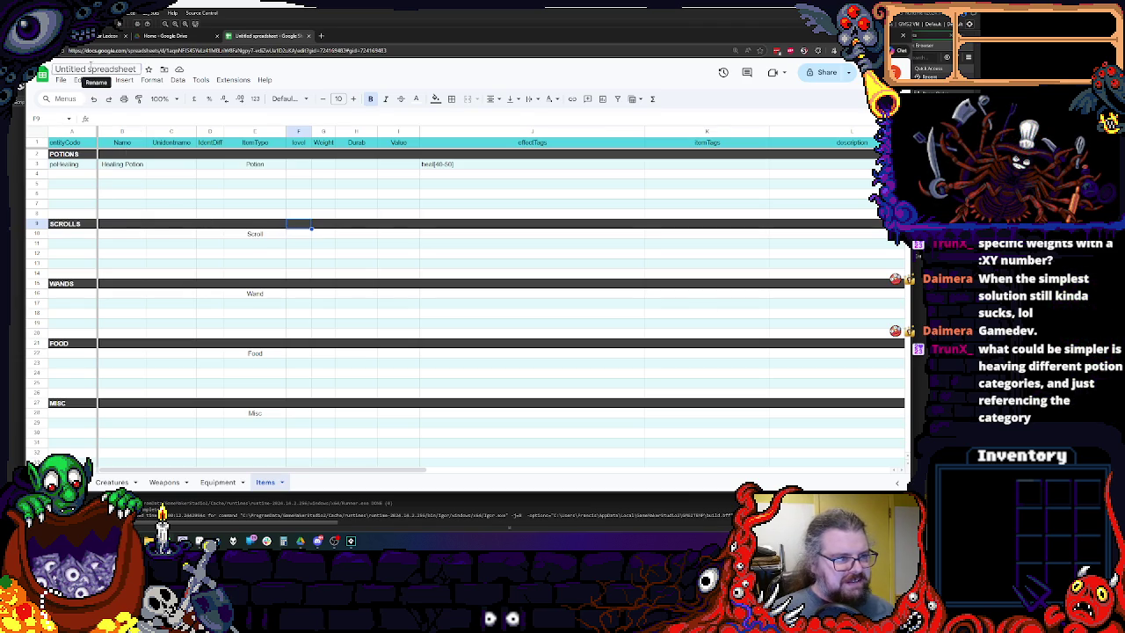
Change the title from 'Untitled spreadsheet' to RoguelikeData.
left_click(95, 69)
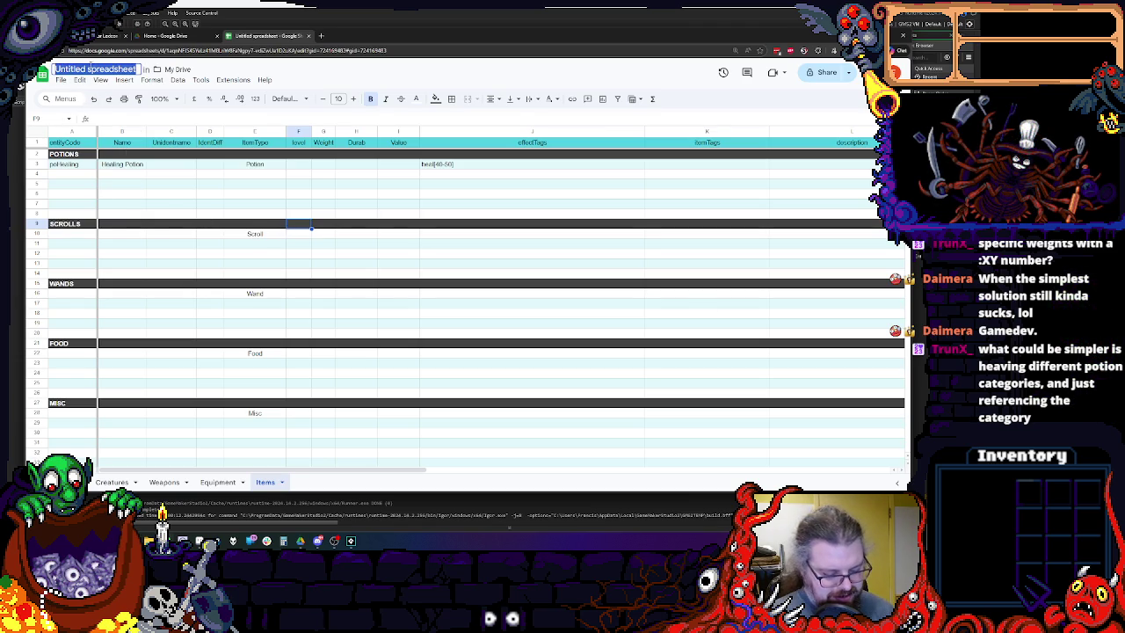
type("RoguelikeData")
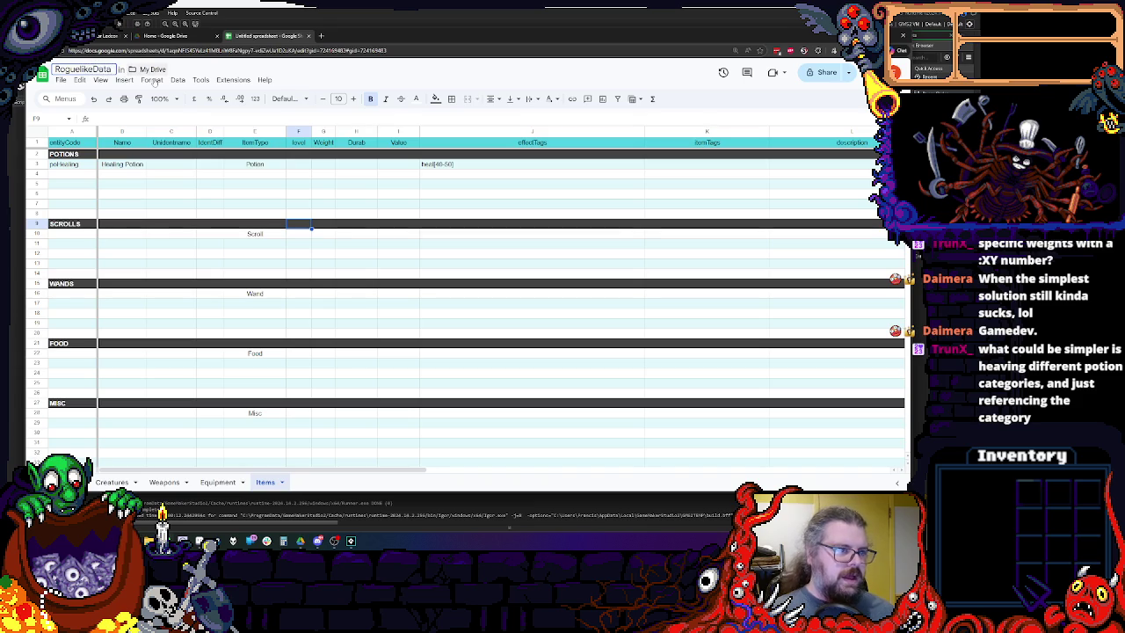
left_click(140, 173)
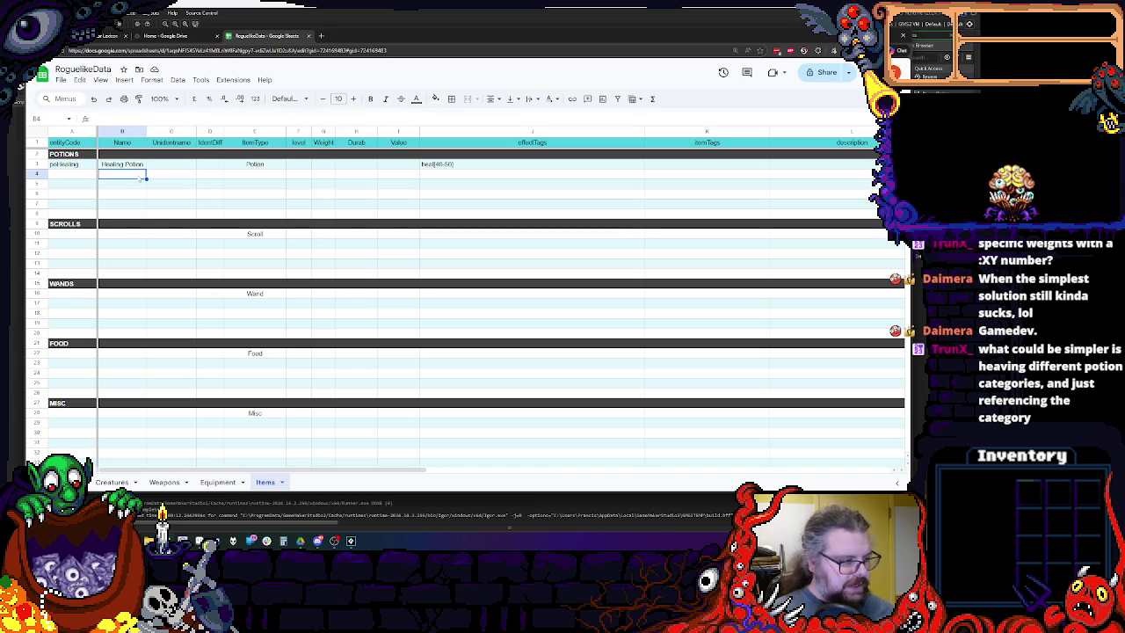
left_click(535, 314)
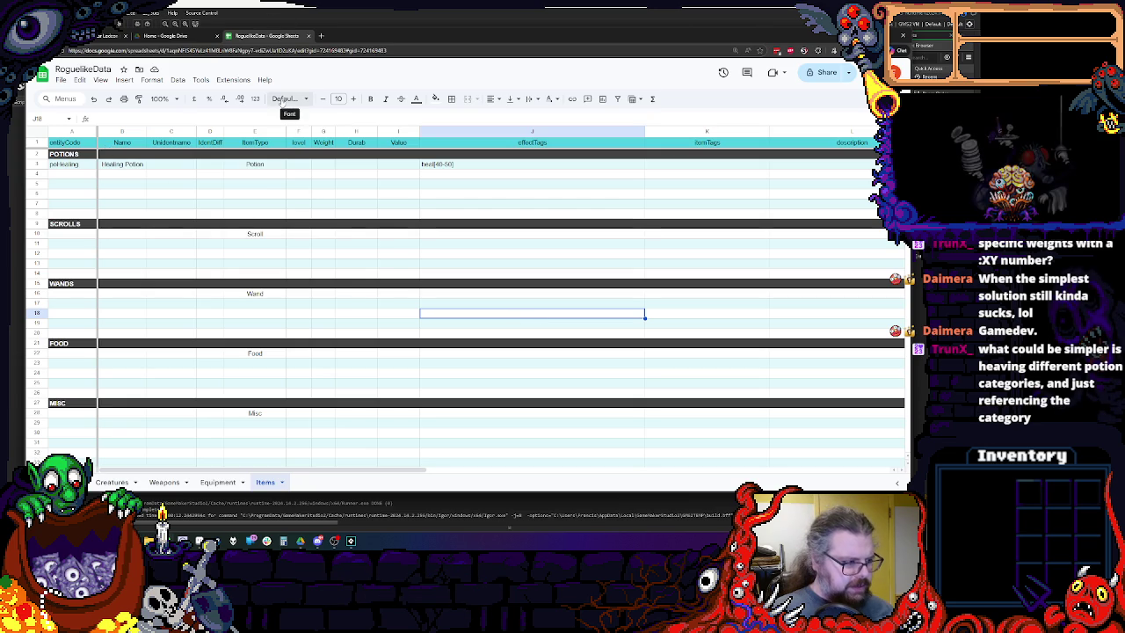
left_click(255, 204)
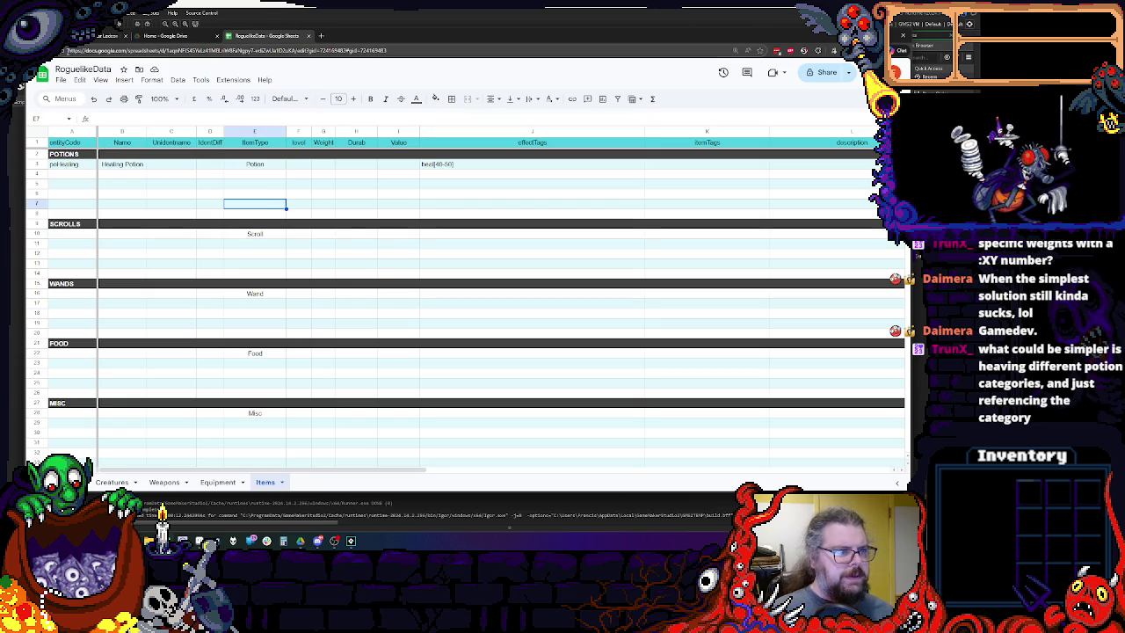
left_click_drag(378, 42, 385, 33)
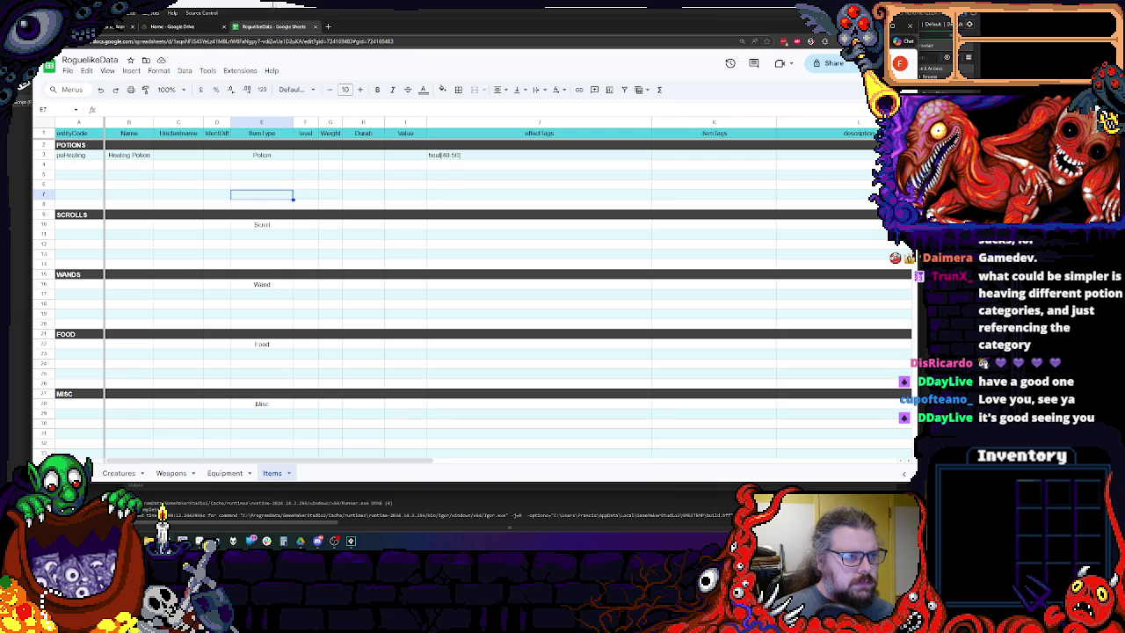
Close the Google Drive tab and bring the game's SYS_MASTER window into focus.
left_click(223, 26)
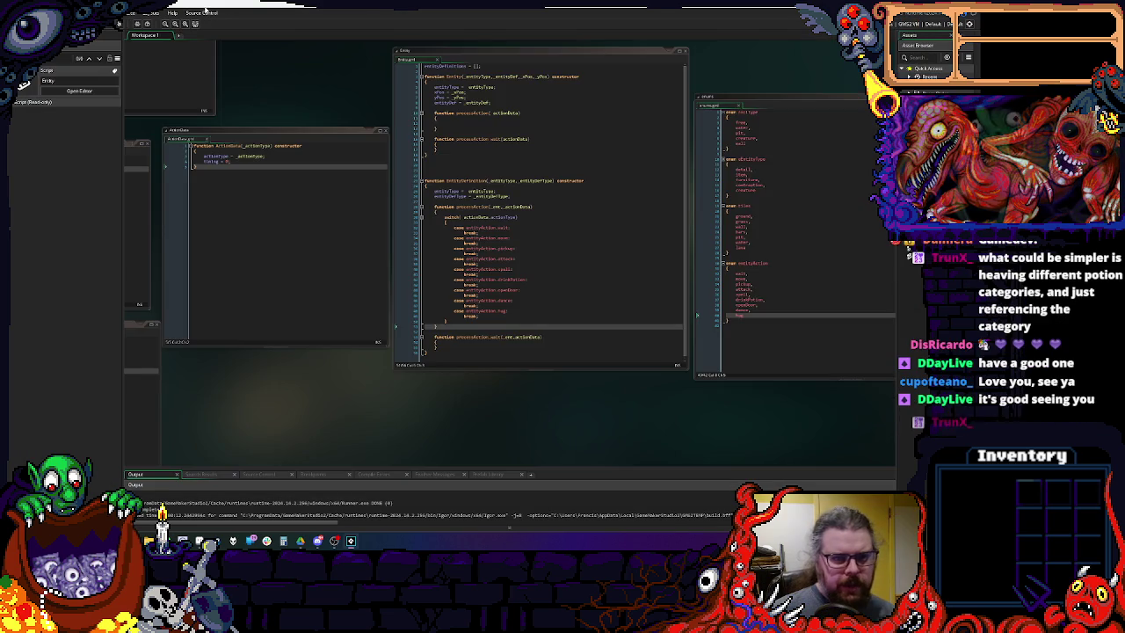
scroll(766, 228, "down", 3)
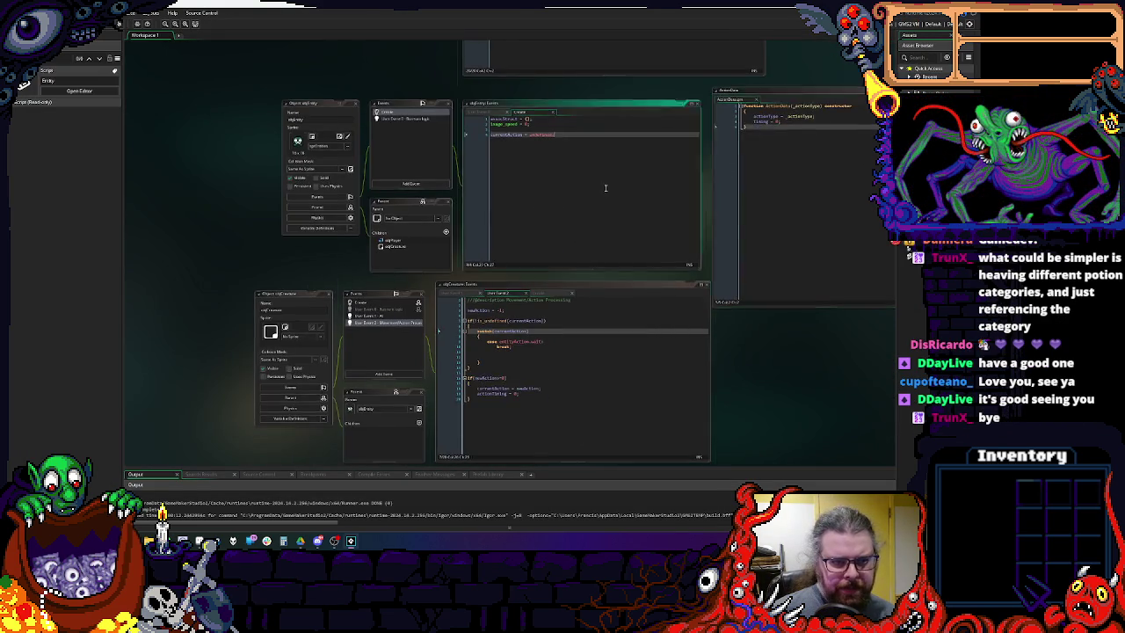
scroll(490, 208, "up", 5)
left_click_drag(490, 208, 613, 202)
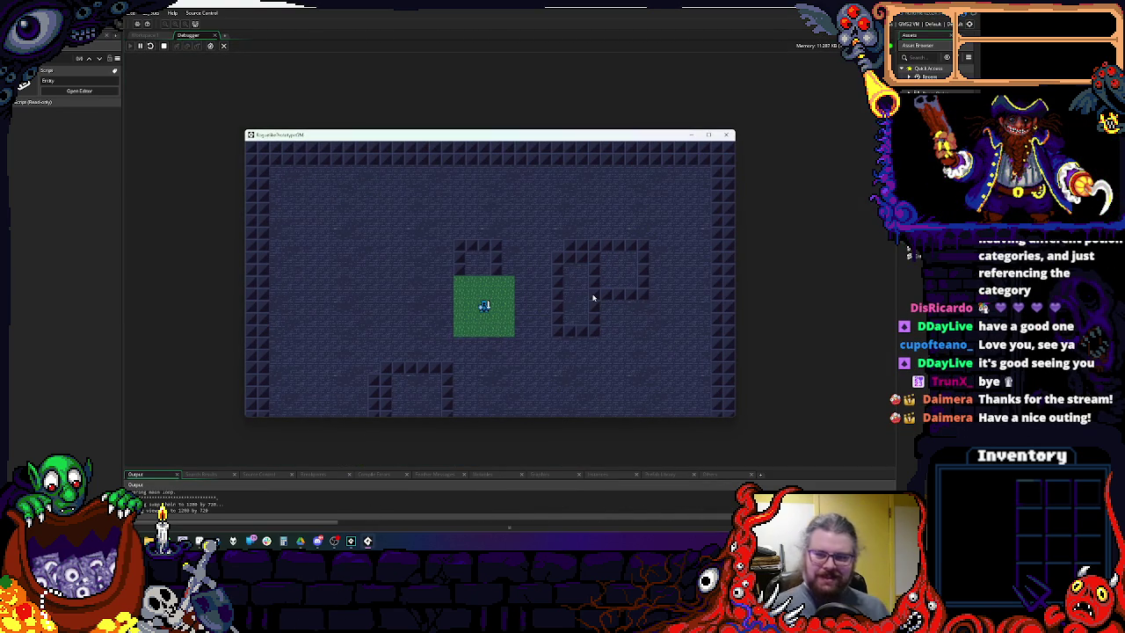
Stop the running game, close the Debugger, and pan Workspace 1 to the Entity script.
left_click(727, 134)
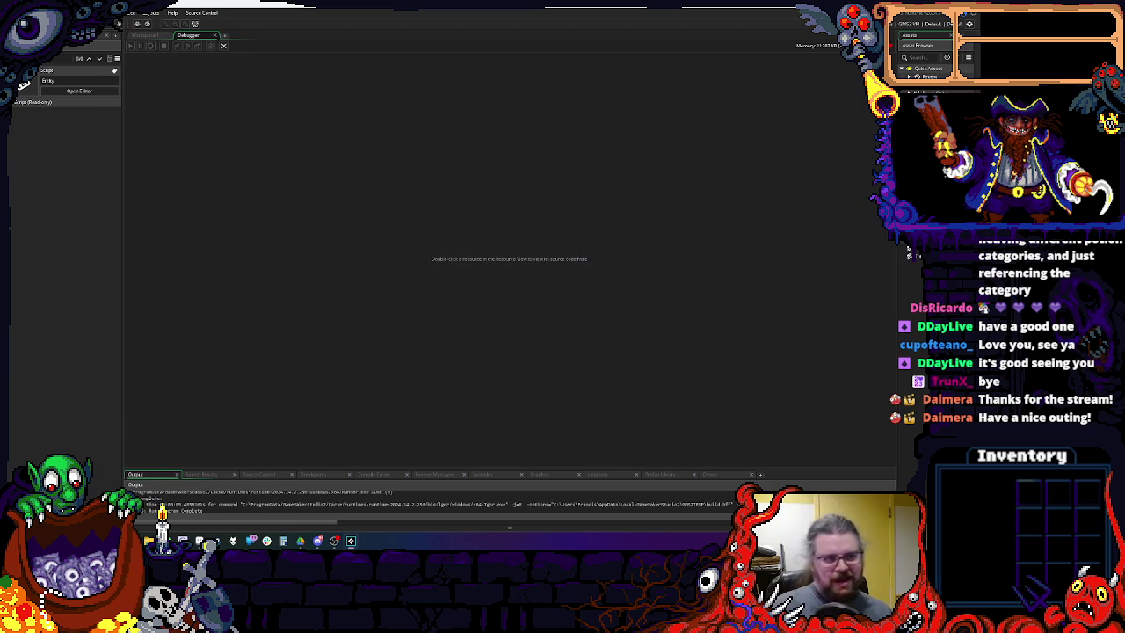
left_click(223, 46)
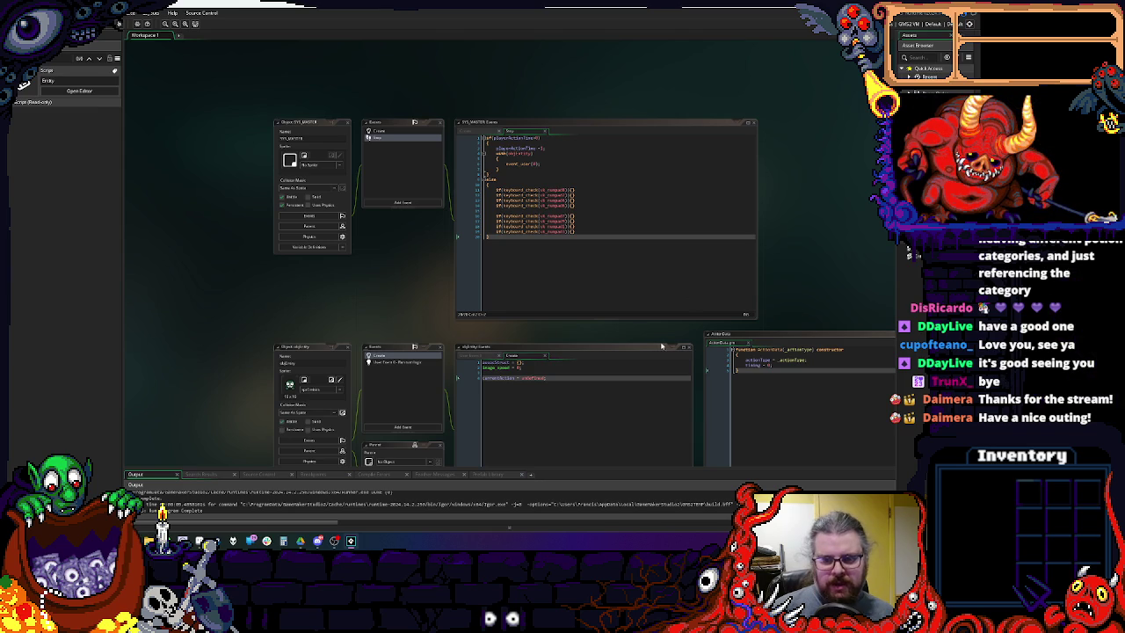
left_click_drag(661, 346, 625, 227)
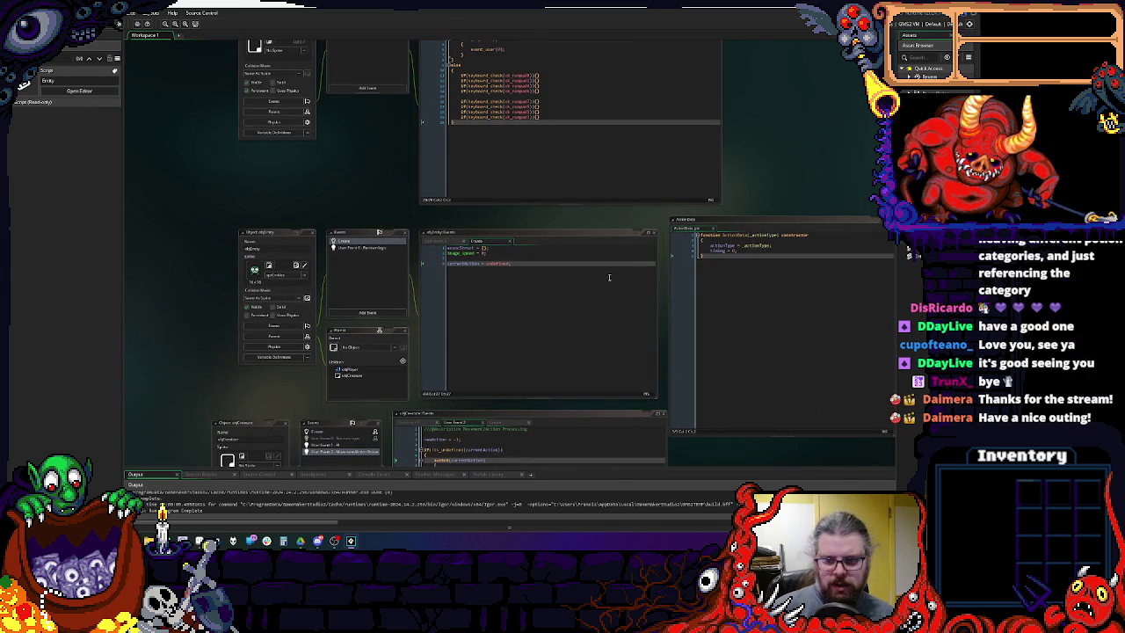
mouse_move(655, 404)
left_mouse_down()
mouse_move(559, 187)
mouse_move(469, 278)
left_mouse_up()
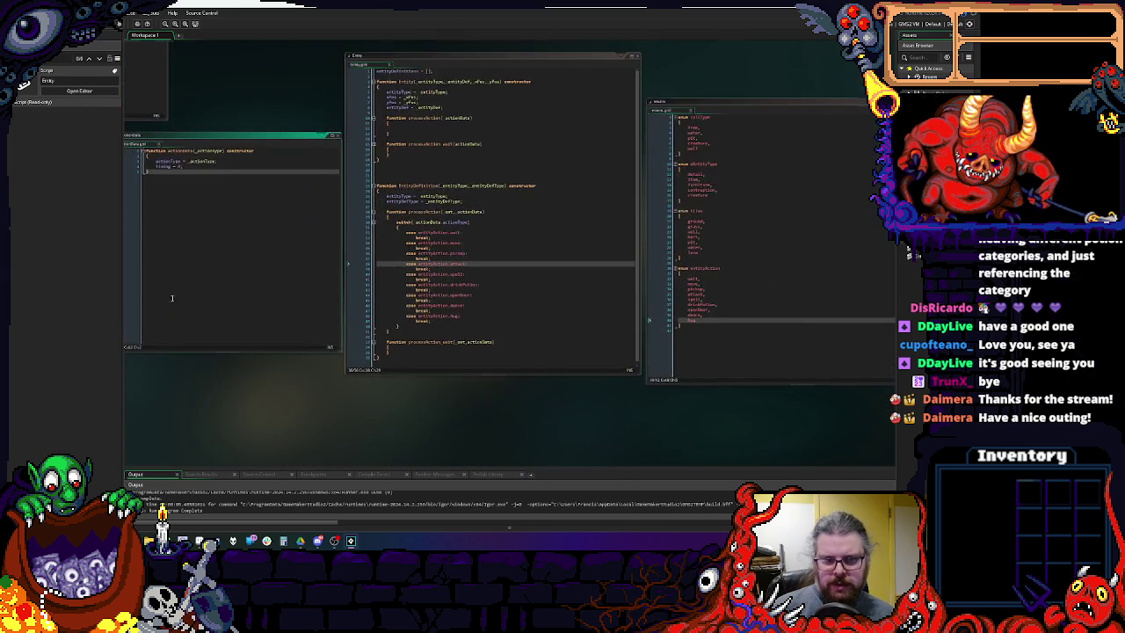